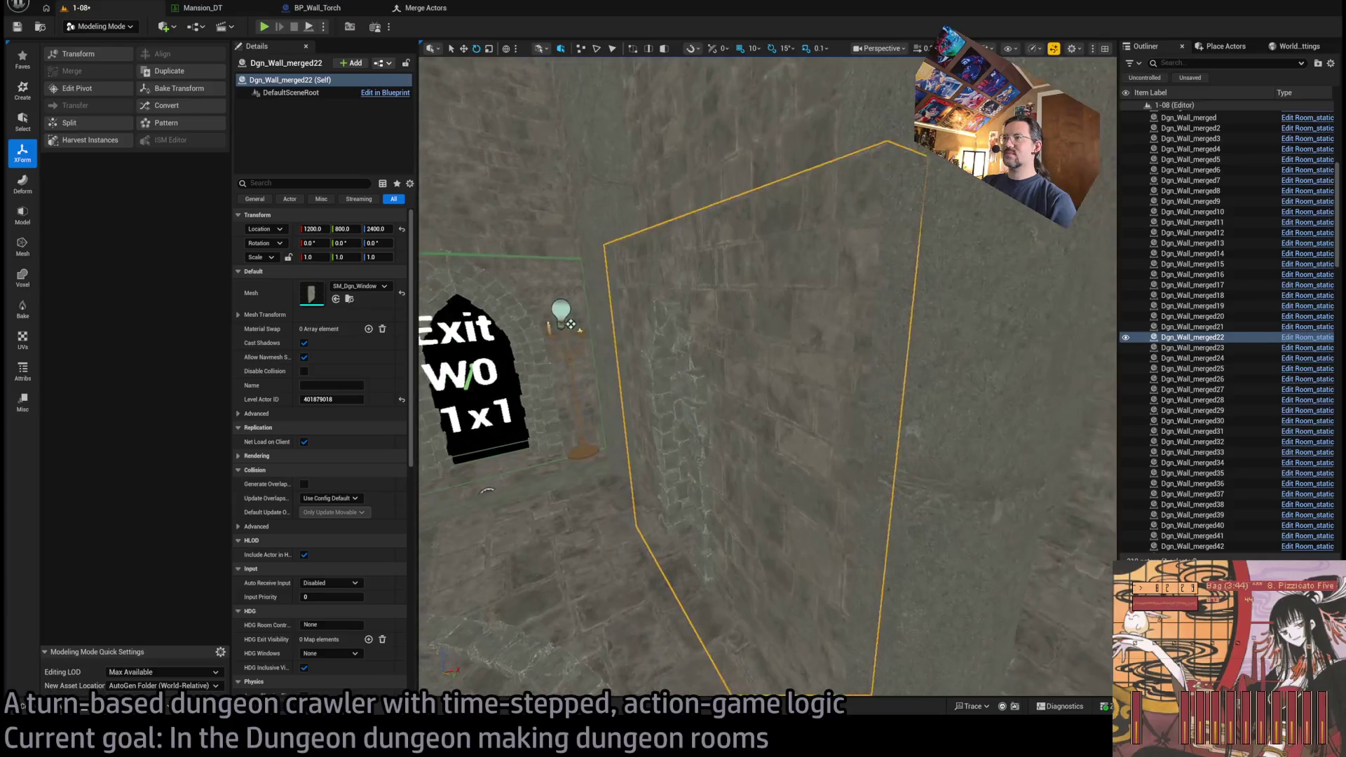
# - Snap SM_Dgn_Window's pivot to its bottom corner (1530, 950, 2600), accept it, then delete the window actor
pyautogui.moveTo(751, 520)
pyautogui.mouseDown()
pyautogui.moveTo(736, 586)
pyautogui.moveTo(834, 483)
pyautogui.moveTo(806, 449)
pyautogui.mouseUp()
pyautogui.click(845, 497)
pyautogui.click(108, 92)
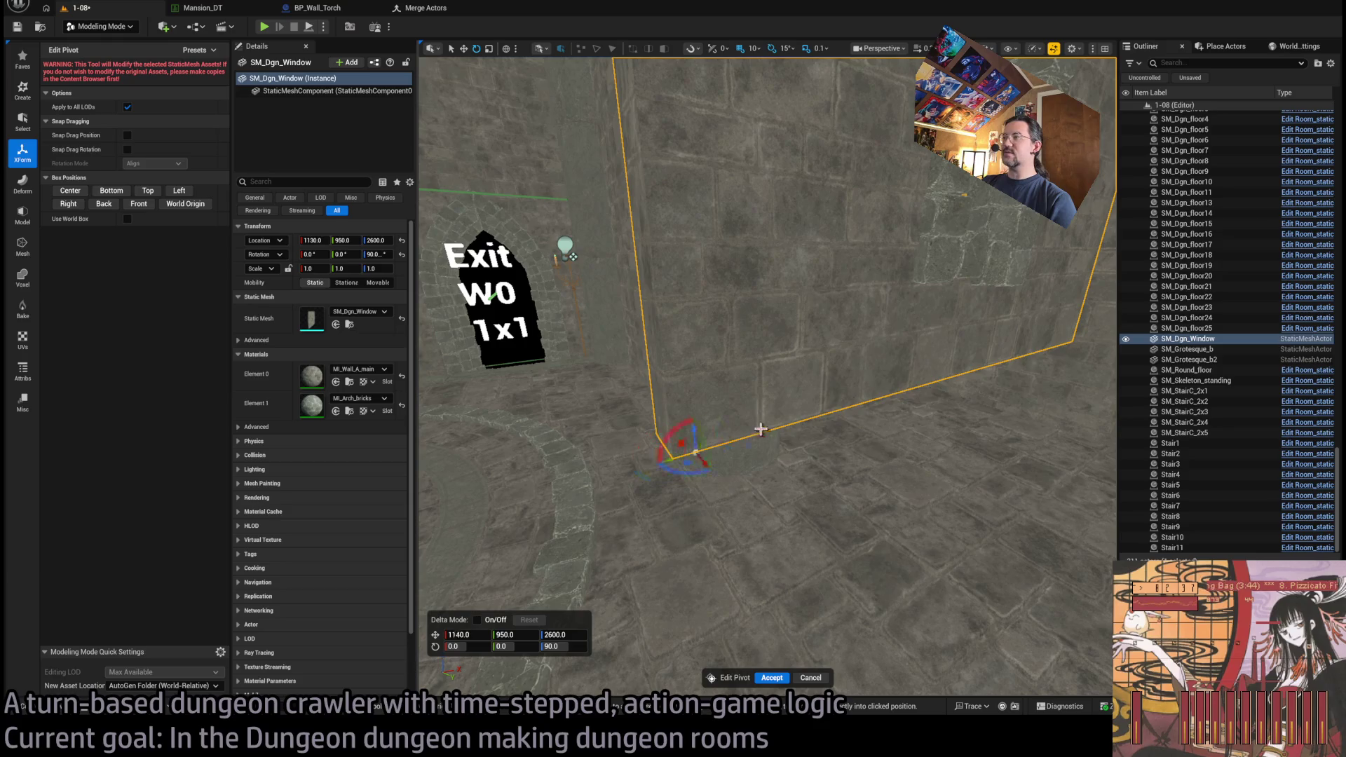
pyautogui.keyDown('ctrl'); pyautogui.middleClick(1076, 344); pyautogui.keyUp('ctrl')
pyautogui.scroll(5, 1075, 351)
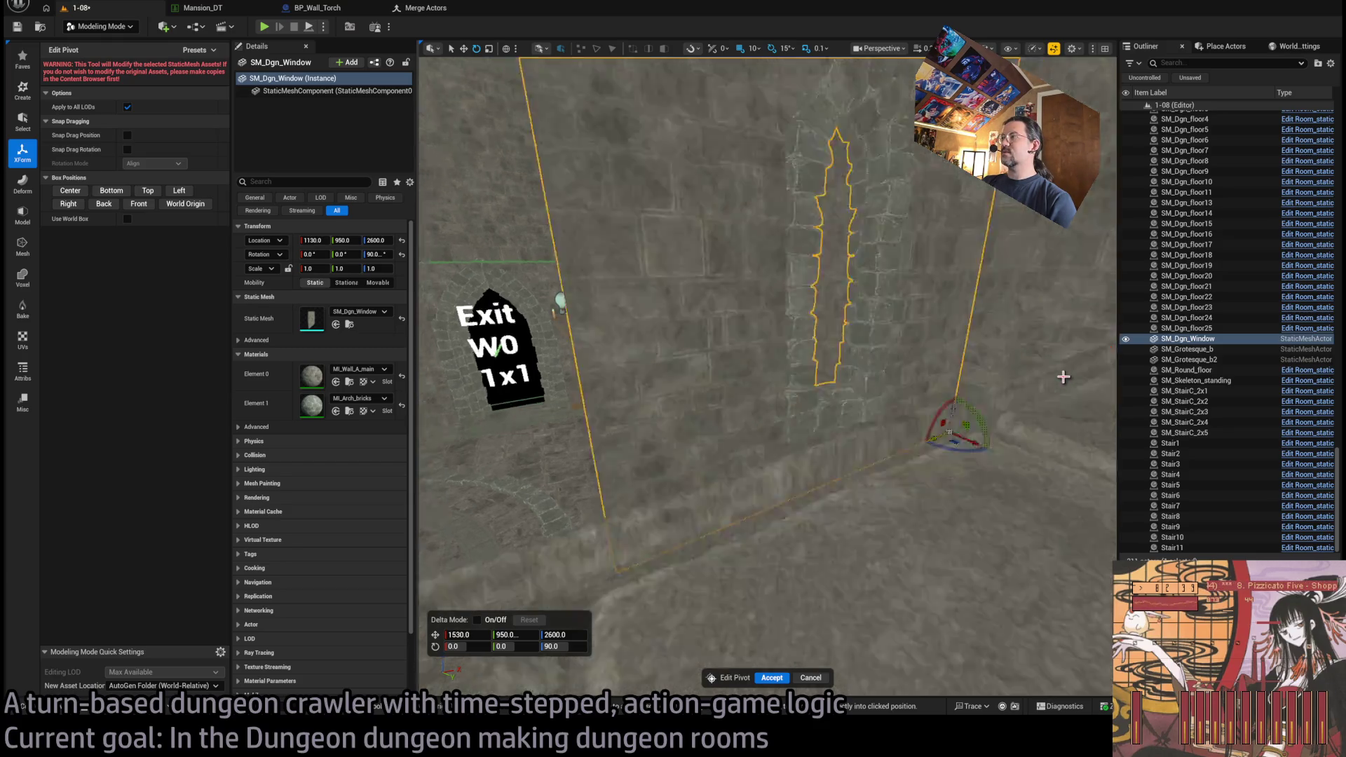
pyautogui.scroll(-5, 622, 535)
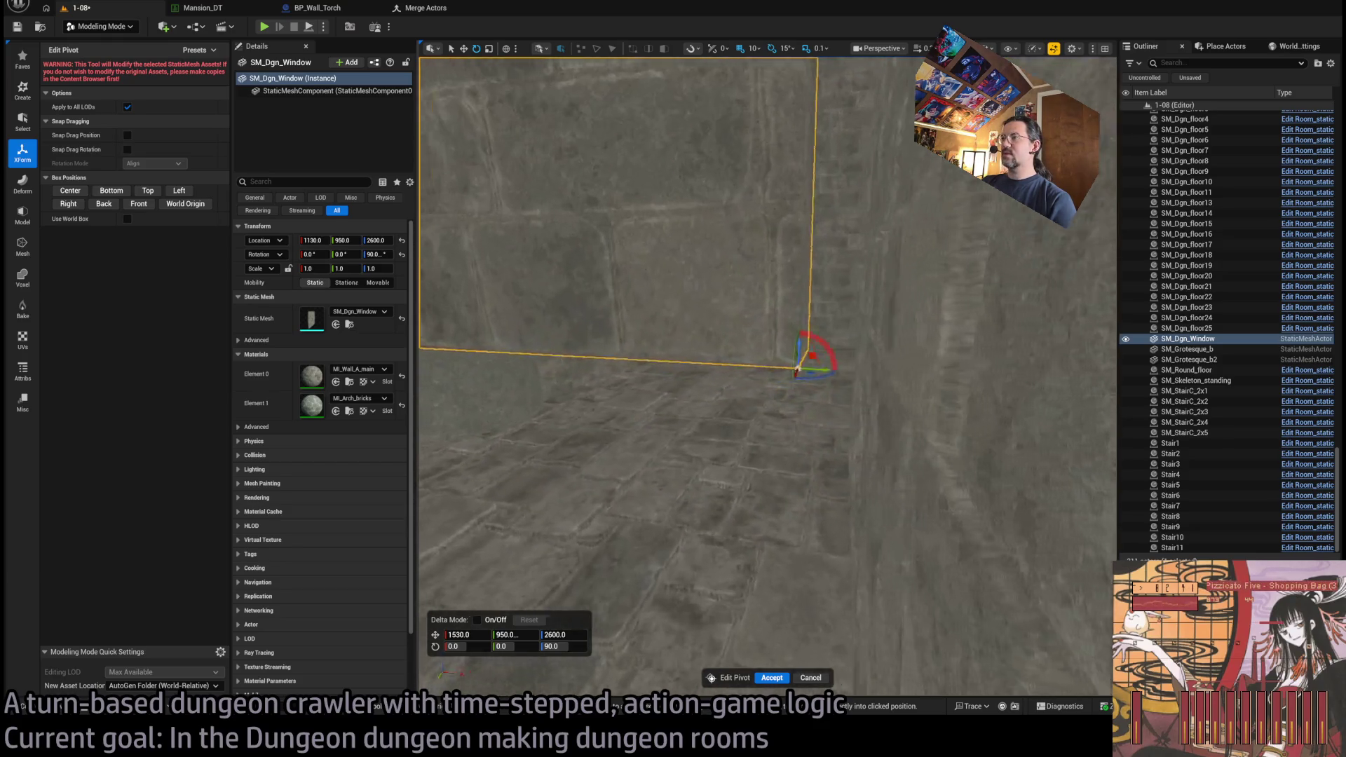
pyautogui.click(510, 634)
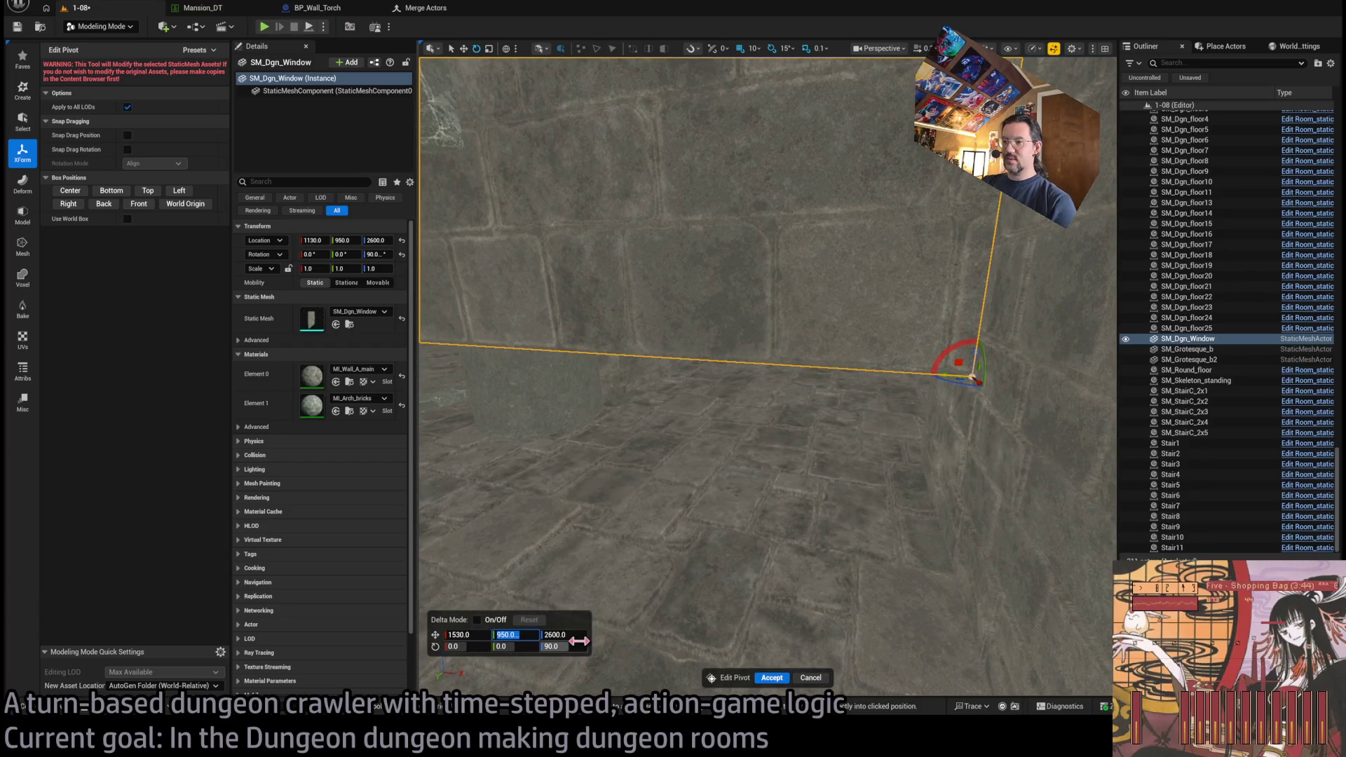
pyautogui.hotkey('shift', 'Tab')
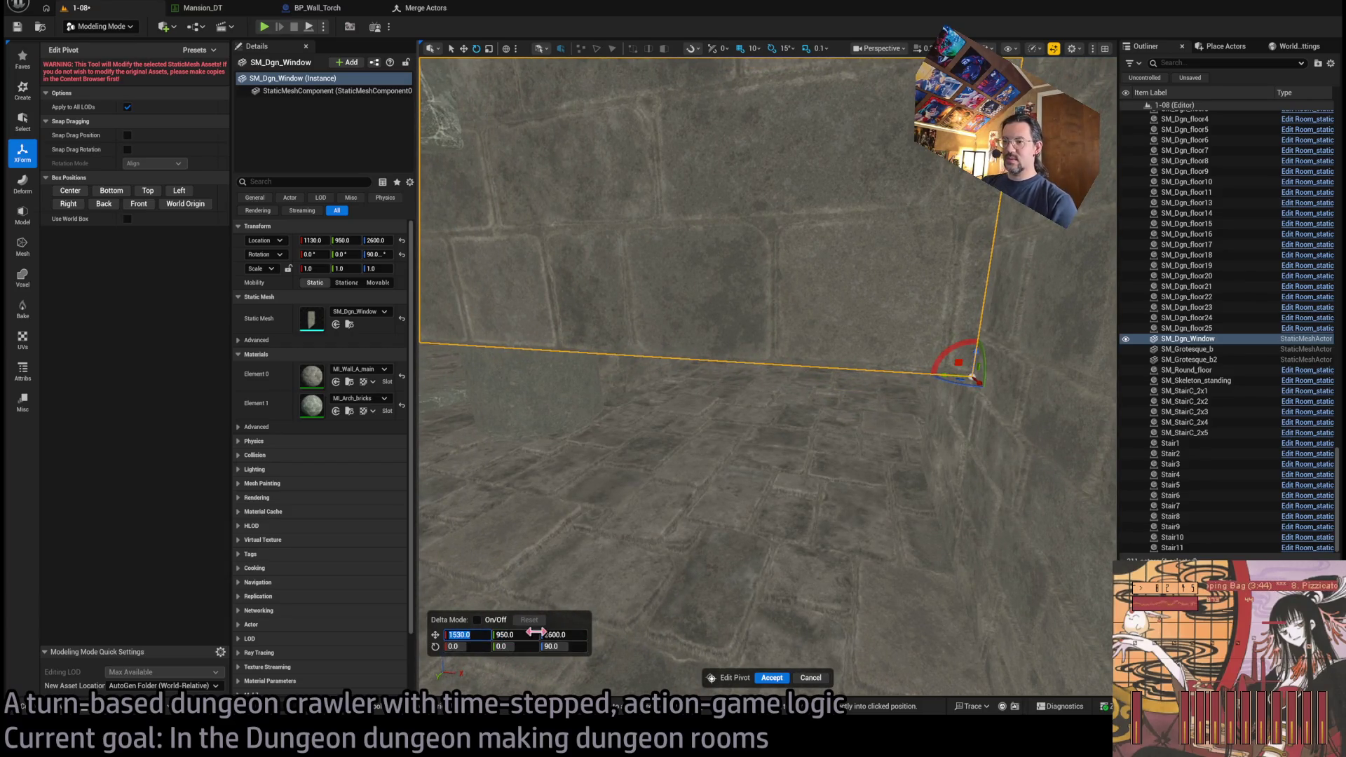
pyautogui.click(772, 677)
pyautogui.press('Delete')
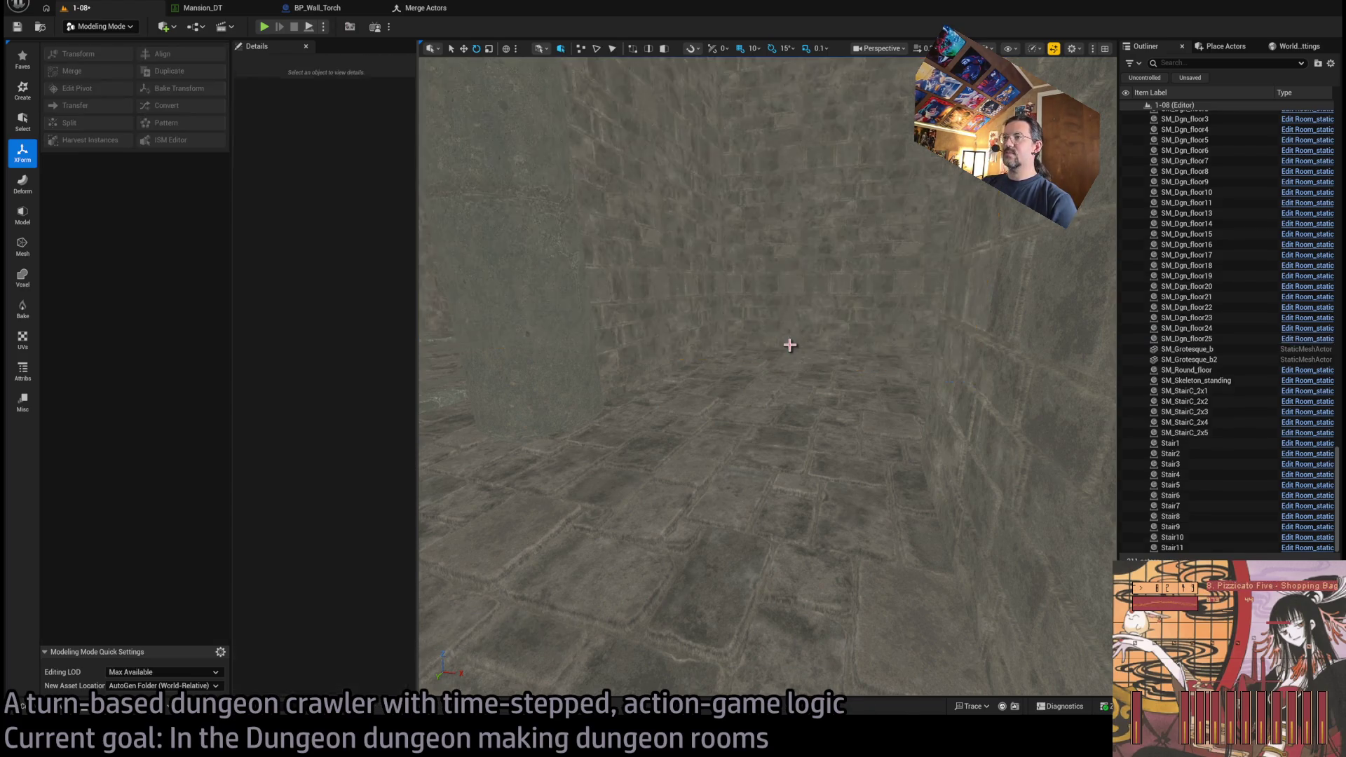
# - Assign the SM_Dgn_Window mesh to wall Dgn_Wall_merged22
pyautogui.click(750, 406)
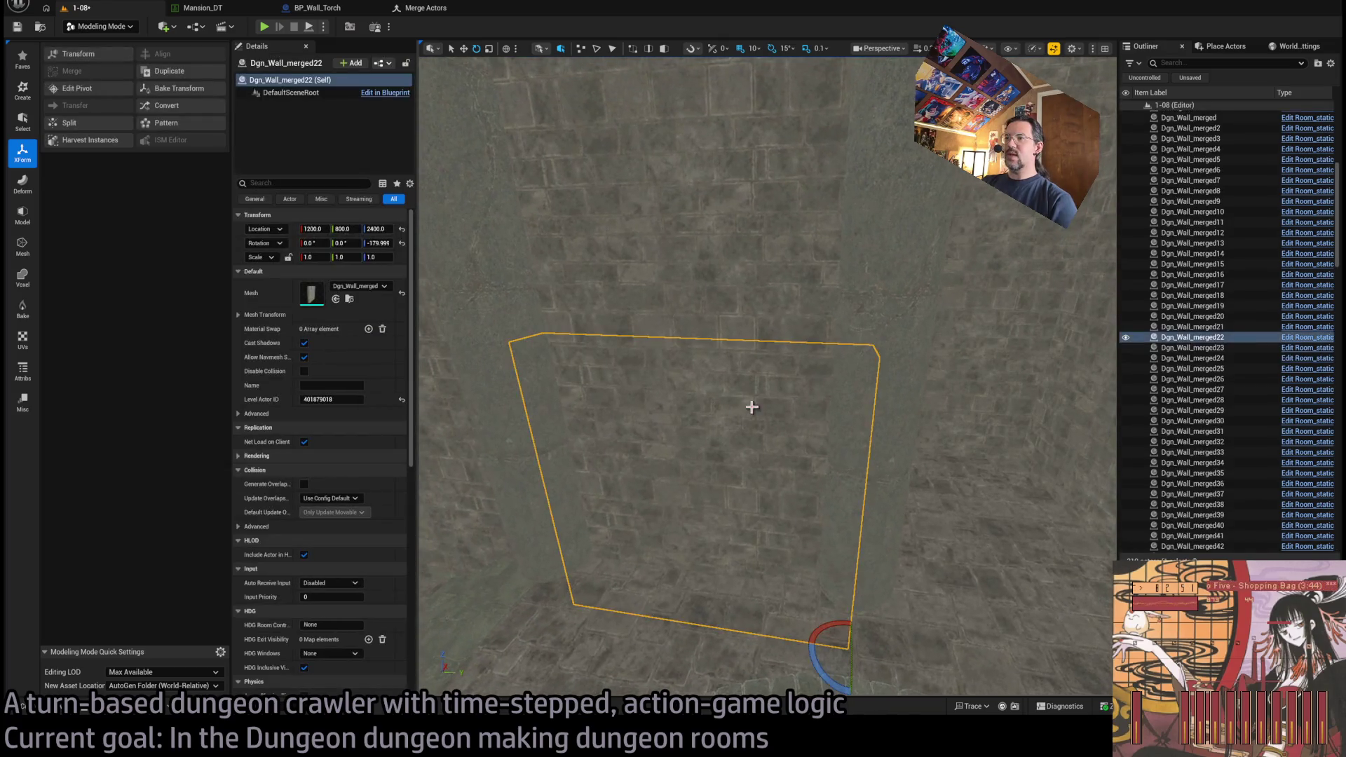
pyautogui.hotkey('ctrl', 'space')
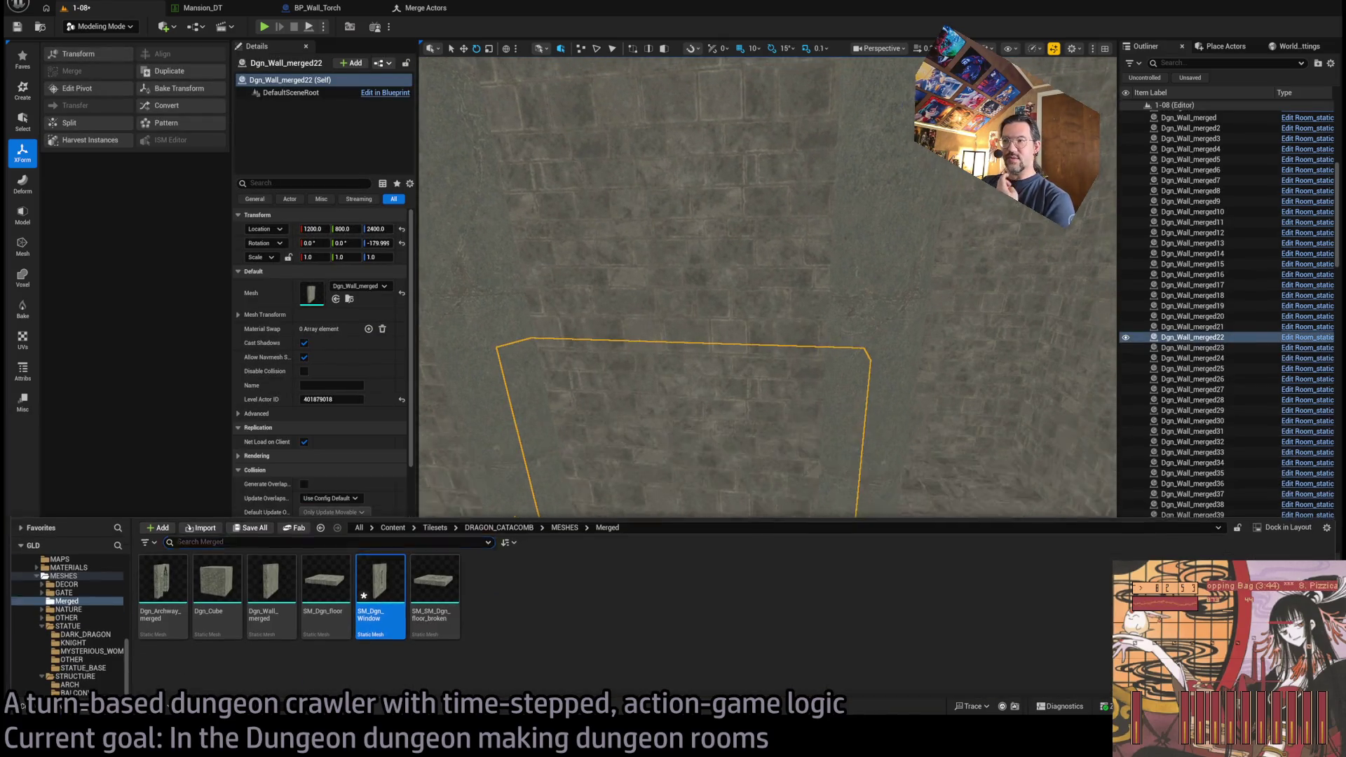
pyautogui.click(570, 334)
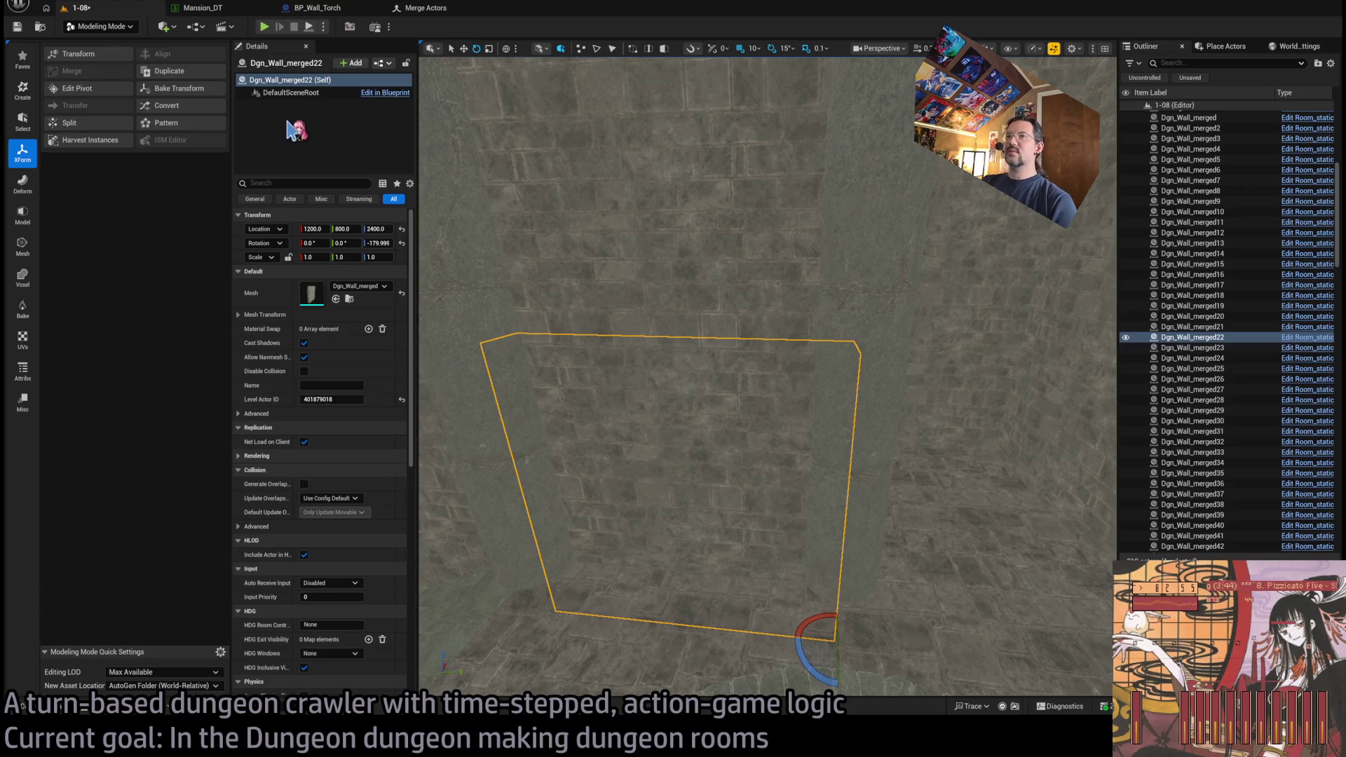
pyautogui.click(336, 299)
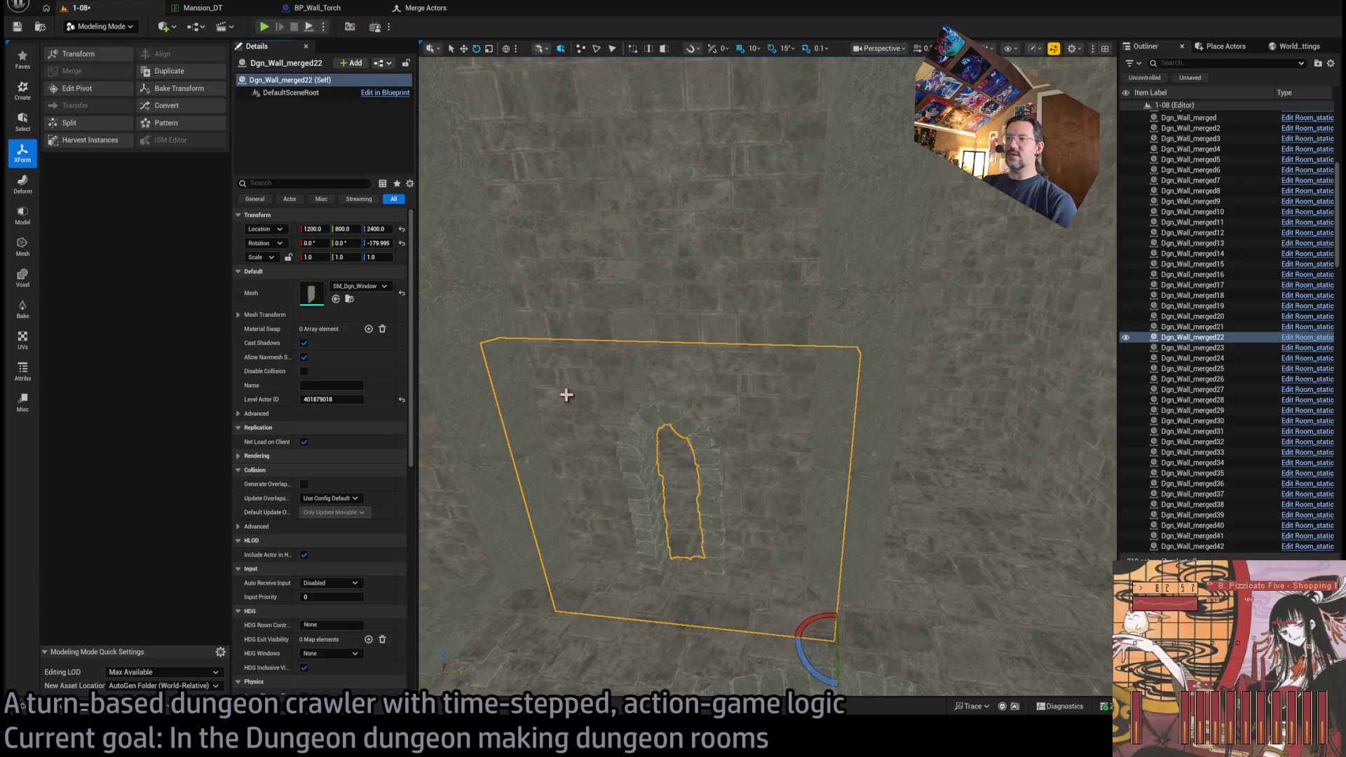
pyautogui.scroll(5, 565, 394)
pyautogui.scroll(-5, 565, 394)
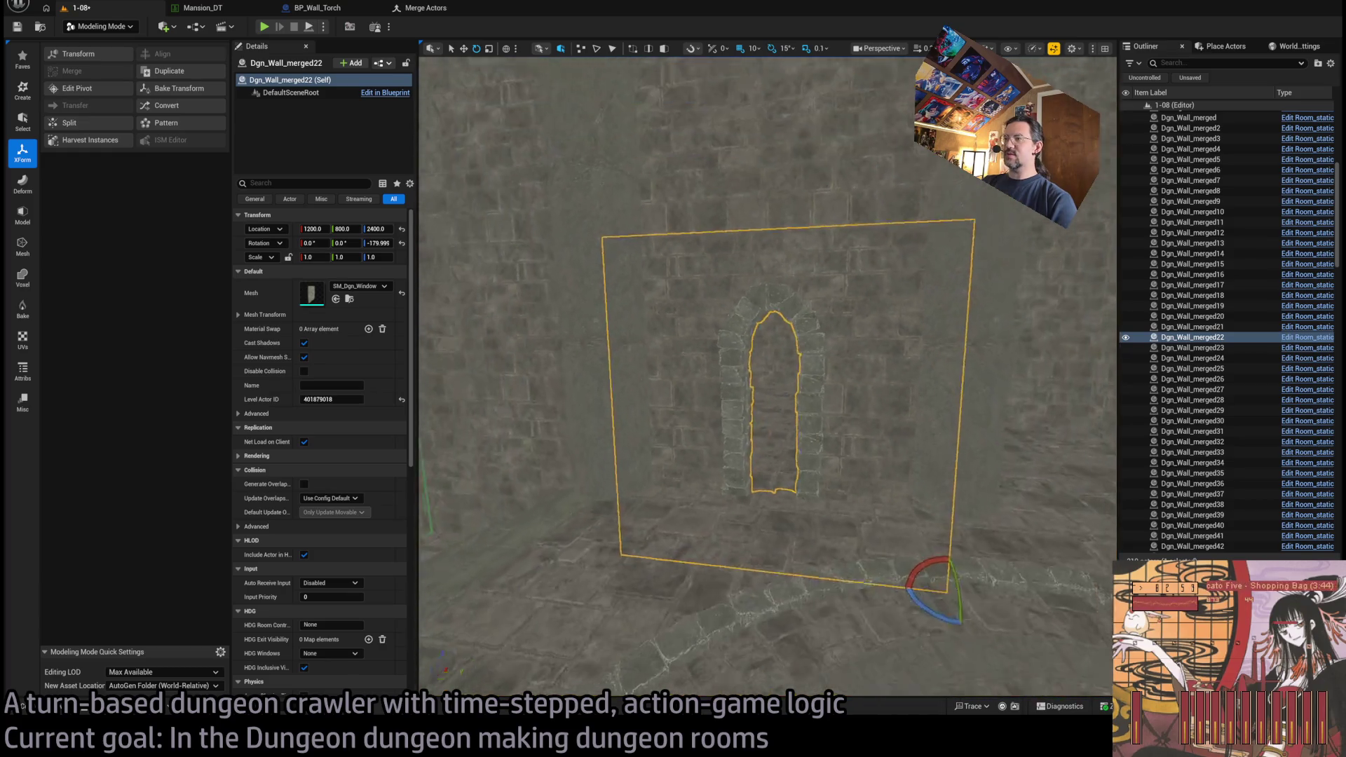
# - Raise the new window wall up to height 2490
pyautogui.press('f')
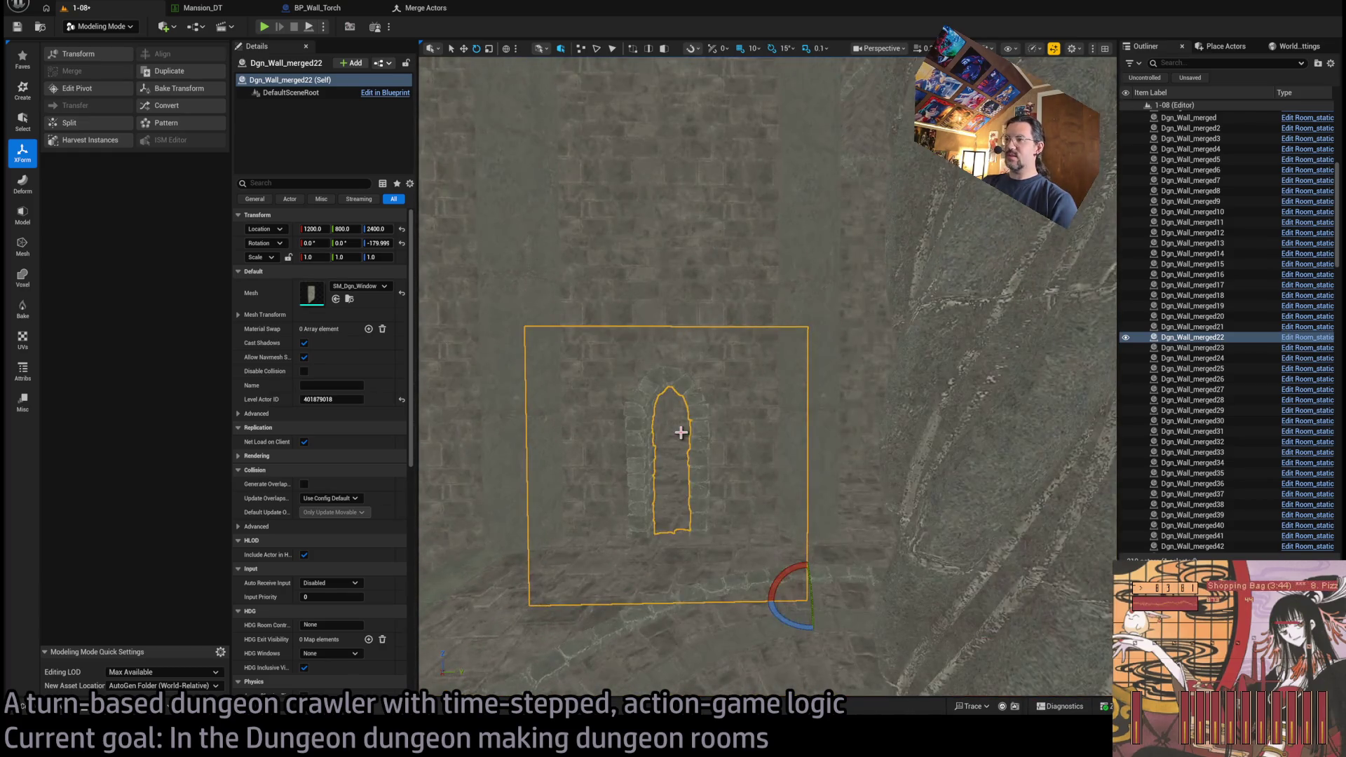
pyautogui.moveTo(709, 403)
pyautogui.mouseDown()
pyautogui.moveTo(421, 456)
pyautogui.moveTo(706, 445)
pyautogui.mouseUp()
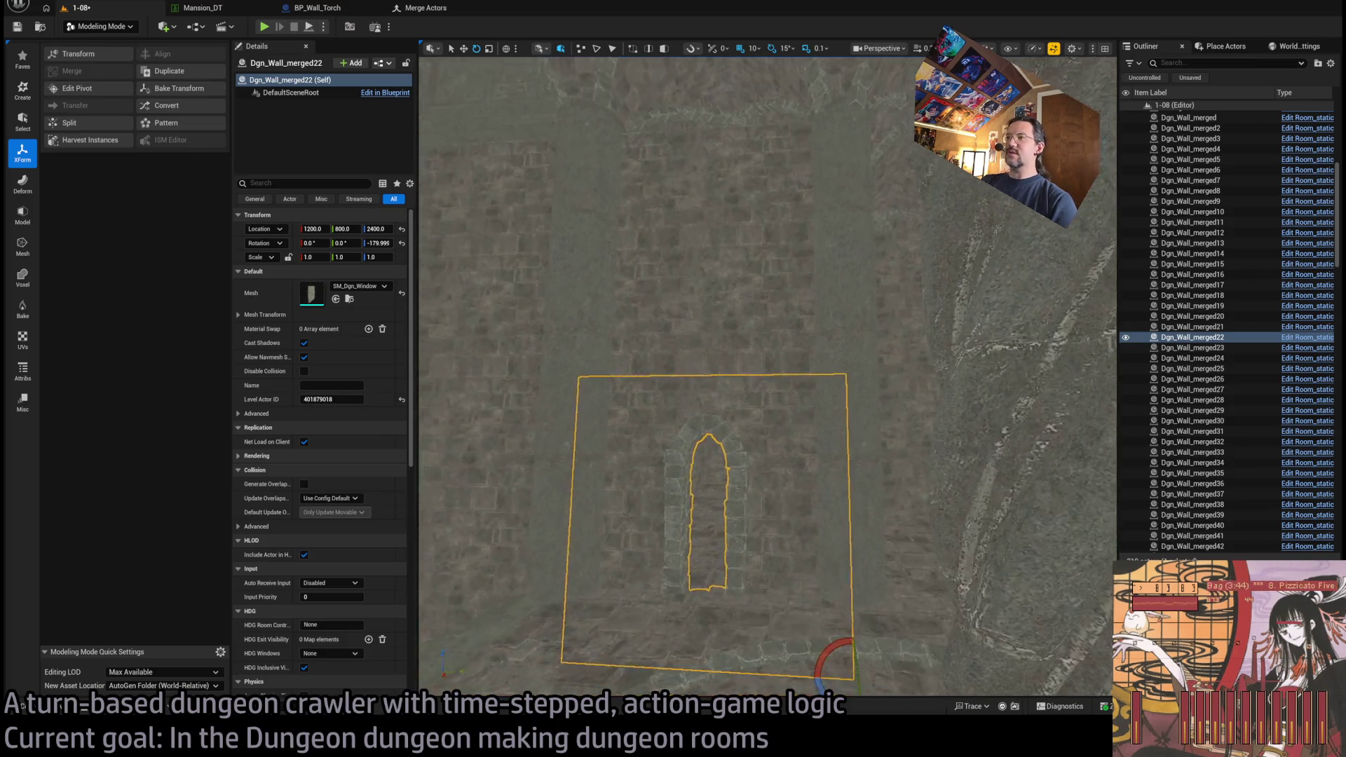
pyautogui.press('f')
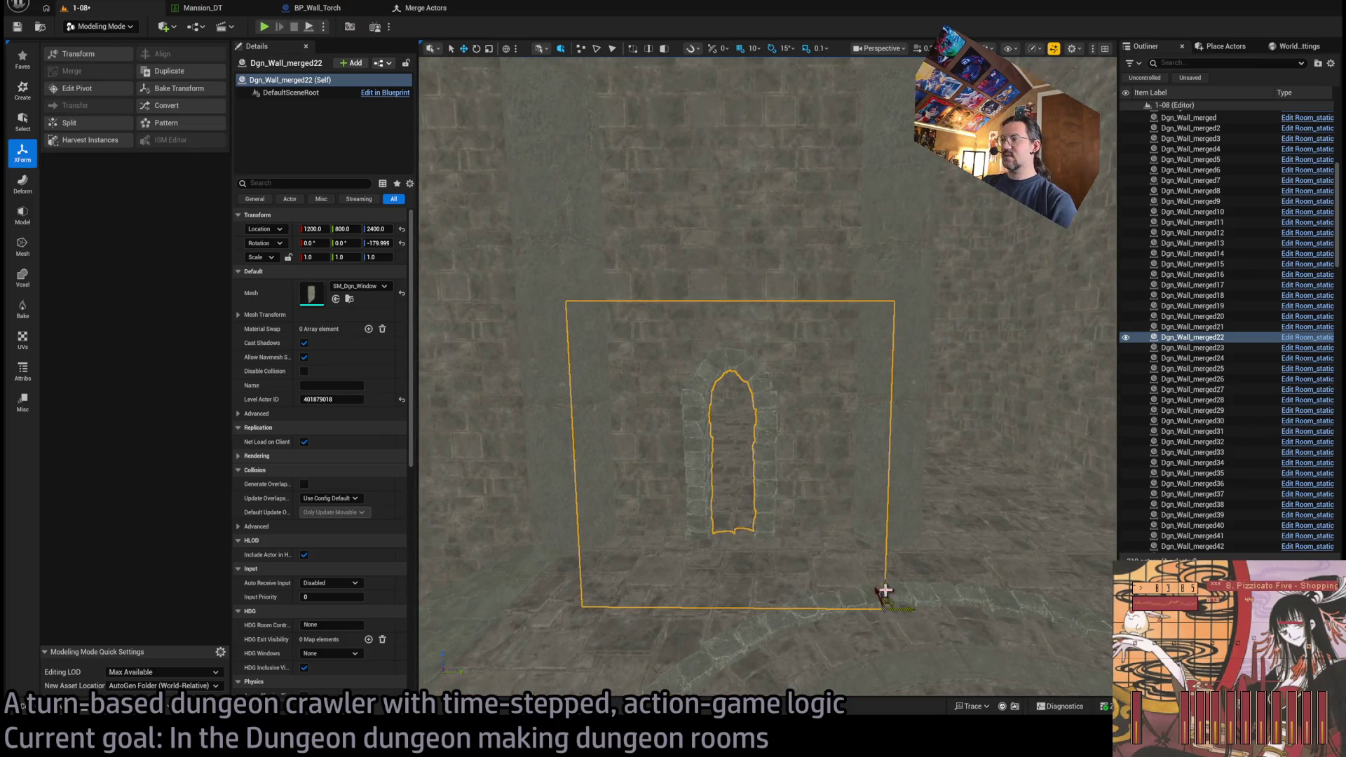
pyautogui.press('w')
pyautogui.moveTo(880, 589); pyautogui.dragTo(892, 523)
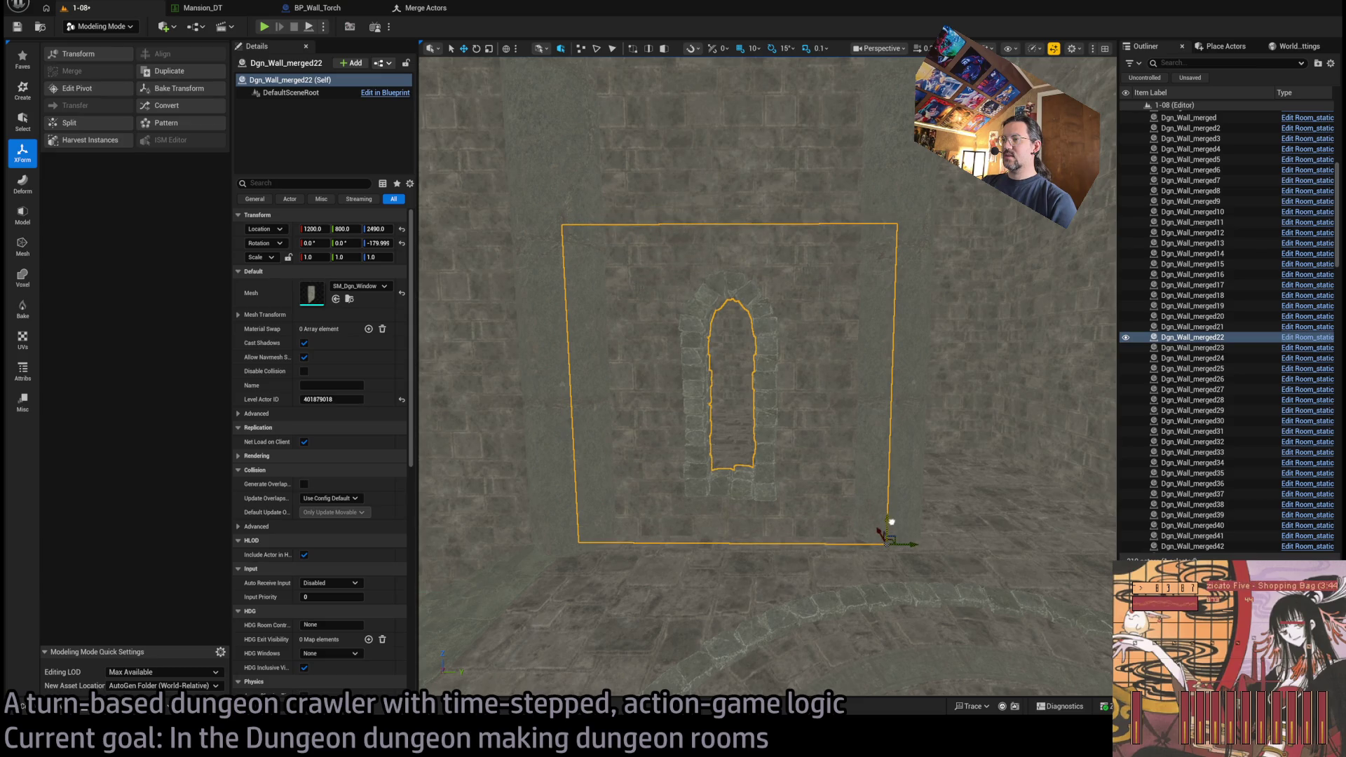
pyautogui.click(741, 300)
# - Lift the wall above the window to Z 2900 and scale its height to 0.8
pyautogui.press('f')
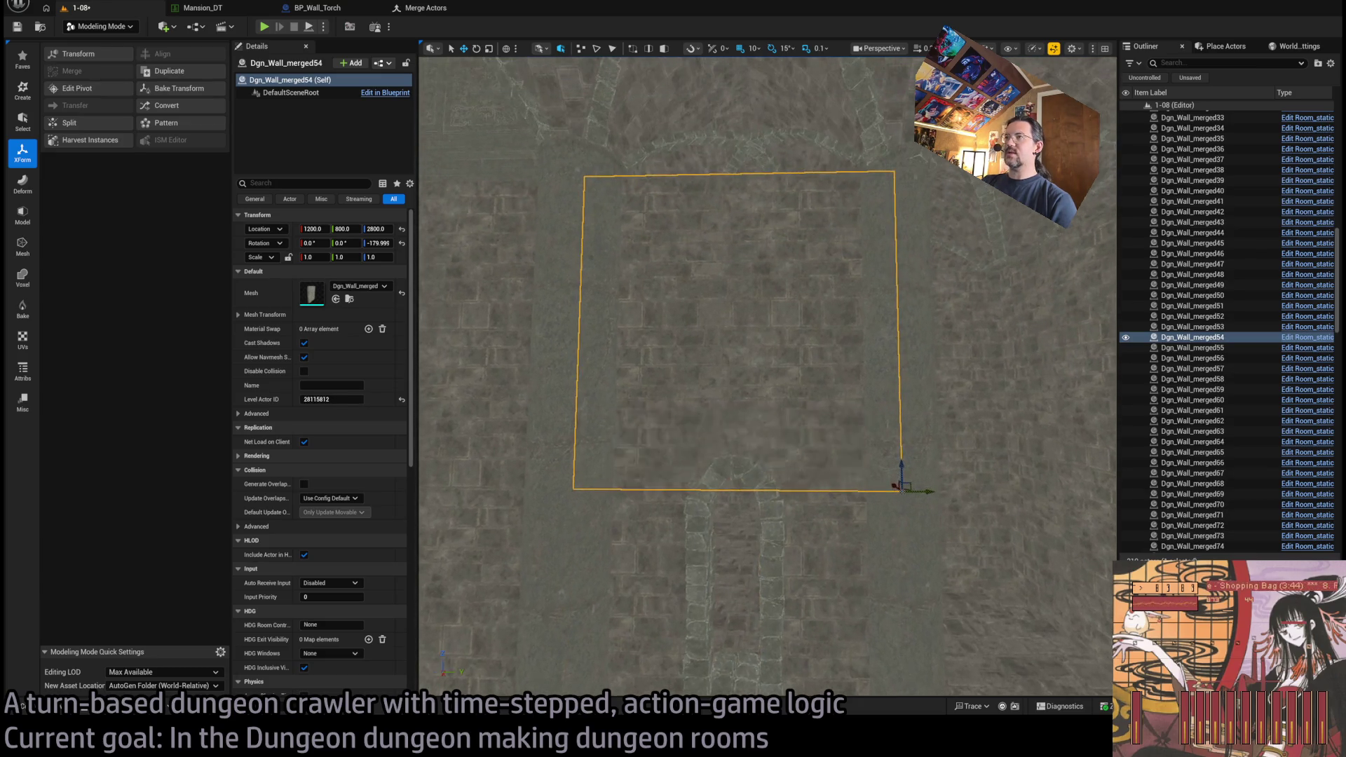
pyautogui.moveTo(899, 468); pyautogui.dragTo(901, 378)
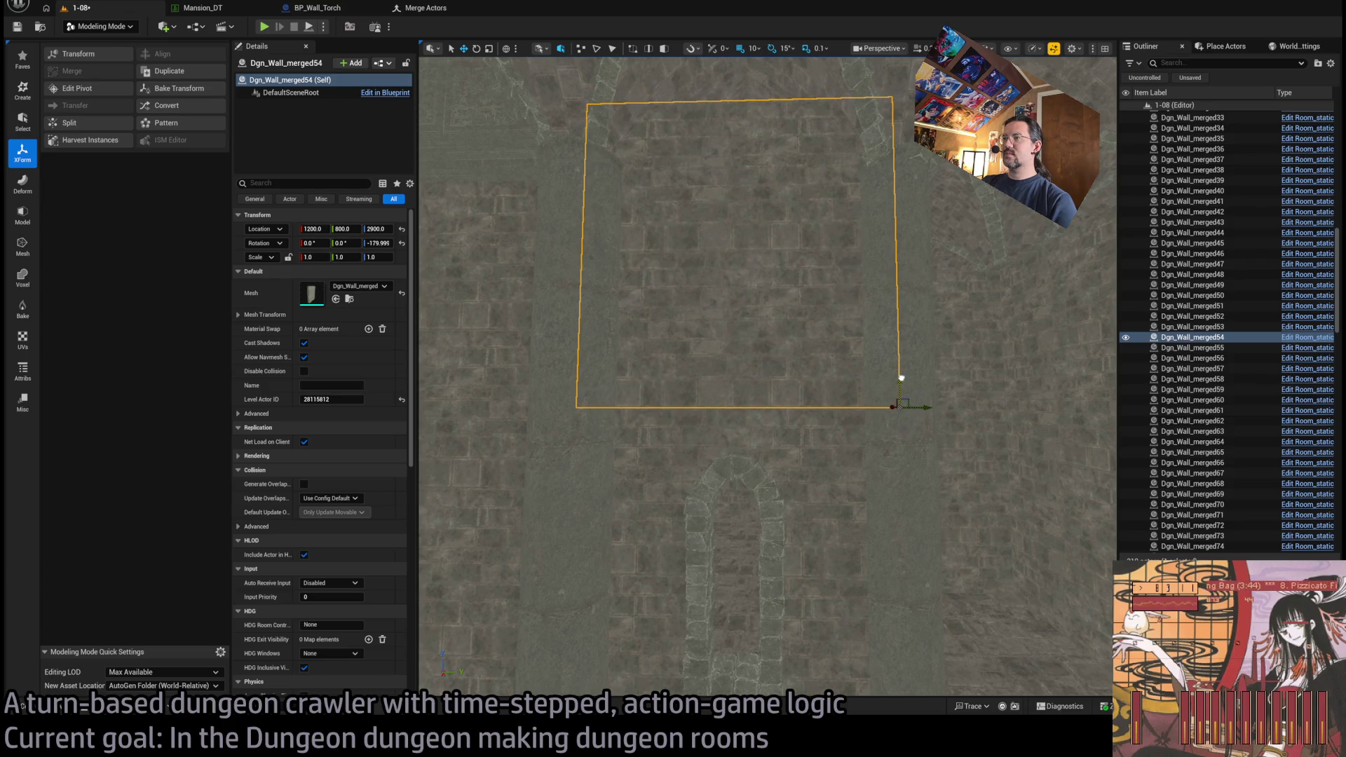
pyautogui.press('f')
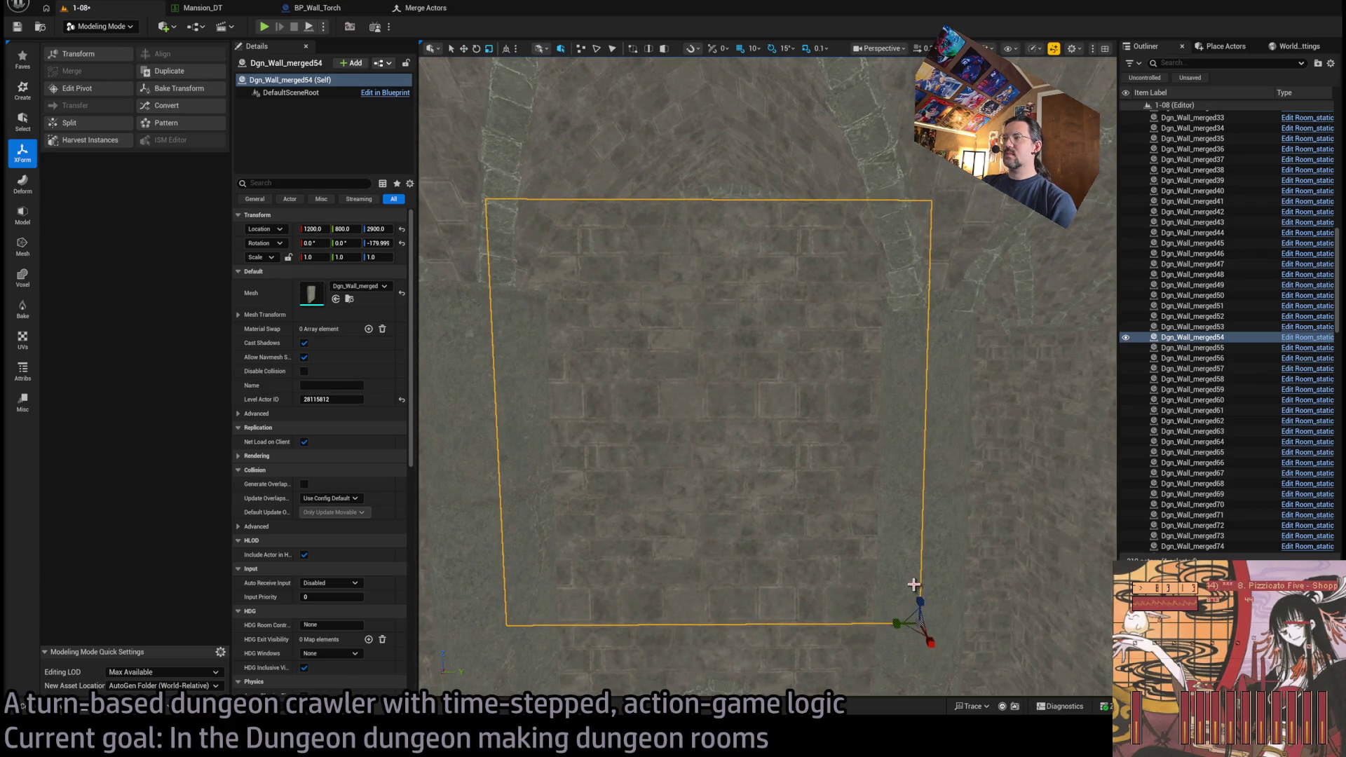
pyautogui.moveTo(913, 584); pyautogui.dragTo(913, 608)
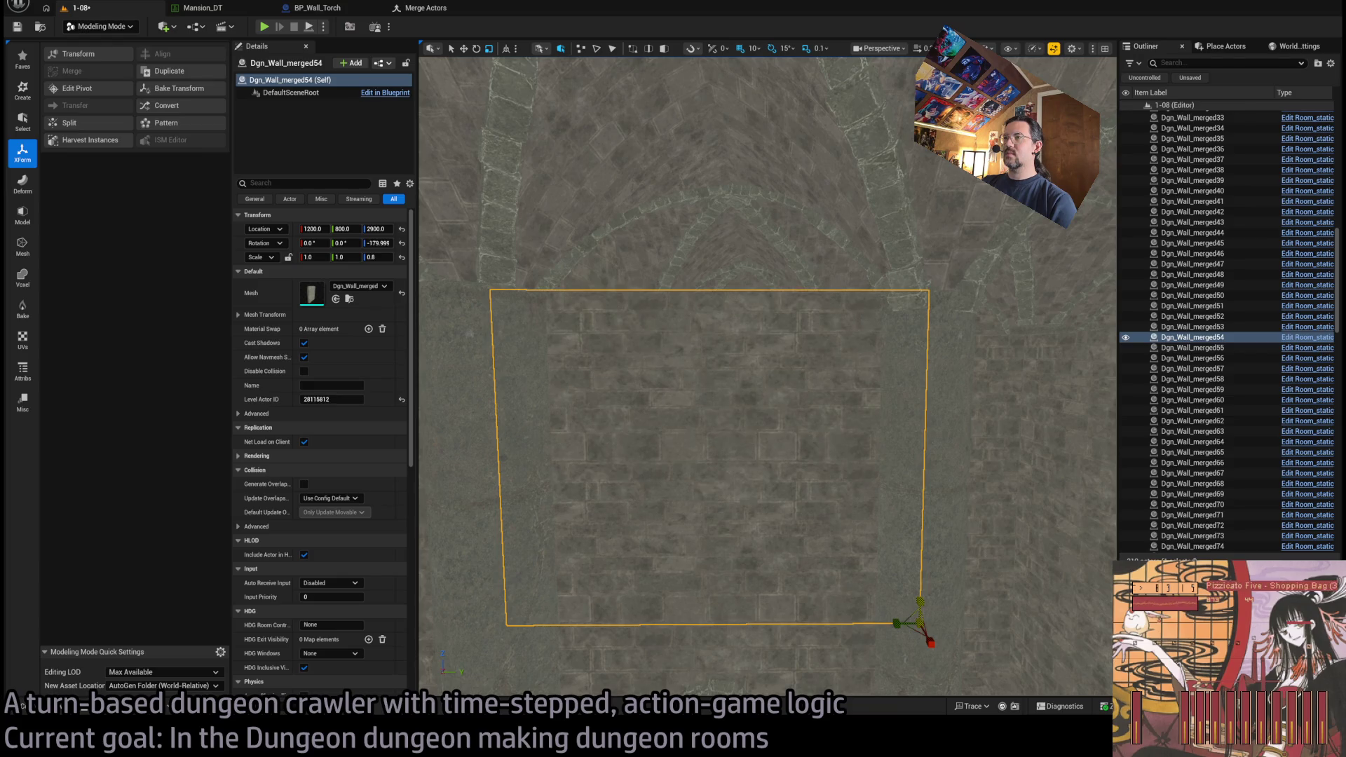
# - Rename wall Dgn_Wall_merged22 to Dgn_Wall_window1
pyautogui.click(871, 495)
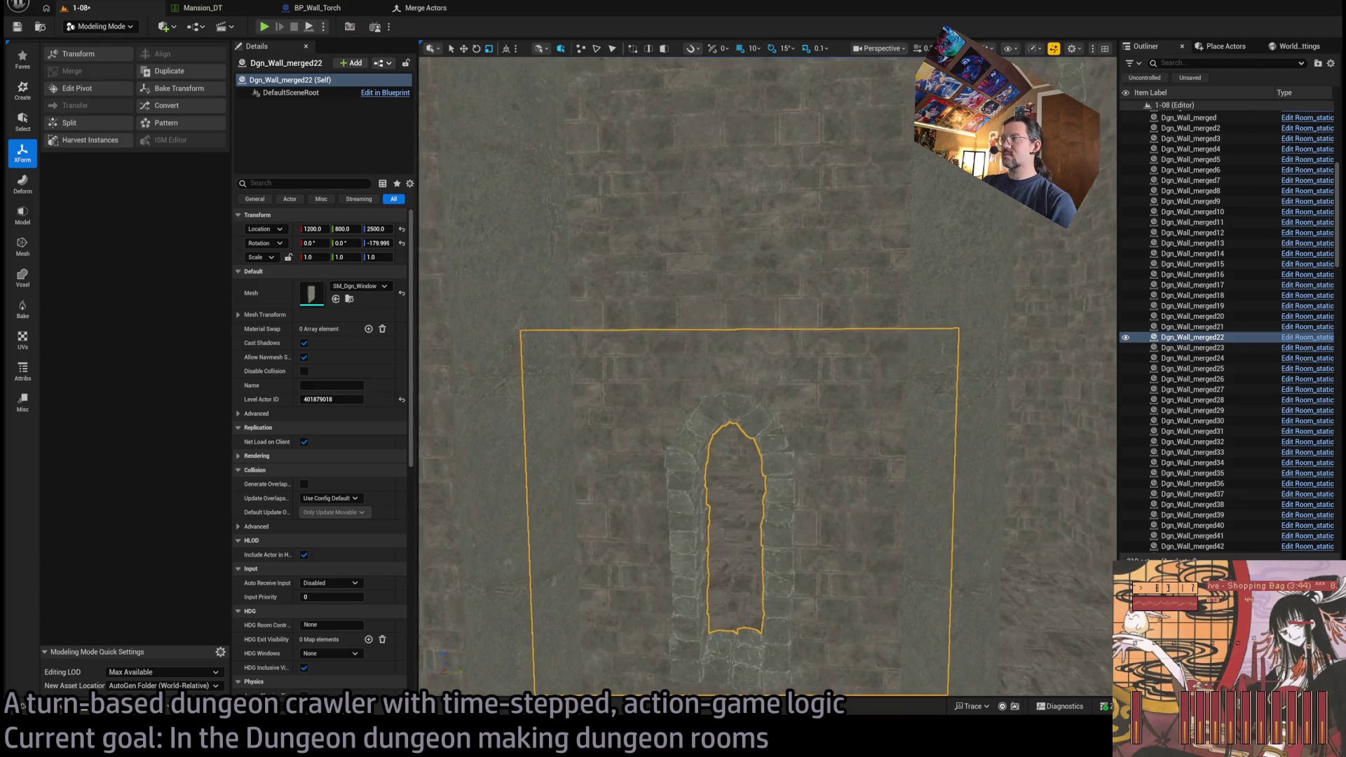
pyautogui.click(1200, 338)
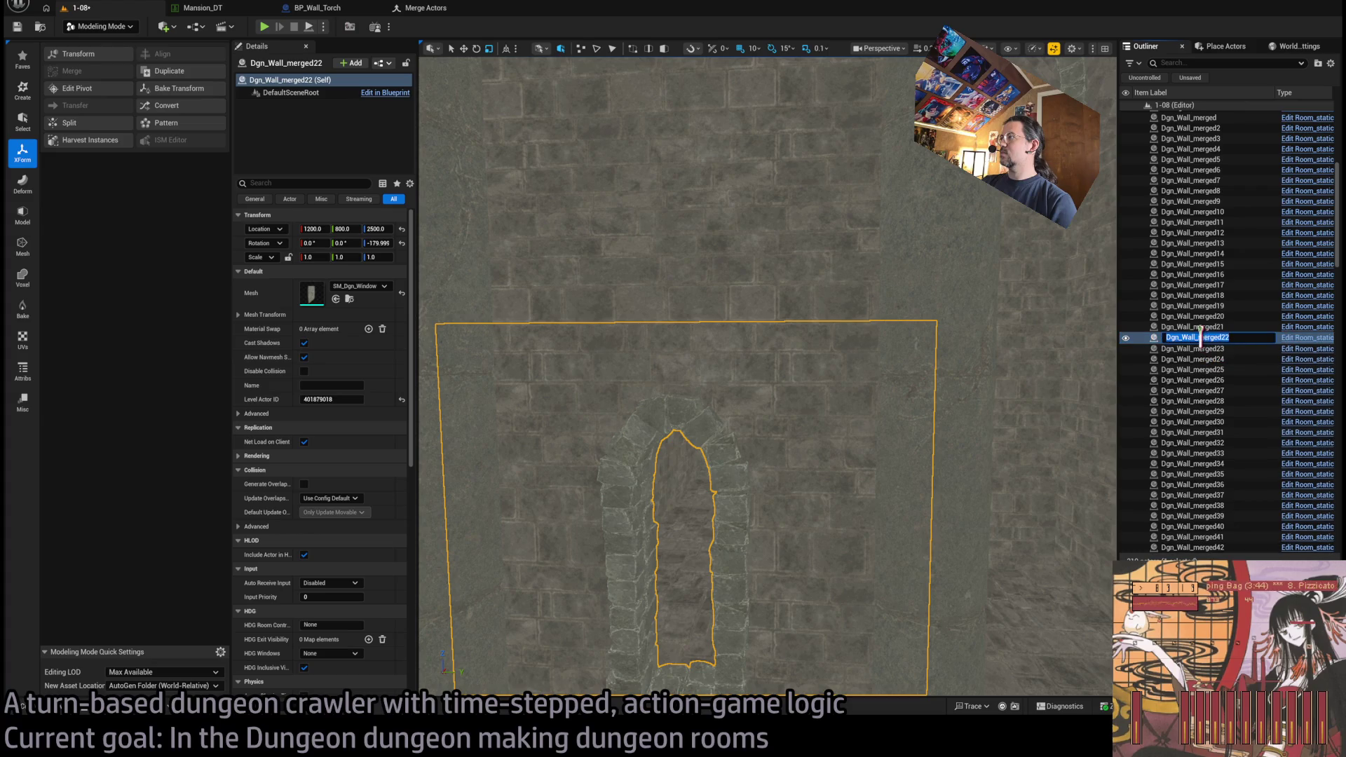
pyautogui.click(1200, 337)
pyautogui.hotkey('shift', 'End')
pyautogui.write('wi')
pyautogui.press('Return')
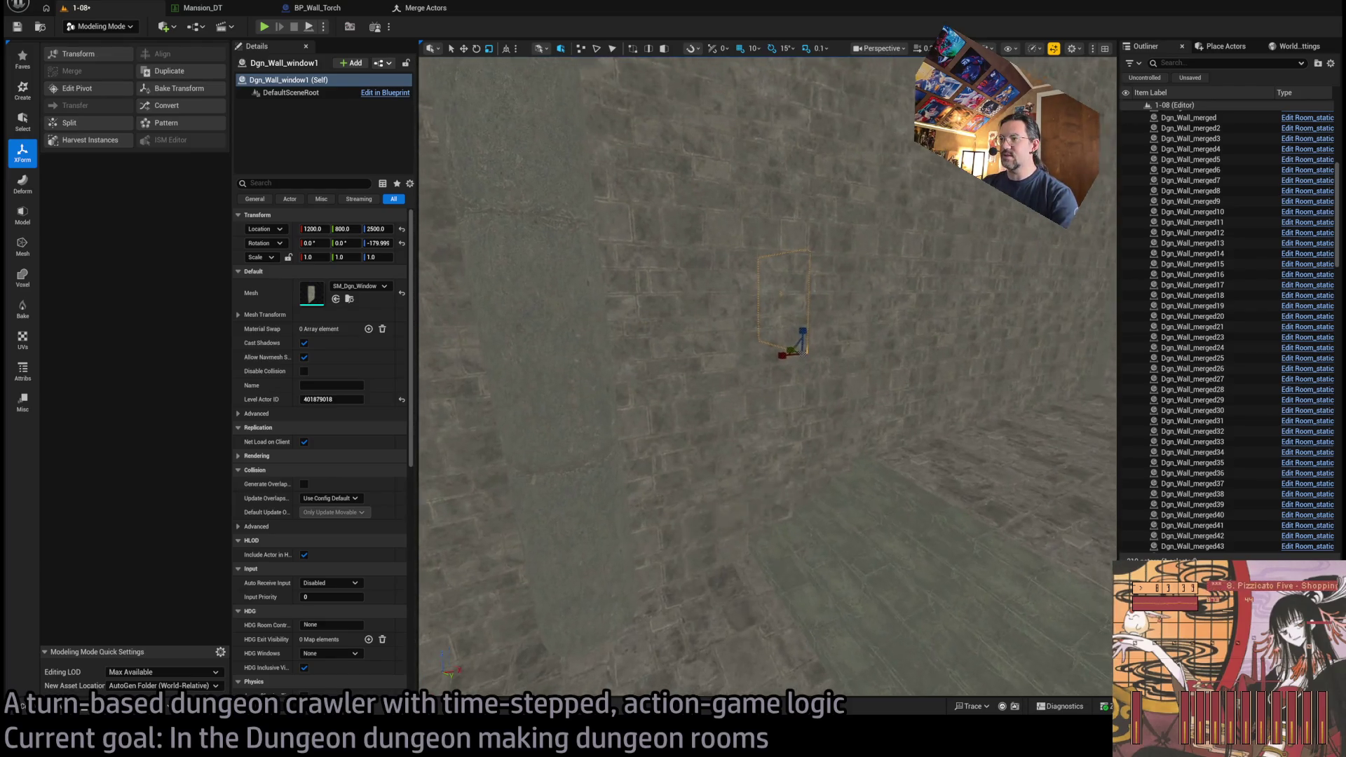
pyautogui.click(1191, 180)
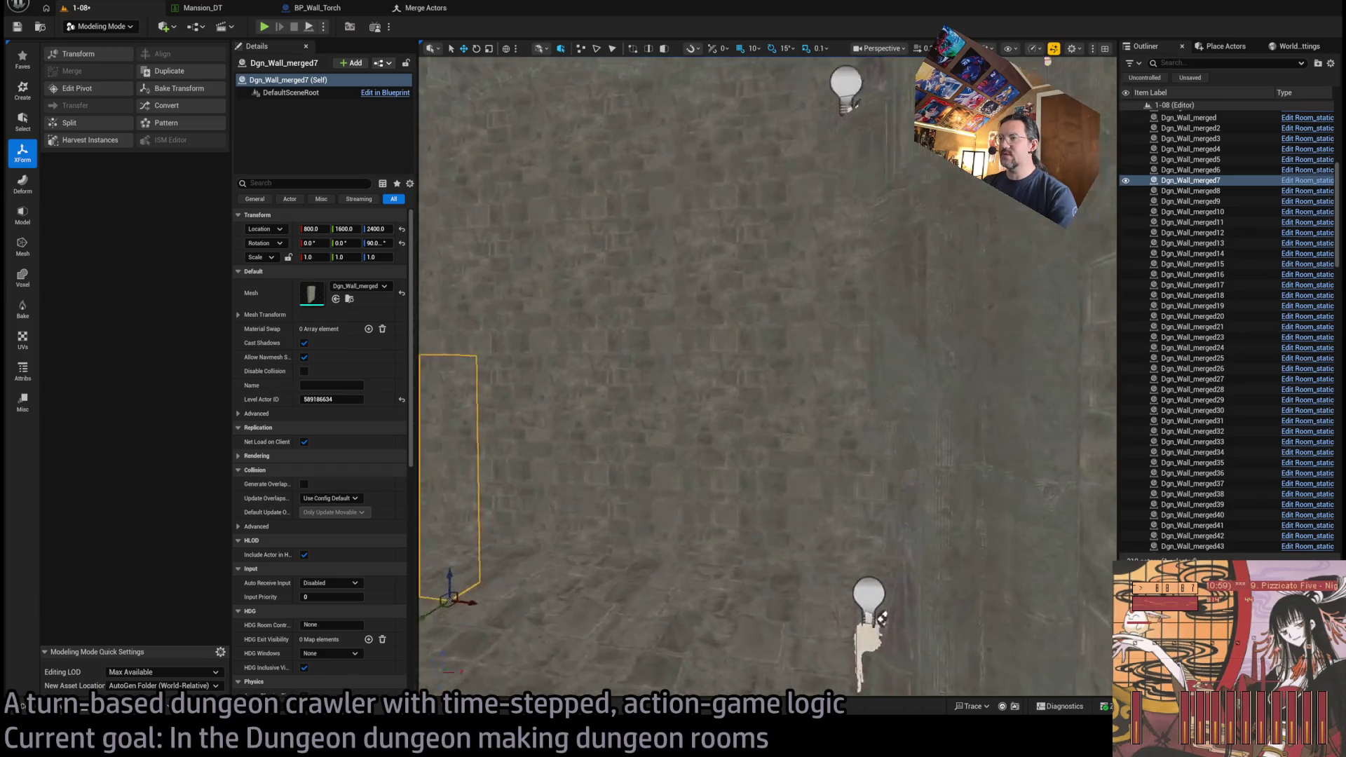
# - Inspect the nearby walls and shorten Dgn_Wall_merged41 to 0.7 height
pyautogui.click(733, 358)
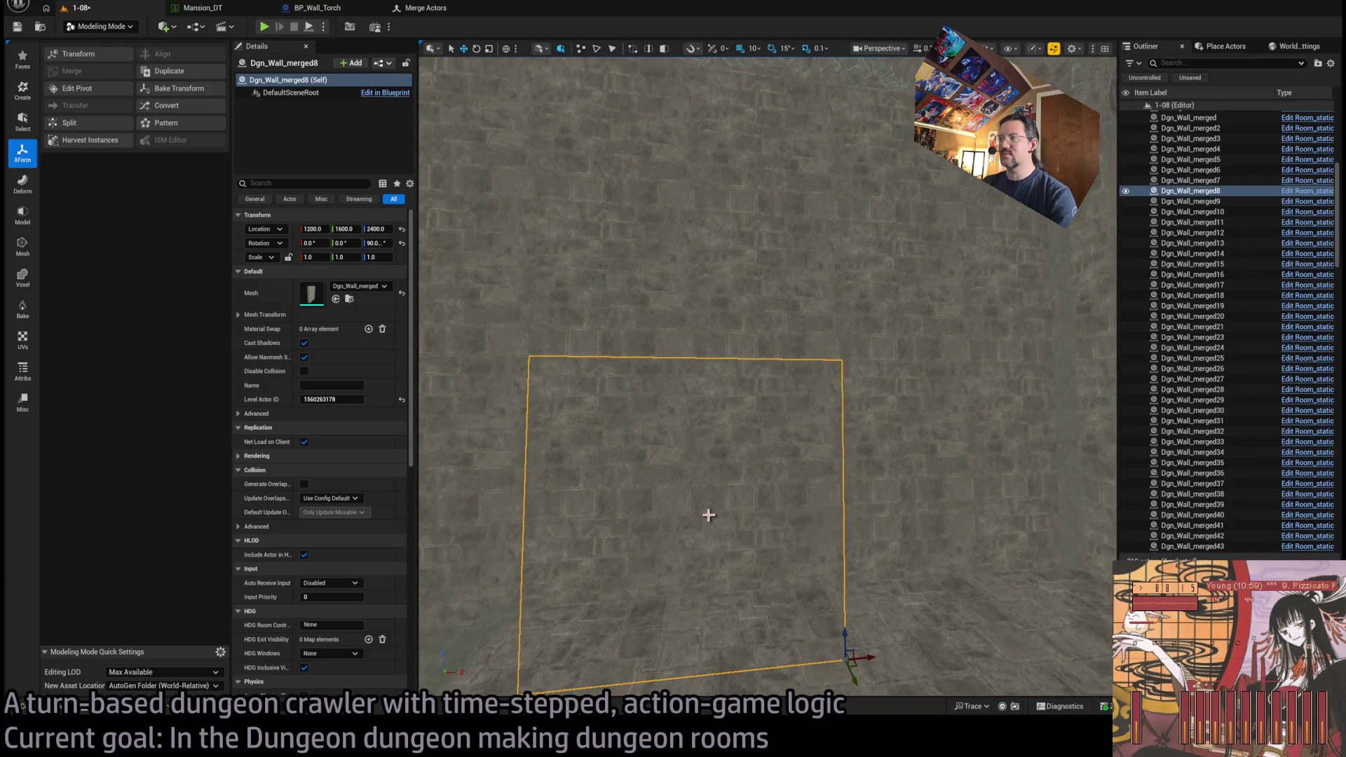
pyautogui.click(806, 491)
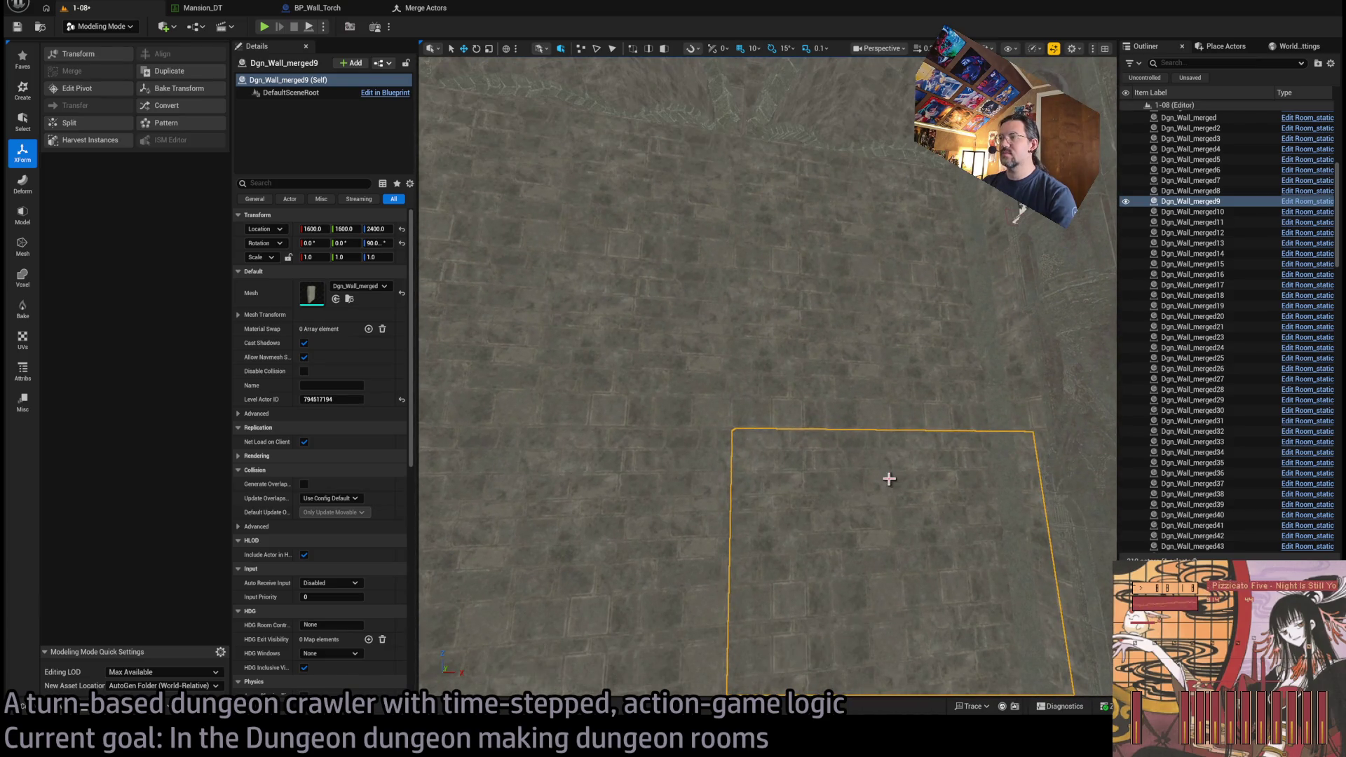
pyautogui.moveTo(889, 479)
pyautogui.mouseDown()
pyautogui.moveTo(918, 506)
pyautogui.moveTo(859, 441)
pyautogui.mouseUp()
pyautogui.click(829, 349)
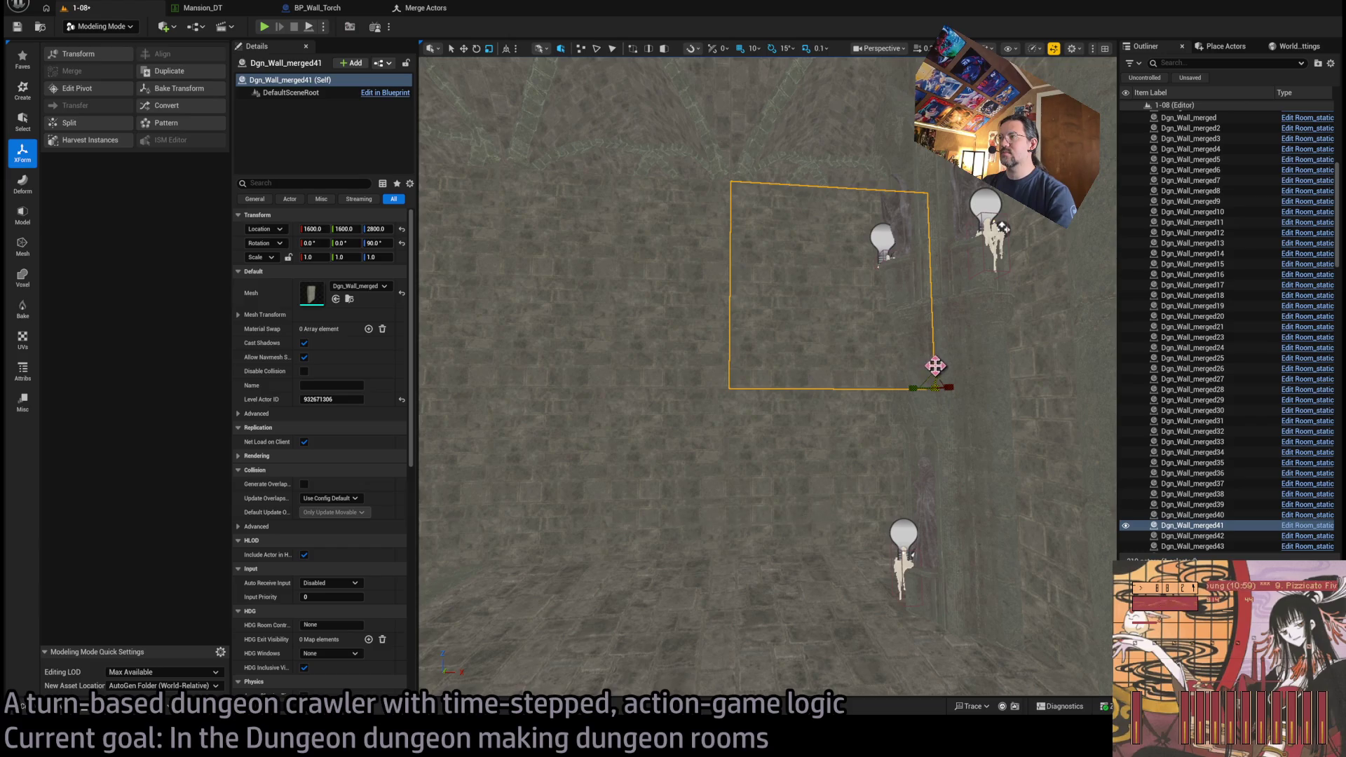
pyautogui.moveTo(934, 363); pyautogui.dragTo(940, 380)
# - Raise Dgn_Wall_merged41 together with Dgn_Wall_merged9 and return to Selection Mode
pyautogui.keyDown('ctrl'); pyautogui.click(823, 418); pyautogui.keyUp('ctrl')
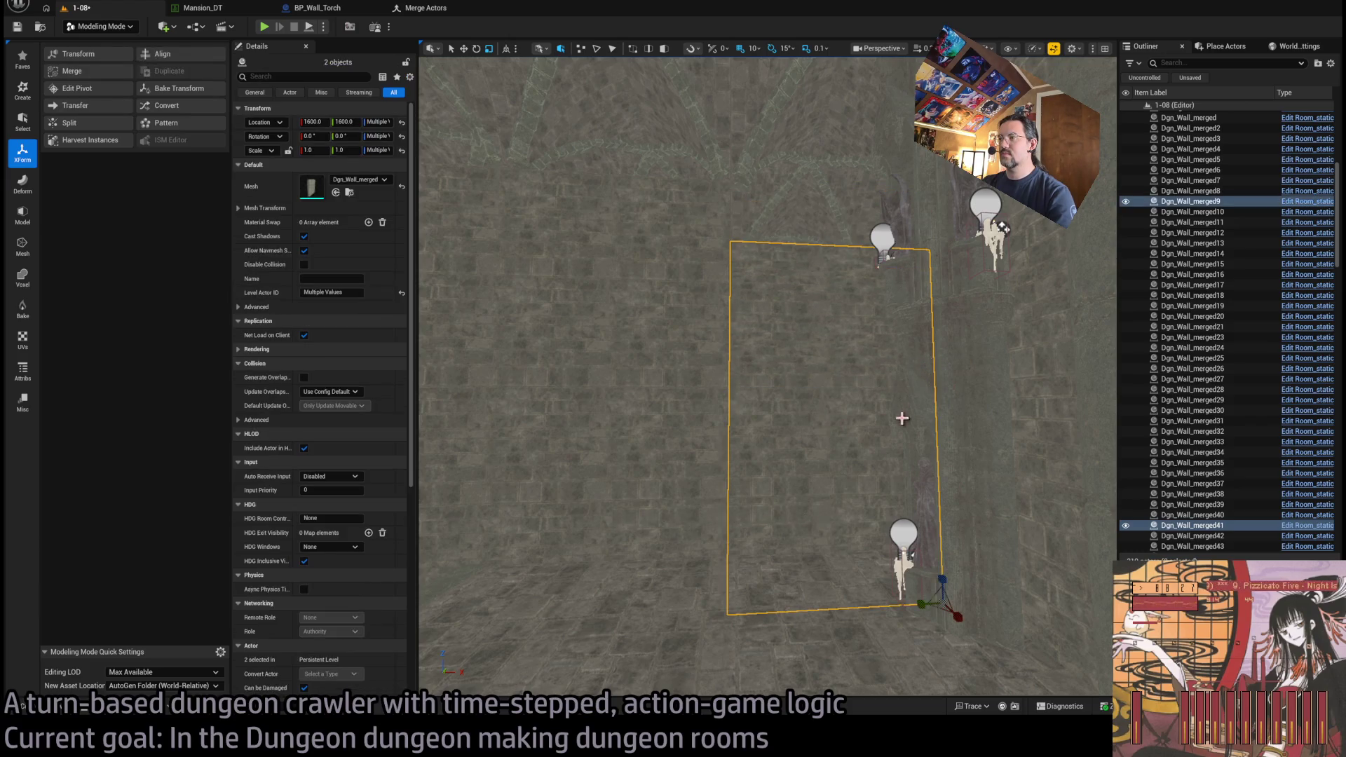
pyautogui.moveTo(940, 580)
pyautogui.mouseDown()
pyautogui.moveTo(949, 531)
pyautogui.moveTo(921, 497)
pyautogui.mouseUp()
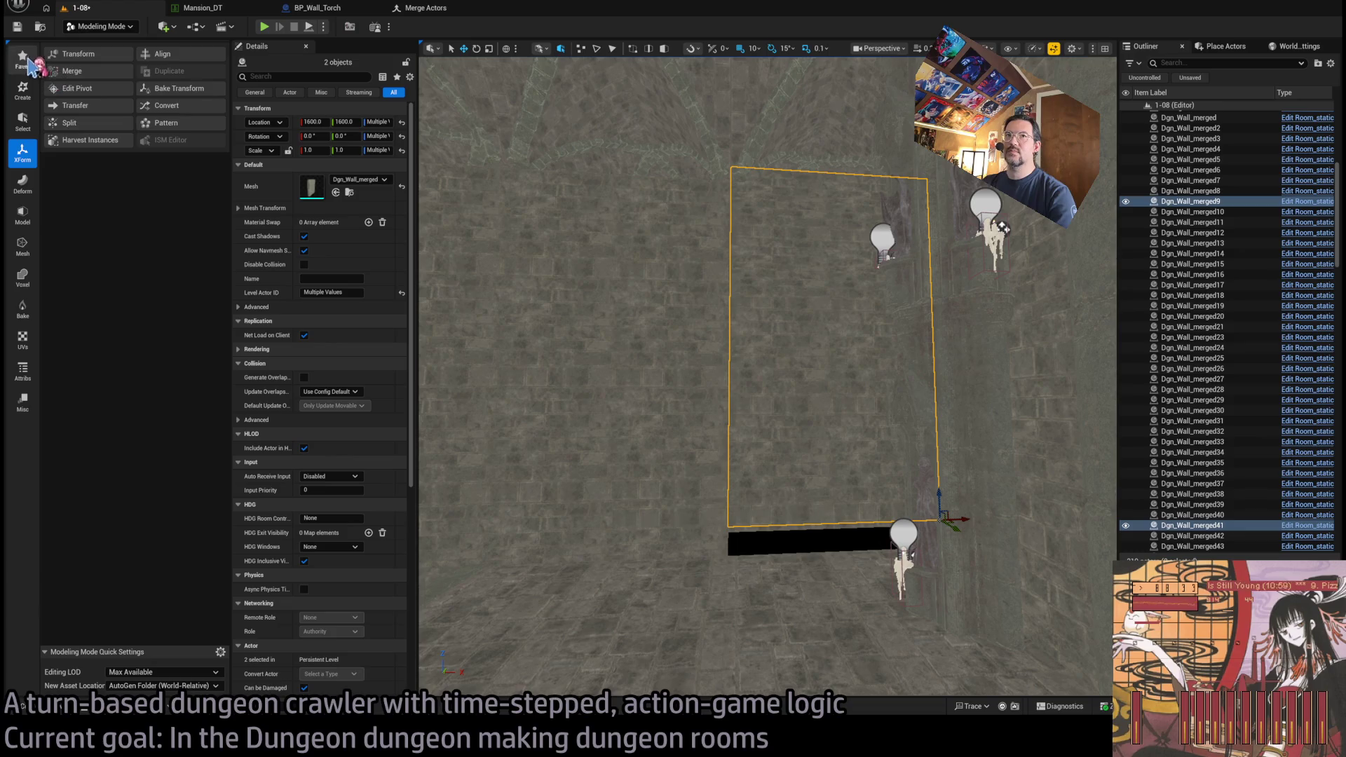
pyautogui.click(100, 26)
# - Select lower wall Dgn_Wall_merged9 and set its Location Z to 2550
pyautogui.click(105, 43)
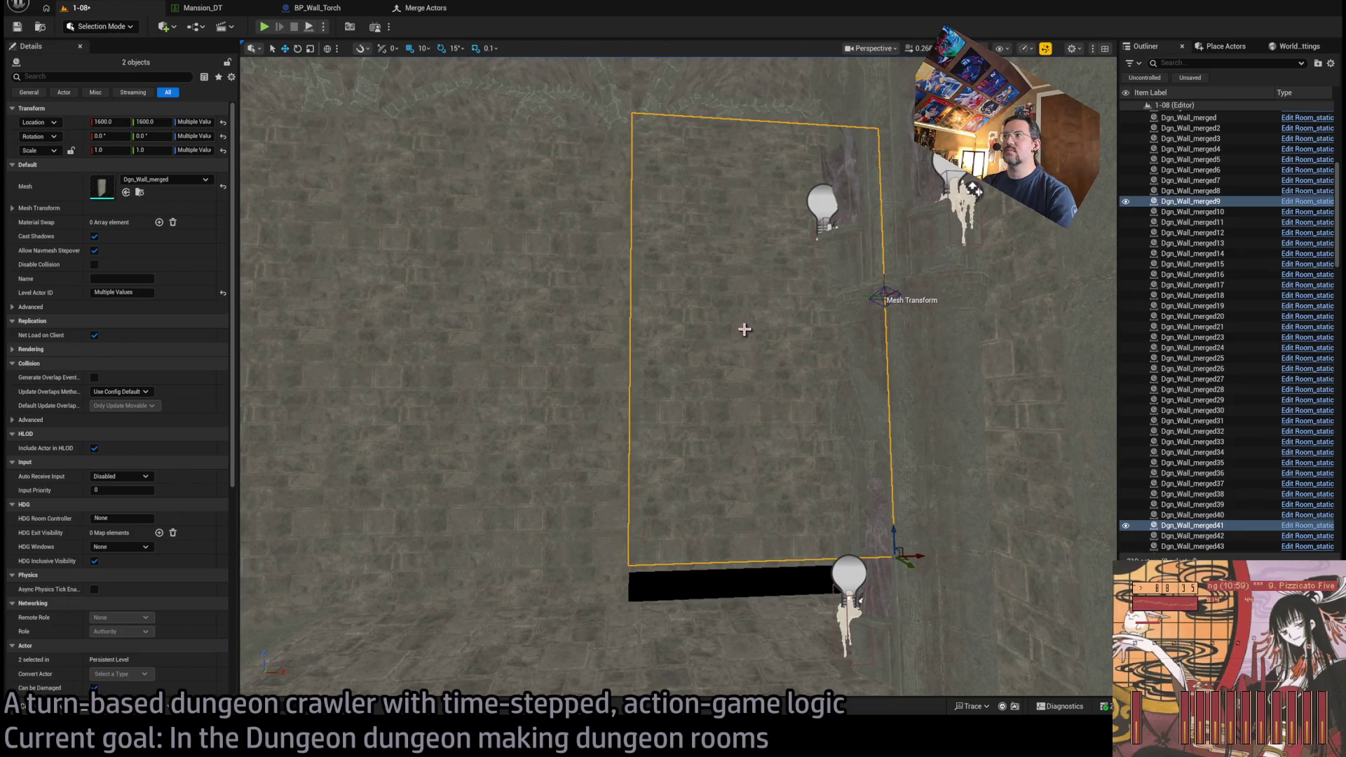
pyautogui.click(745, 329)
pyautogui.click(745, 354)
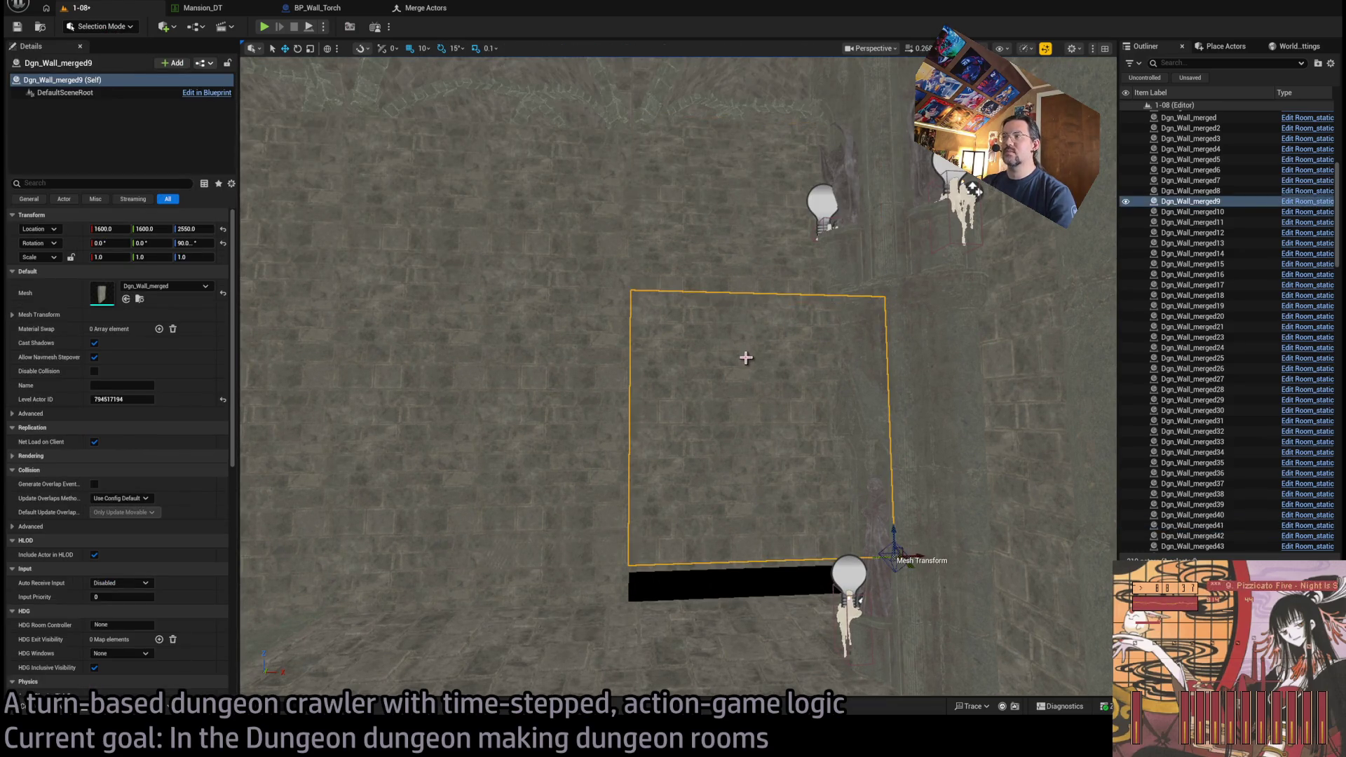
pyautogui.click(197, 228)
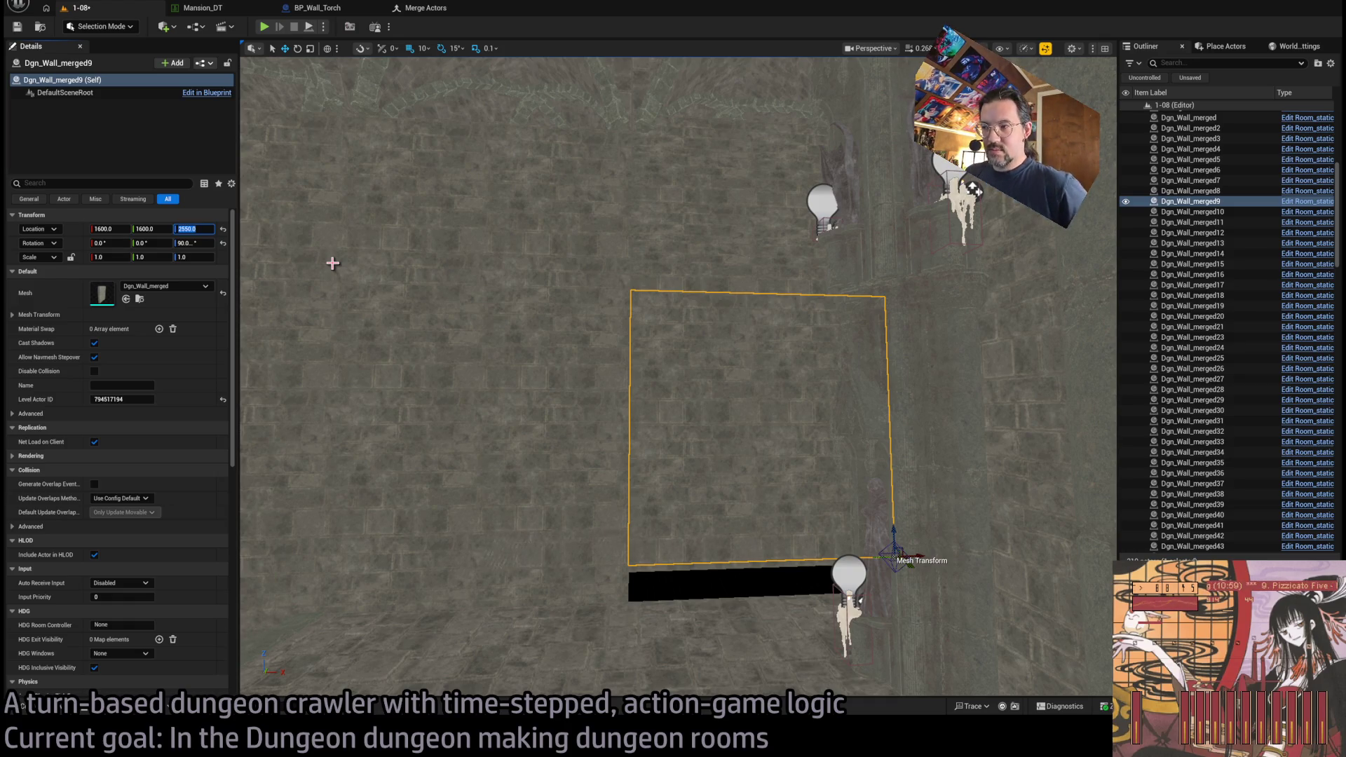
pyautogui.click(664, 427)
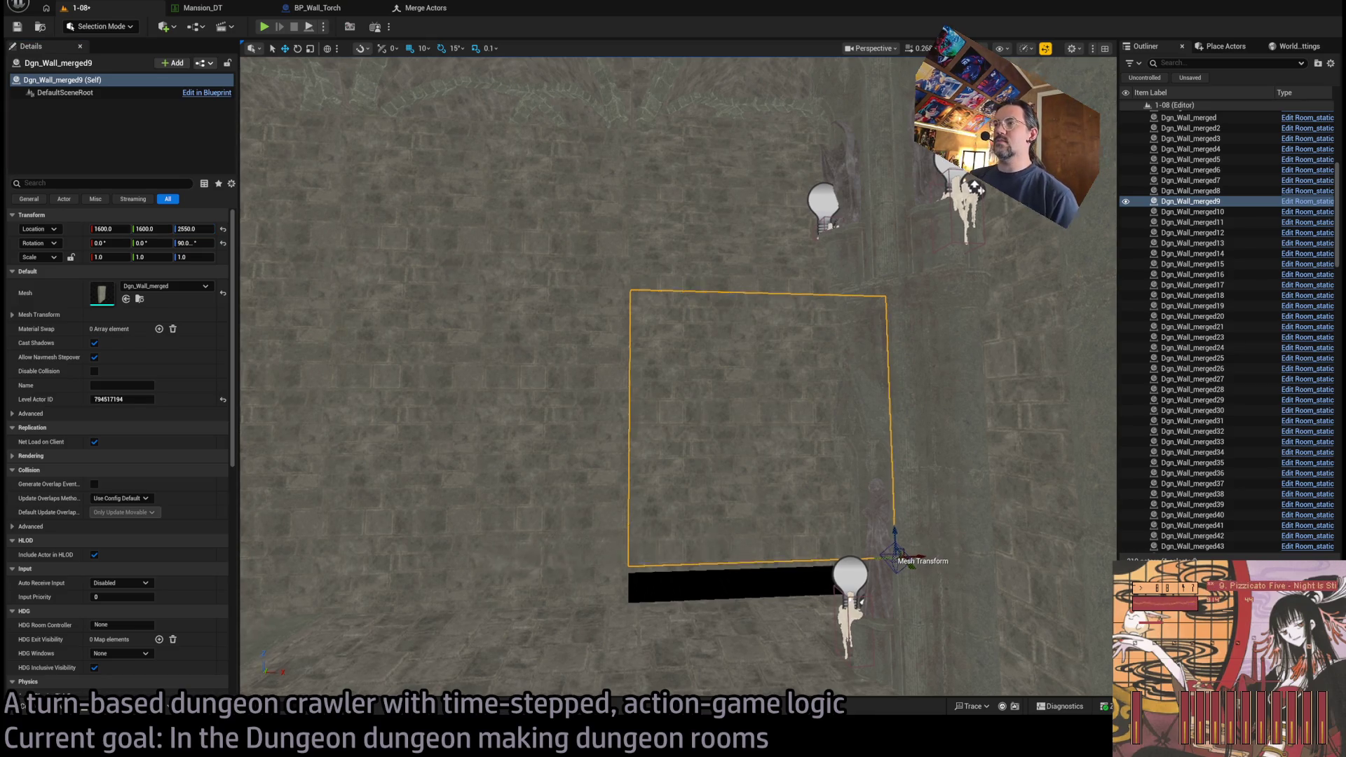
# - Raise the wall panel further to about 2600 and inspect the window opening
pyautogui.moveTo(974, 187)
pyautogui.mouseDown()
pyautogui.moveTo(972, 585)
pyautogui.moveTo(1057, 640)
pyautogui.moveTo(1021, 610)
pyautogui.moveTo(917, 601)
pyautogui.mouseUp()
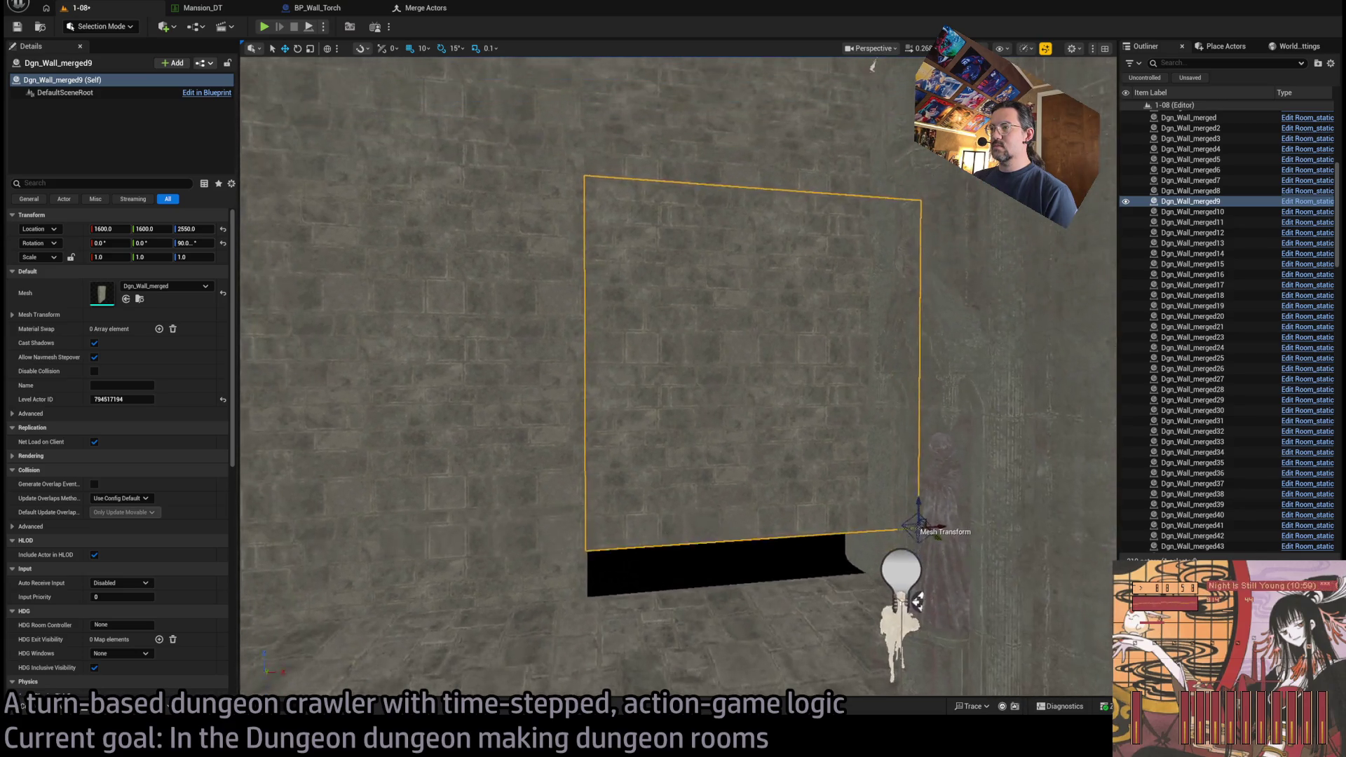
pyautogui.moveTo(918, 522); pyautogui.dragTo(920, 484)
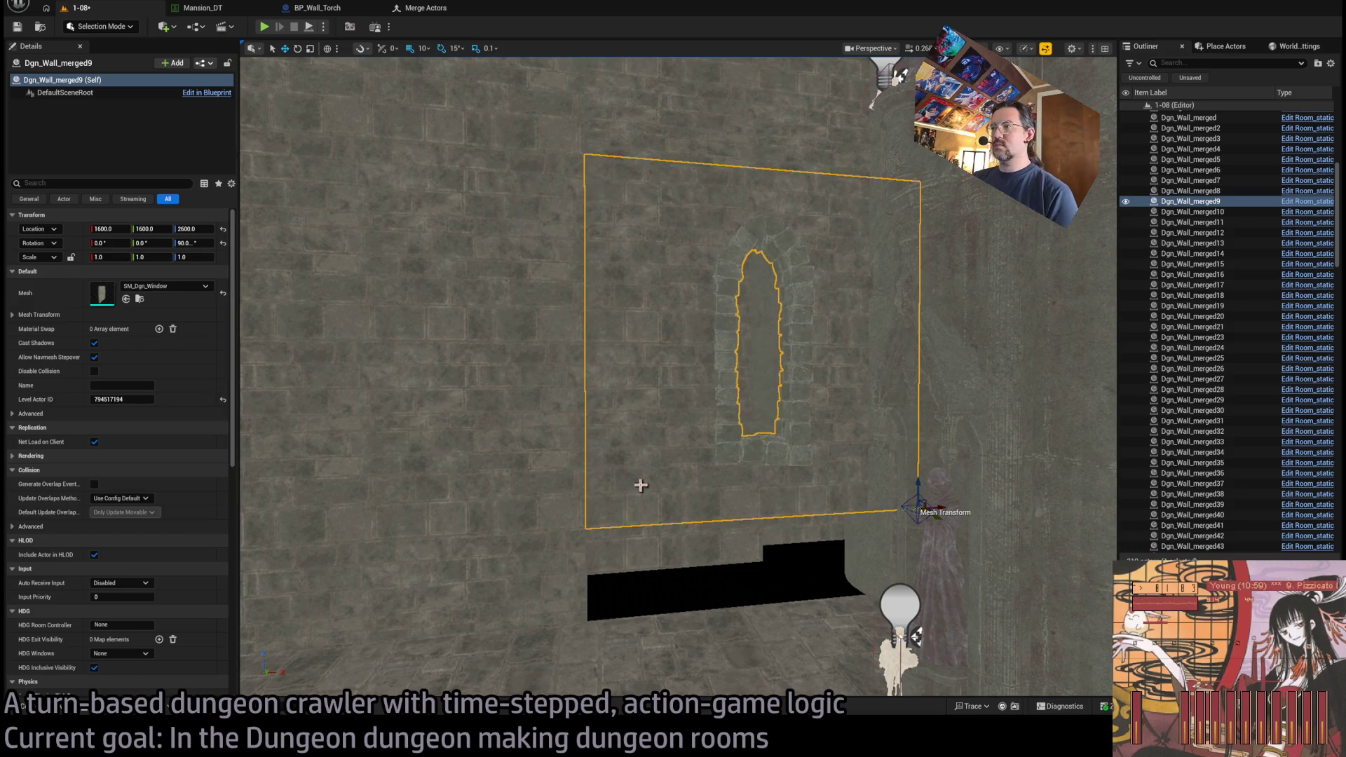
pyautogui.moveTo(754, 522); pyautogui.dragTo(753, 491)
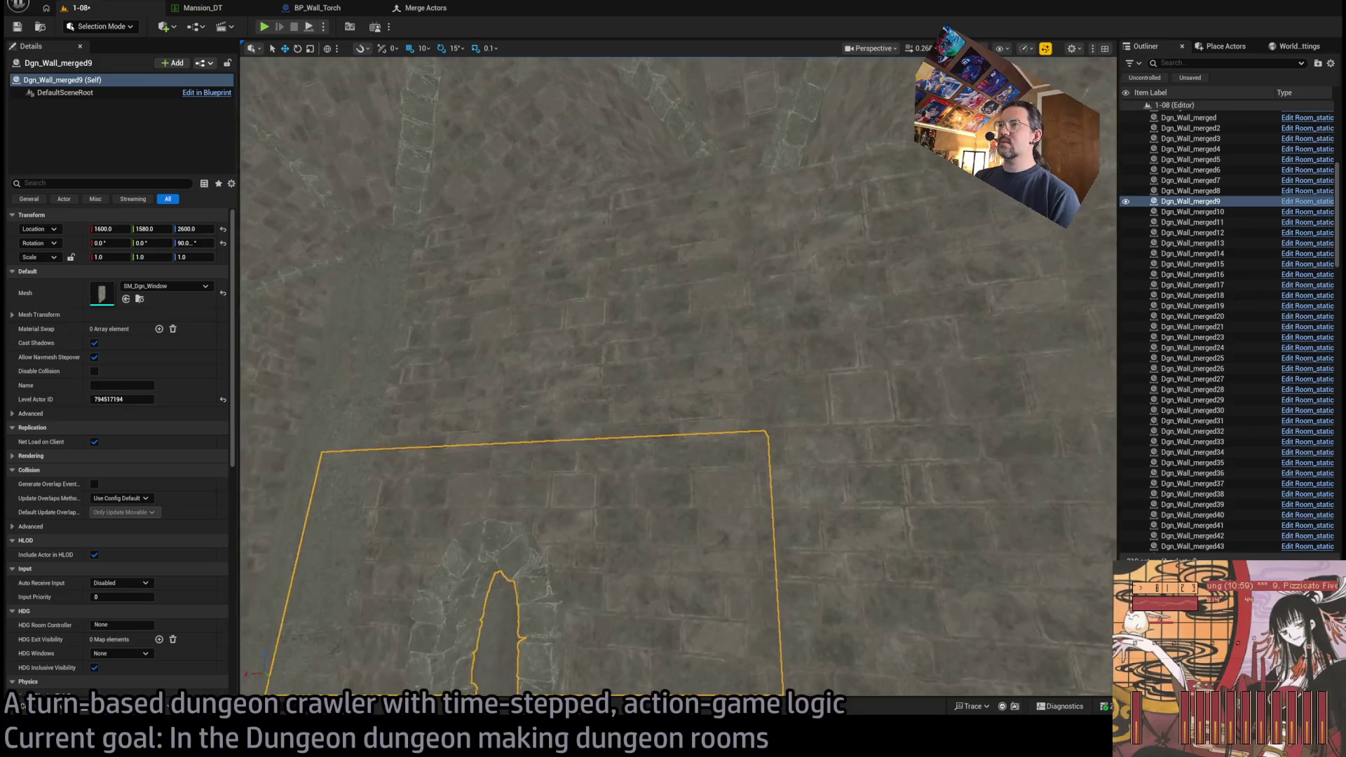
pyautogui.click(726, 565)
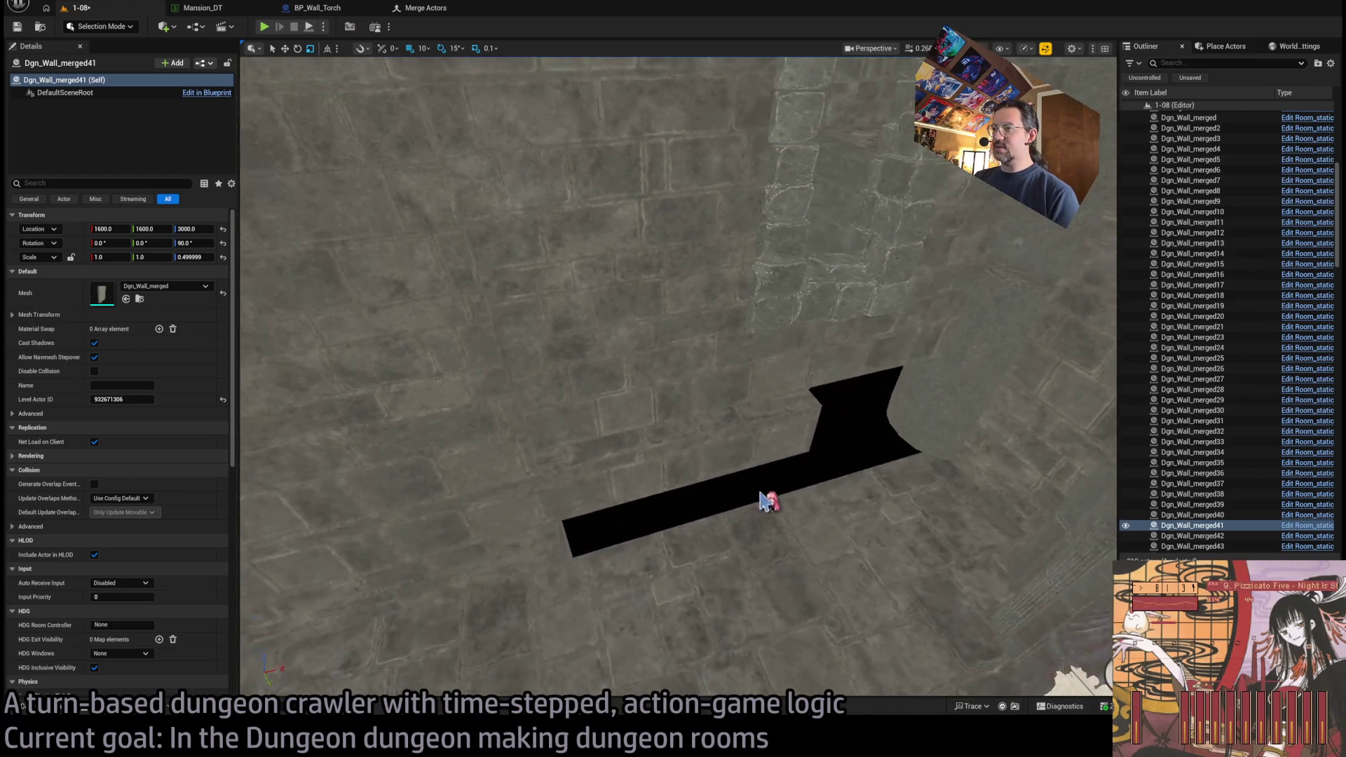
# - Select floor slab SM_Dgn_floor13 and browse the GATE, DECOR and ARCH mesh folders
pyautogui.click(766, 501)
pyautogui.press('w')
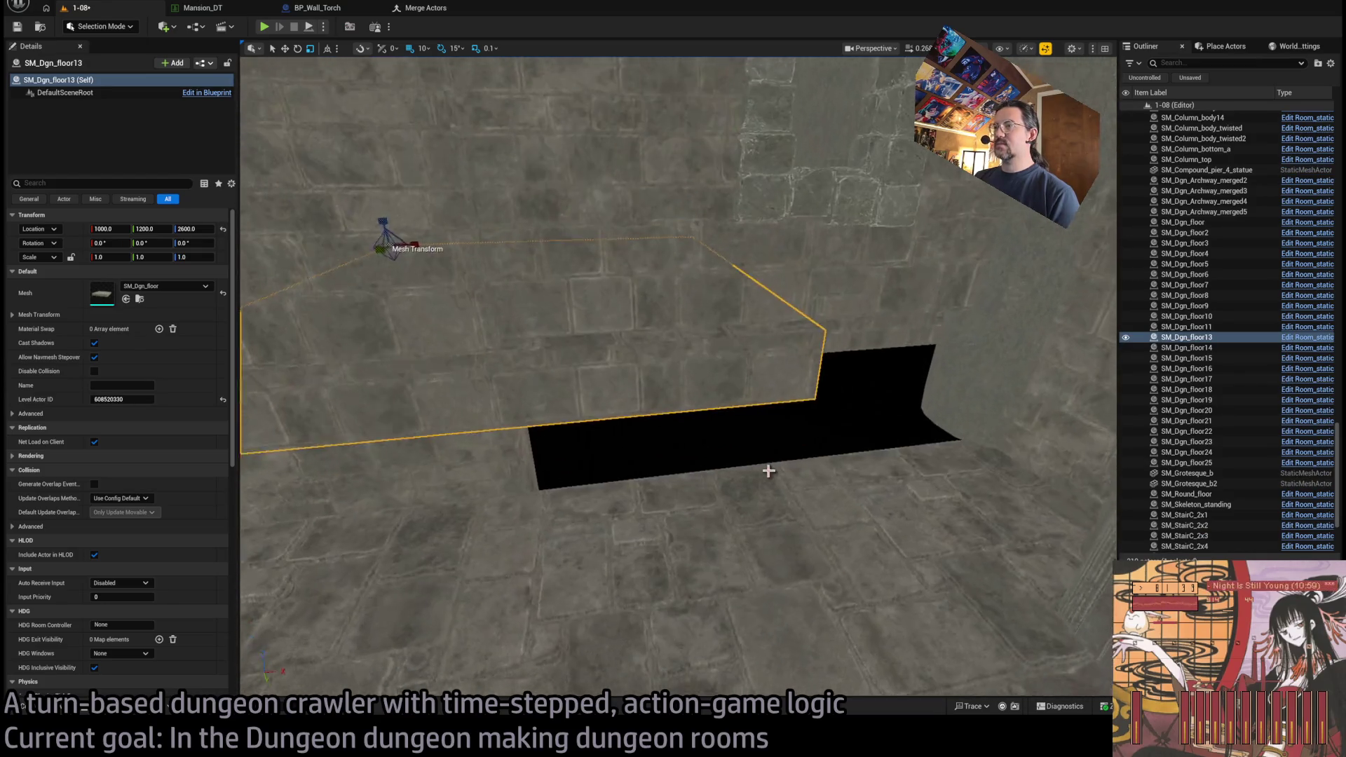
pyautogui.moveTo(1021, 240); pyautogui.dragTo(771, 245)
pyautogui.moveTo(609, 396)
pyautogui.mouseDown()
pyautogui.moveTo(1066, 481)
pyautogui.moveTo(871, 444)
pyautogui.mouseUp()
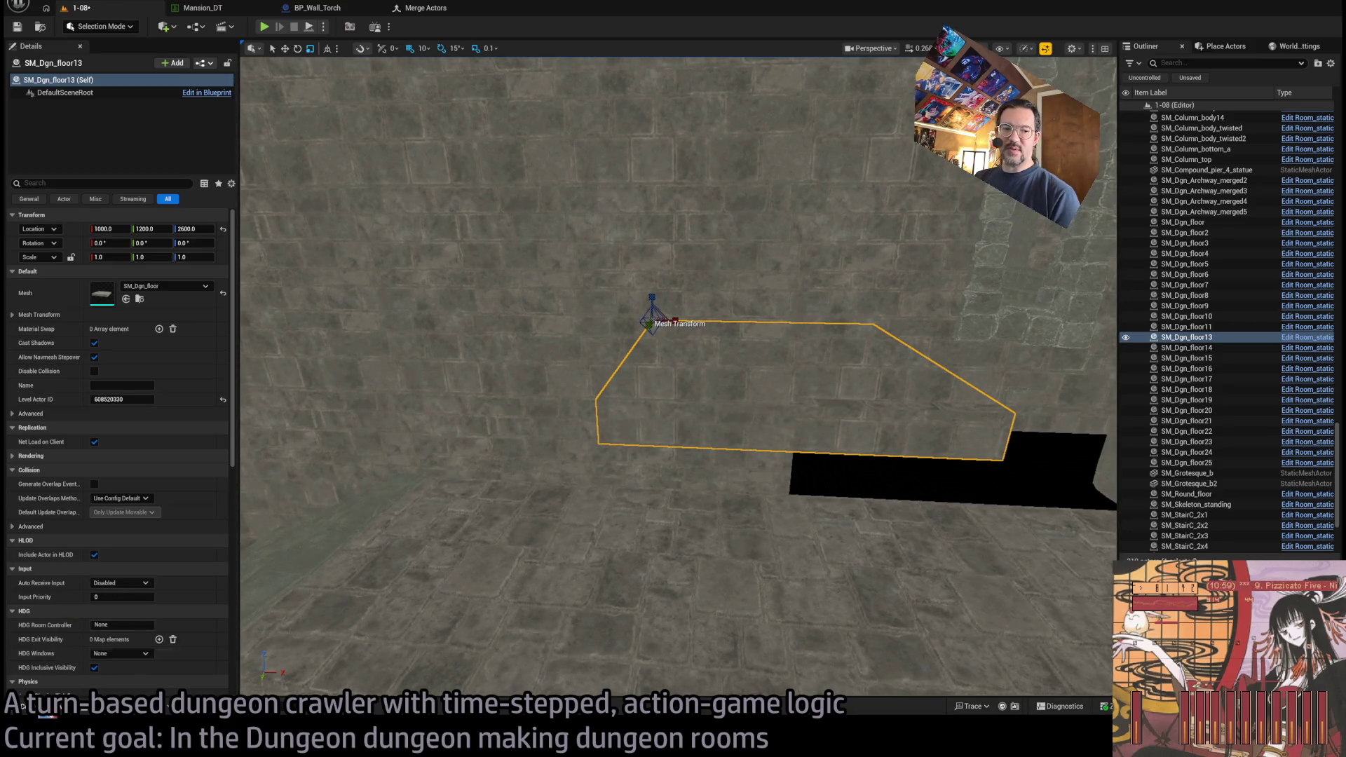
pyautogui.hotkey('ctrl', 'space')
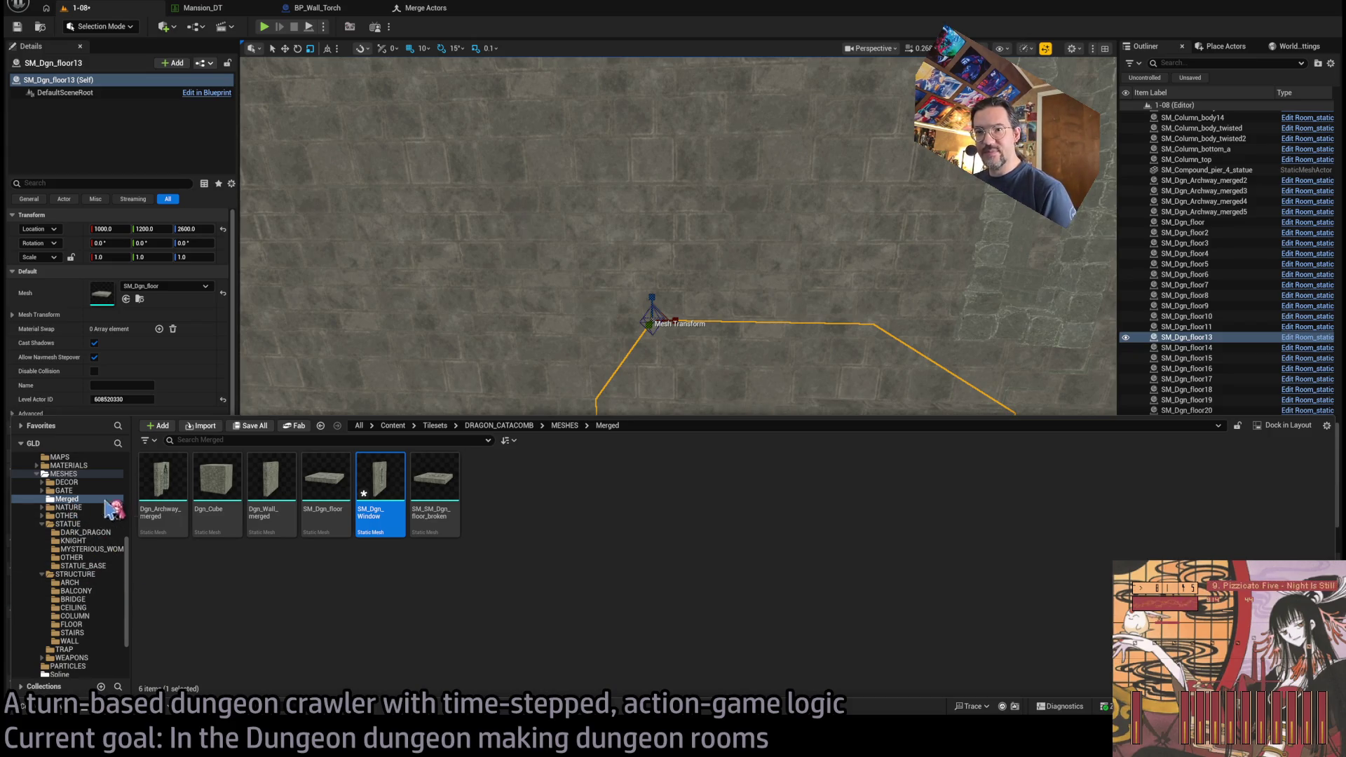
pyautogui.click(214, 490)
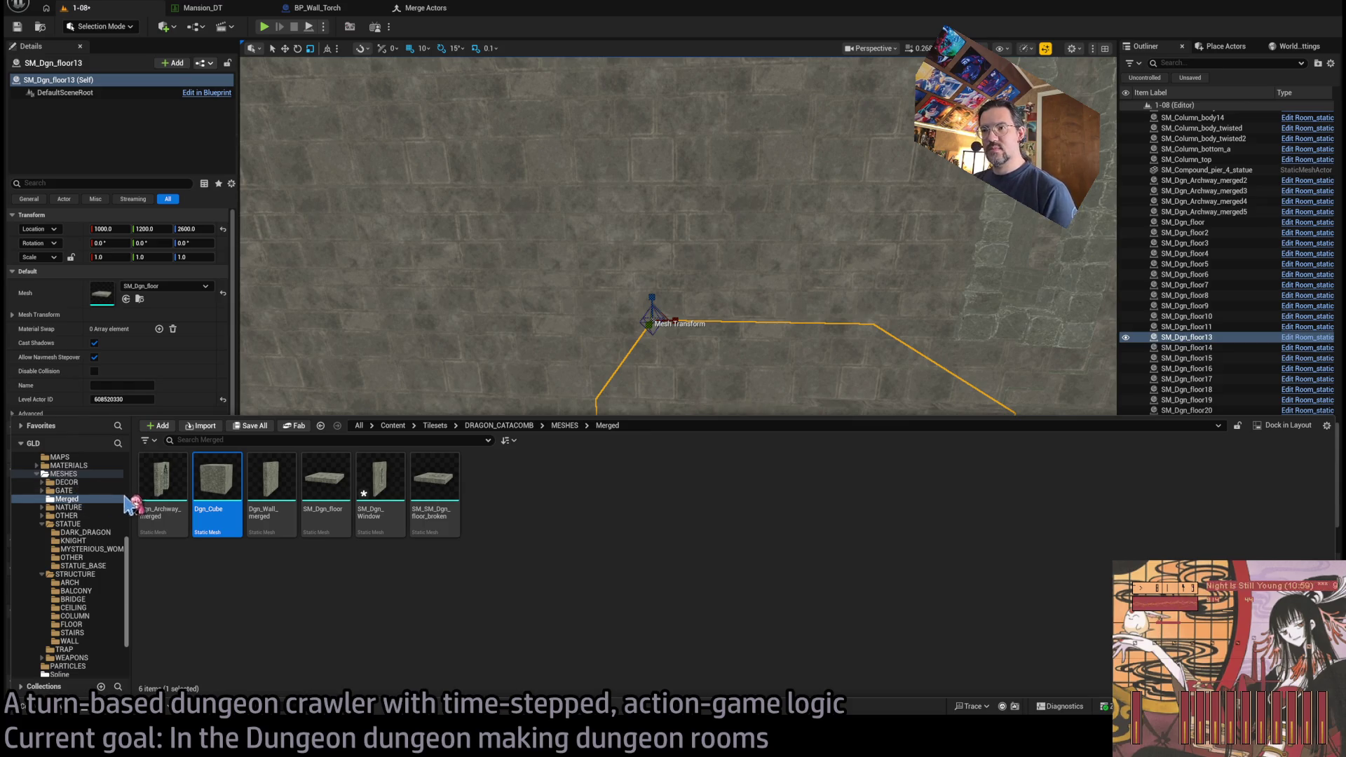
pyautogui.click(77, 490)
pyautogui.click(77, 482)
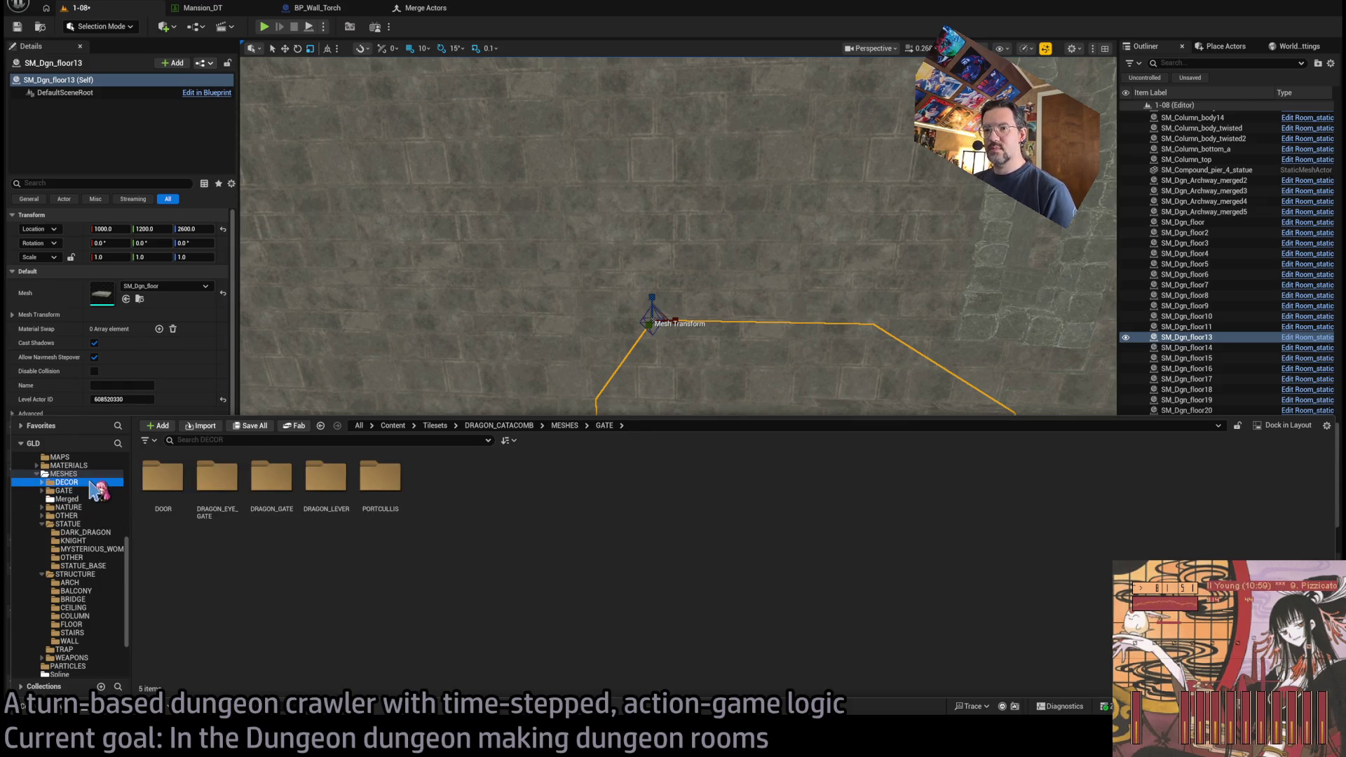
pyautogui.click(70, 582)
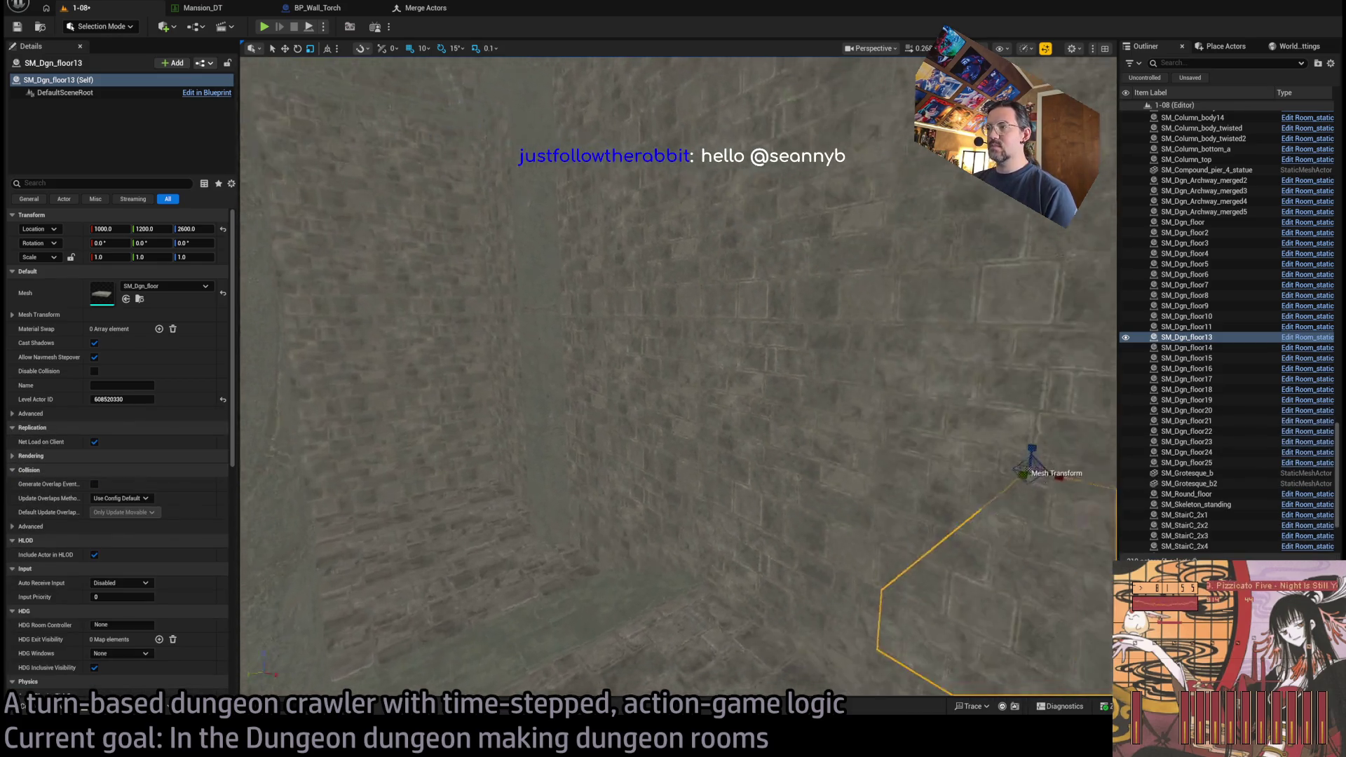
# - Place an SM_Wall_bar_a_4x1 trim piece from the WALL folder against the wall at height 2630
pyautogui.moveTo(459, 407); pyautogui.dragTo(458, 407)
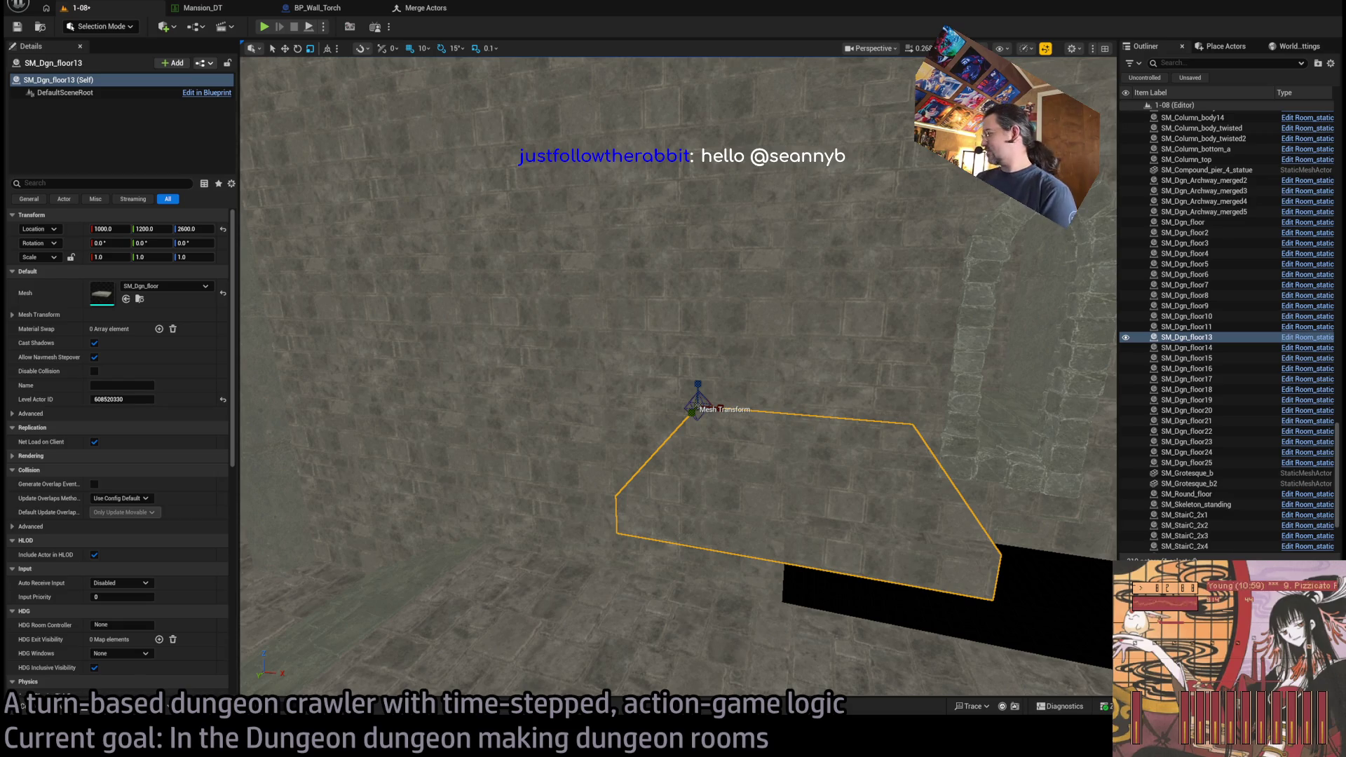
pyautogui.moveTo(771, 421); pyautogui.dragTo(931, 258)
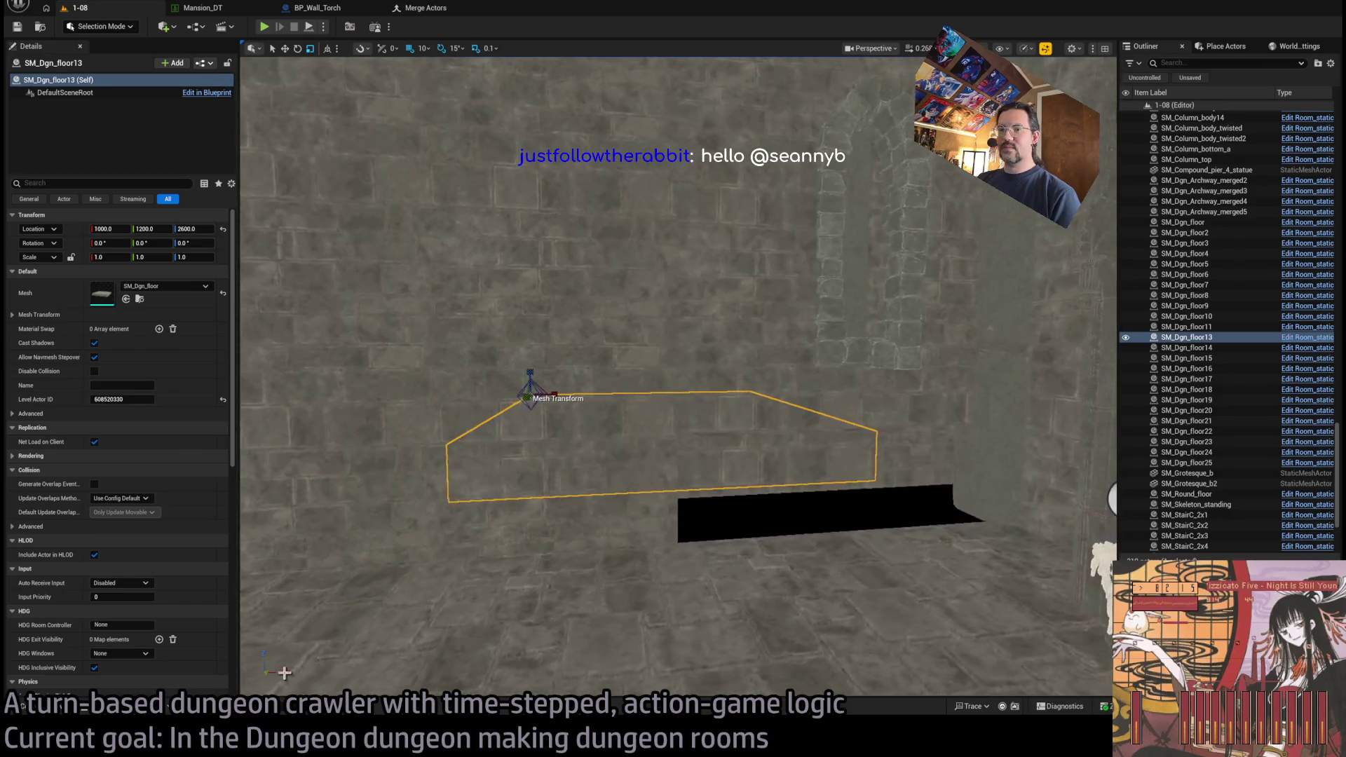
pyautogui.hotkey('ctrl', 'space')
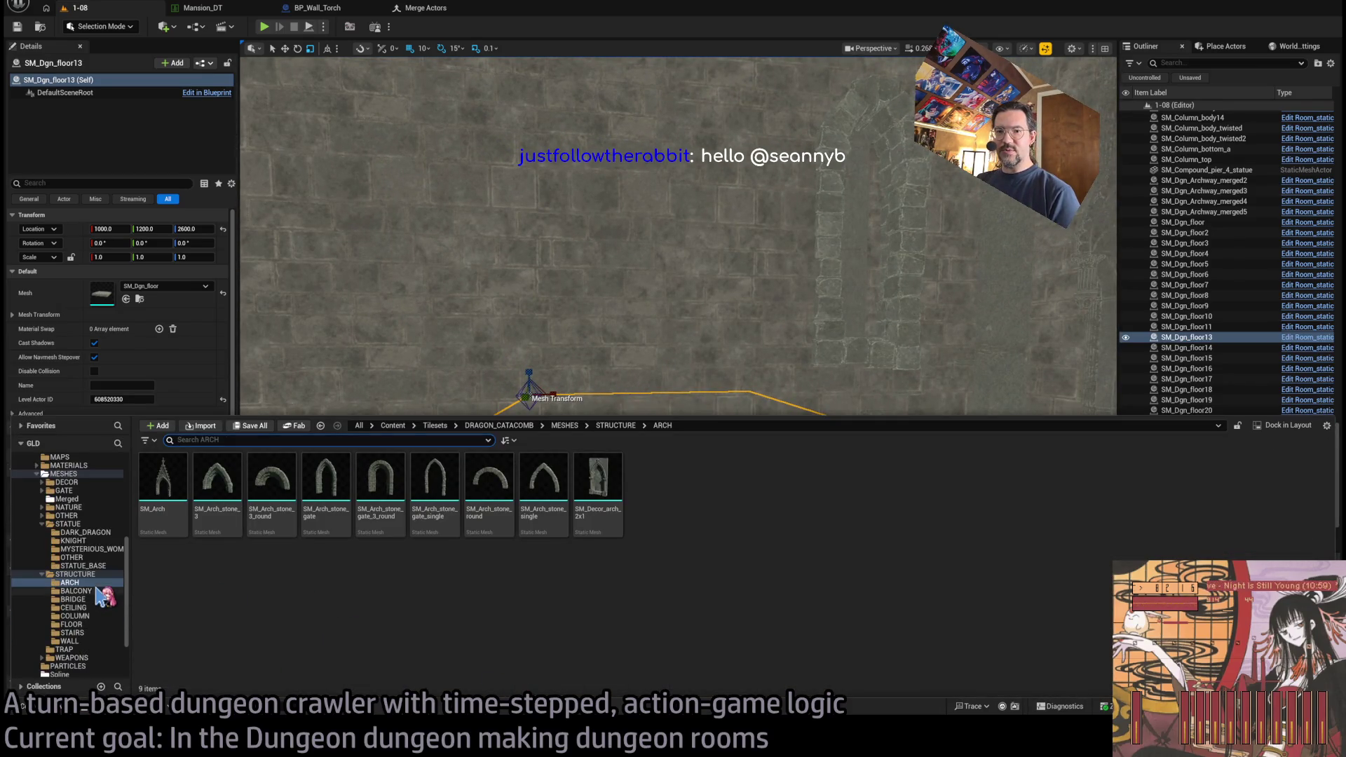
pyautogui.click(74, 590)
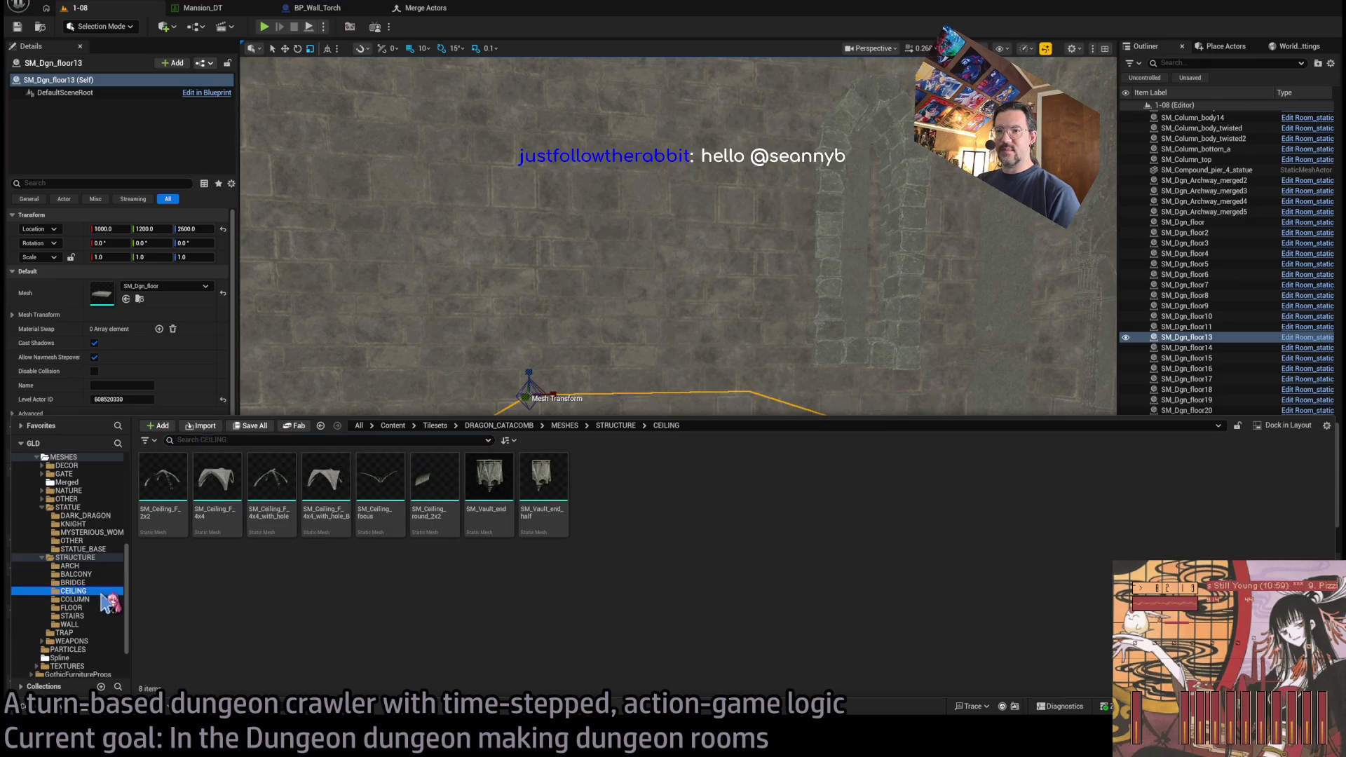
pyautogui.press('Down')
pyautogui.press('Down')
pyautogui.press('Down')
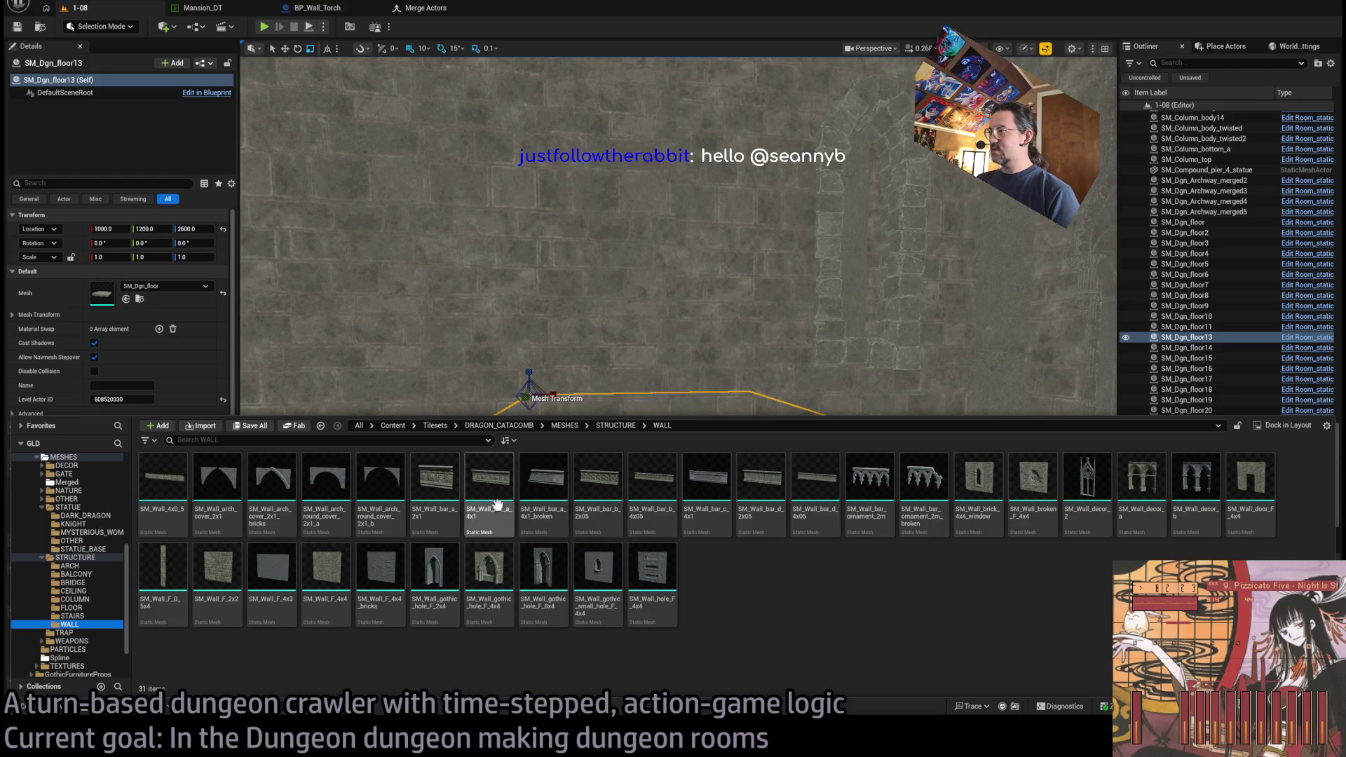
pyautogui.moveTo(489, 484)
pyautogui.mouseDown()
pyautogui.moveTo(654, 436)
pyautogui.moveTo(421, 375)
pyautogui.moveTo(418, 393)
pyautogui.mouseUp()
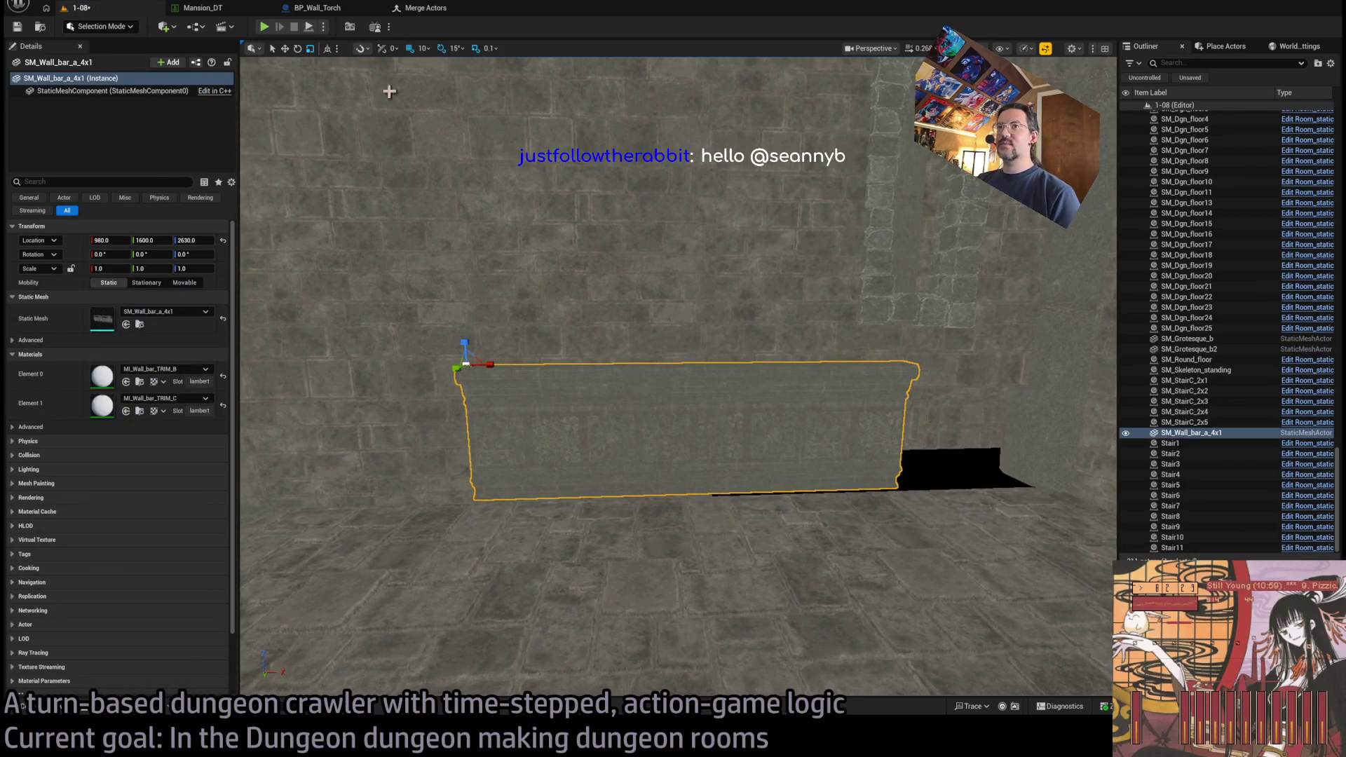
# - Lower the bar trim to Z 2620 and try the SM_Wall_bar_b_2x05 mesh on it
pyautogui.press('w')
pyautogui.moveTo(465, 354); pyautogui.dragTo(464, 365)
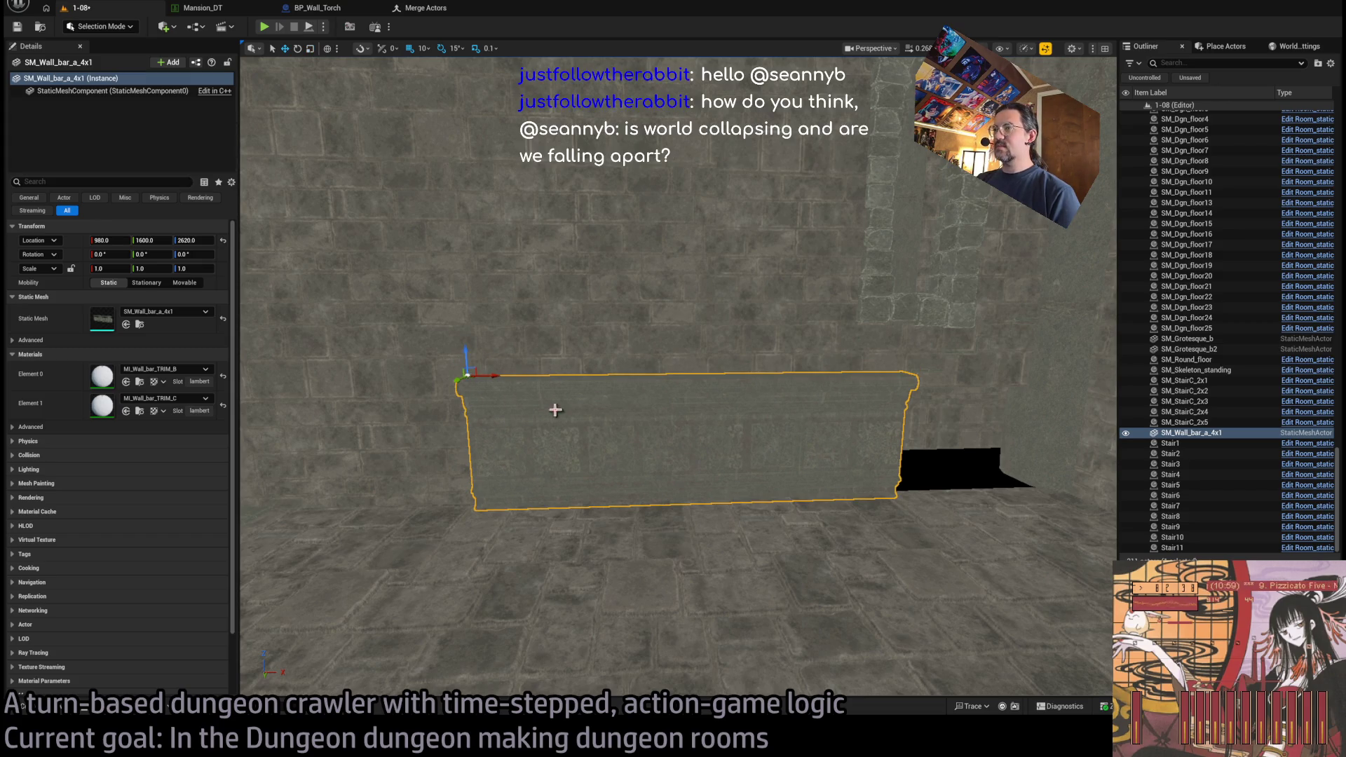
pyautogui.click(70, 713)
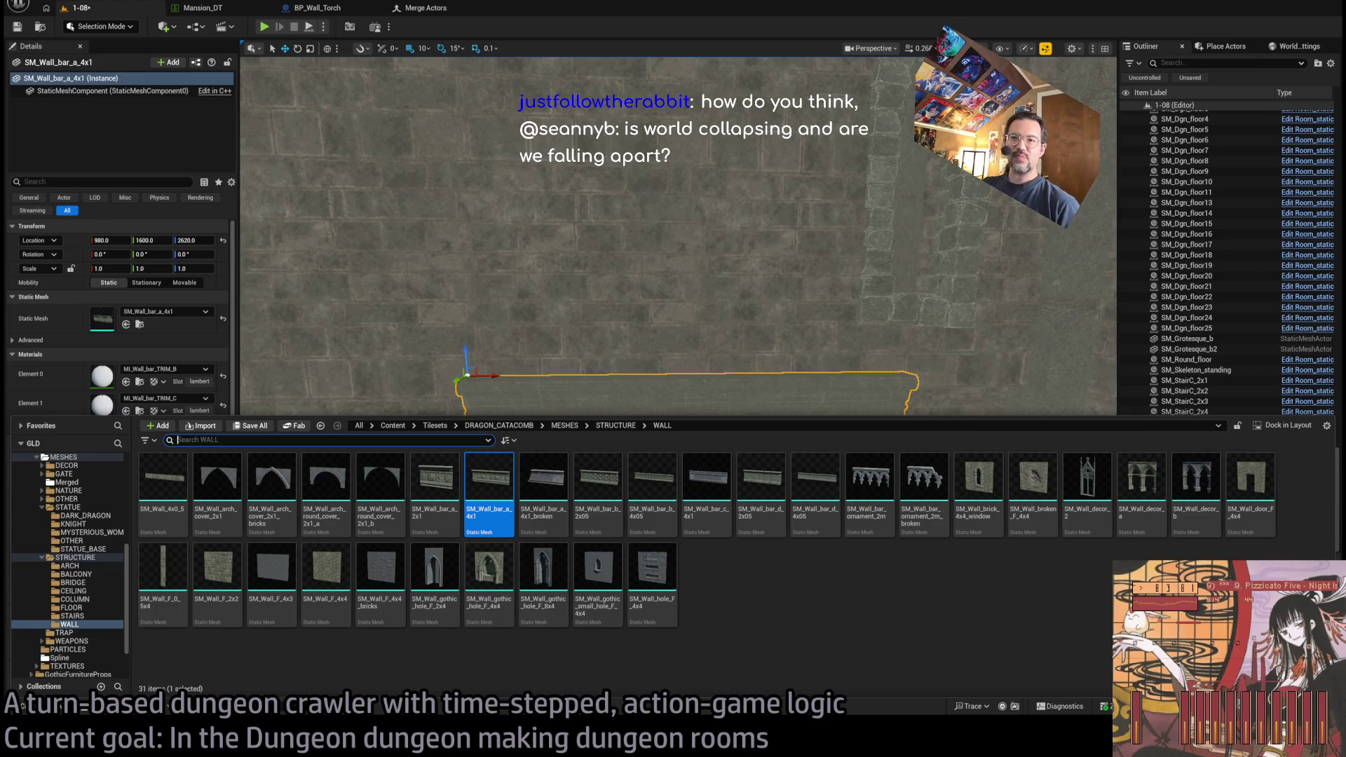
pyautogui.click(597, 491)
pyautogui.hotkey('ctrl', 'space')
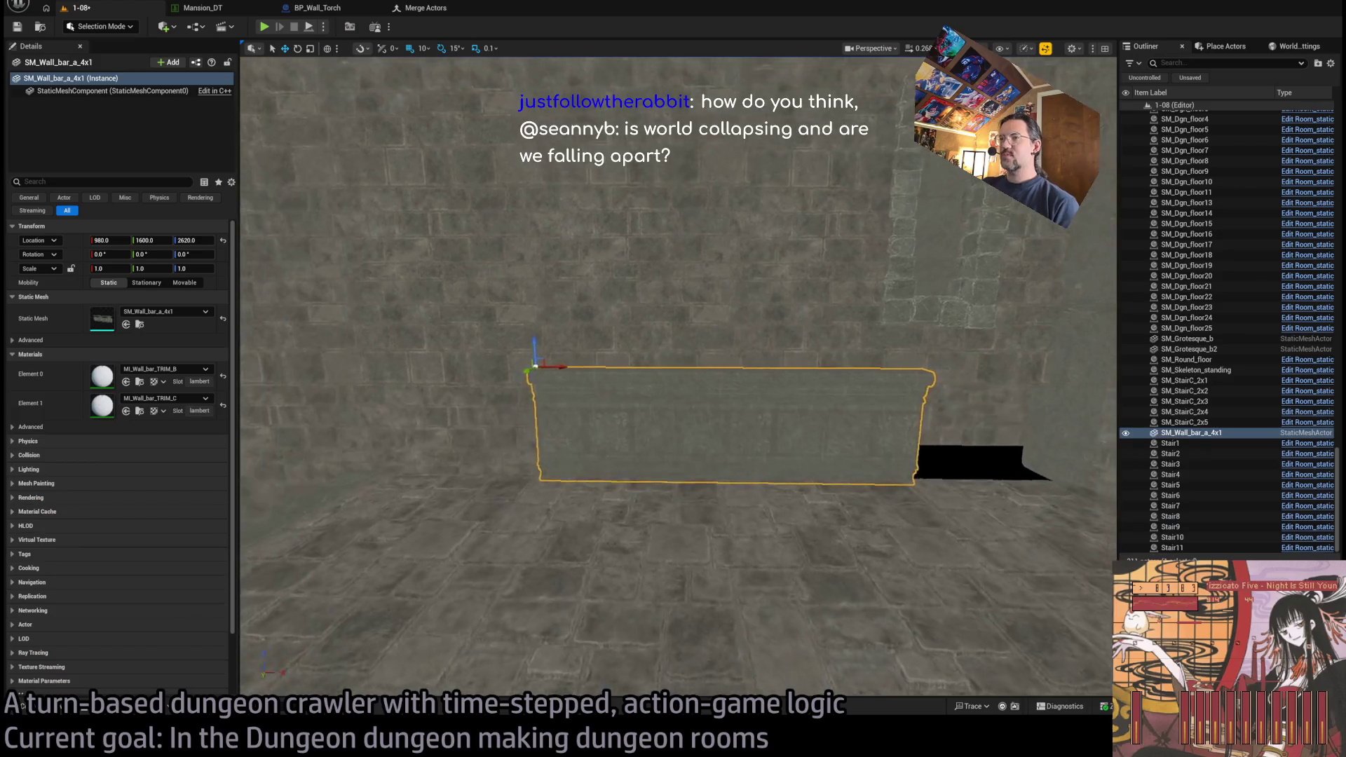
pyautogui.click(126, 324)
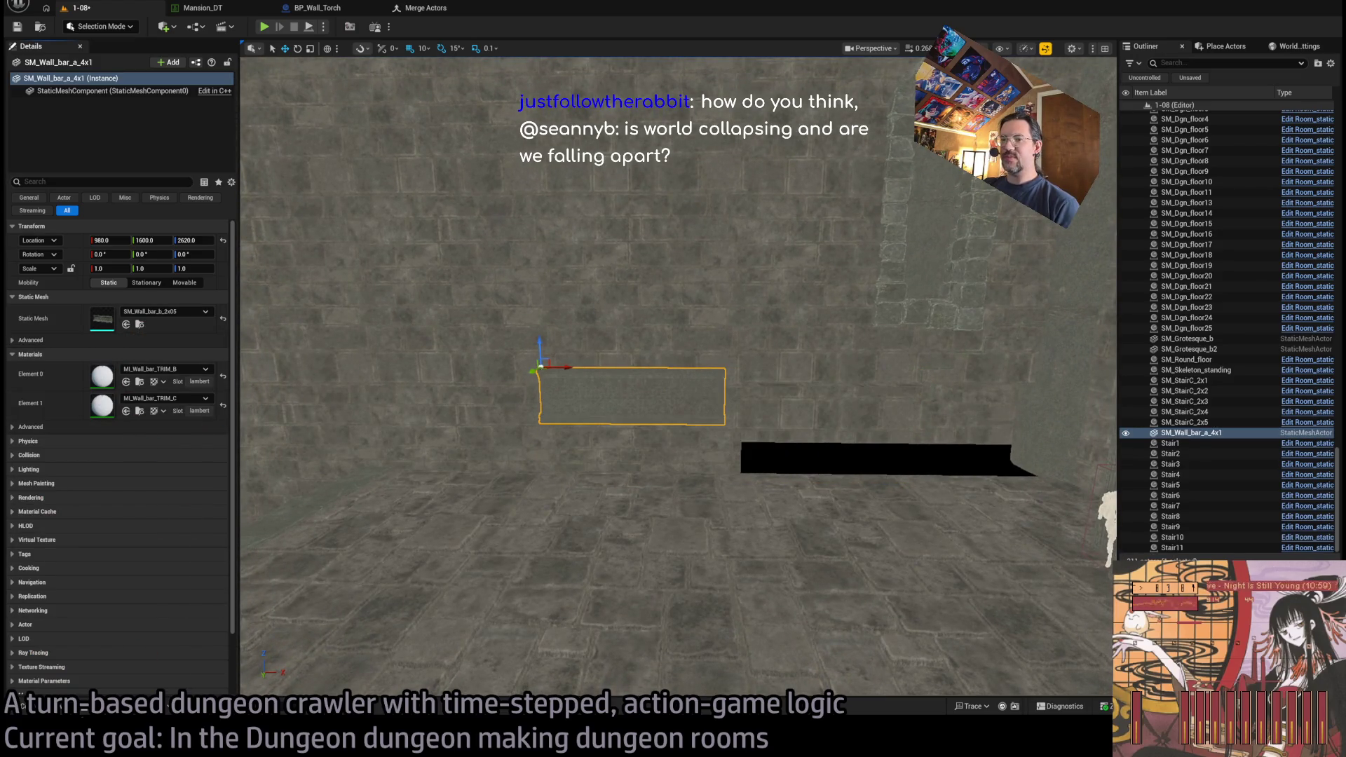
# - Try SM_Wall_bar_b_4x05, then restore the trim's mesh to SM_Wall_bar_a_4x1
pyautogui.hotkey('ctrl', 'space')
pyautogui.click(648, 483)
pyautogui.click(126, 325)
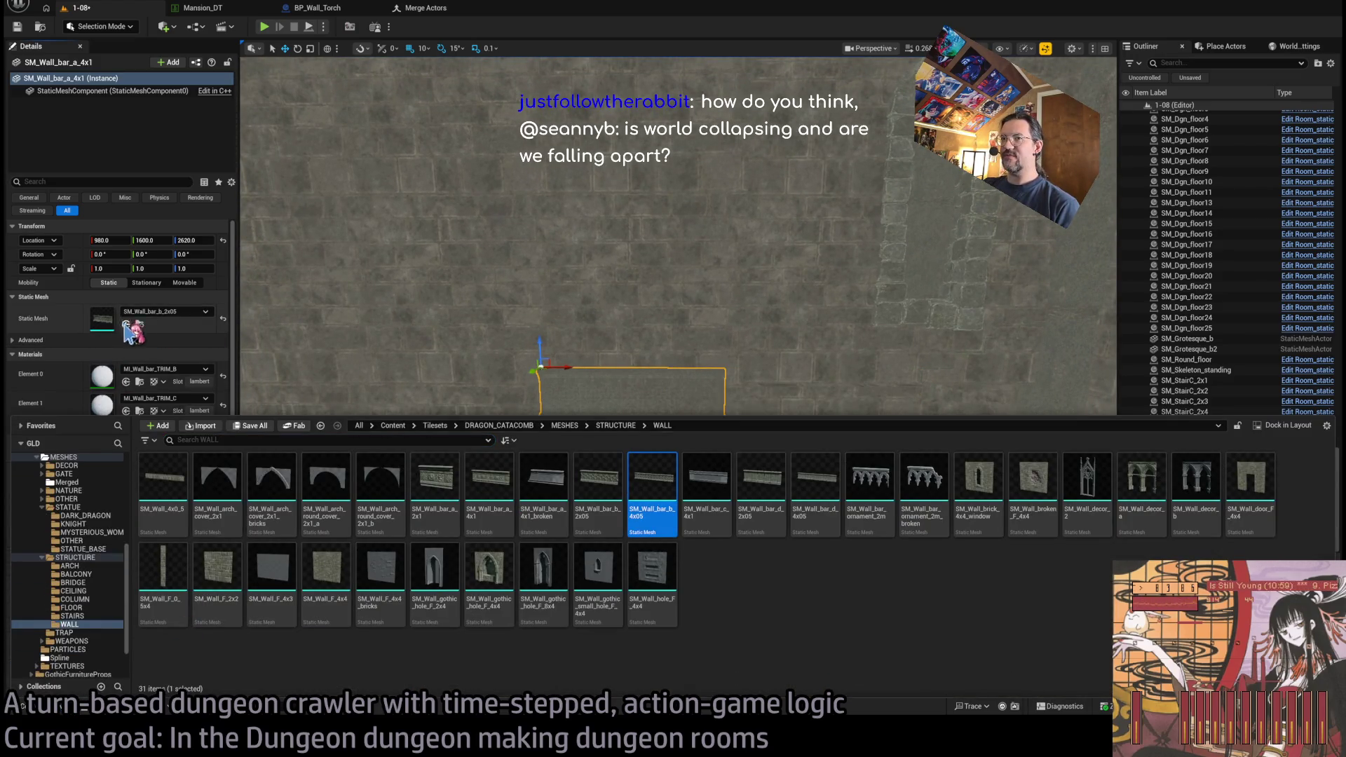
pyautogui.hotkey('ctrl', 'space')
pyautogui.click(489, 480)
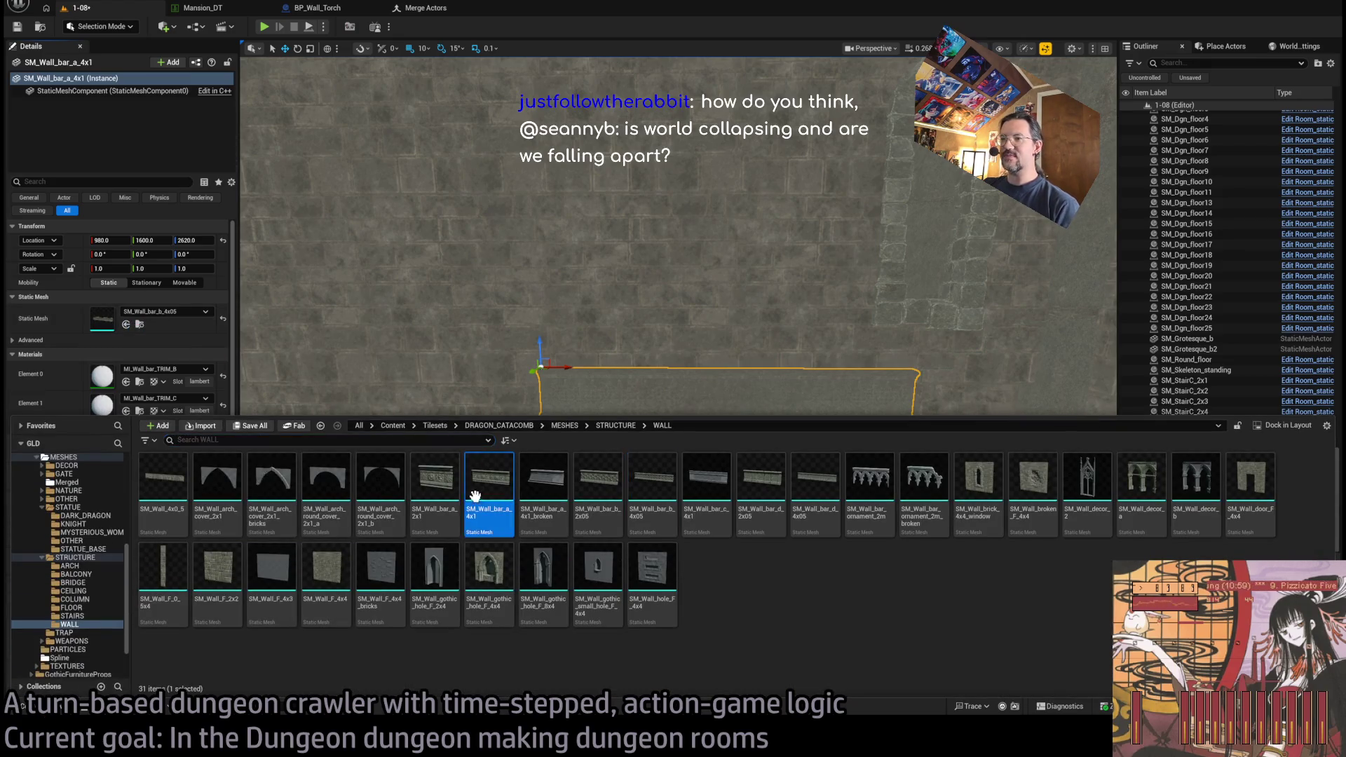
pyautogui.click(127, 325)
pyautogui.hotkey('ctrl', 'space')
# - Slide the trim to X 800 and duplicate it into copies 4x2 and 4x3 along the wall
pyautogui.moveTo(753, 479)
pyautogui.mouseDown()
pyautogui.moveTo(597, 409)
pyautogui.moveTo(470, 396)
pyautogui.mouseUp()
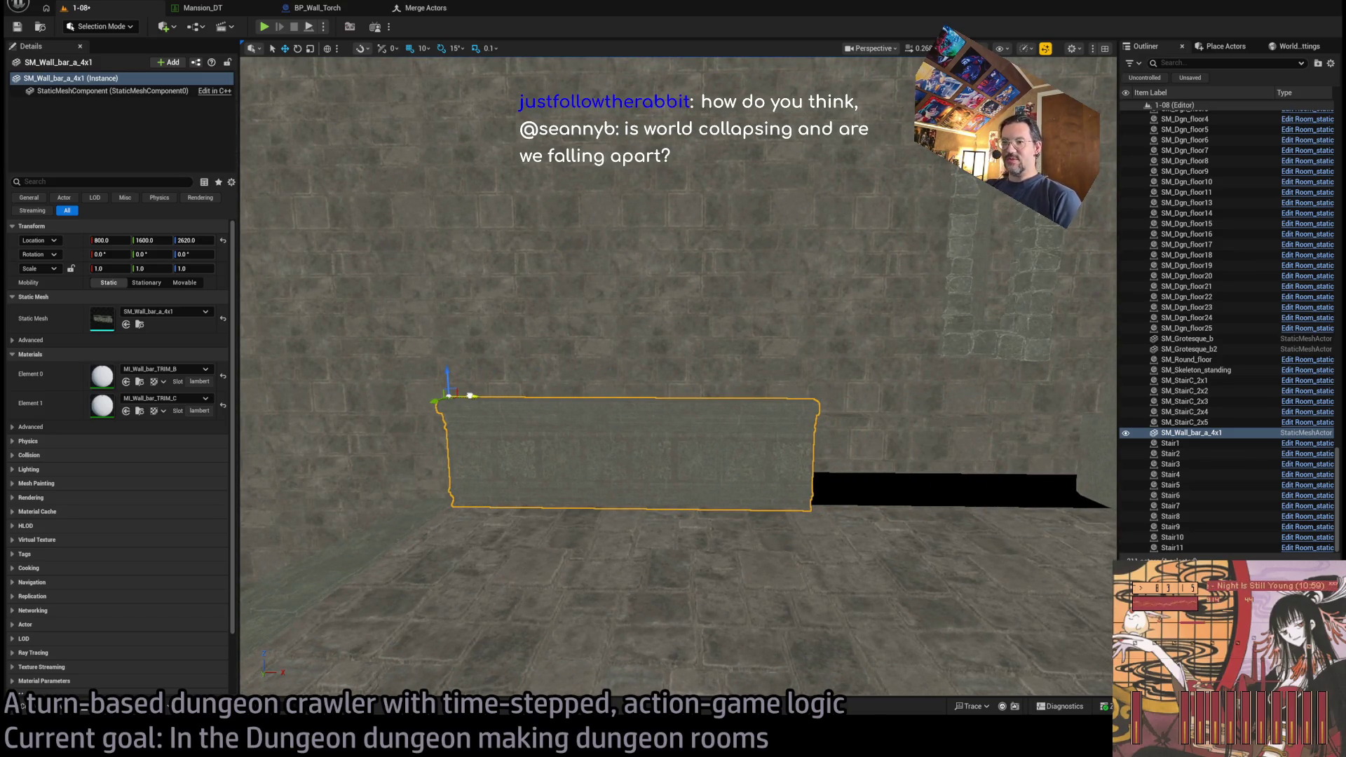
pyautogui.moveTo(595, 430)
pyautogui.mouseDown()
pyautogui.moveTo(603, 448)
pyautogui.moveTo(585, 466)
pyautogui.moveTo(595, 430)
pyautogui.mouseUp()
pyautogui.moveTo(490, 402)
pyautogui.mouseDown()
pyautogui.moveTo(864, 435)
pyautogui.moveTo(793, 430)
pyautogui.mouseUp()
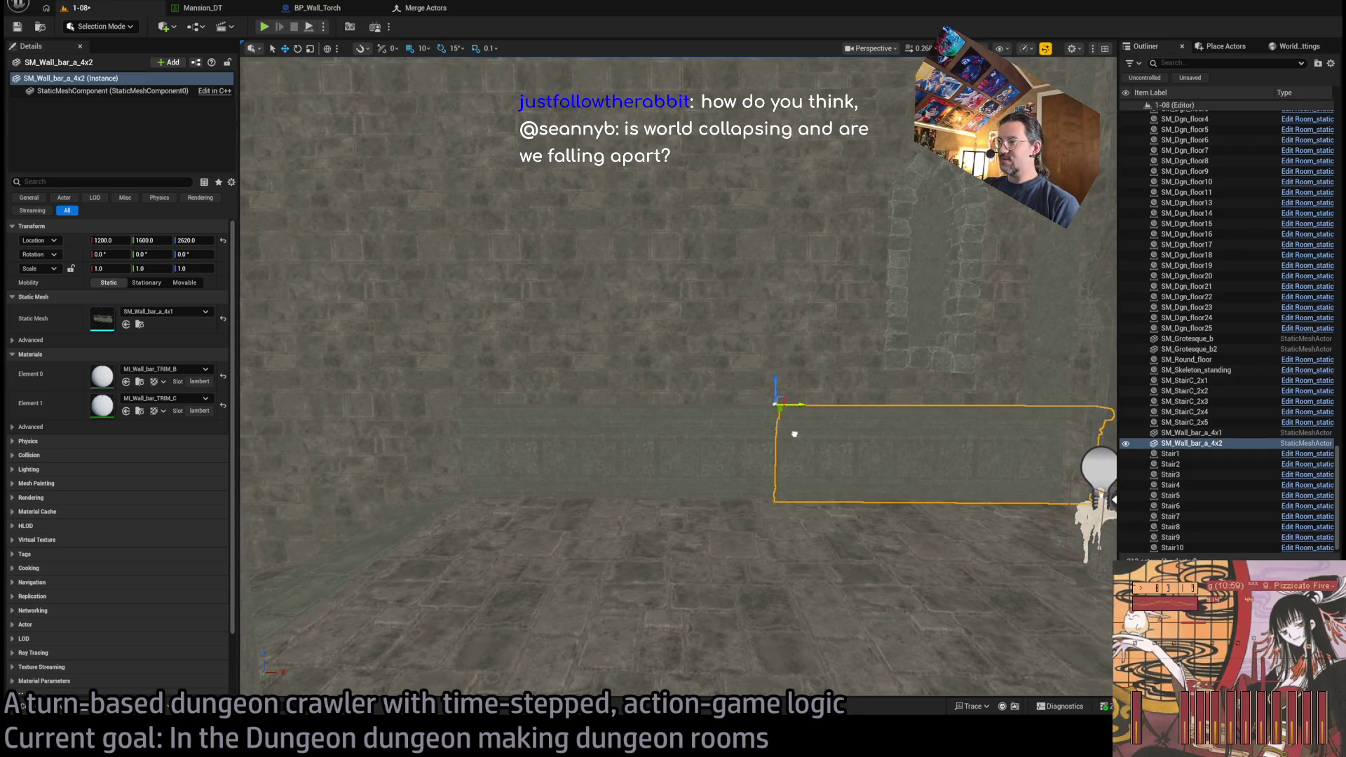
pyautogui.keyDown('ctrl'); pyautogui.click(707, 459); pyautogui.keyUp('ctrl')
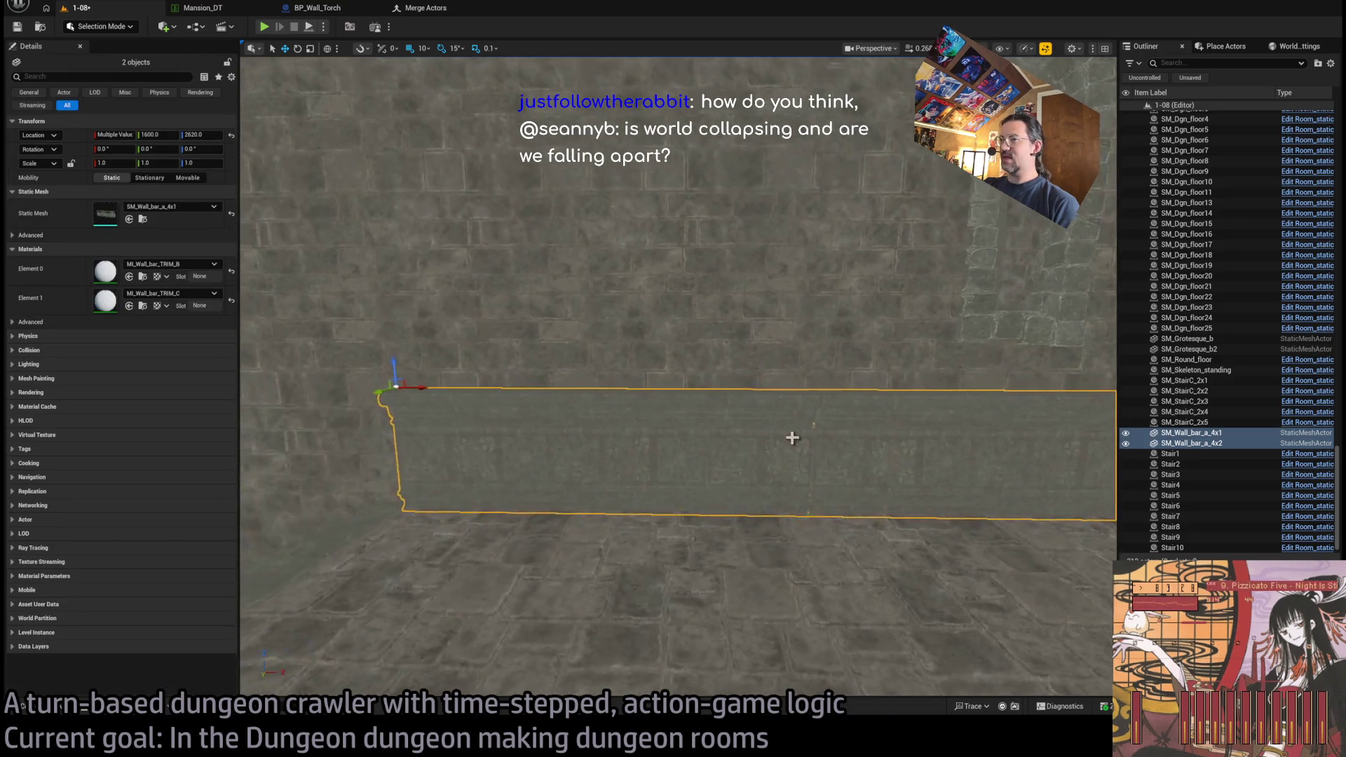
pyautogui.moveTo(424, 384)
pyautogui.mouseDown()
pyautogui.moveTo(379, 390)
pyautogui.moveTo(1066, 526)
pyautogui.moveTo(532, 430)
pyautogui.mouseUp()
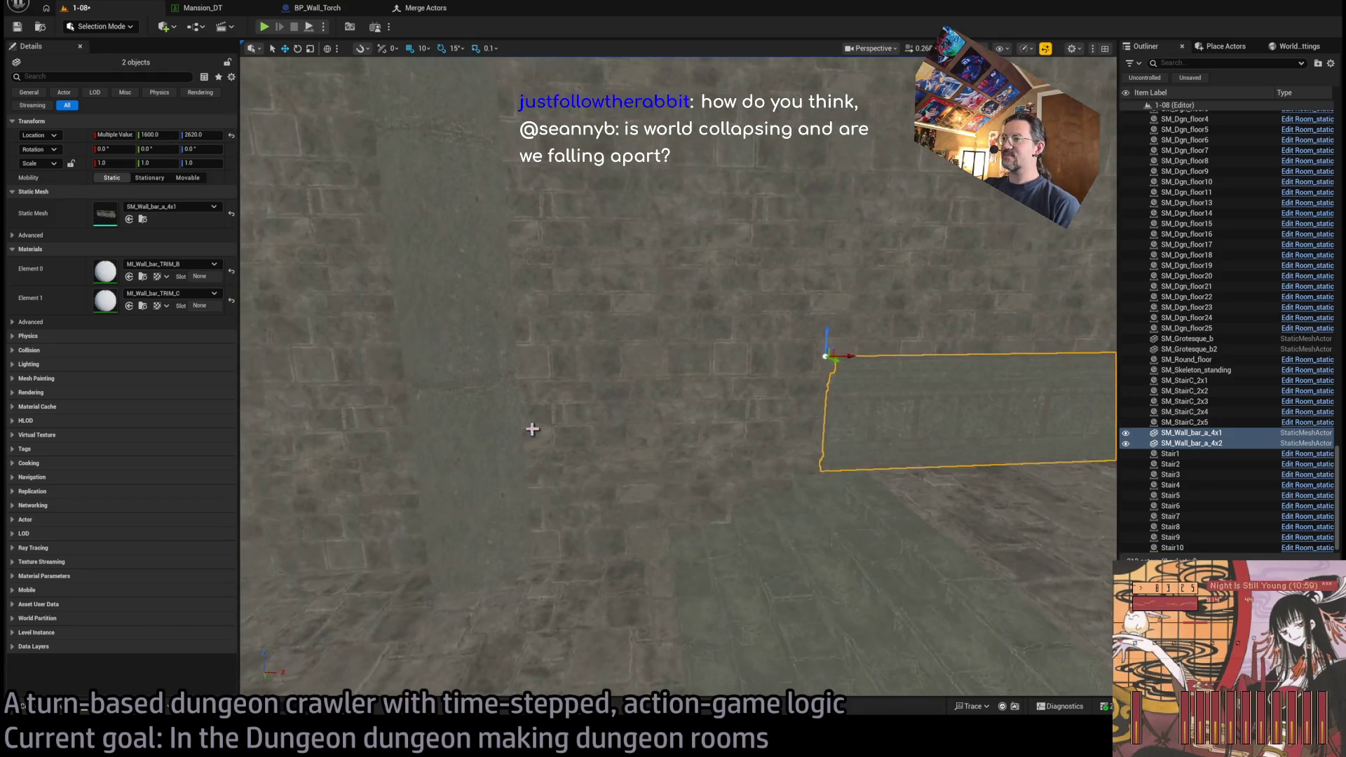
pyautogui.click(885, 433)
pyautogui.moveTo(885, 433)
pyautogui.mouseDown()
pyautogui.moveTo(960, 434)
pyautogui.moveTo(897, 449)
pyautogui.moveTo(890, 476)
pyautogui.moveTo(981, 491)
pyautogui.mouseUp()
pyautogui.moveTo(785, 387); pyautogui.dragTo(521, 485)
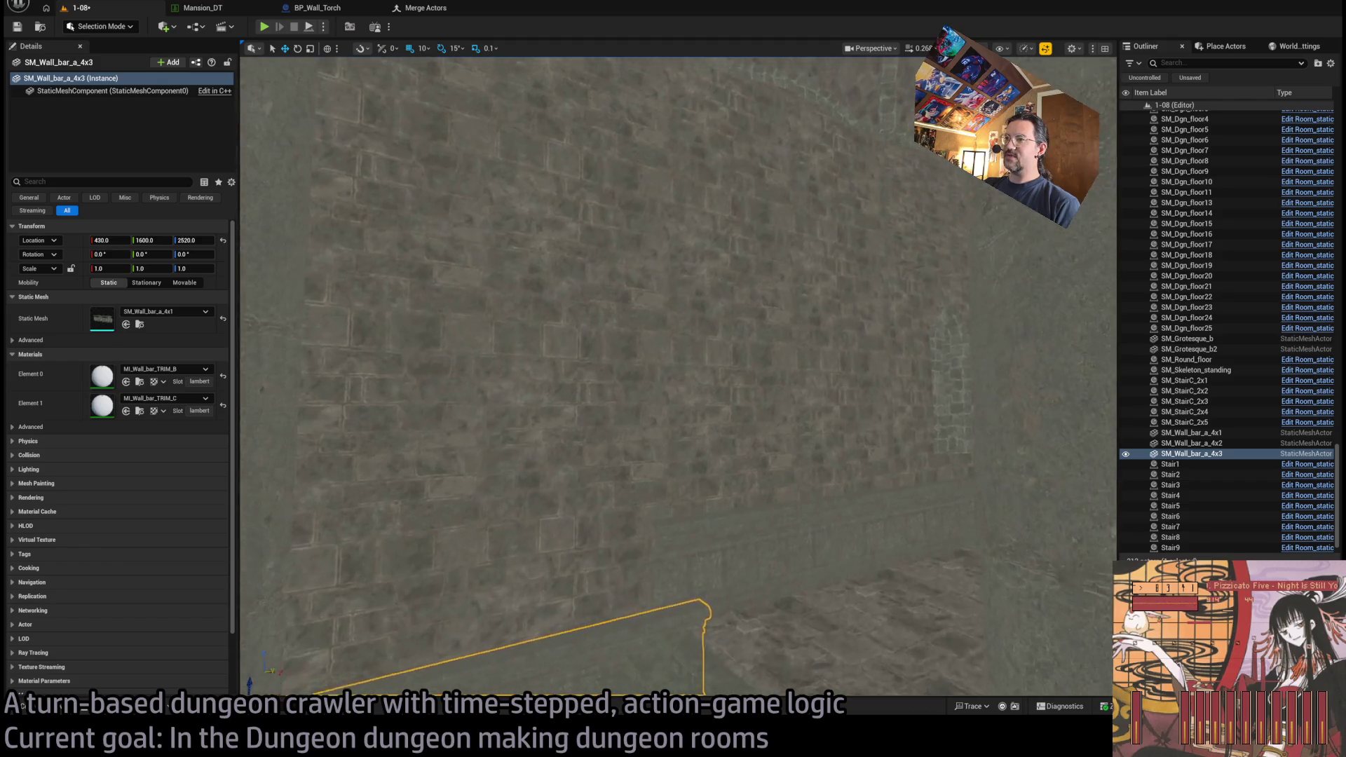
# - Duplicate column SM_Column_body12 and set the copy SM_Column_body15 to X 800
pyautogui.click(588, 385)
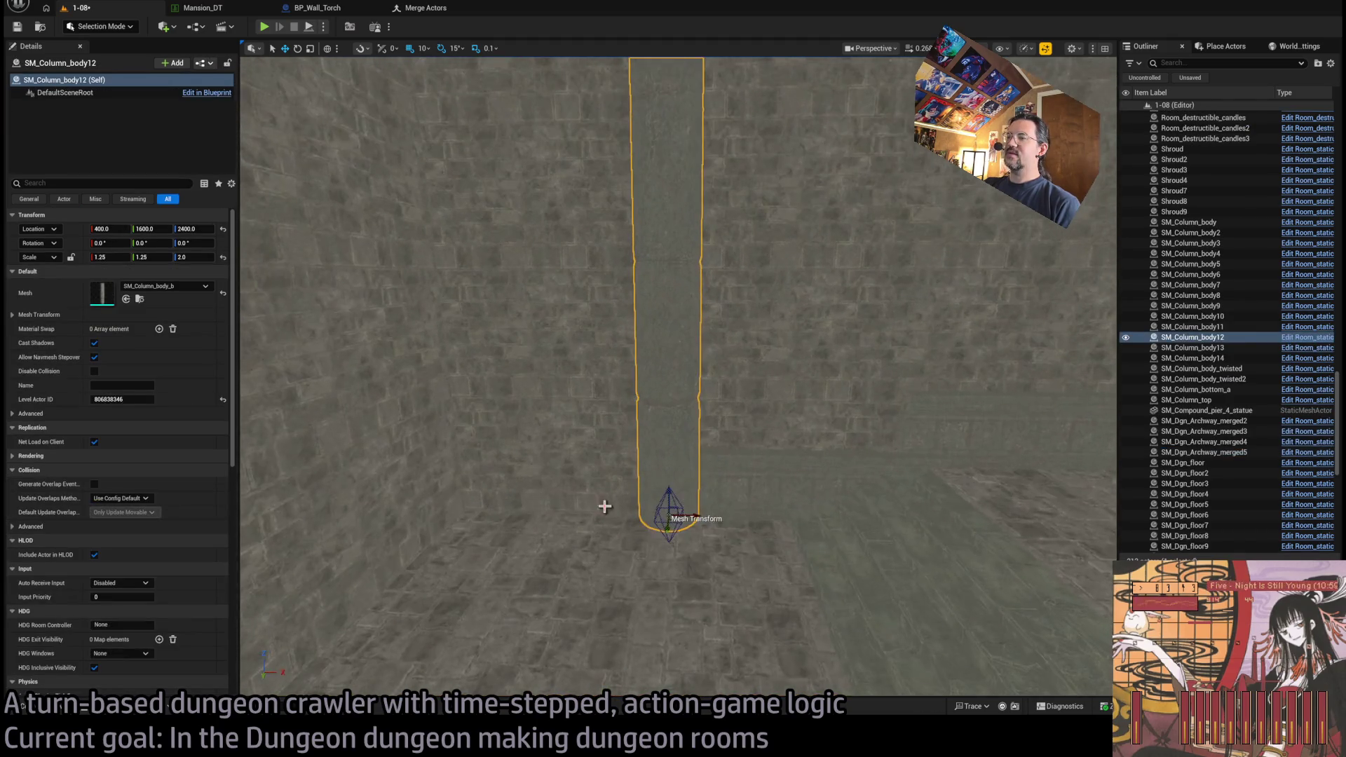
pyautogui.keyDown('alt'); pyautogui.moveTo(693, 518); pyautogui.dragTo(755, 513); pyautogui.keyUp('alt')
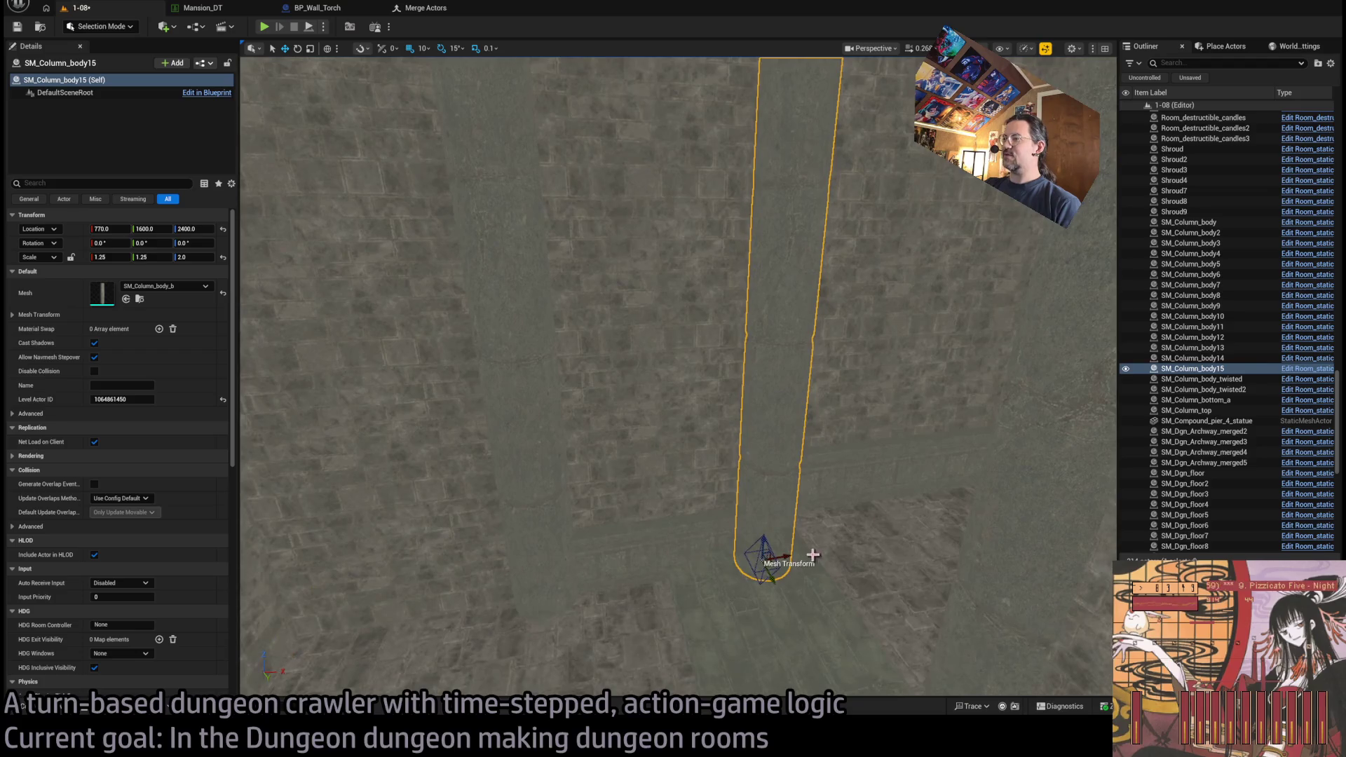
pyautogui.scroll(5, 707, 420)
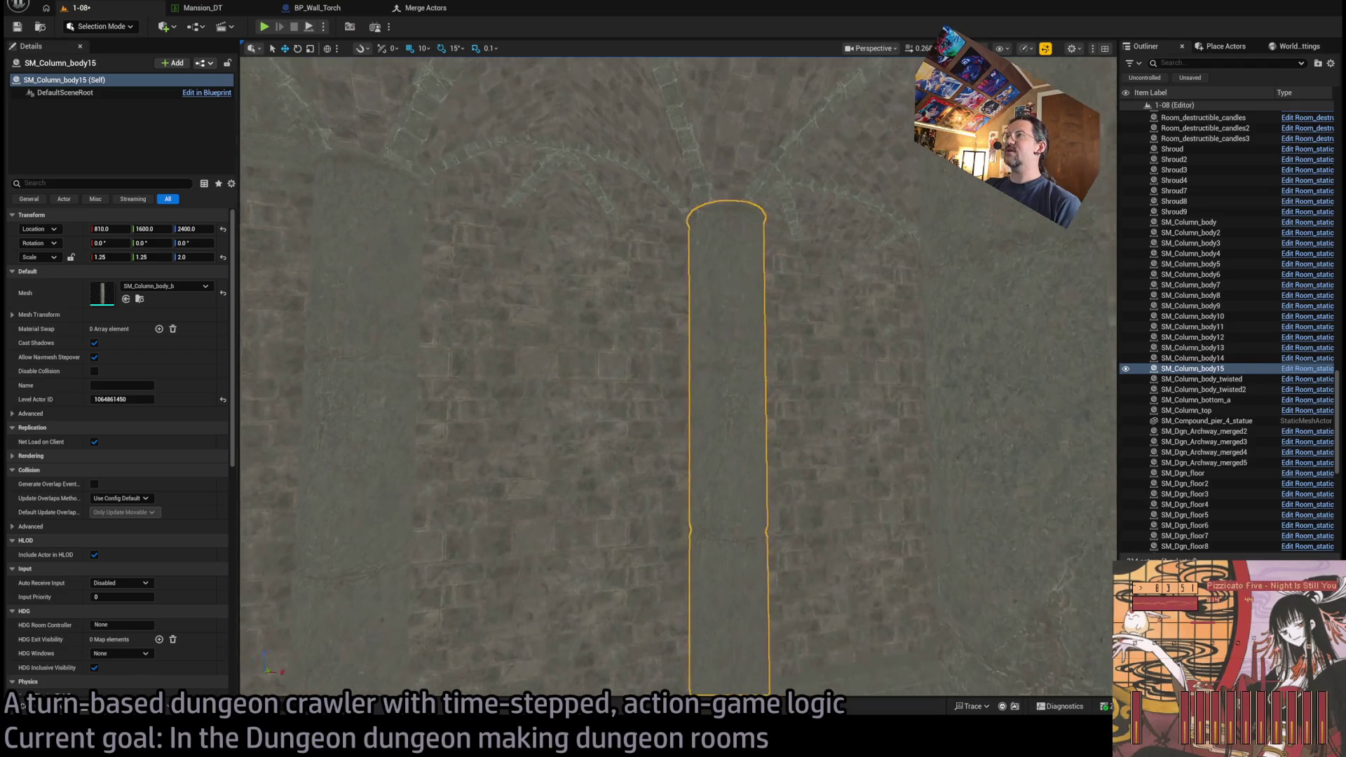
pyautogui.scroll(-5, 707, 430)
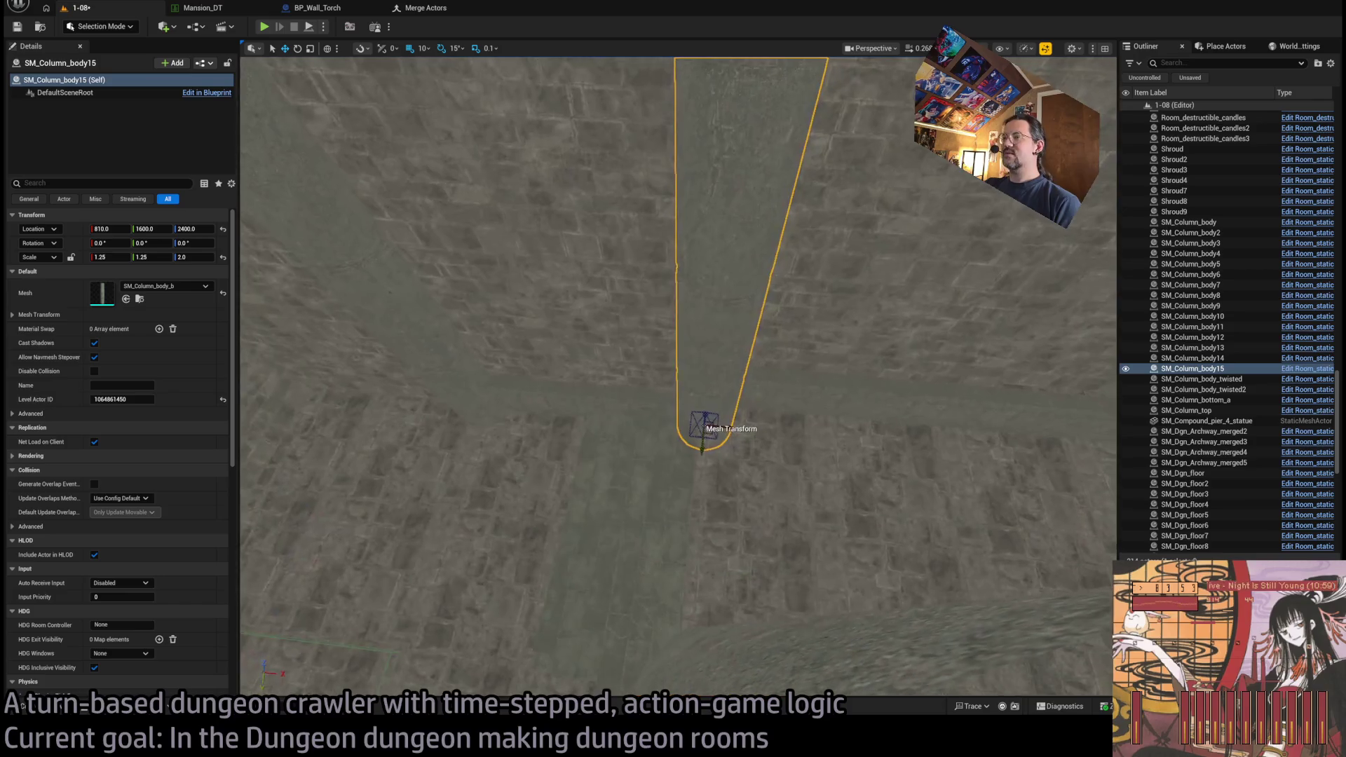
pyautogui.moveTo(715, 430)
pyautogui.mouseDown()
pyautogui.moveTo(1093, 301)
pyautogui.moveTo(725, 431)
pyautogui.mouseUp()
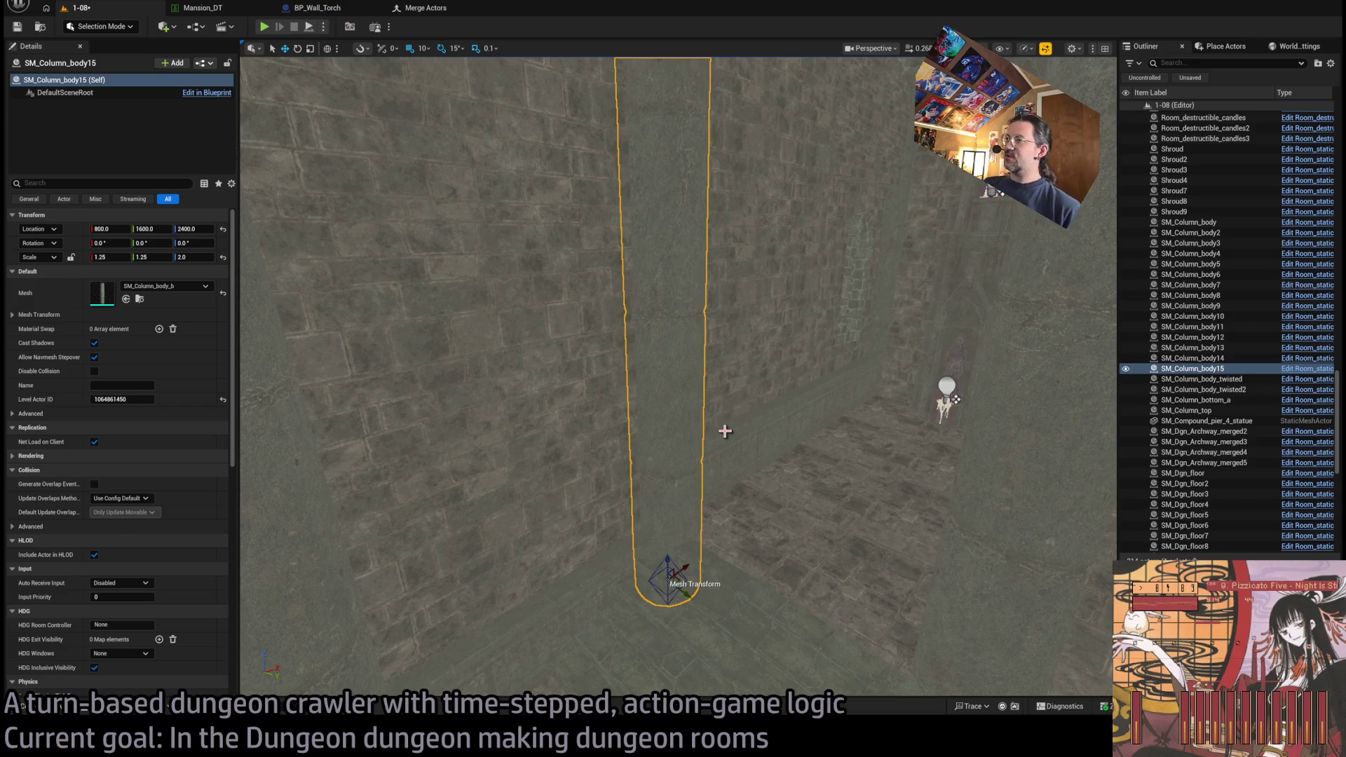
pyautogui.moveTo(725, 431)
pyautogui.mouseDown()
pyautogui.moveTo(757, 406)
pyautogui.moveTo(876, 378)
pyautogui.moveTo(763, 387)
pyautogui.mouseUp()
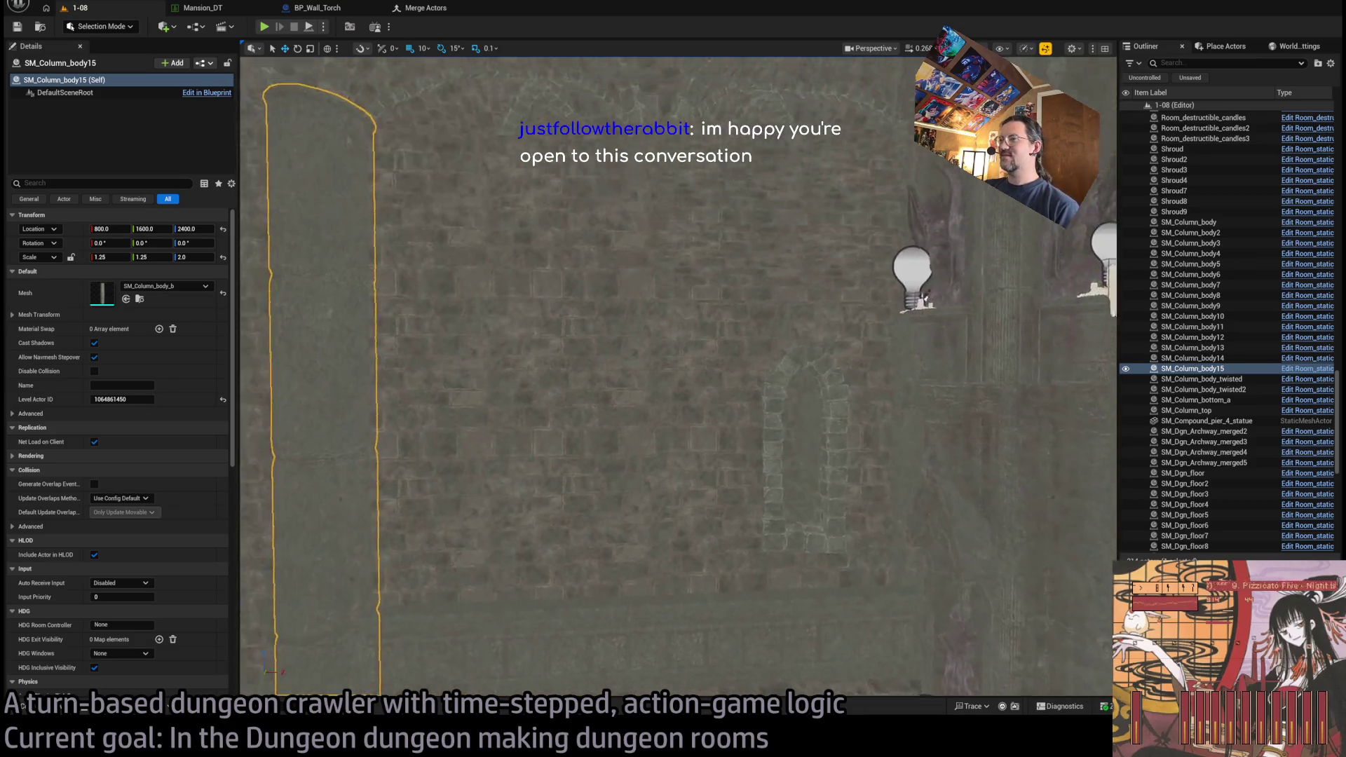
pyautogui.click(720, 499)
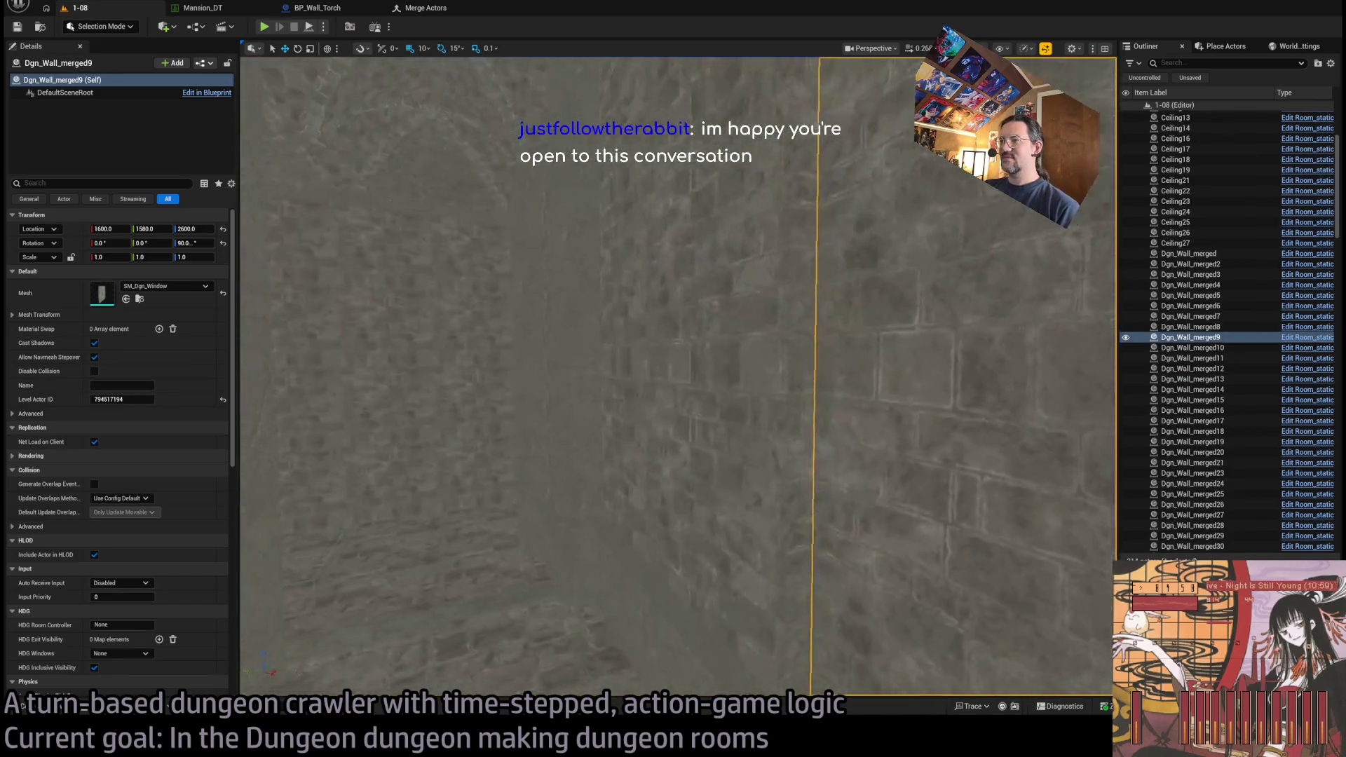
pyautogui.click(691, 451)
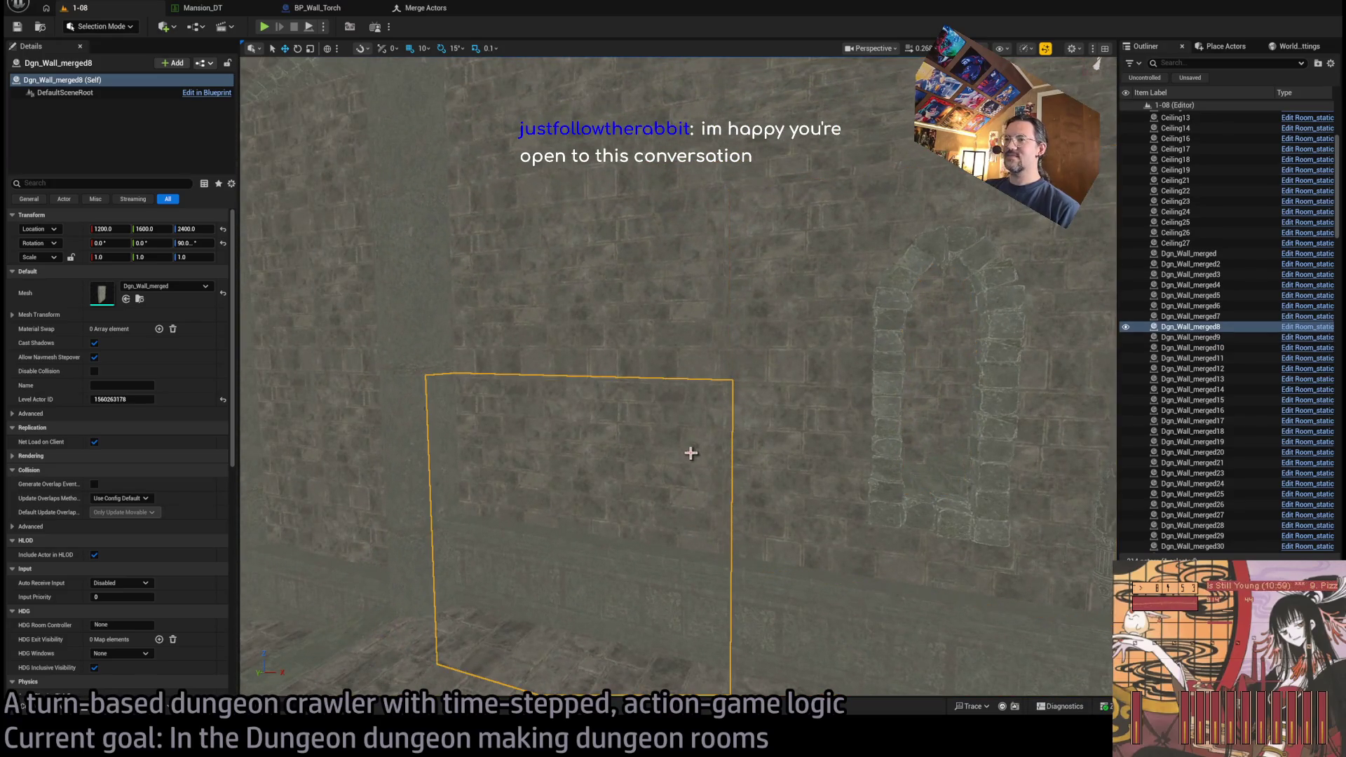
pyautogui.moveTo(721, 487)
pyautogui.mouseDown()
pyautogui.moveTo(778, 466)
pyautogui.moveTo(791, 499)
pyautogui.mouseUp()
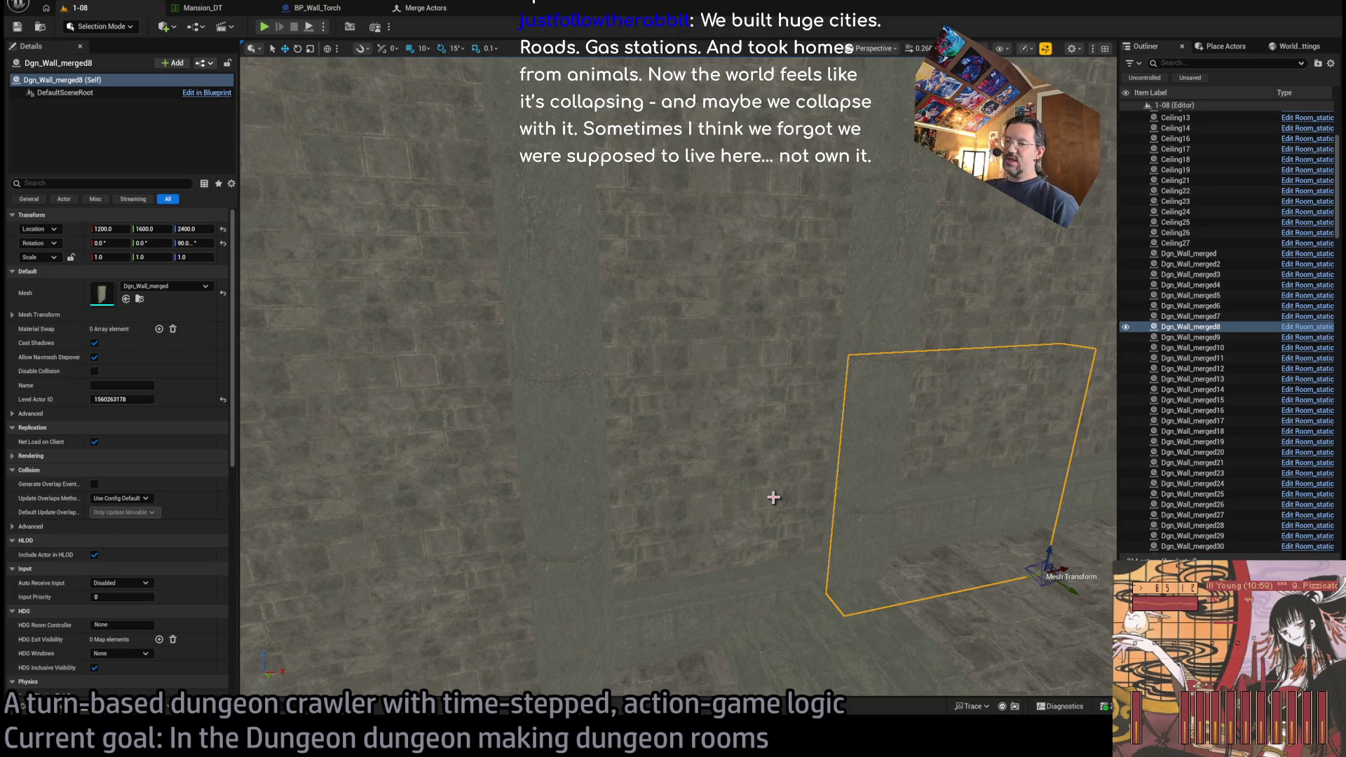
pyautogui.moveTo(773, 497)
pyautogui.mouseDown()
pyautogui.moveTo(757, 484)
pyautogui.moveTo(742, 495)
pyautogui.mouseUp()
pyautogui.moveTo(707, 548)
pyautogui.mouseDown()
pyautogui.moveTo(694, 540)
pyautogui.moveTo(708, 547)
pyautogui.moveTo(697, 557)
pyautogui.mouseUp()
pyautogui.click(707, 548)
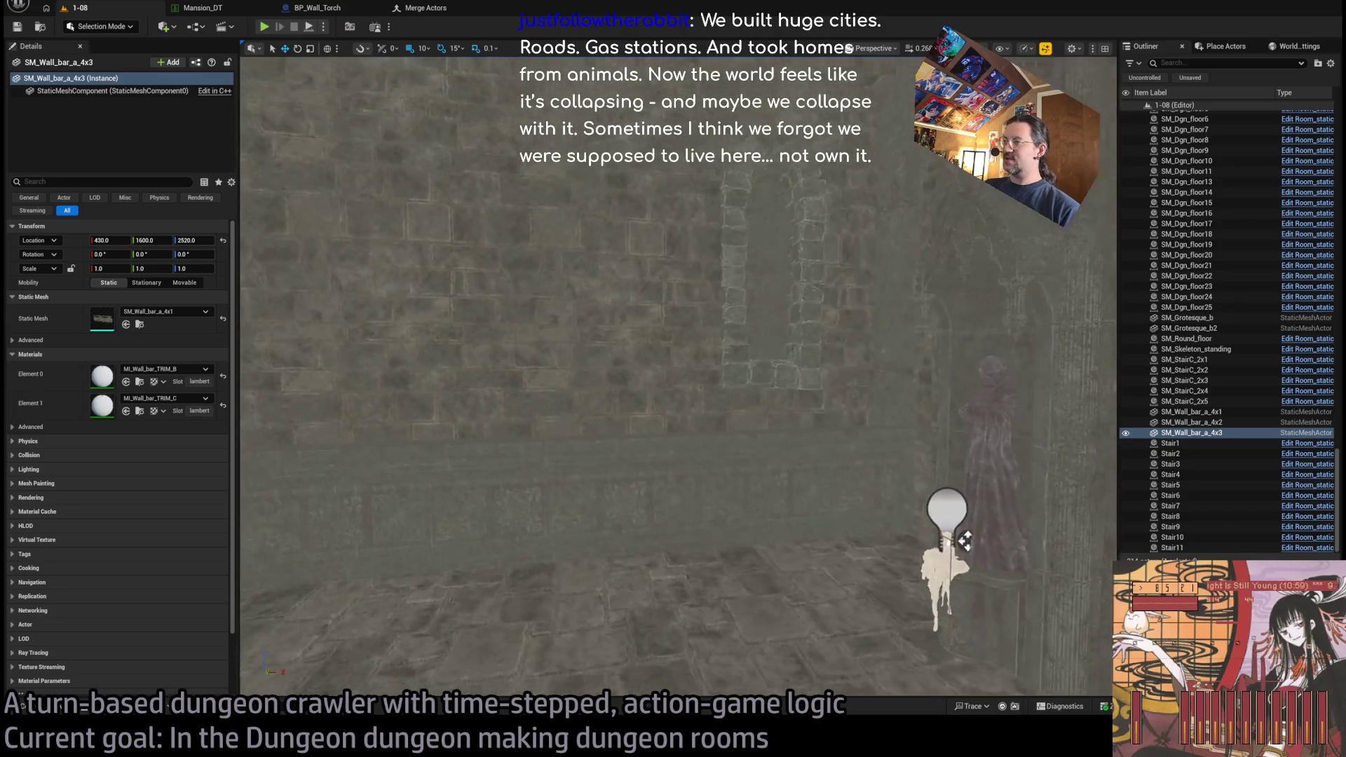
# - Select the SM_Wall_bar_a_4x2 and SM_Wall_bar_a_4x1 trim pieces and bring them into view
pyautogui.click(817, 460)
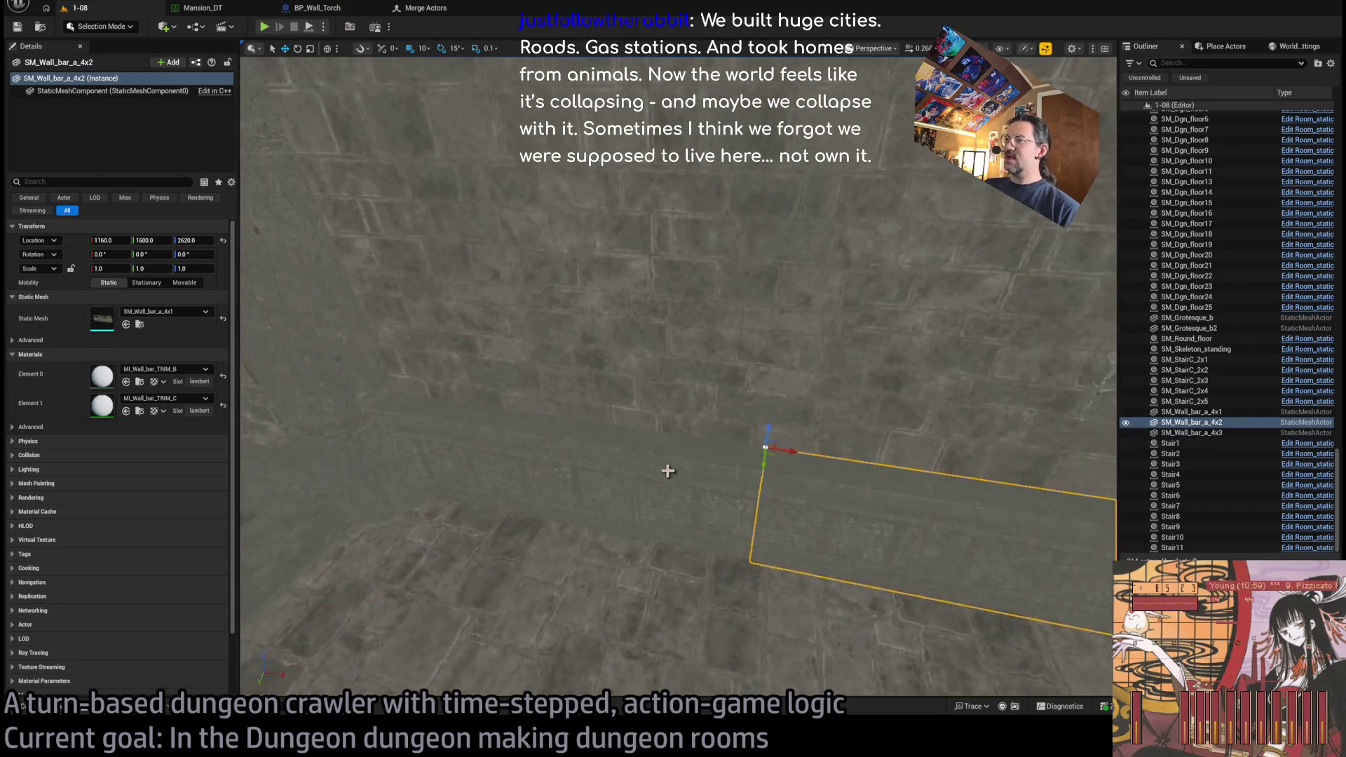
pyautogui.keyDown('ctrl'); pyautogui.click(834, 495); pyautogui.keyUp('ctrl')
pyautogui.scroll(-5, 1015, 361)
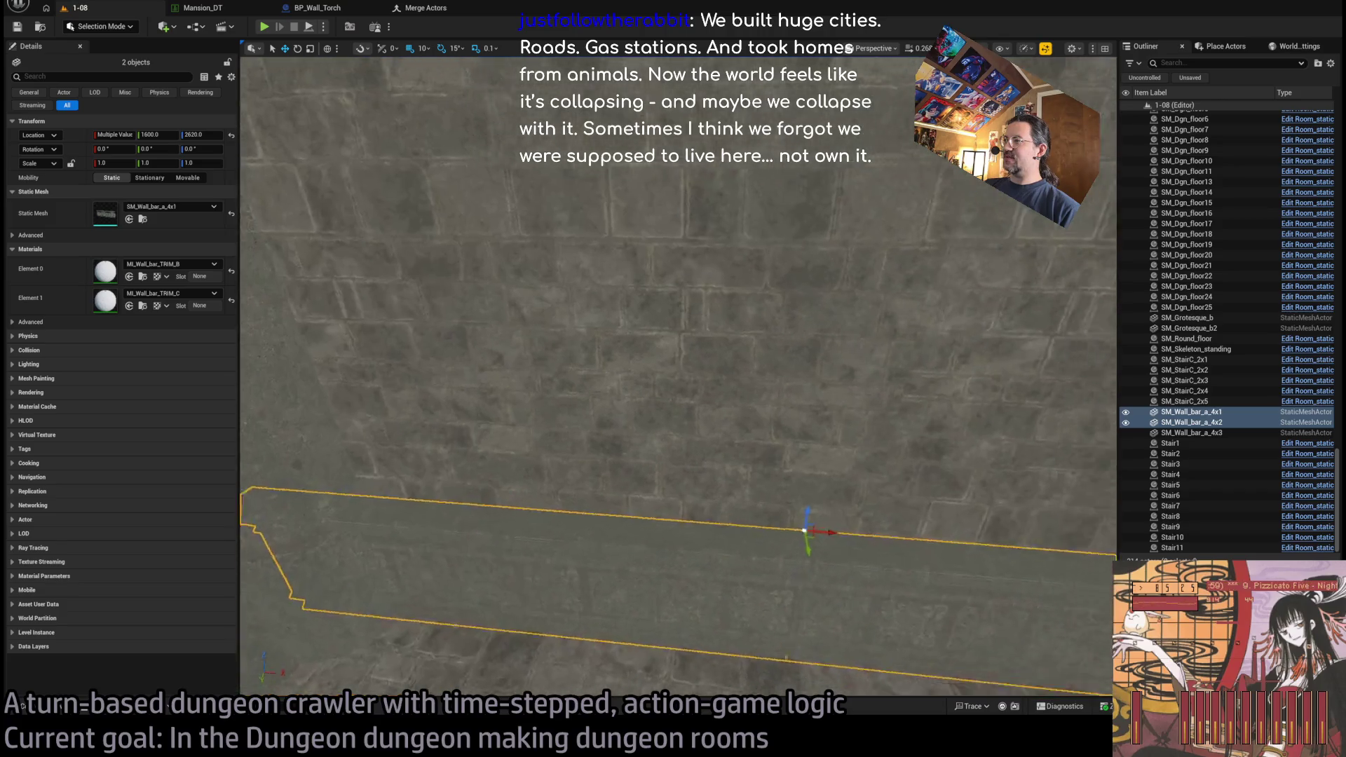
pyautogui.moveTo(1015, 361)
pyautogui.mouseDown()
pyautogui.moveTo(939, 287)
pyautogui.moveTo(901, 274)
pyautogui.mouseUp()
# - Place an SM_Wall_4x0_5 panel at the bar trim, rotated -90° on X to lie flat
pyautogui.click(23, 706)
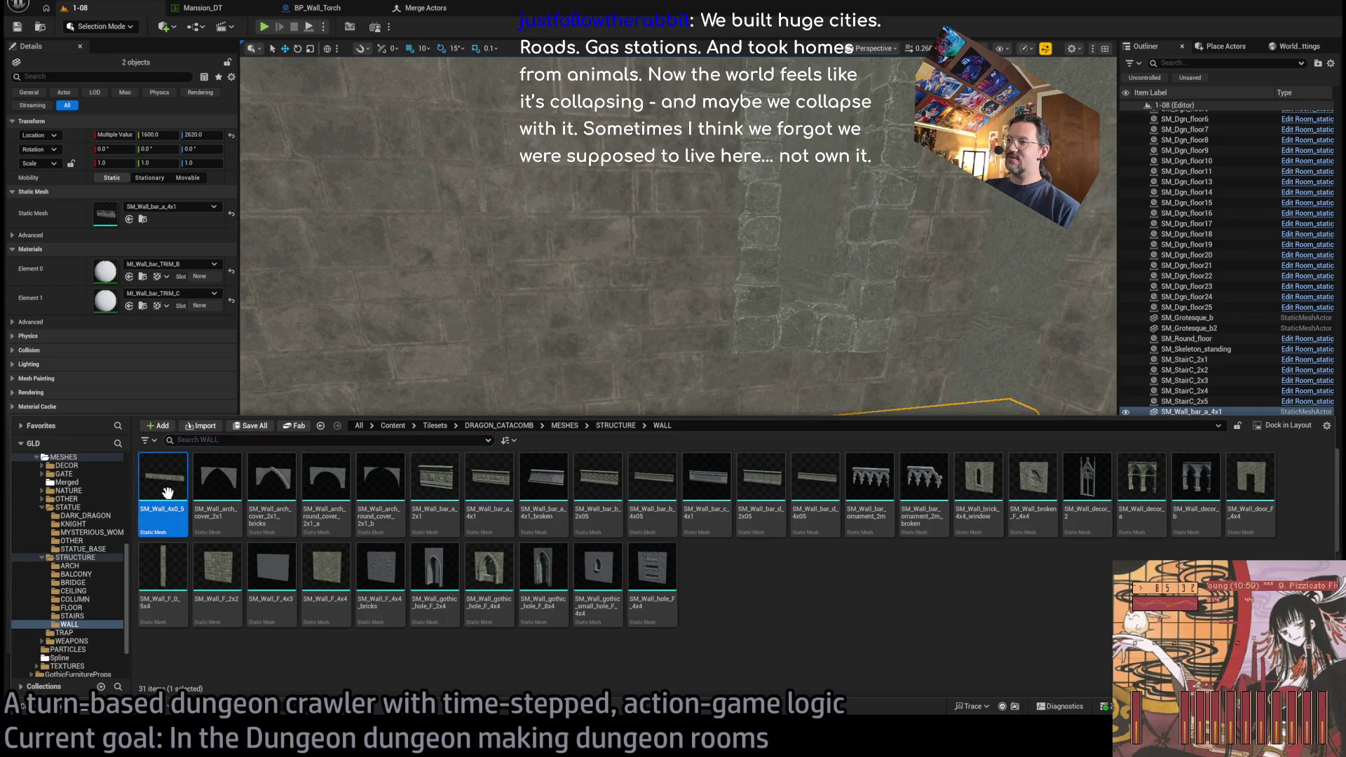
pyautogui.hotkey('ctrl', 'space')
pyautogui.click(509, 423)
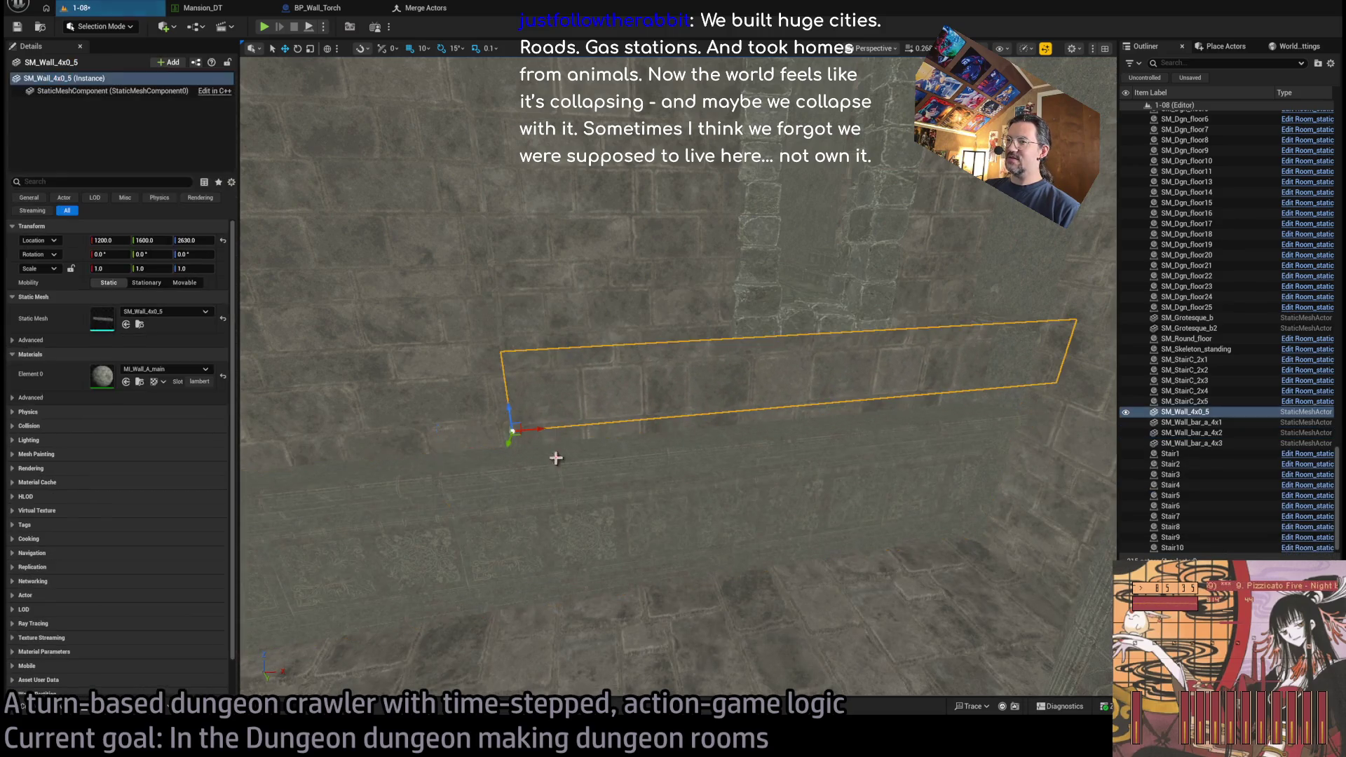
pyautogui.press('e')
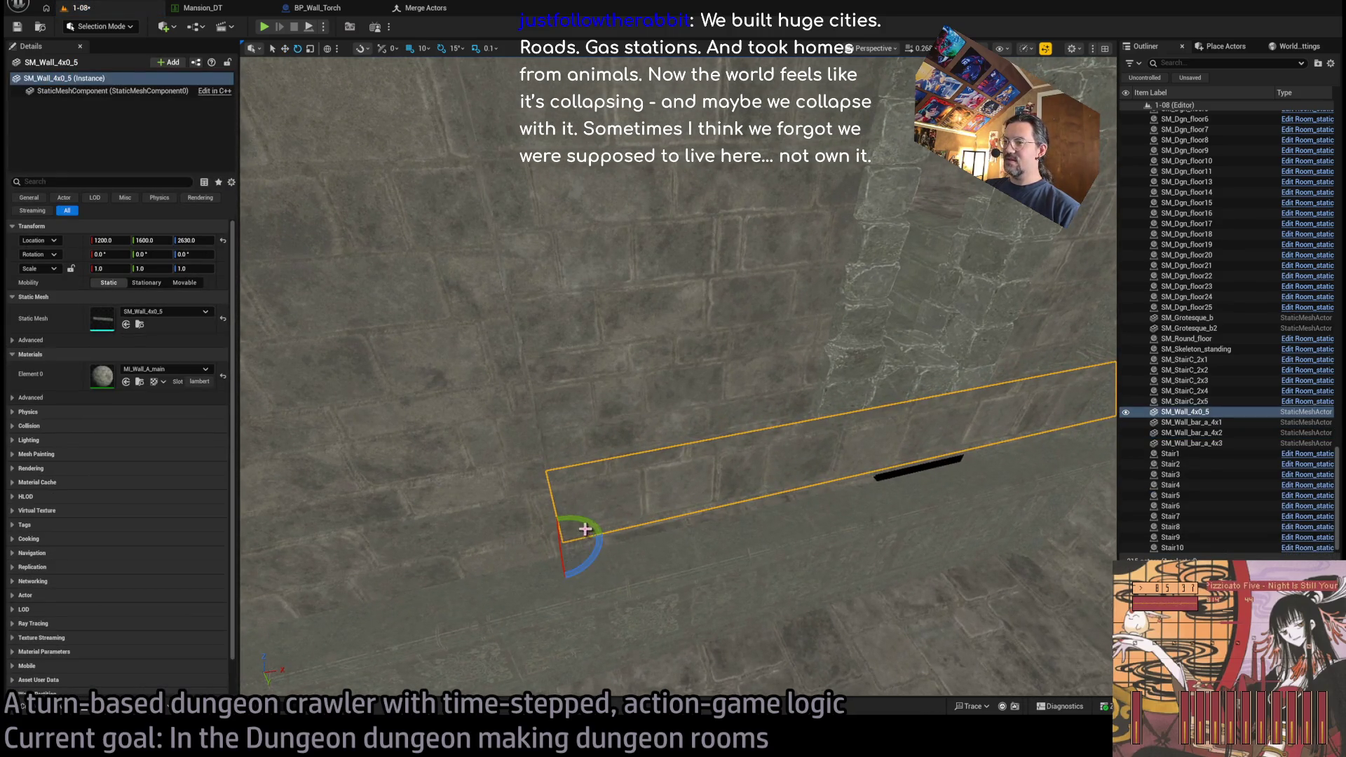
pyautogui.moveTo(560, 533)
pyautogui.mouseDown()
pyautogui.moveTo(515, 515)
pyautogui.moveTo(557, 477)
pyautogui.mouseUp()
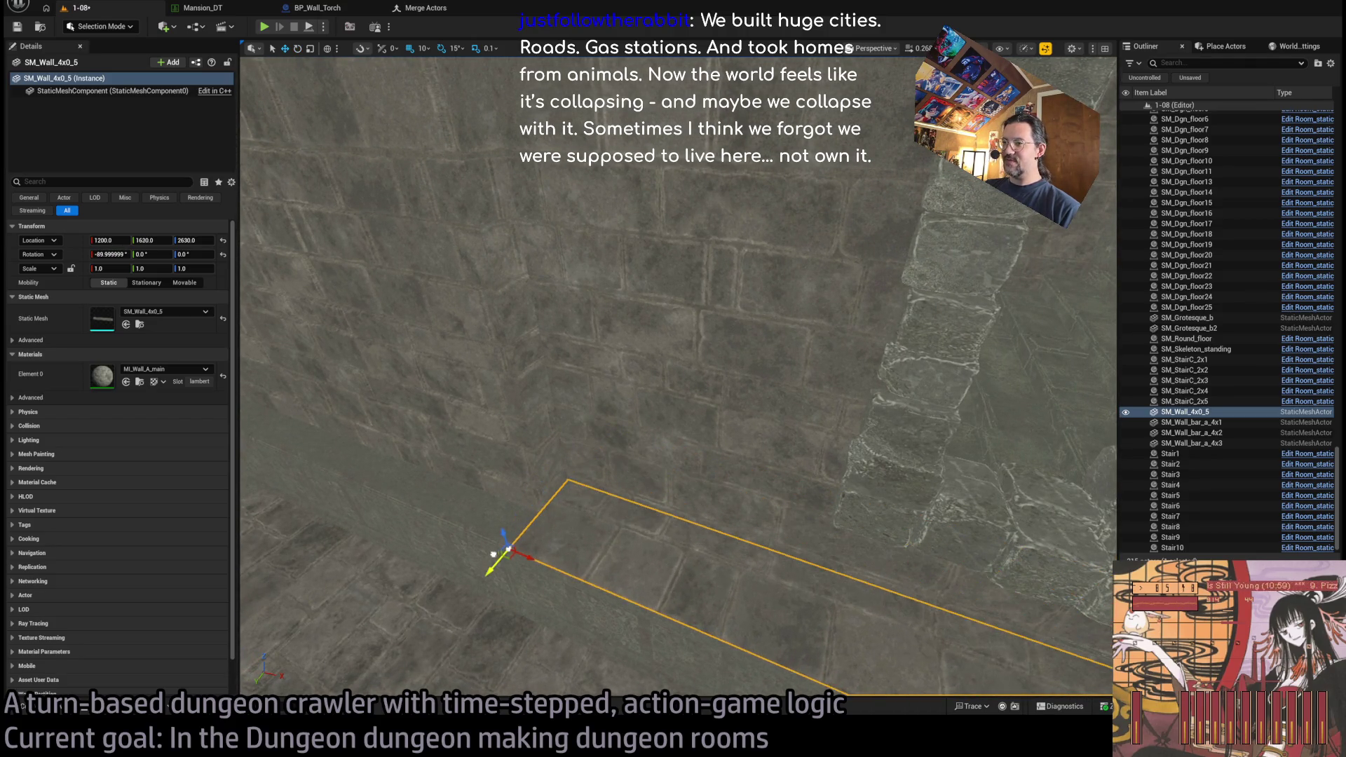
pyautogui.moveTo(517, 528)
pyautogui.mouseDown()
pyautogui.moveTo(536, 473)
pyautogui.moveTo(605, 571)
pyautogui.mouseUp()
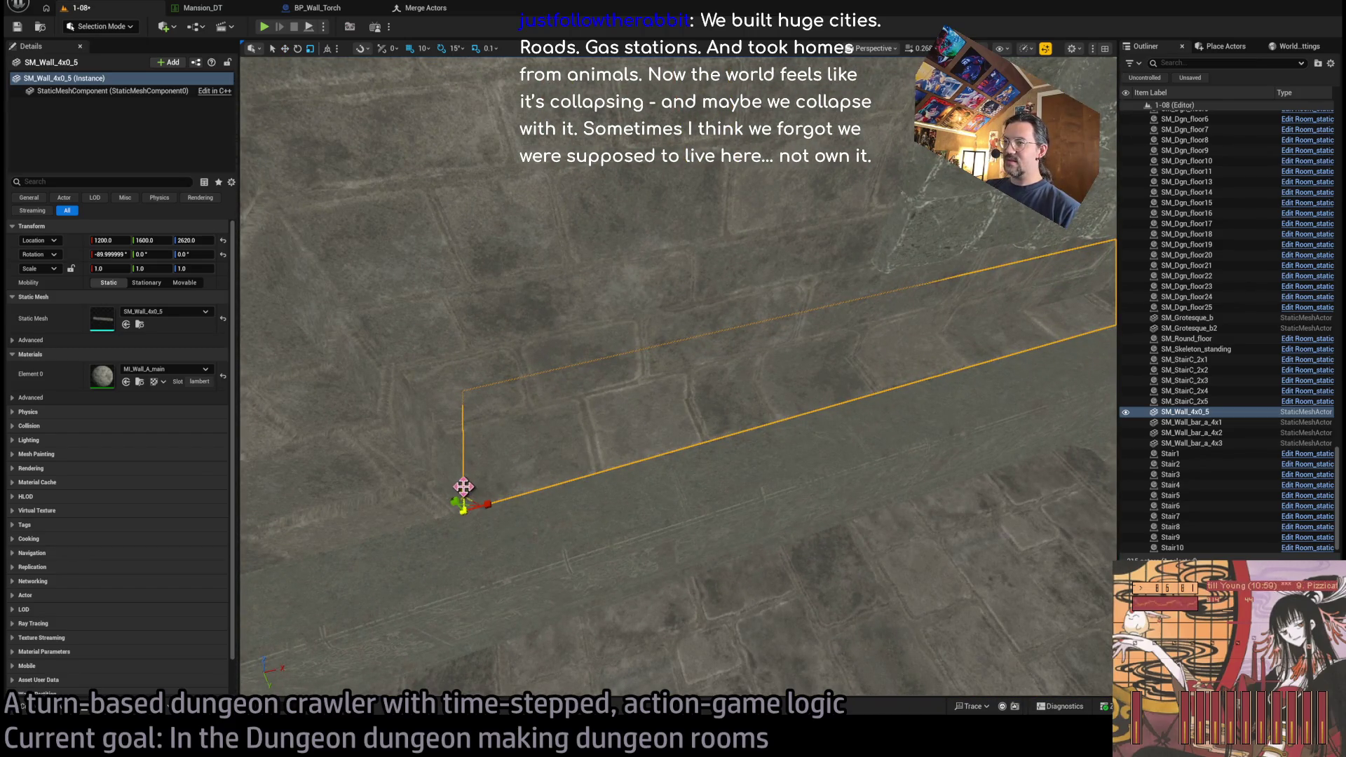
pyautogui.moveTo(535, 465)
pyautogui.mouseDown()
pyautogui.moveTo(534, 393)
pyautogui.moveTo(588, 472)
pyautogui.moveTo(673, 496)
pyautogui.moveTo(701, 491)
pyautogui.moveTo(722, 441)
pyautogui.mouseUp()
pyautogui.moveTo(673, 506)
pyautogui.mouseDown()
pyautogui.moveTo(742, 532)
pyautogui.moveTo(769, 565)
pyautogui.mouseUp()
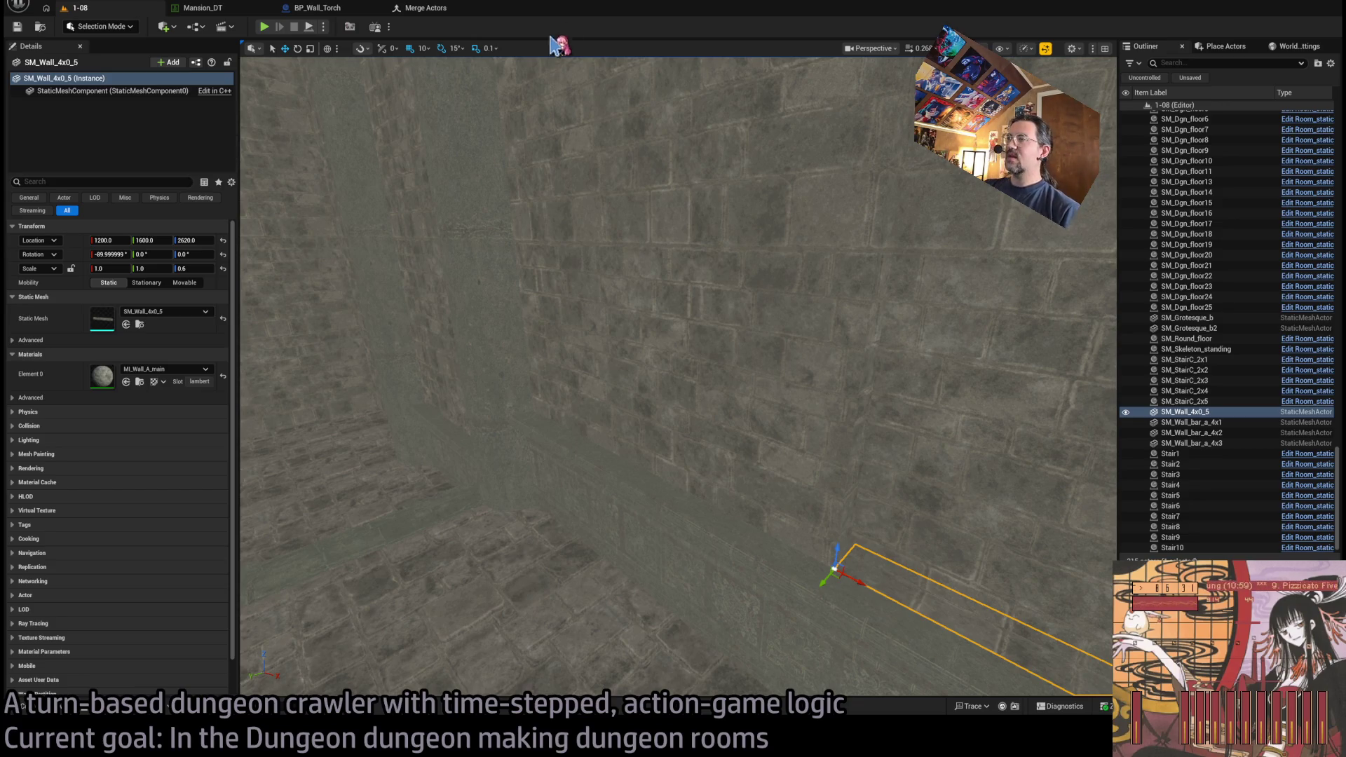
pyautogui.moveTo(559, 245)
pyautogui.mouseDown()
pyautogui.moveTo(630, 210)
pyautogui.moveTo(676, 211)
pyautogui.mouseUp()
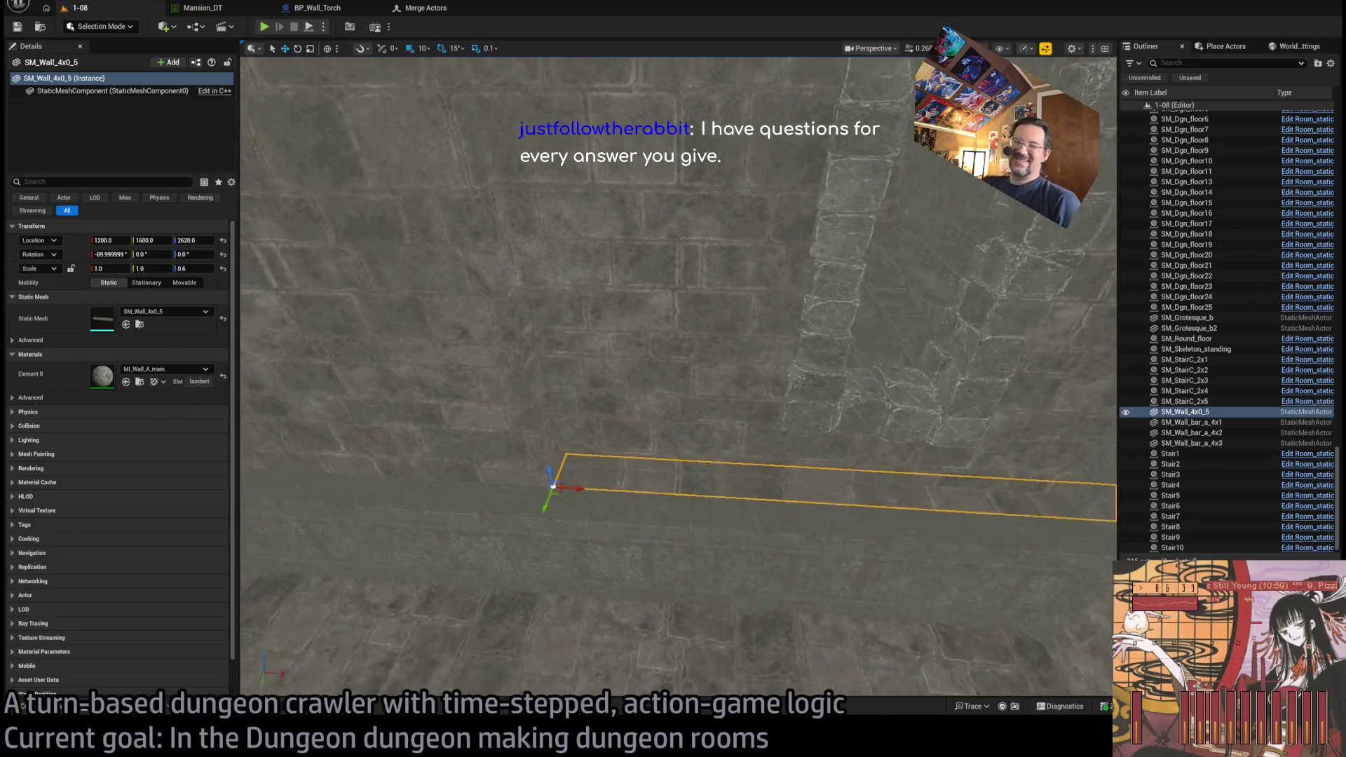
pyautogui.moveTo(677, 211); pyautogui.dragTo(701, 199)
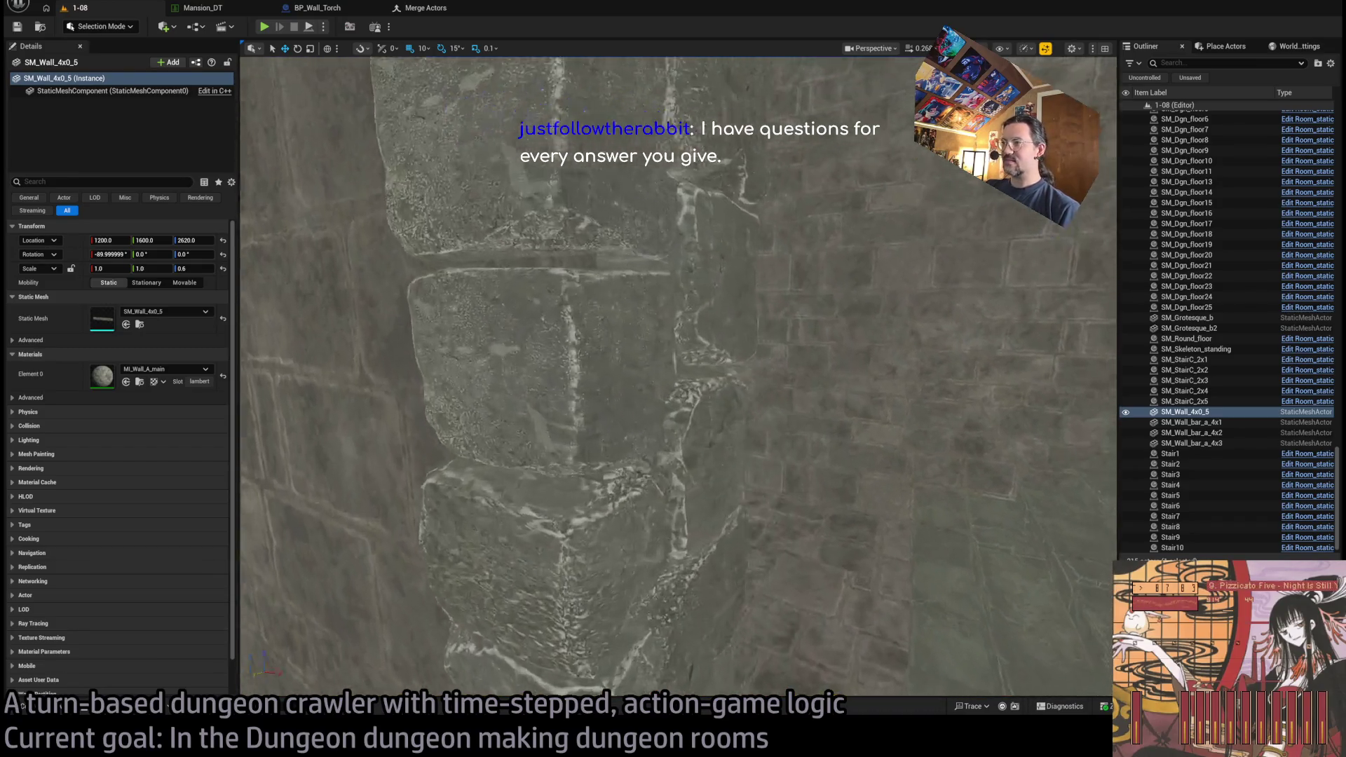
pyautogui.scroll(-10, 824, 361)
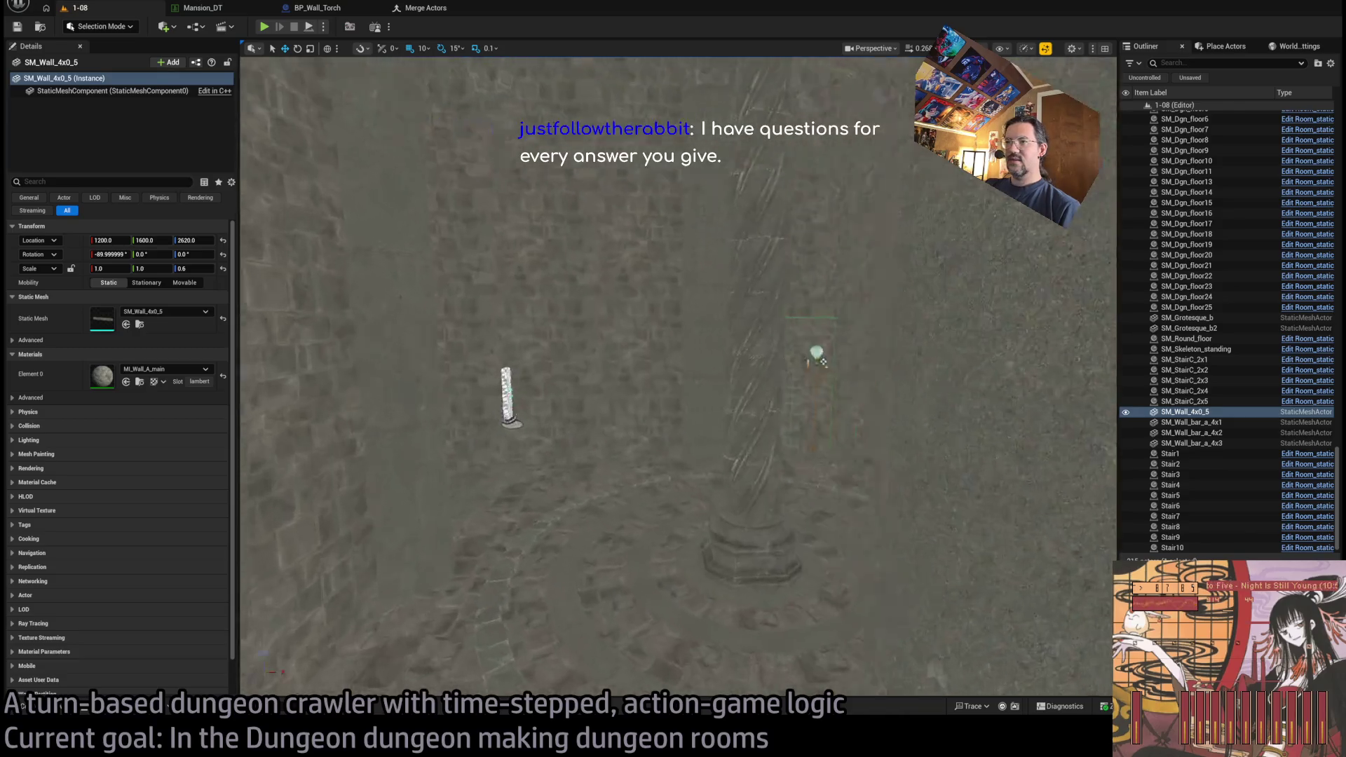
pyautogui.scroll(10, 822, 361)
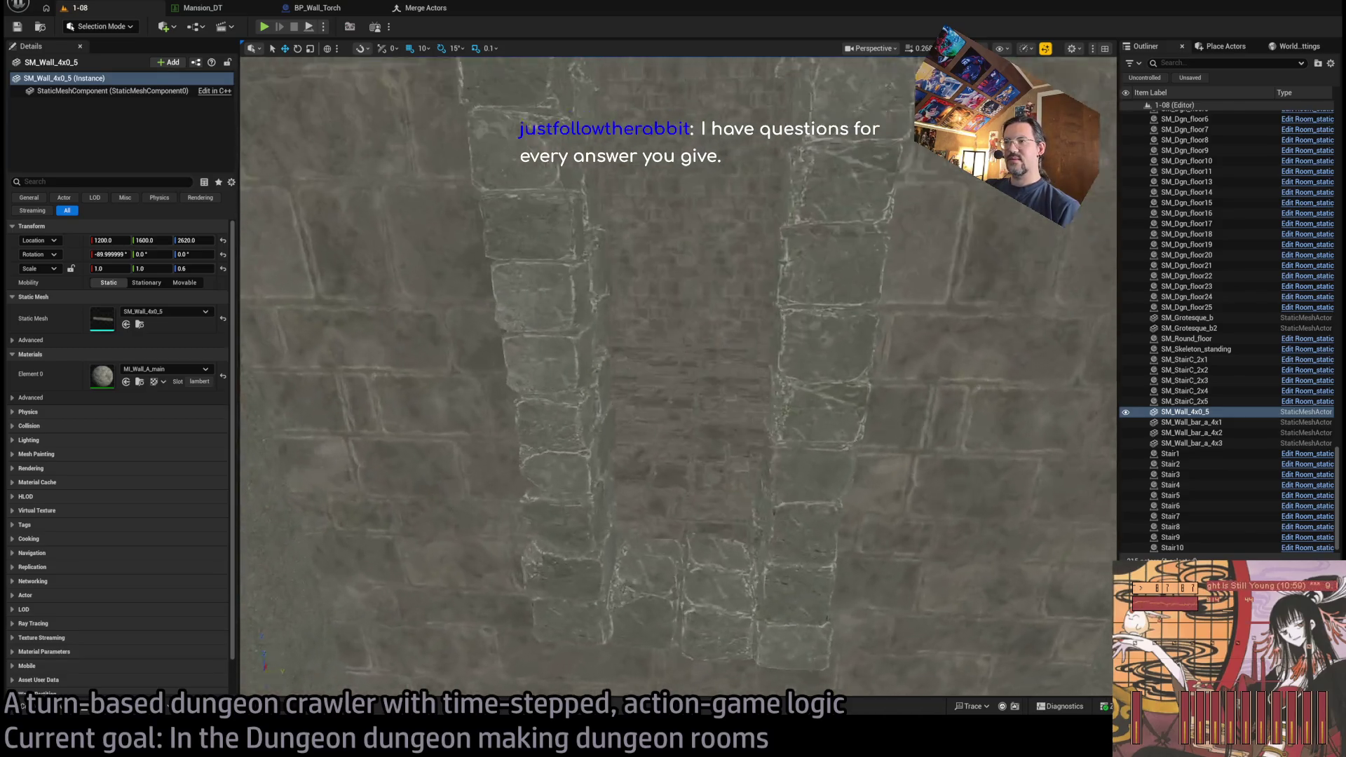
pyautogui.scroll(-5, 594, 356)
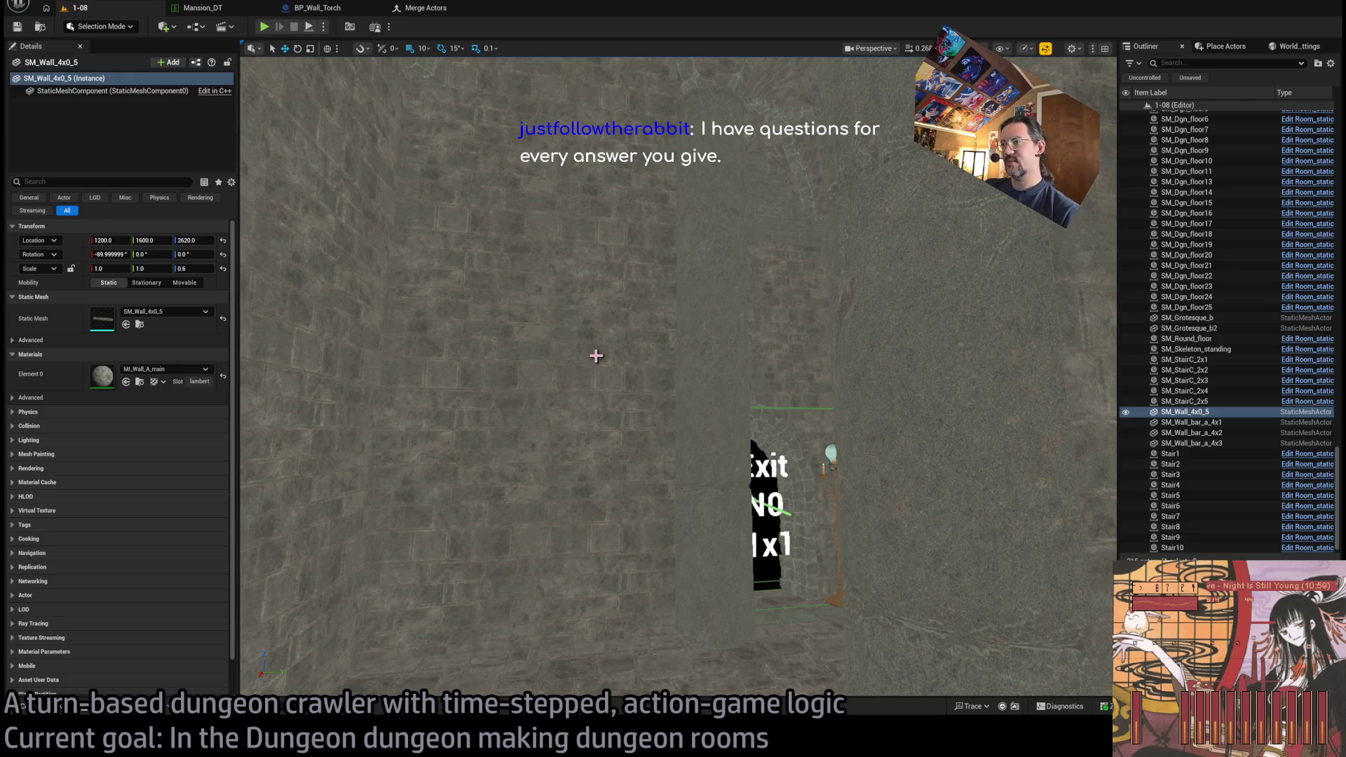
pyautogui.press('f')
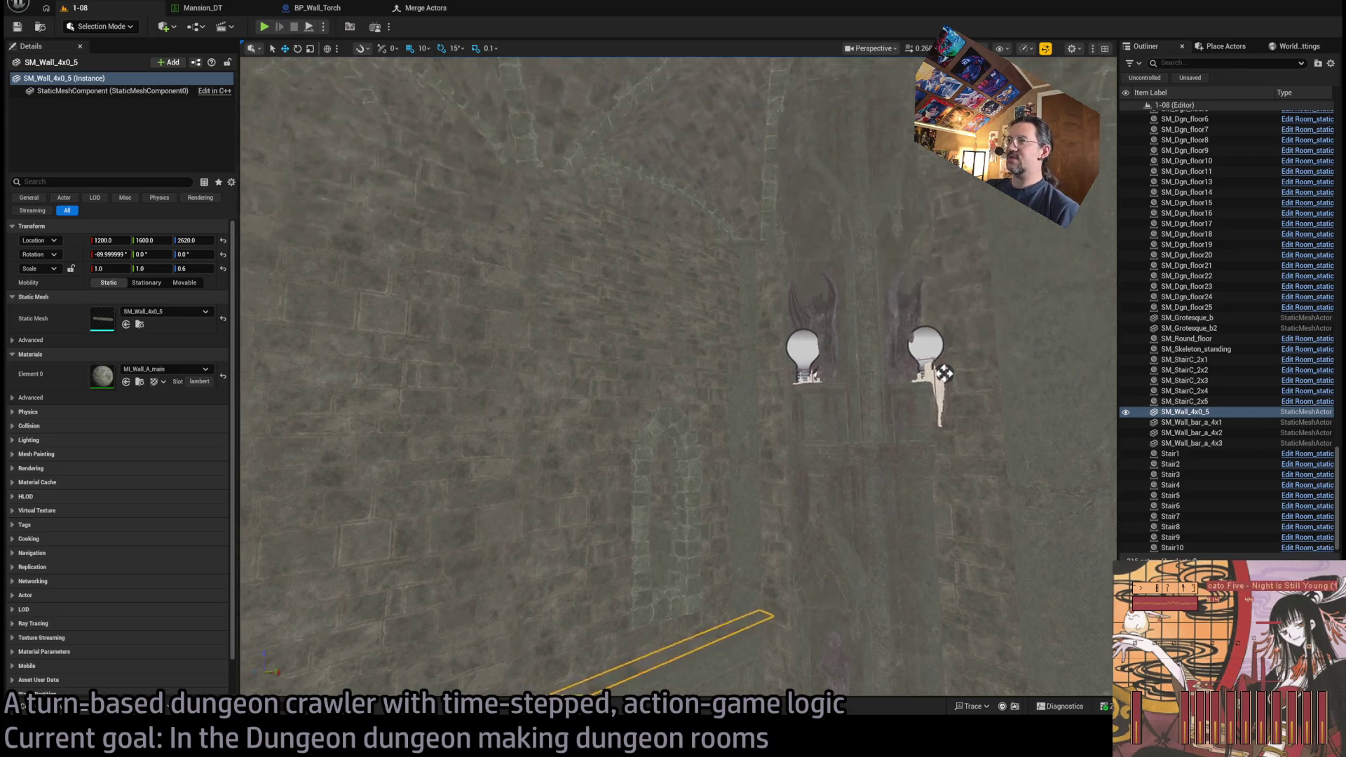
pyautogui.scroll(-10, 678, 375)
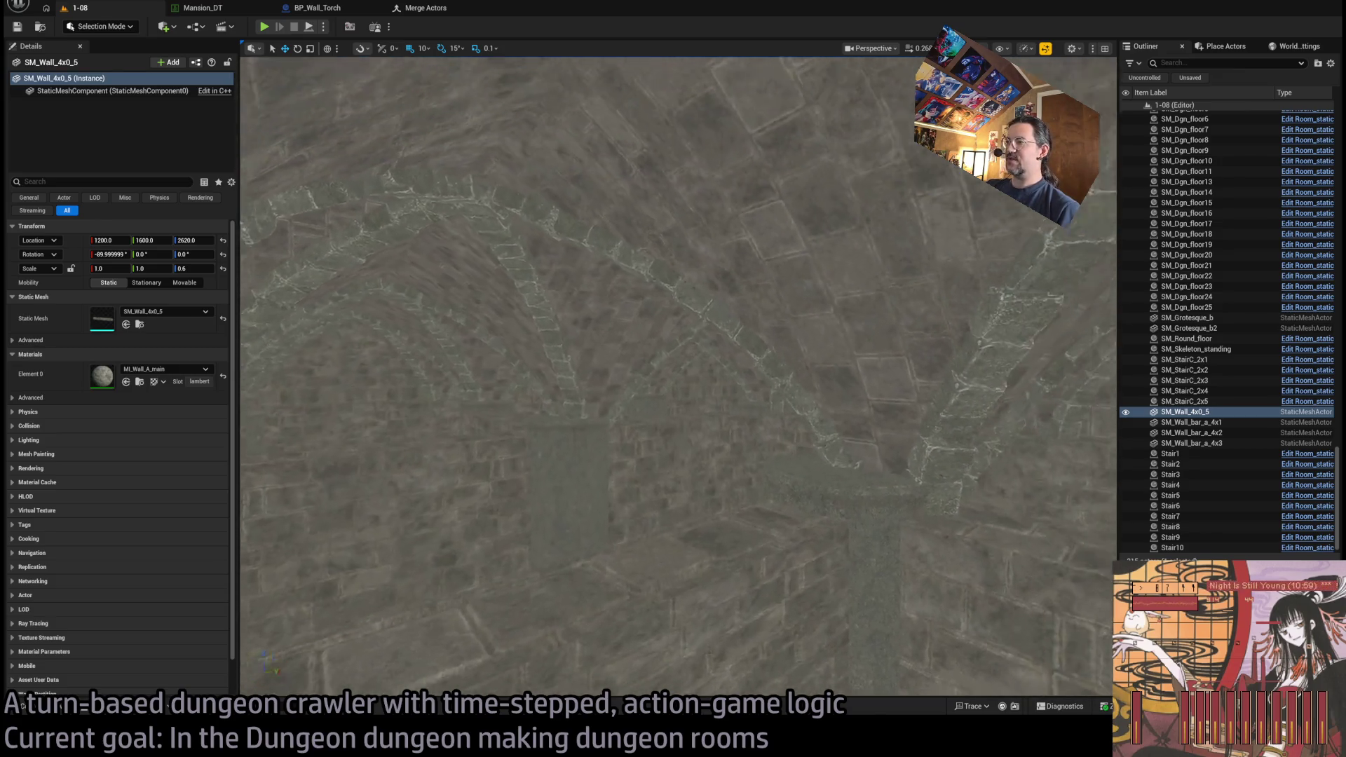
pyautogui.scroll(5, 678, 375)
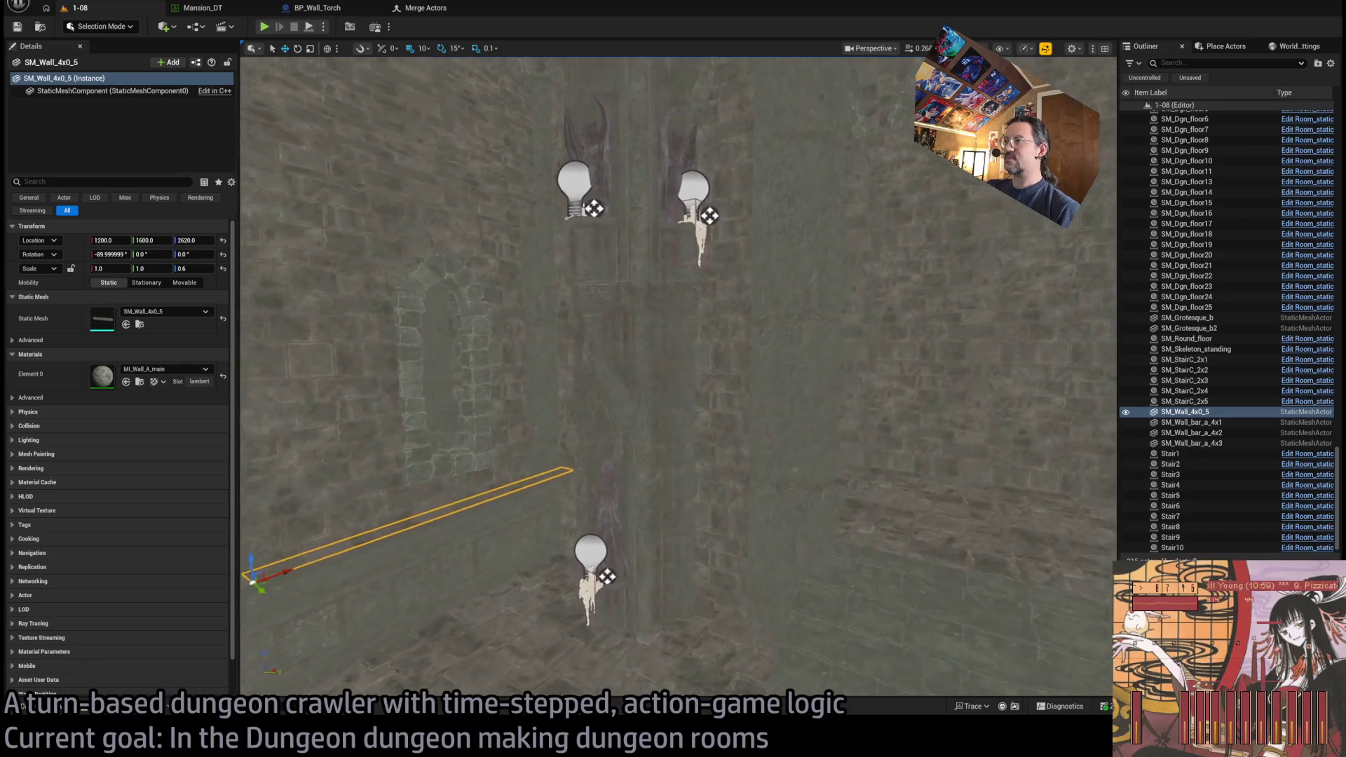
pyautogui.moveTo(787, 426); pyautogui.dragTo(788, 430)
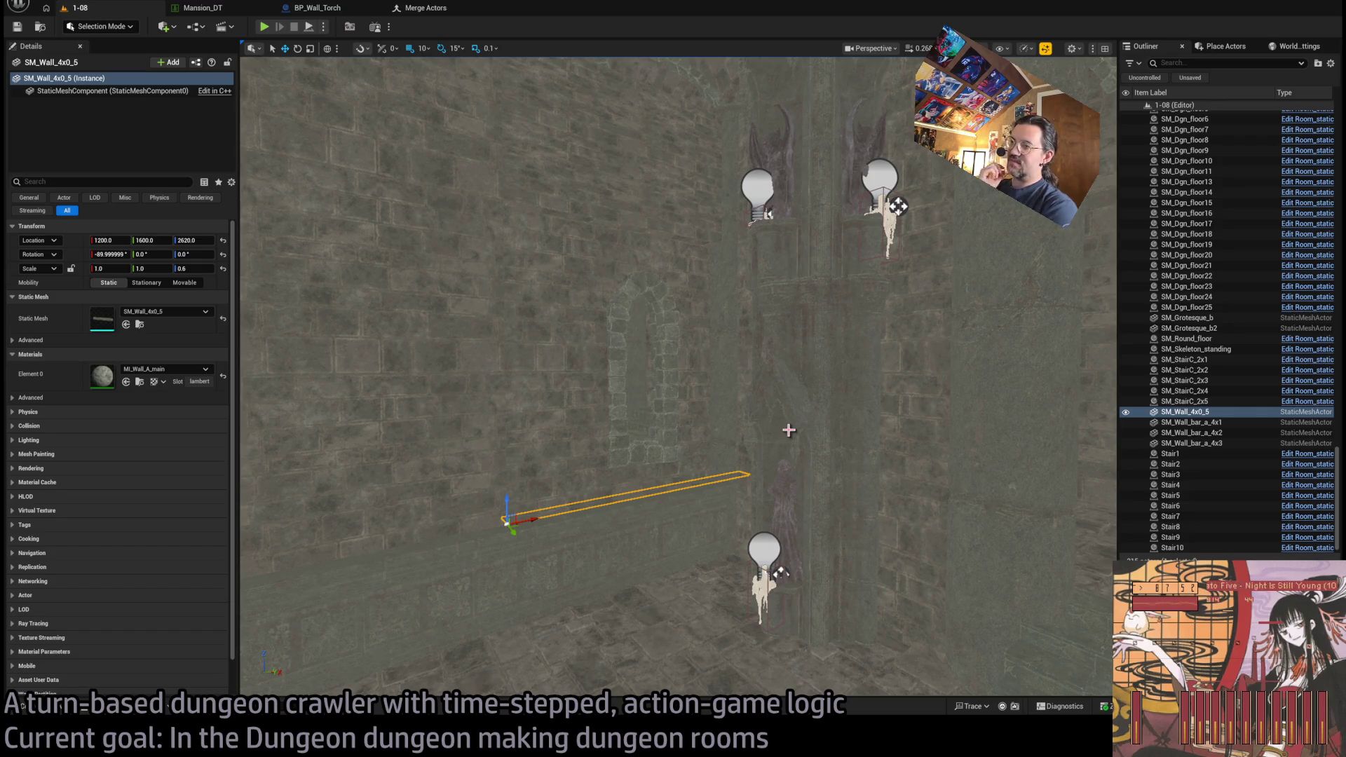
pyautogui.moveTo(856, 459)
pyautogui.mouseDown()
pyautogui.moveTo(823, 343)
pyautogui.moveTo(858, 460)
pyautogui.mouseUp()
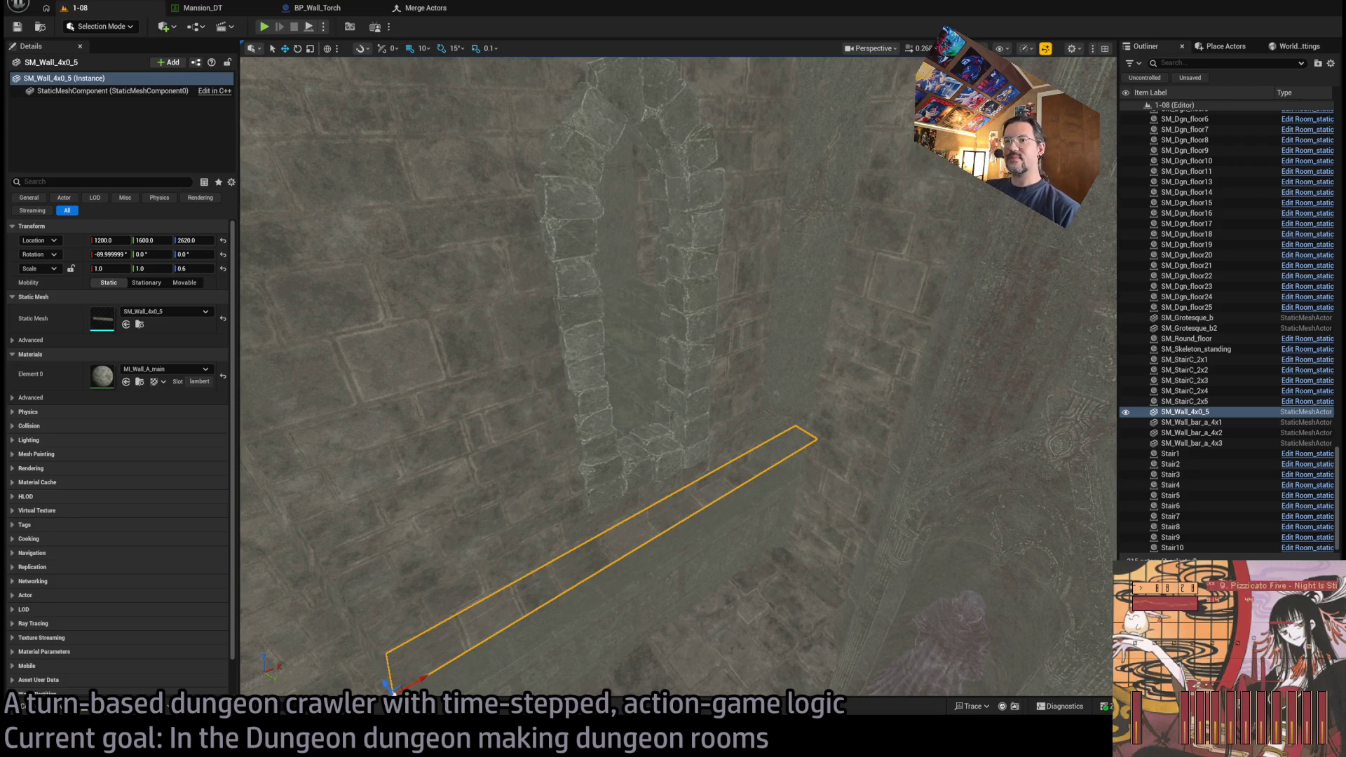
pyautogui.scroll(5, 677, 375)
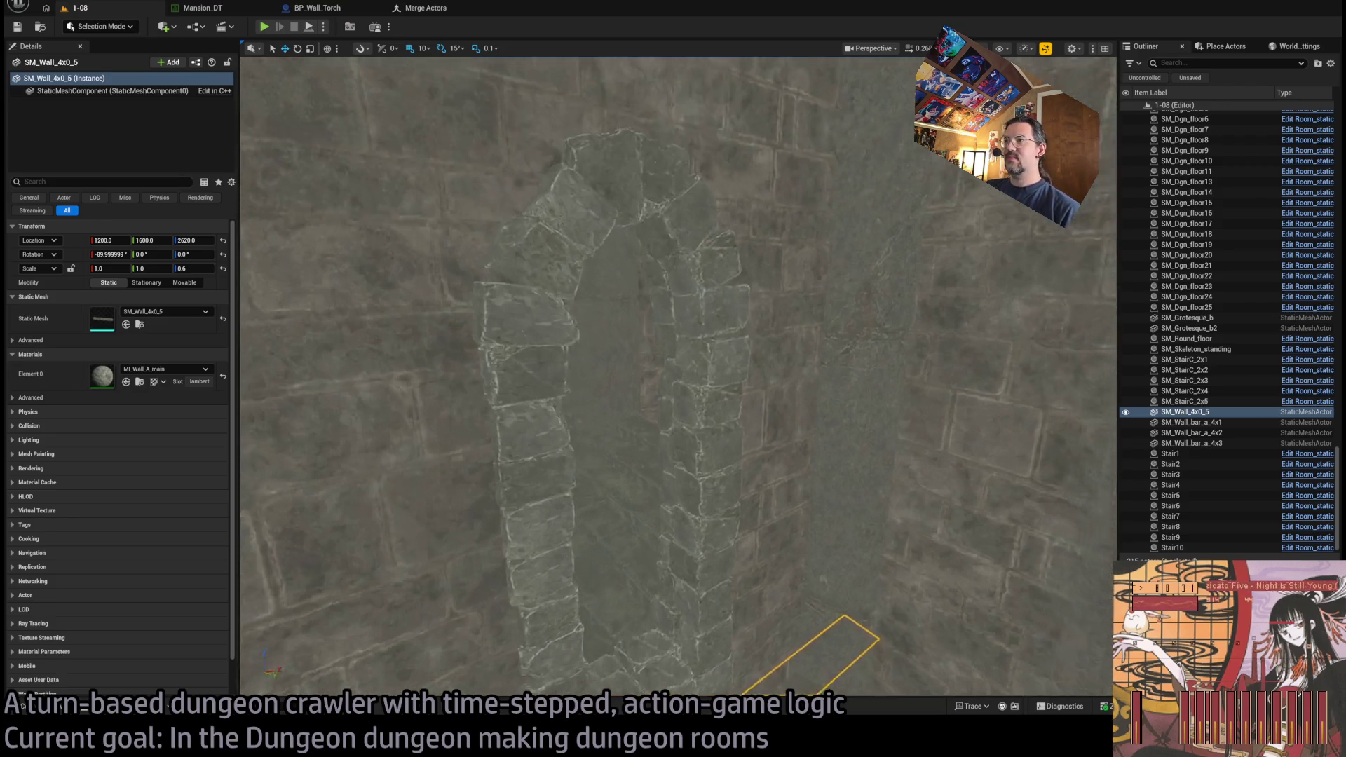
pyautogui.scroll(-3, 664, 483)
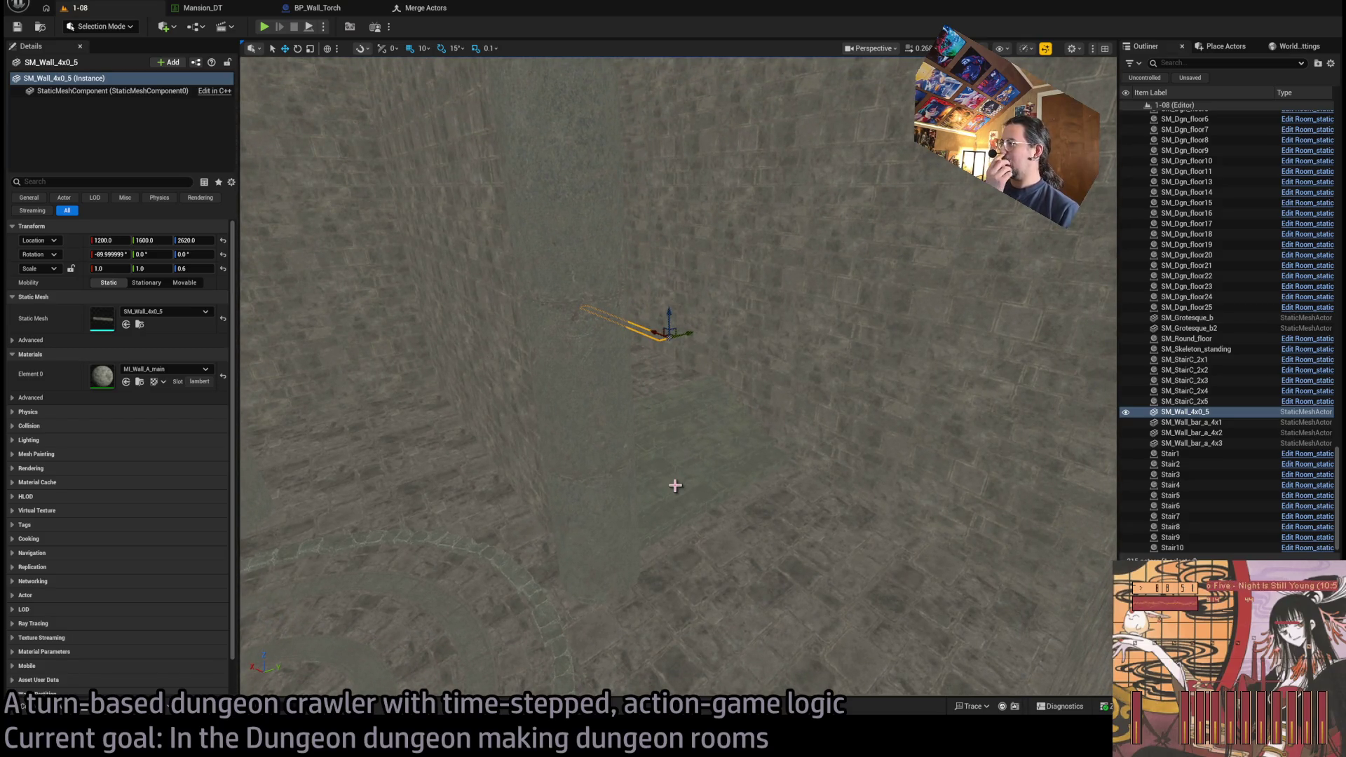
pyautogui.click(644, 559)
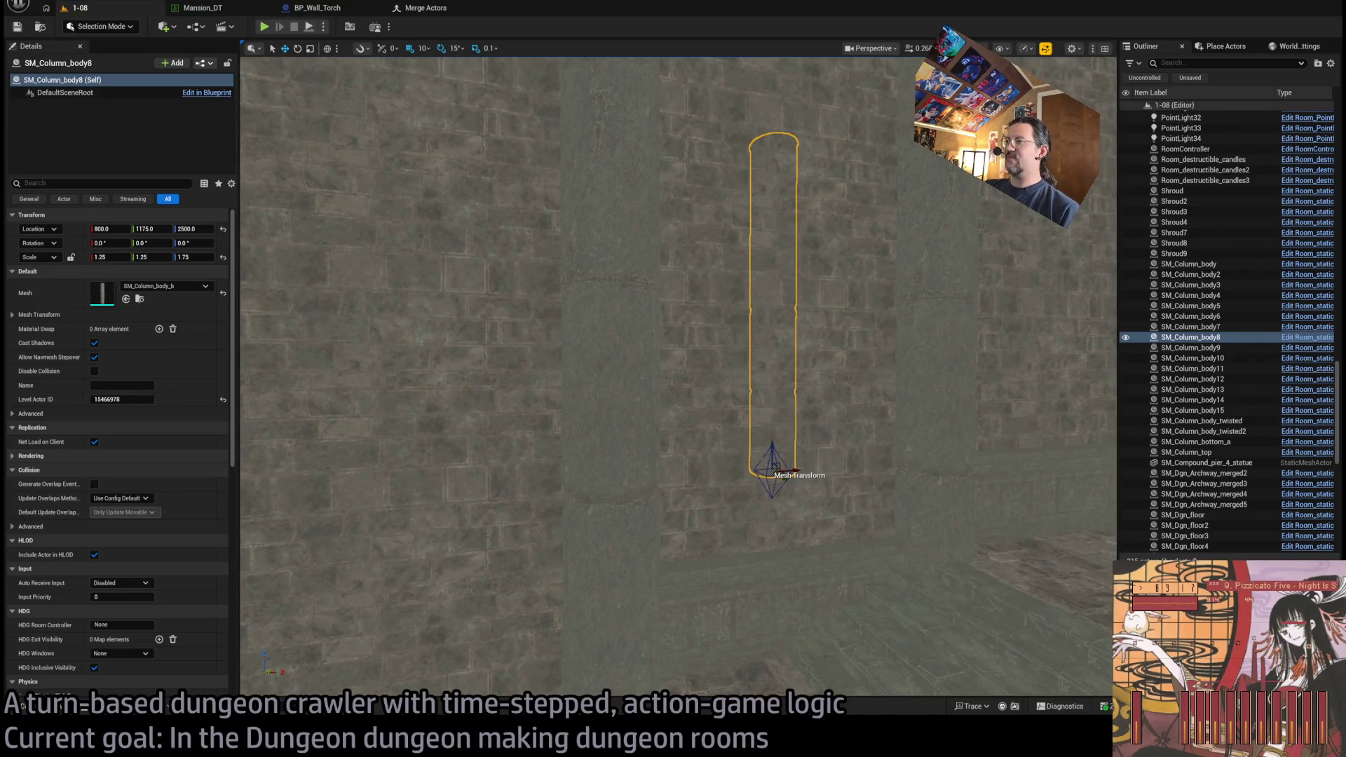
pyautogui.click(842, 480)
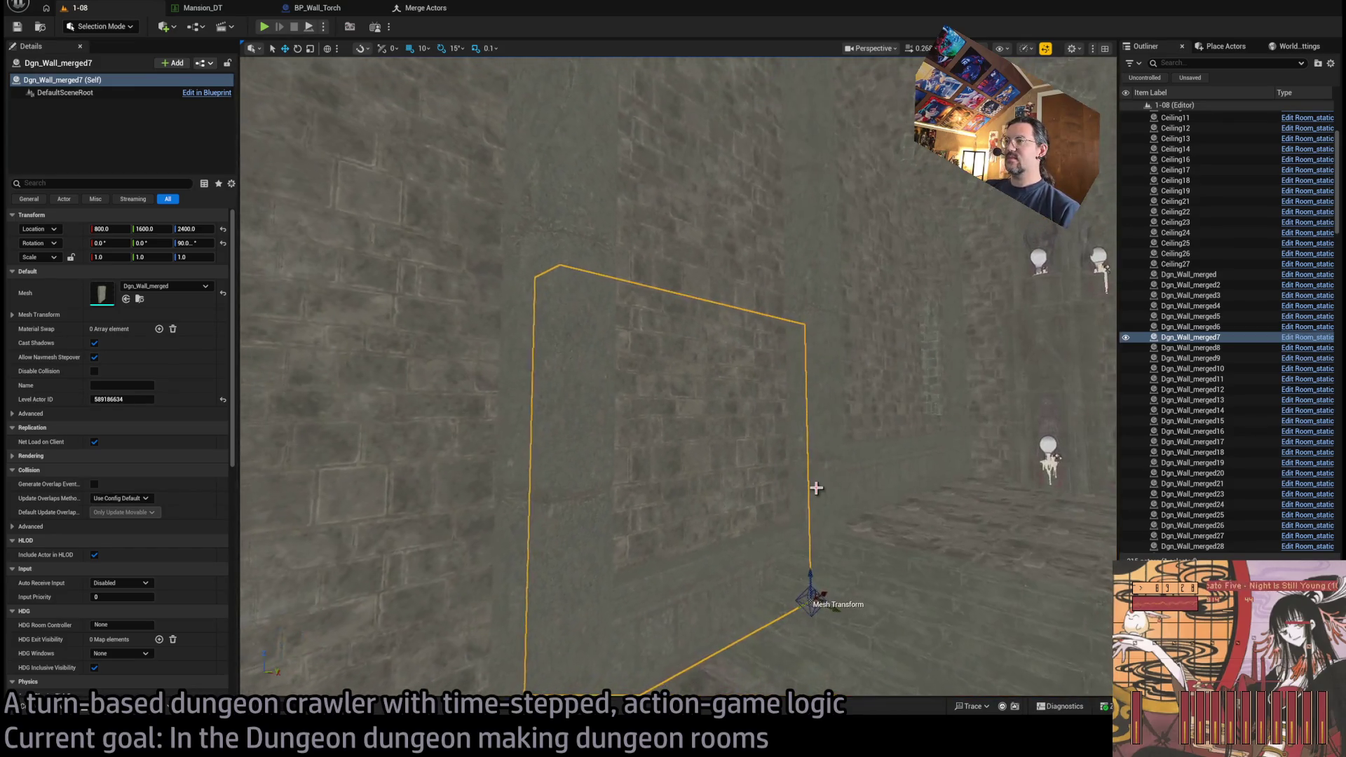
pyautogui.press('a')
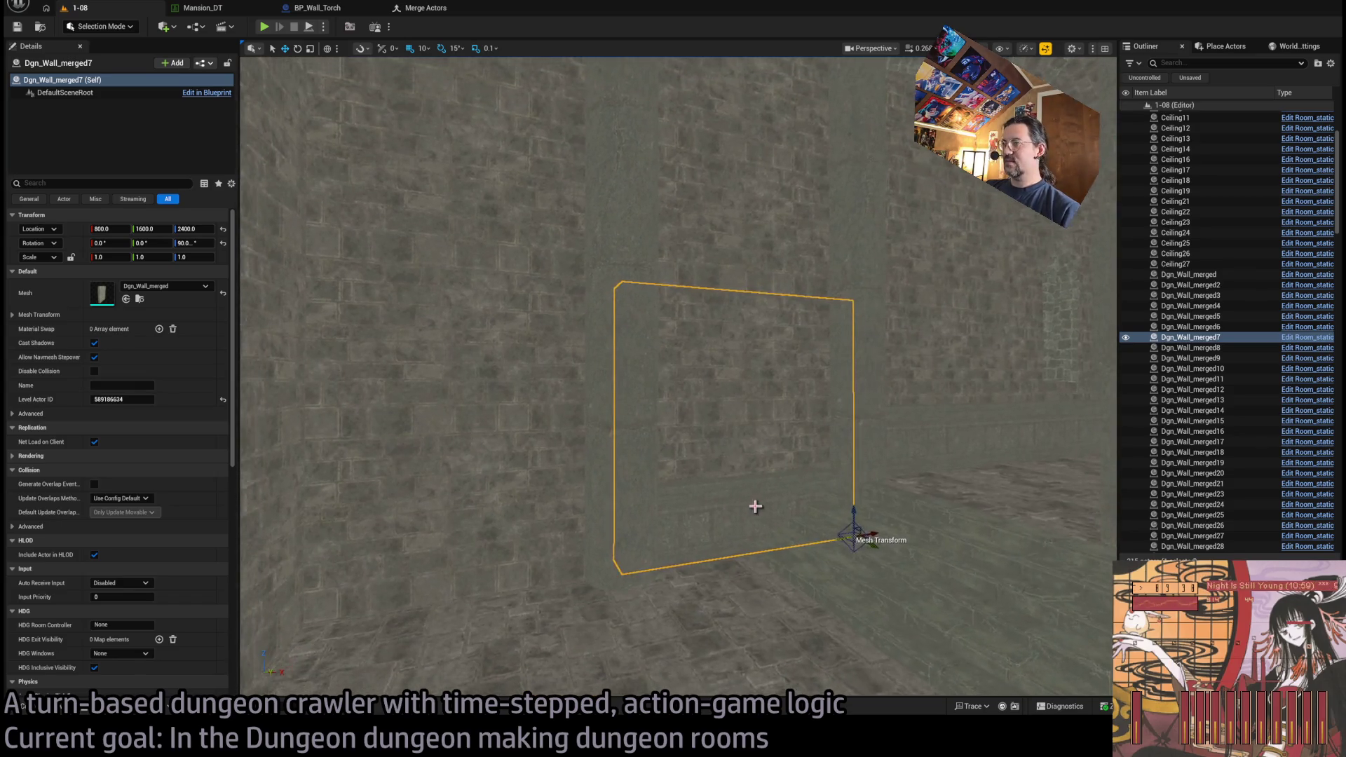
pyautogui.click(768, 494)
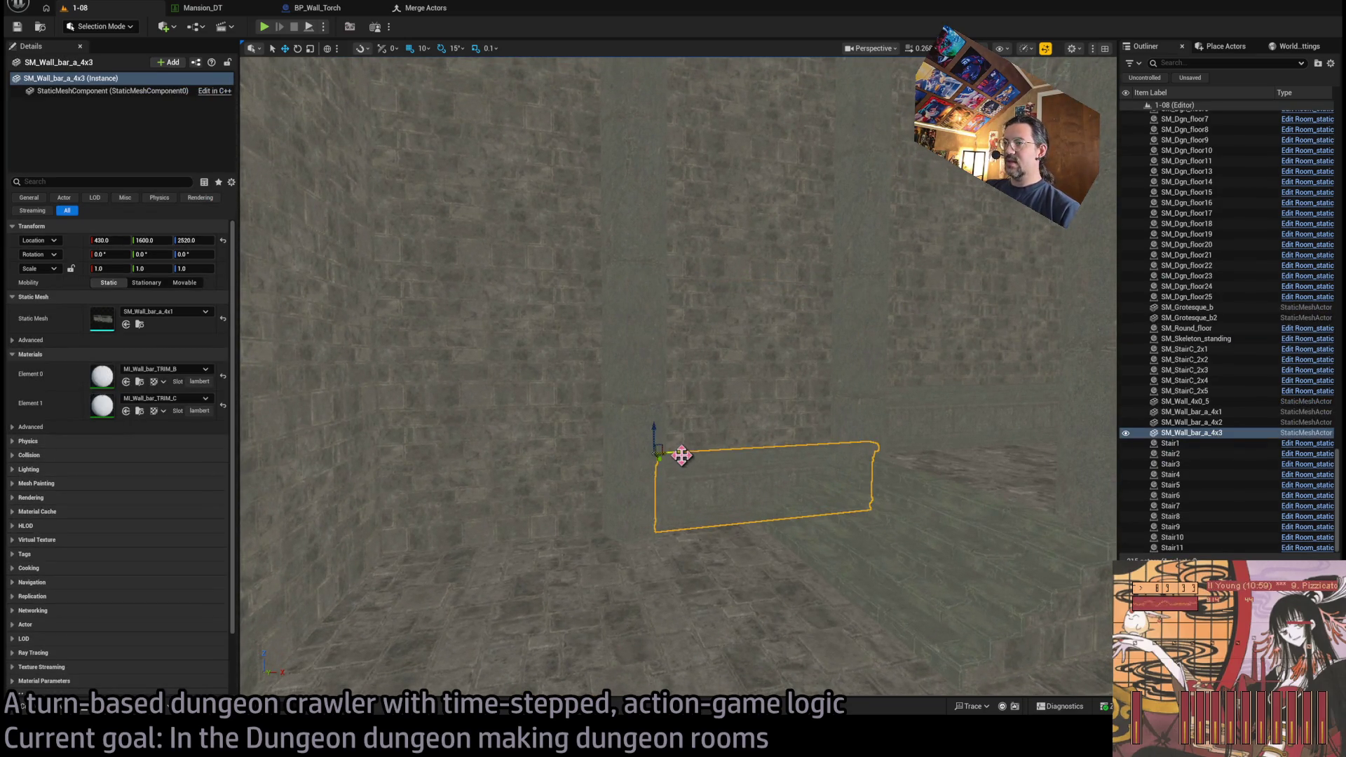
# - Copy the bar trim to X 90, then duplicate the second trim rotated 90°
pyautogui.keyDown('alt'); pyautogui.moveTo(682, 456); pyautogui.dragTo(403, 473); pyautogui.keyUp('alt')
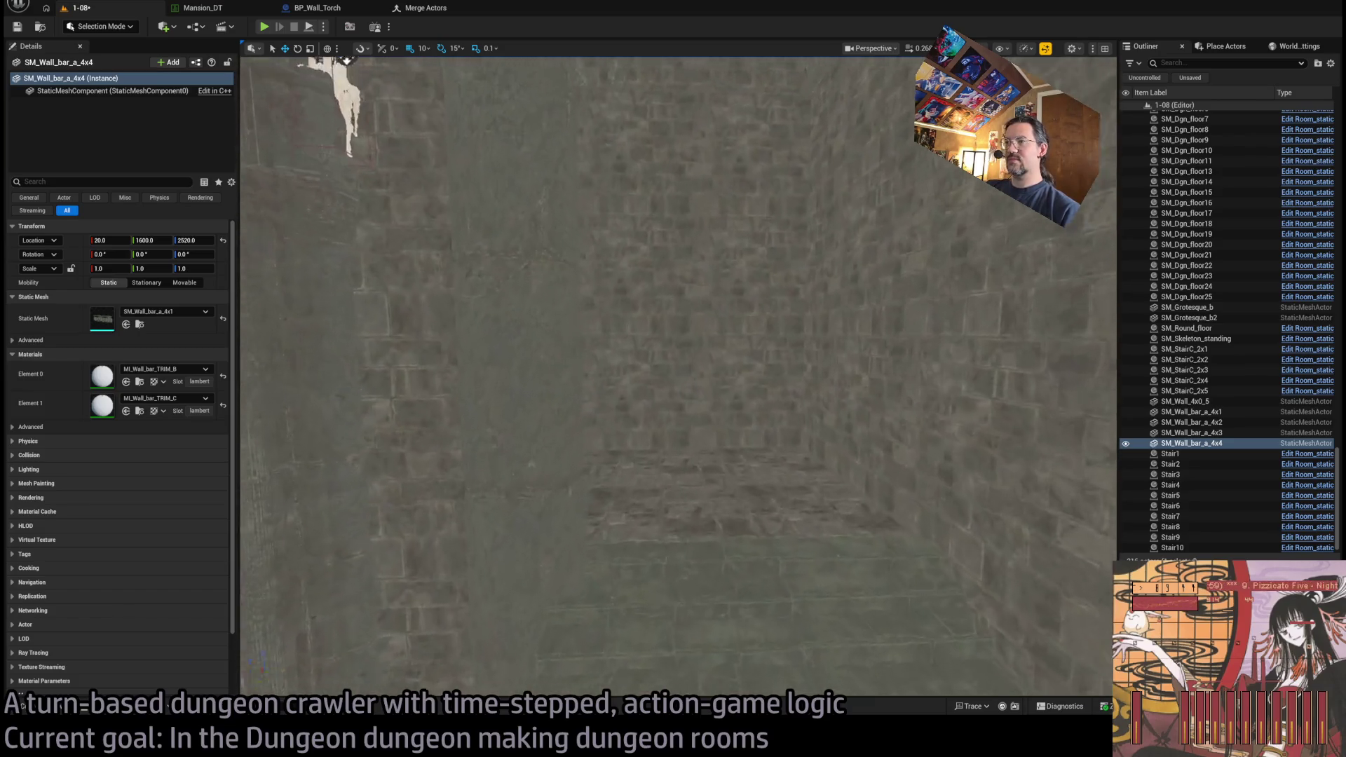
pyautogui.click(747, 457)
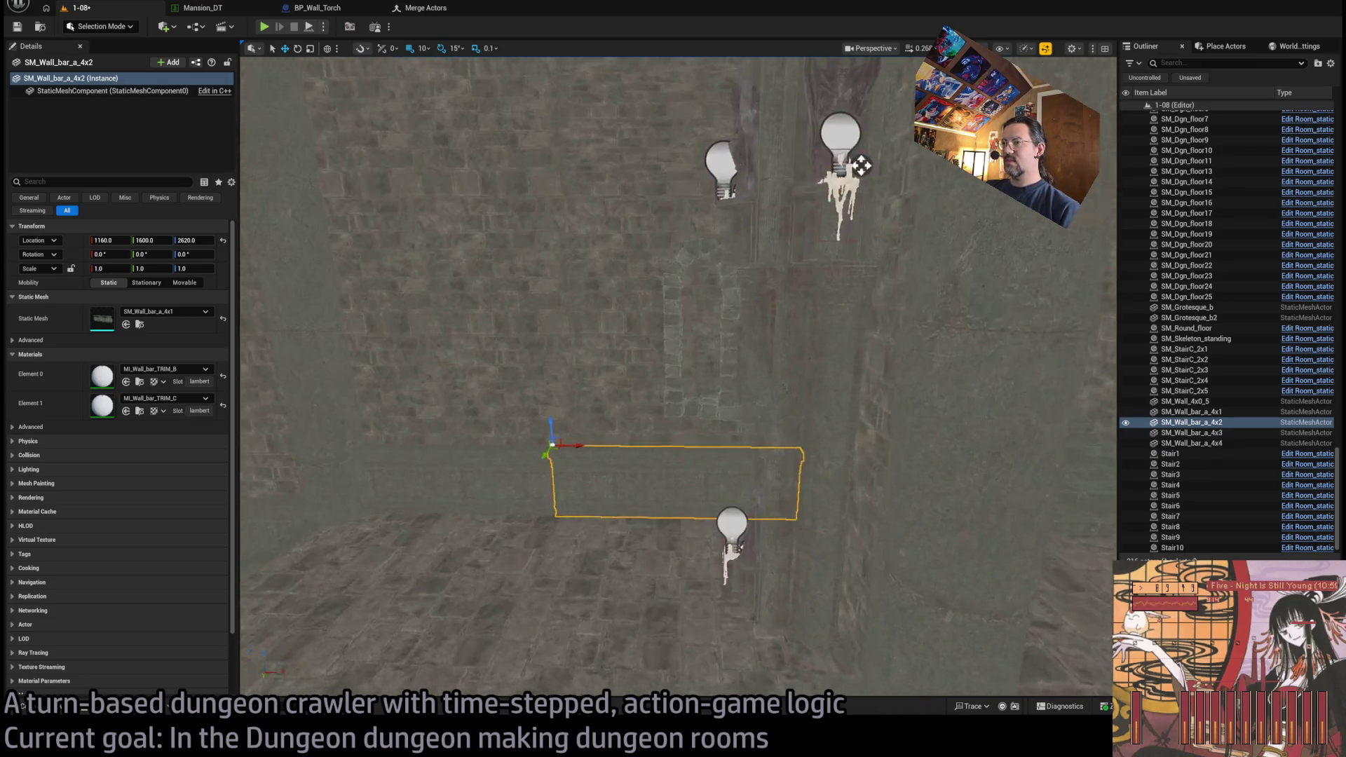
pyautogui.keyDown('alt'); pyautogui.moveTo(588, 459); pyautogui.dragTo(561, 466); pyautogui.keyUp('alt')
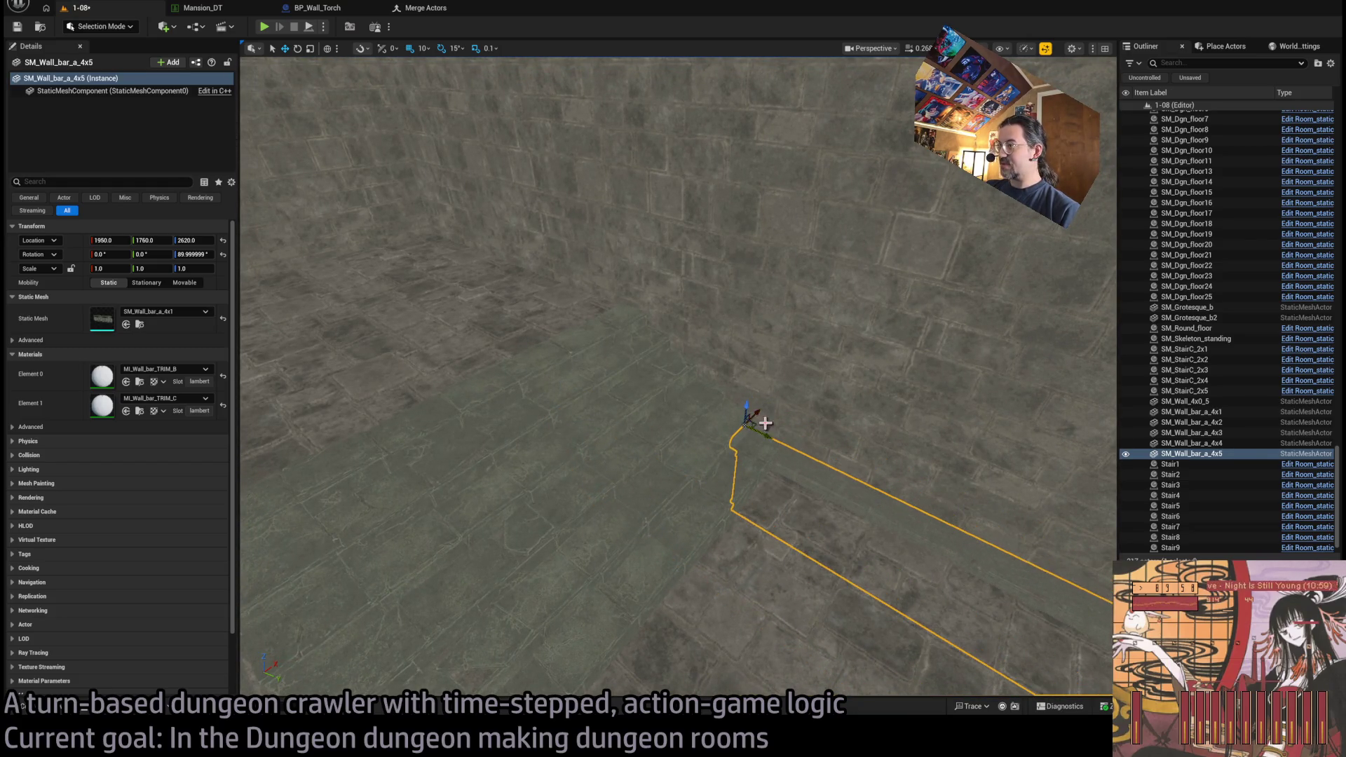
# - Slide the rotated trim copy along Y to 1600
pyautogui.keyDown('alt'); pyautogui.moveTo(765, 422); pyautogui.dragTo(727, 346); pyautogui.keyUp('alt')
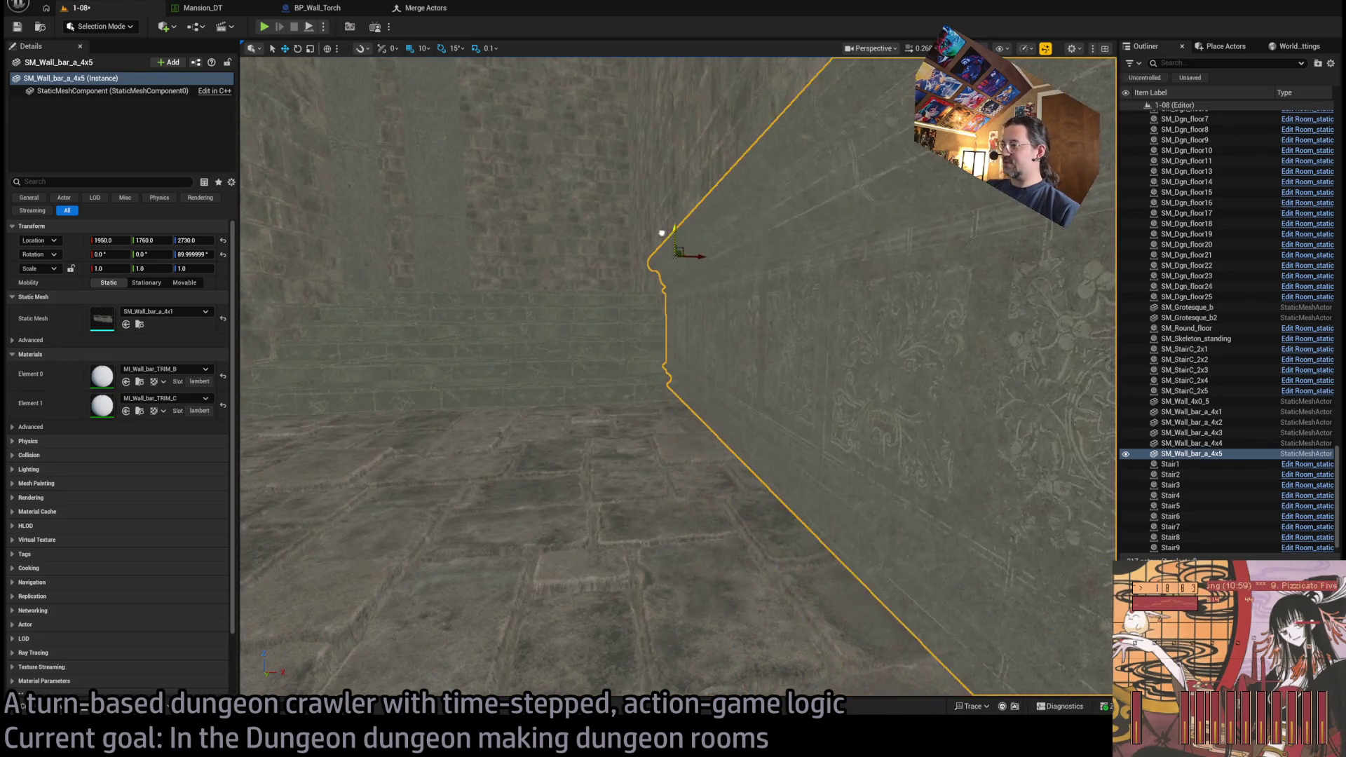
pyautogui.moveTo(661, 232)
pyautogui.keyDown('alt'); pyautogui.mouseDown()
pyautogui.moveTo(664, 271)
pyautogui.moveTo(558, 372)
pyautogui.moveTo(519, 382)
pyautogui.moveTo(535, 365)
pyautogui.moveTo(562, 371)
pyautogui.moveTo(426, 364)
pyautogui.mouseUp(); pyautogui.keyUp('alt')
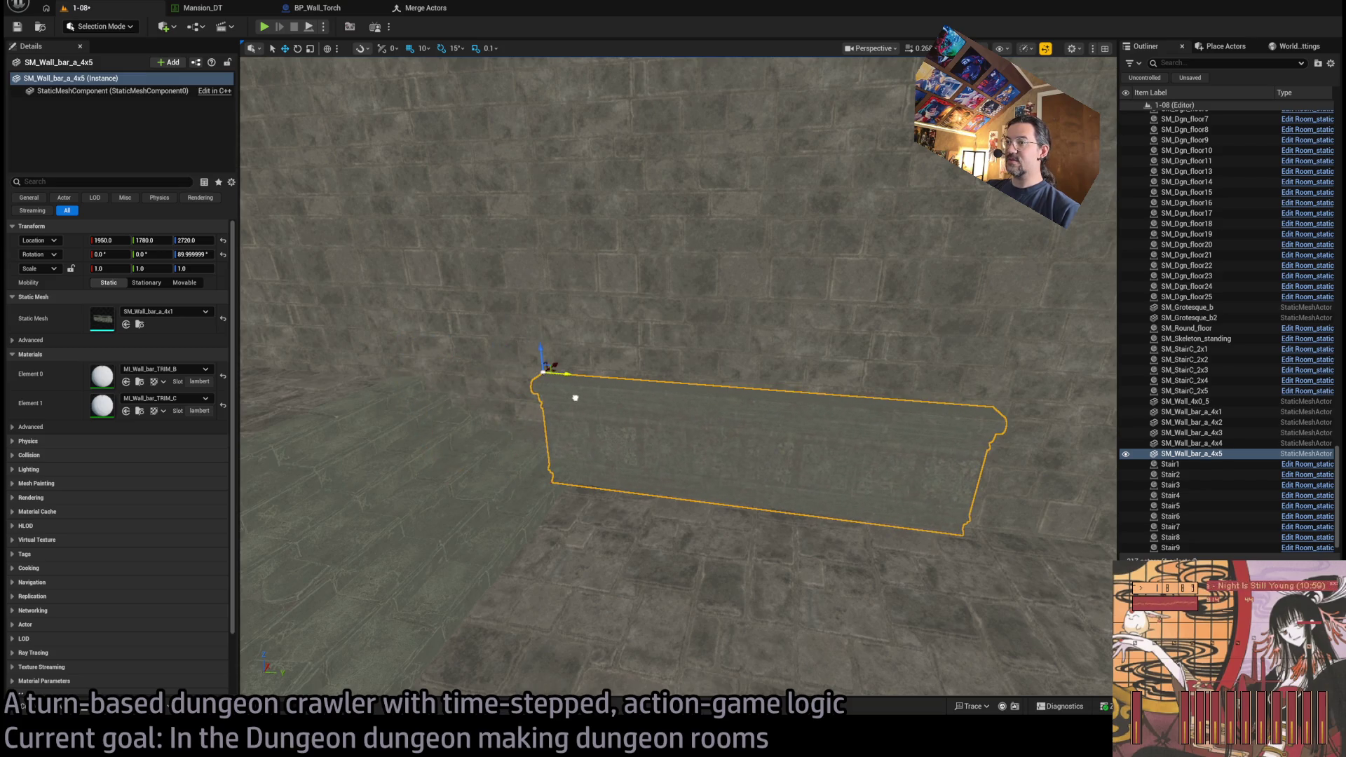
pyautogui.moveTo(586, 398)
pyautogui.keyDown('alt'); pyautogui.mouseDown()
pyautogui.moveTo(553, 391)
pyautogui.moveTo(571, 393)
pyautogui.mouseUp(); pyautogui.keyUp('alt')
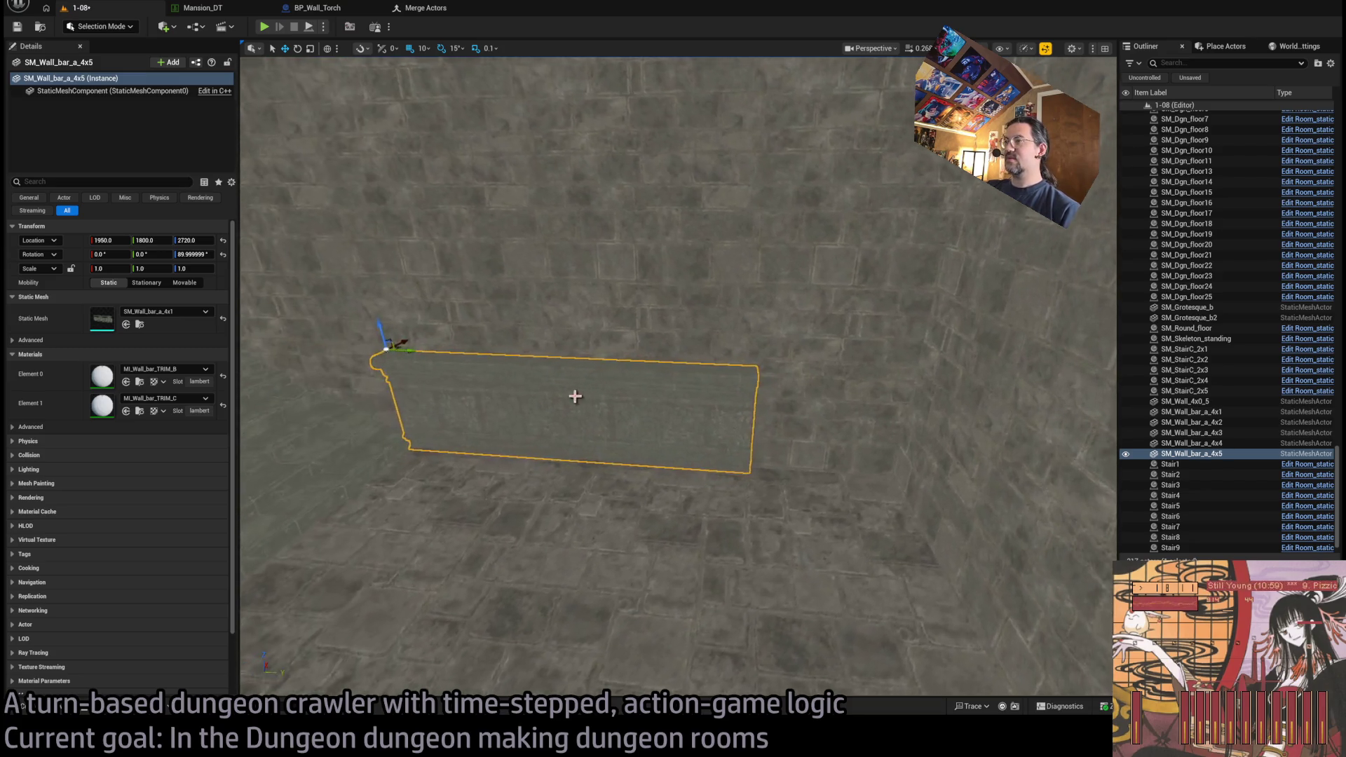
pyautogui.keyDown('alt'); pyautogui.moveTo(439, 369); pyautogui.dragTo(490, 371); pyautogui.keyUp('alt')
pyautogui.moveTo(778, 386); pyautogui.dragTo(479, 387)
pyautogui.click(52, 708)
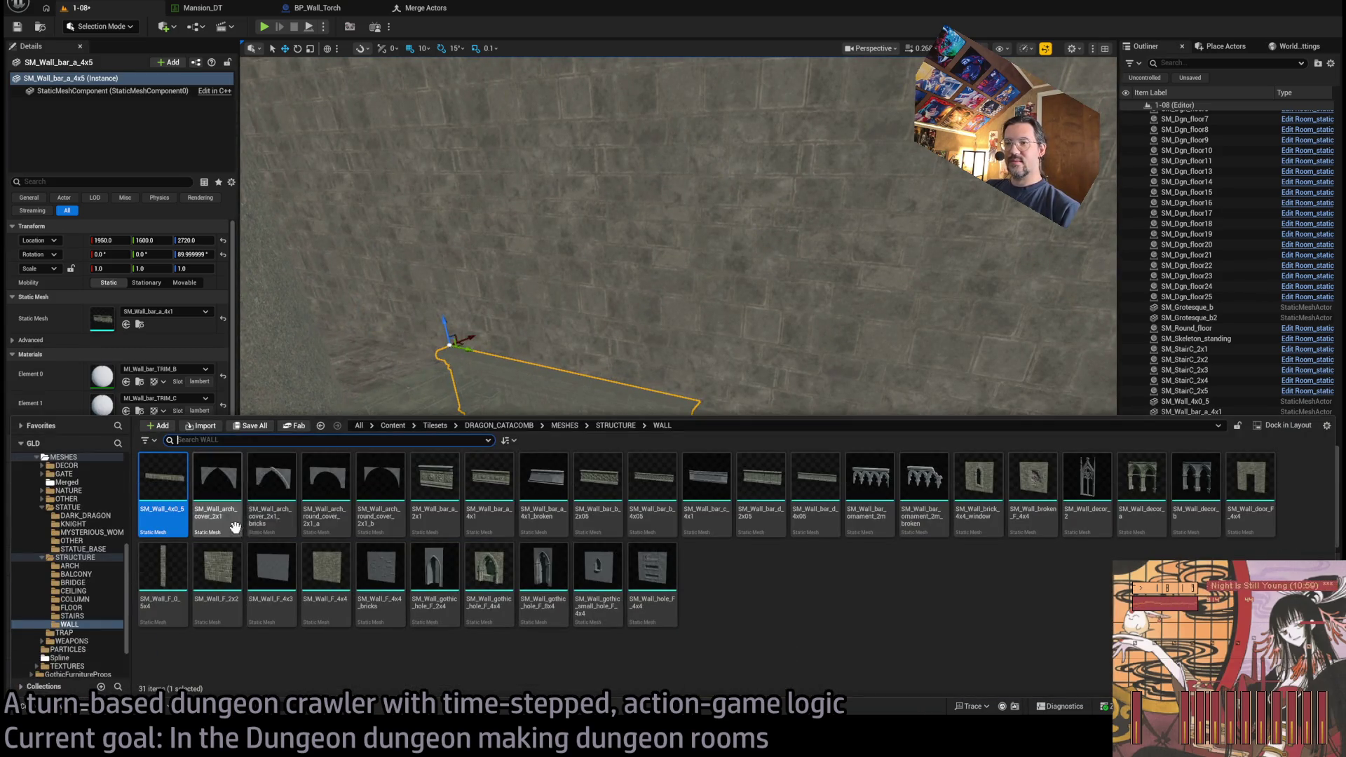
# - Try stretching the trim to X scale 1.9, undo it, then duplicate the trim along Y
pyautogui.keyDown('alt'); pyautogui.moveTo(654, 354); pyautogui.dragTo(652, 355); pyautogui.keyUp('alt')
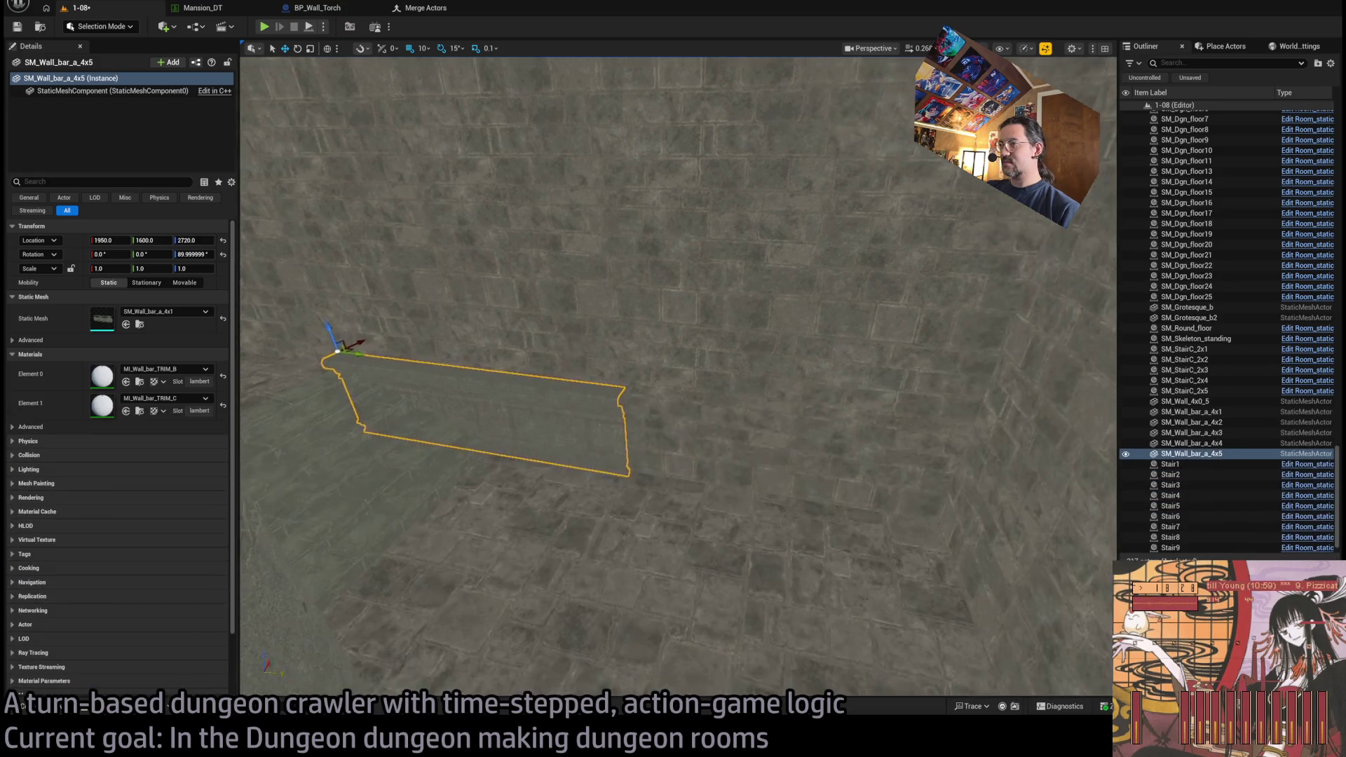
pyautogui.keyDown('alt'); pyautogui.moveTo(571, 425); pyautogui.dragTo(572, 425); pyautogui.keyUp('alt')
pyautogui.keyDown('alt'); pyautogui.moveTo(390, 498); pyautogui.dragTo(390, 498); pyautogui.keyUp('alt')
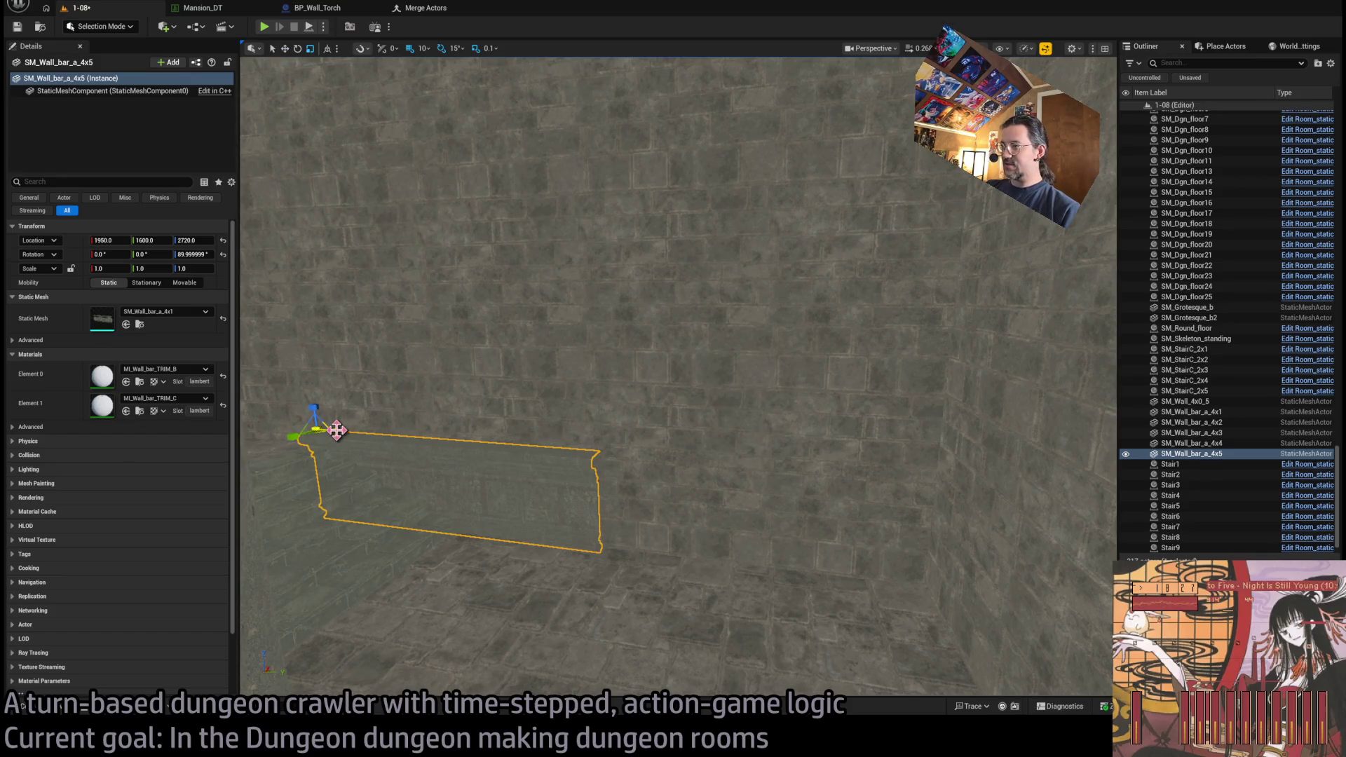
pyautogui.moveTo(337, 430); pyautogui.dragTo(335, 430)
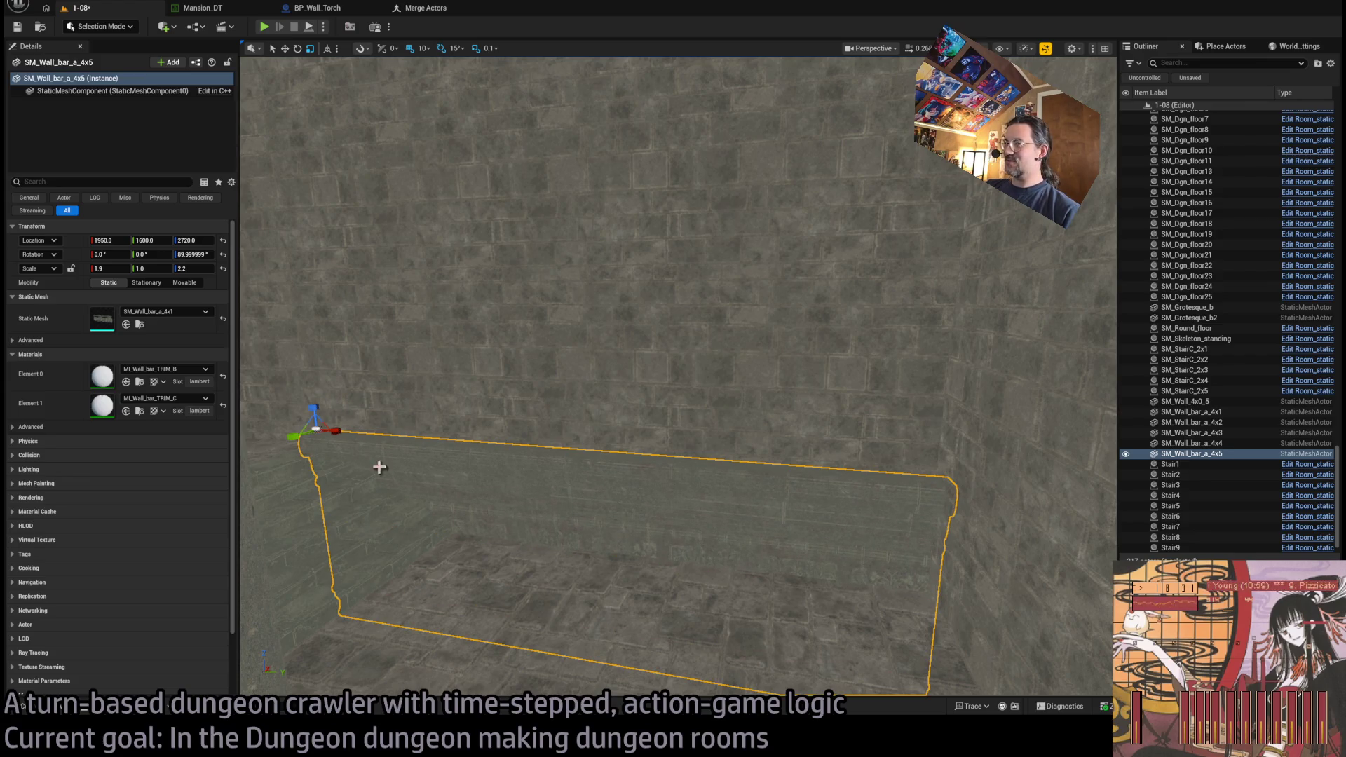
pyautogui.hotkey('ctrl', 'z')
pyautogui.press('w')
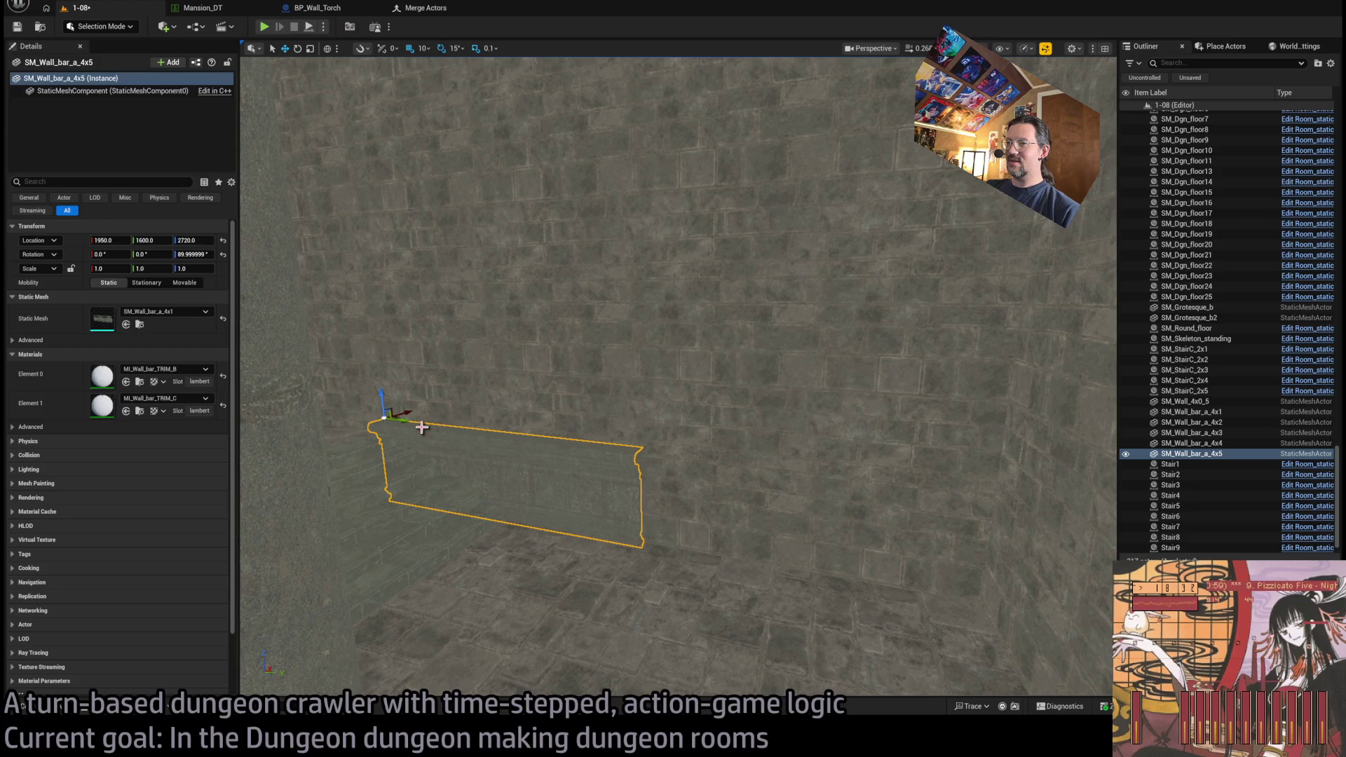
pyautogui.keyDown('alt'); pyautogui.moveTo(403, 418); pyautogui.dragTo(717, 457); pyautogui.keyUp('alt')
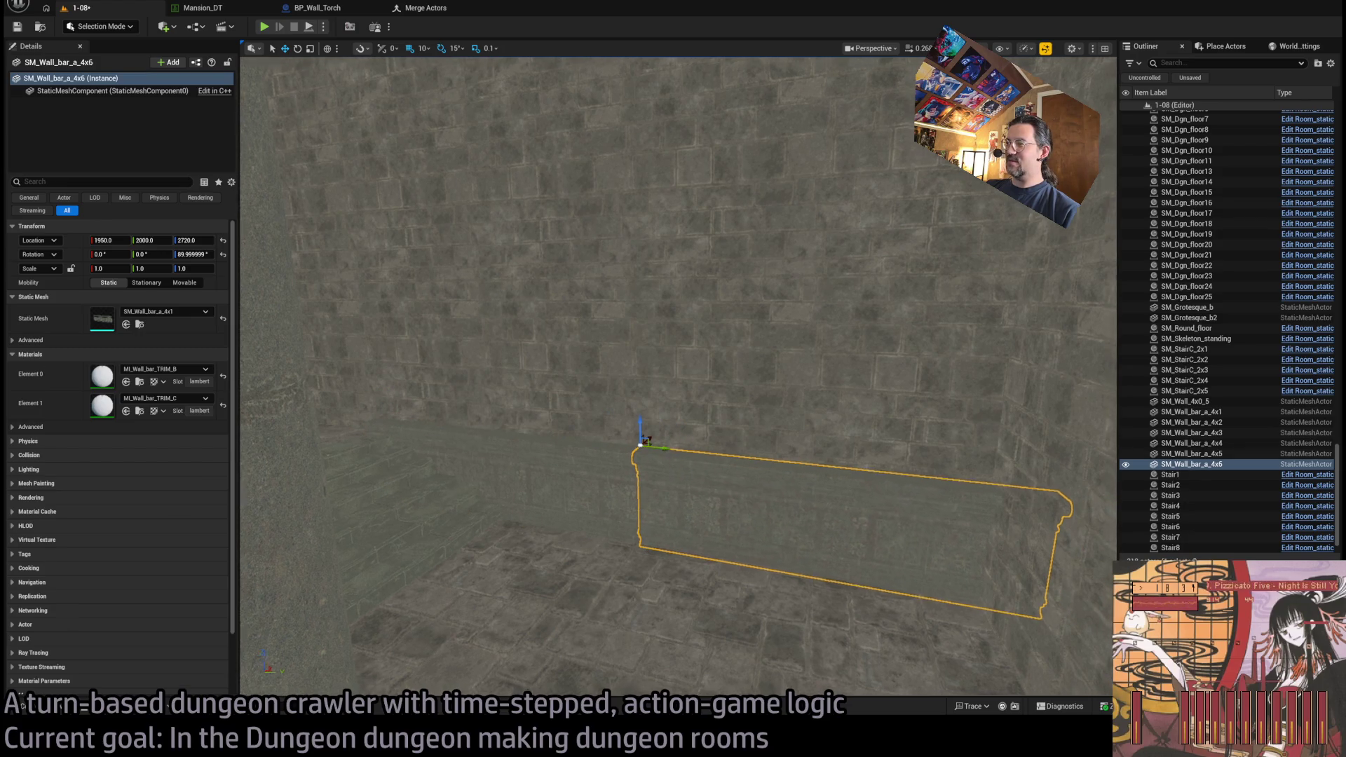
# - Duplicate SM_Wall_bar_a_4x5 into SM_Wall_bar_a_4x7 and nudge it one step along Y
pyautogui.keyDown('ctrl'); pyautogui.click(799, 476); pyautogui.keyUp('ctrl')
pyautogui.moveTo(799, 476)
pyautogui.mouseDown()
pyautogui.moveTo(770, 475)
pyautogui.moveTo(827, 476)
pyautogui.moveTo(785, 476)
pyautogui.moveTo(799, 476)
pyautogui.moveTo(752, 409)
pyautogui.moveTo(673, 463)
pyautogui.mouseUp()
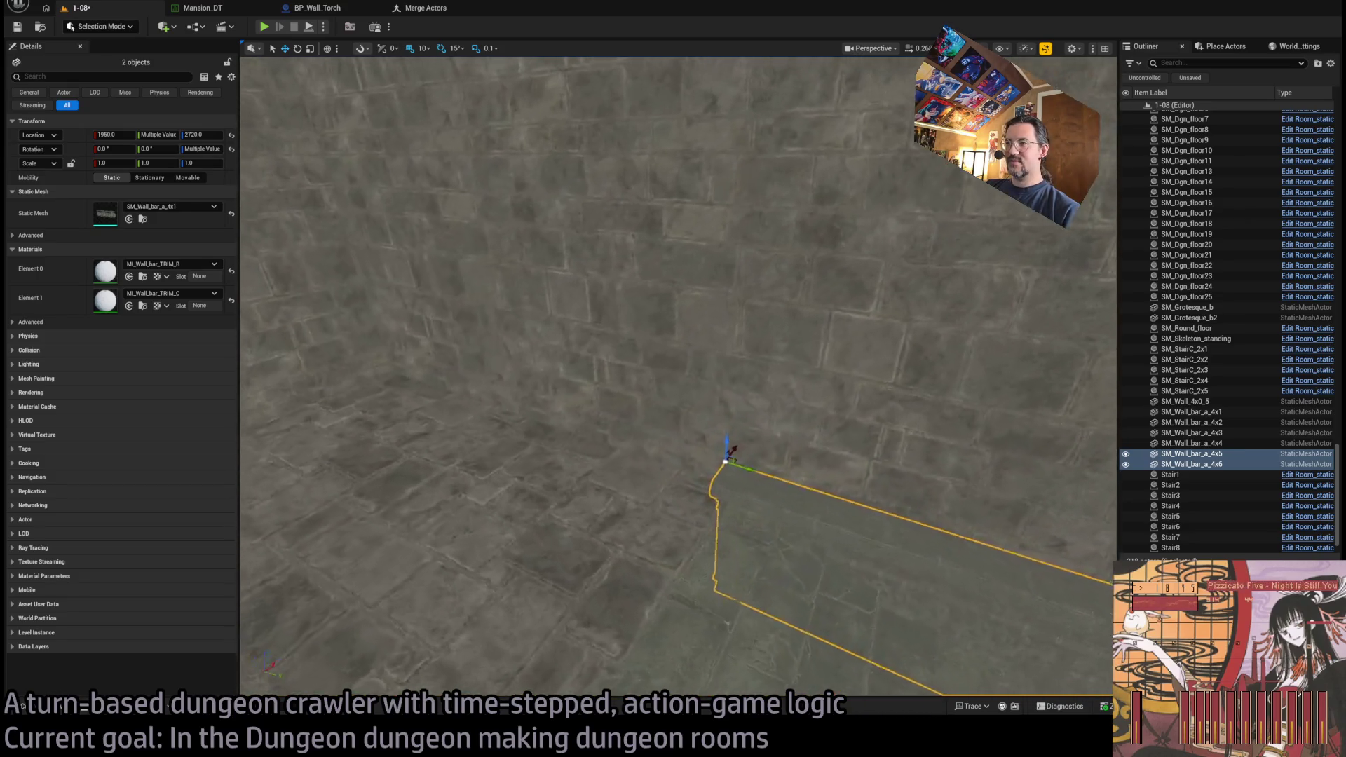
pyautogui.click(641, 473)
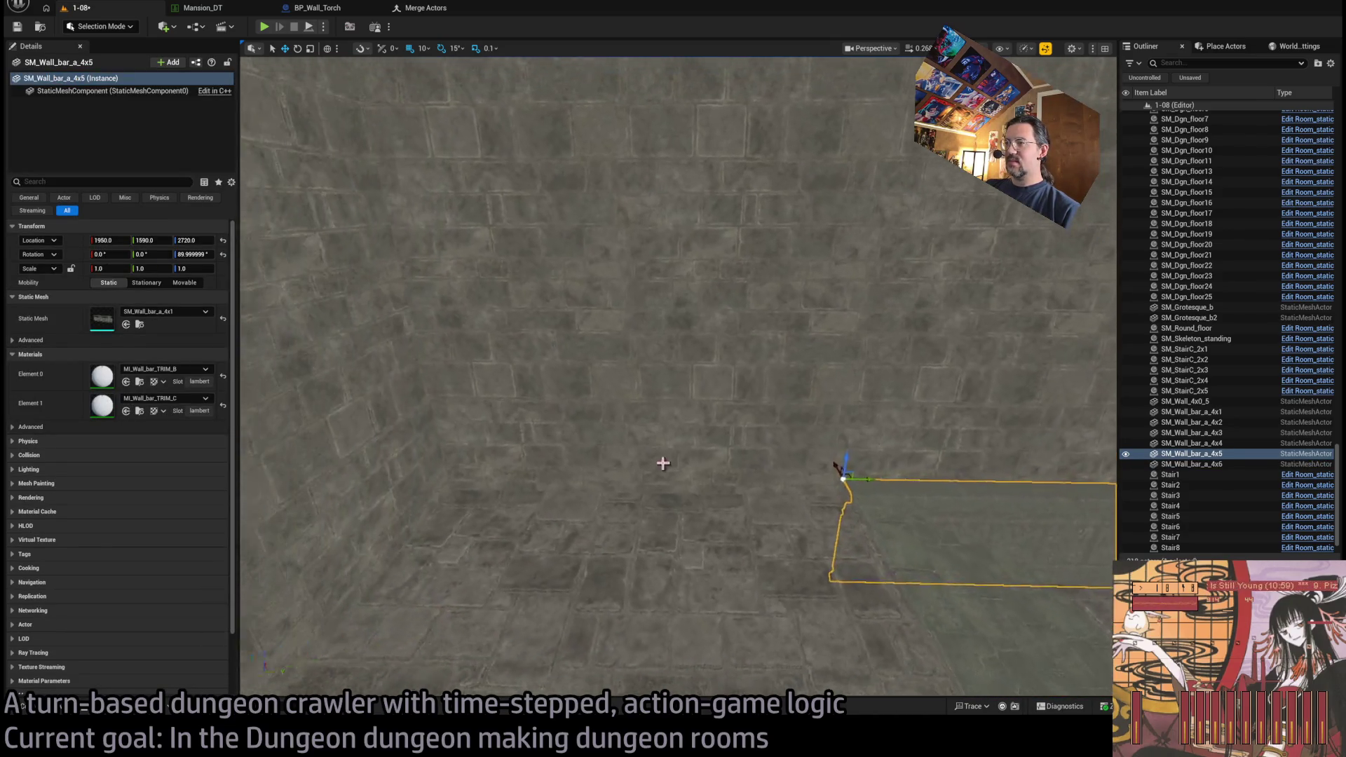
pyautogui.moveTo(861, 468); pyautogui.dragTo(551, 317)
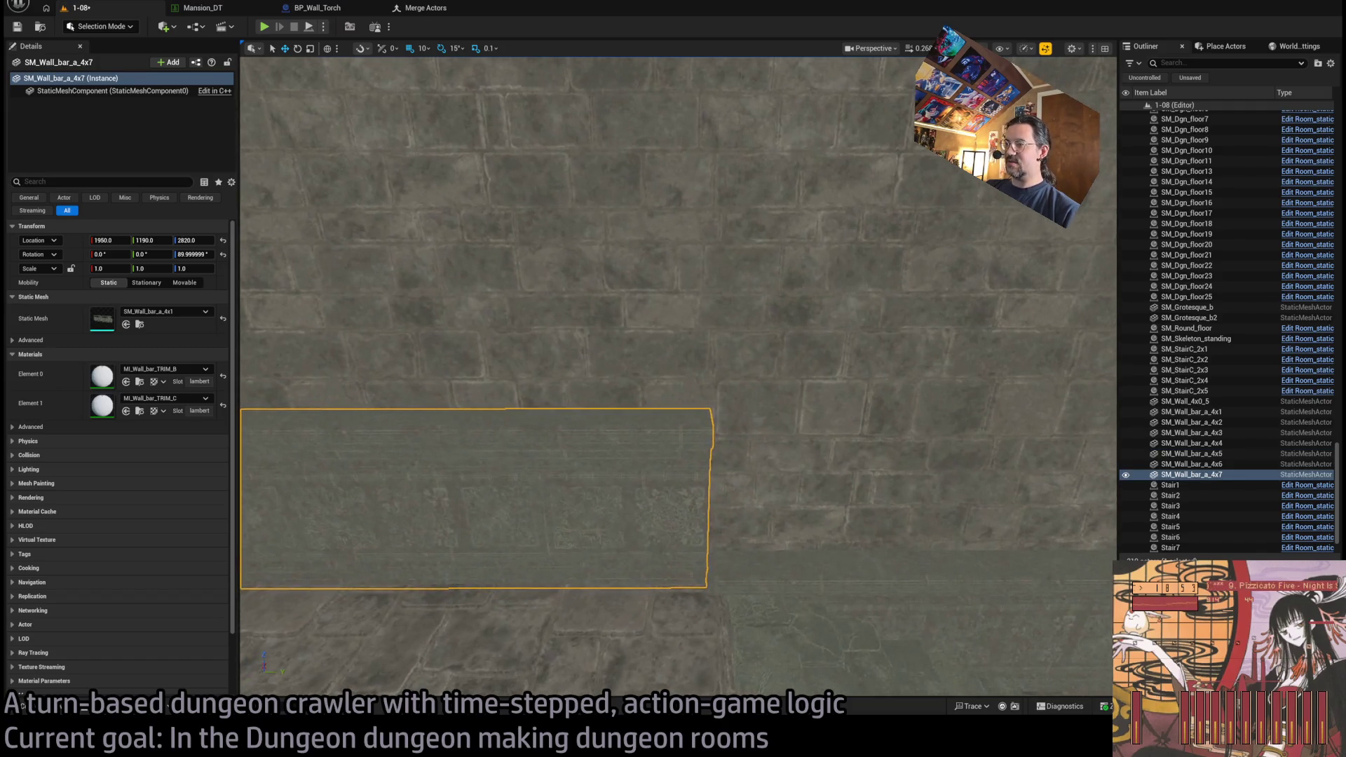
pyautogui.scroll(5, 677, 378)
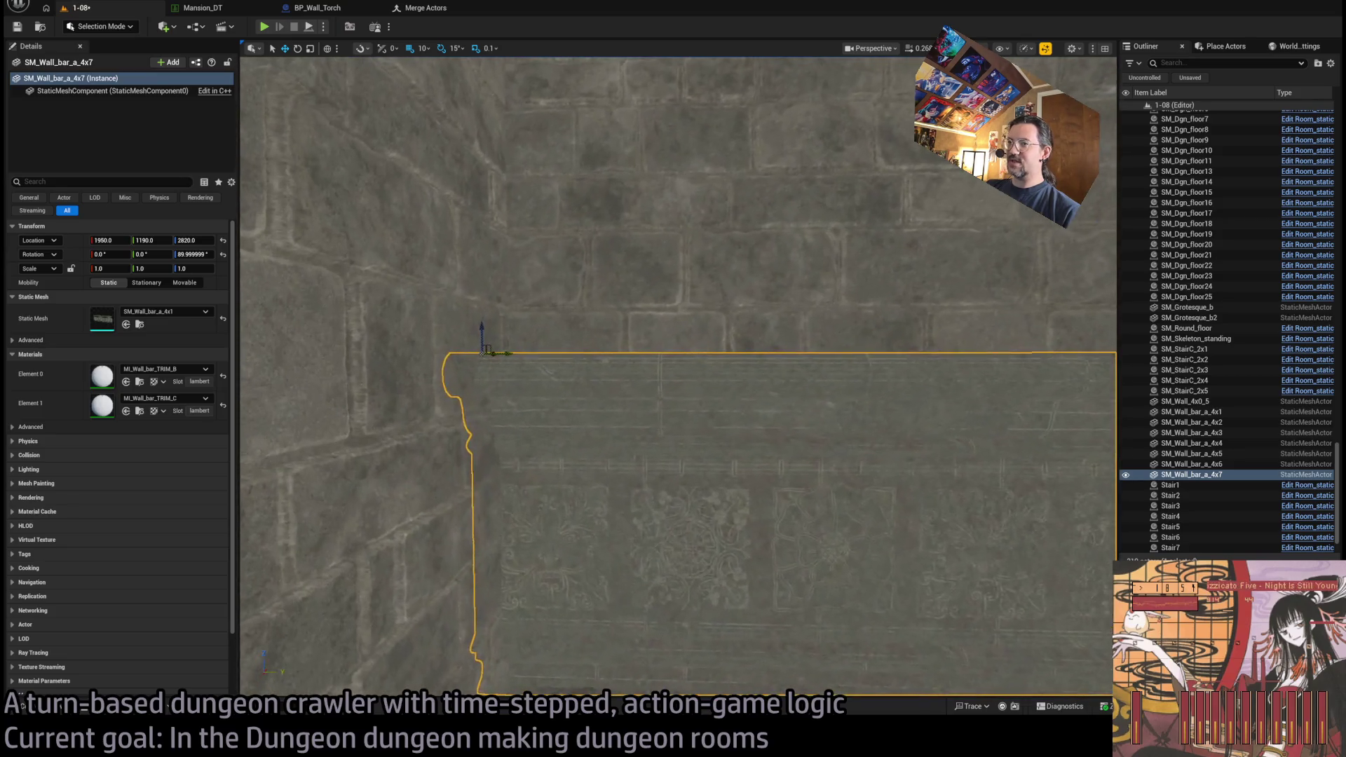
pyautogui.moveTo(513, 348); pyautogui.dragTo(540, 349)
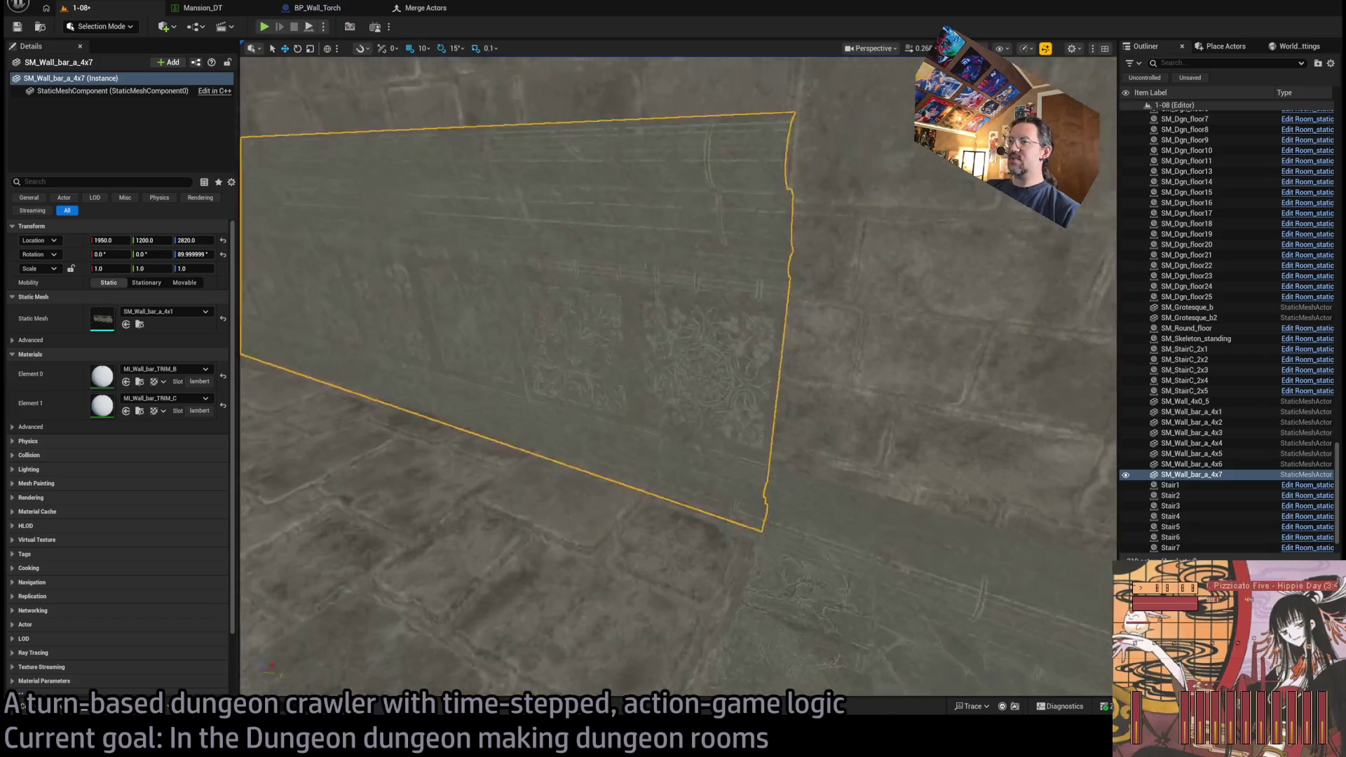
pyautogui.hotkey('ctrl', 'space')
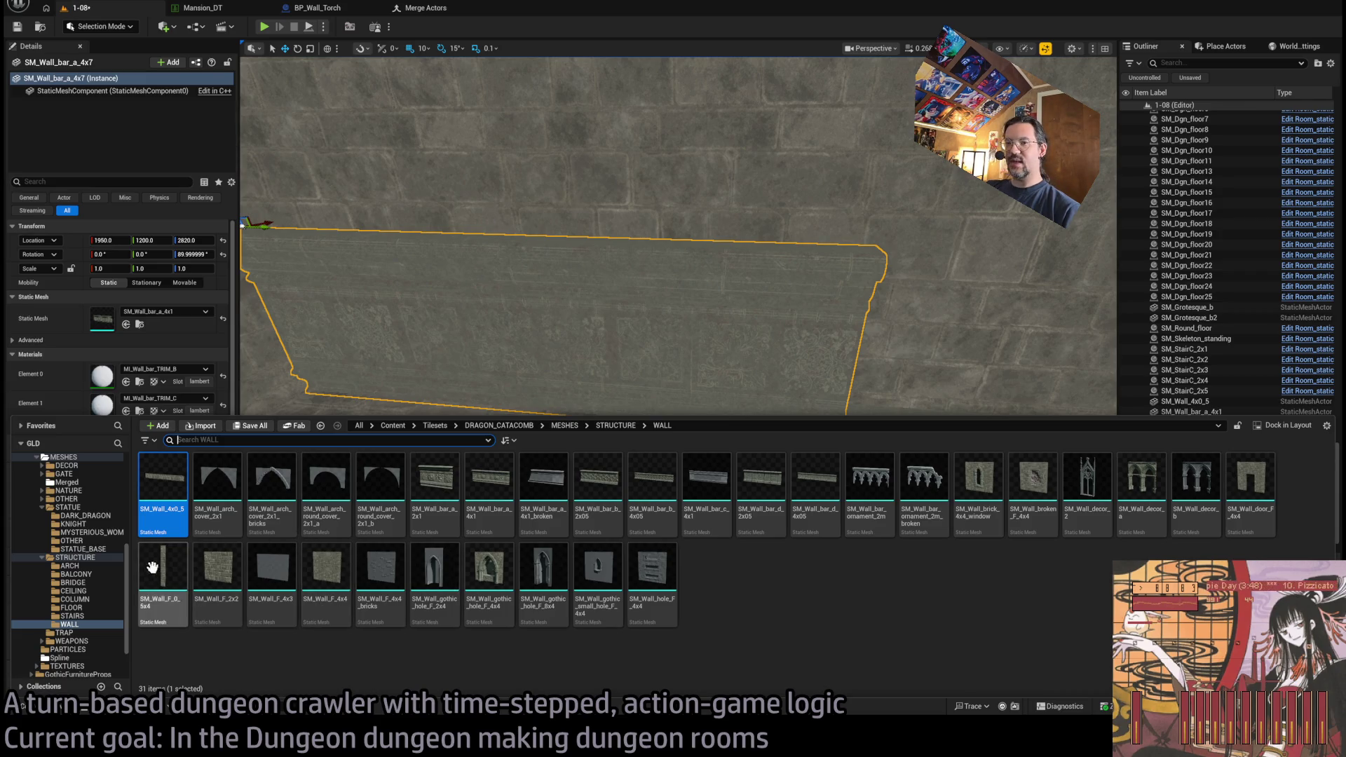
# - Place SM_Floor_circle_stair from the STAIRS folder into the room
pyautogui.click(84, 608)
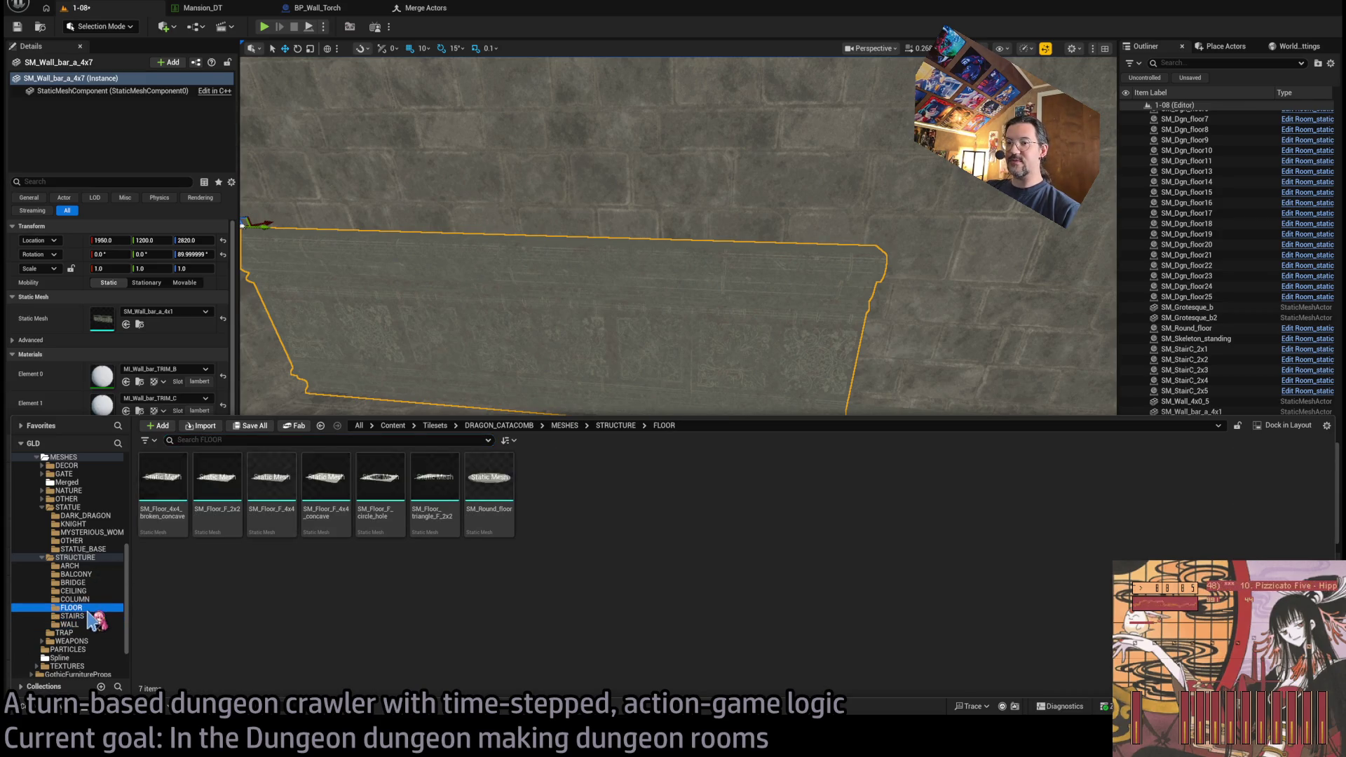
pyautogui.click(88, 616)
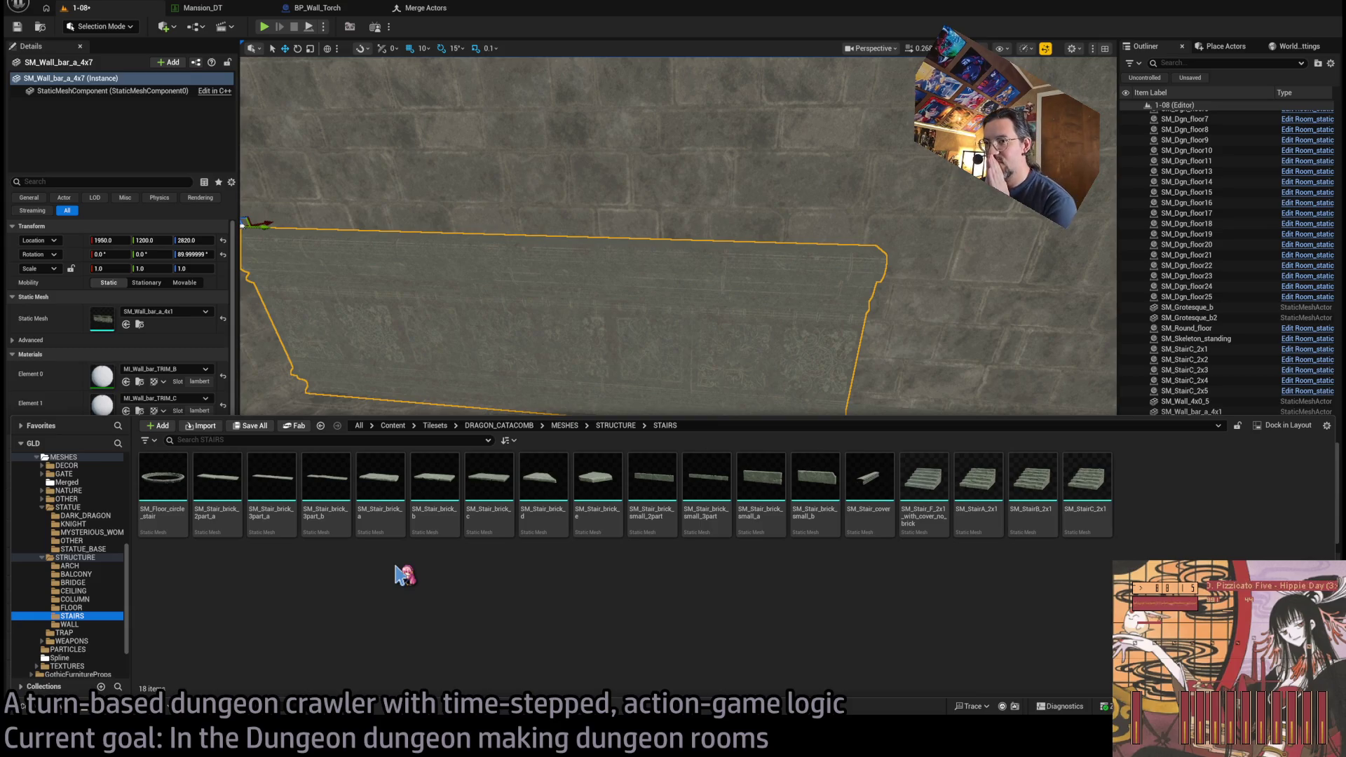
pyautogui.moveTo(162, 484)
pyautogui.mouseDown()
pyautogui.moveTo(165, 515)
pyautogui.moveTo(379, 526)
pyautogui.moveTo(415, 471)
pyautogui.moveTo(439, 558)
pyautogui.moveTo(932, 544)
pyautogui.moveTo(780, 574)
pyautogui.moveTo(654, 549)
pyautogui.moveTo(651, 475)
pyautogui.mouseUp()
pyautogui.press('f')
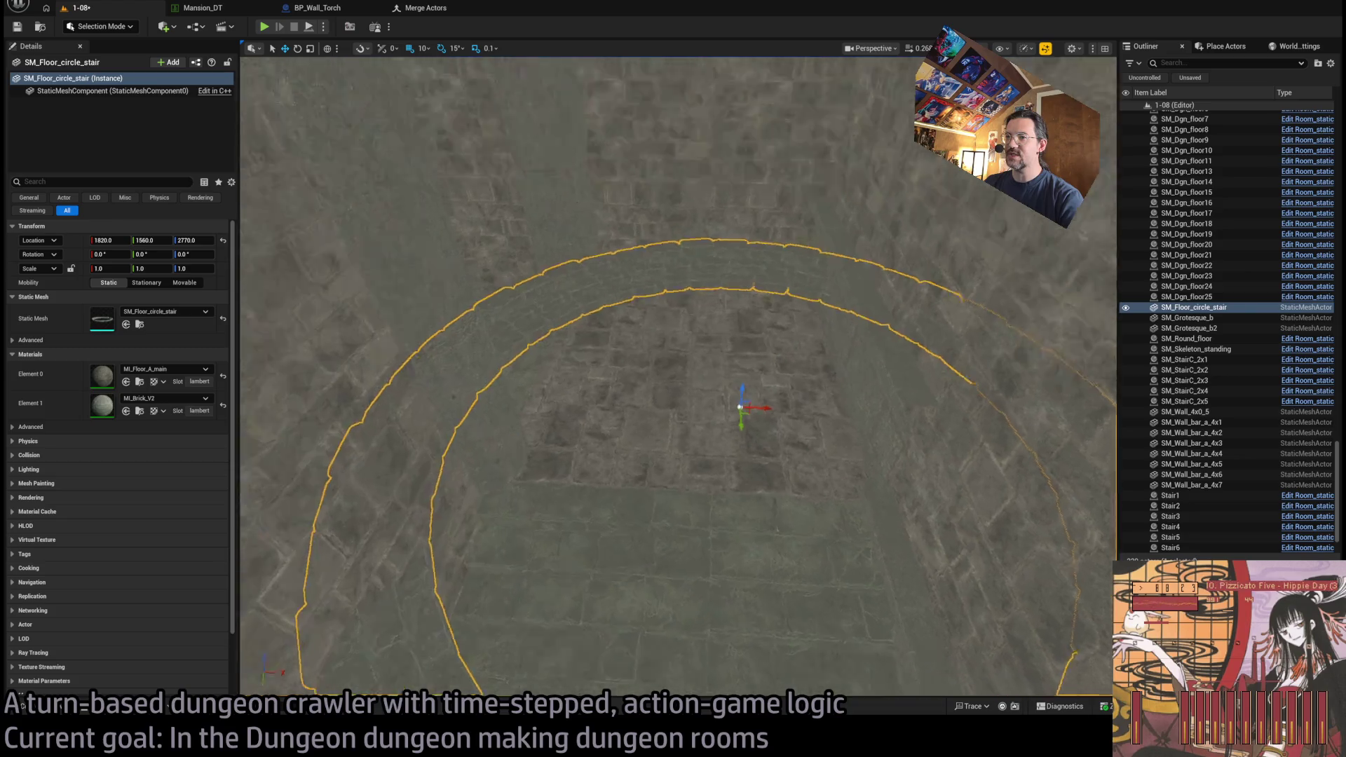
# - Move the circular stair toward the pillar, then delete it and select SM_Column_body9
pyautogui.moveTo(762, 360)
pyautogui.mouseDown()
pyautogui.moveTo(526, 276)
pyautogui.moveTo(387, 198)
pyautogui.moveTo(549, 459)
pyautogui.moveTo(548, 489)
pyautogui.moveTo(492, 157)
pyautogui.moveTo(586, 292)
pyautogui.mouseUp()
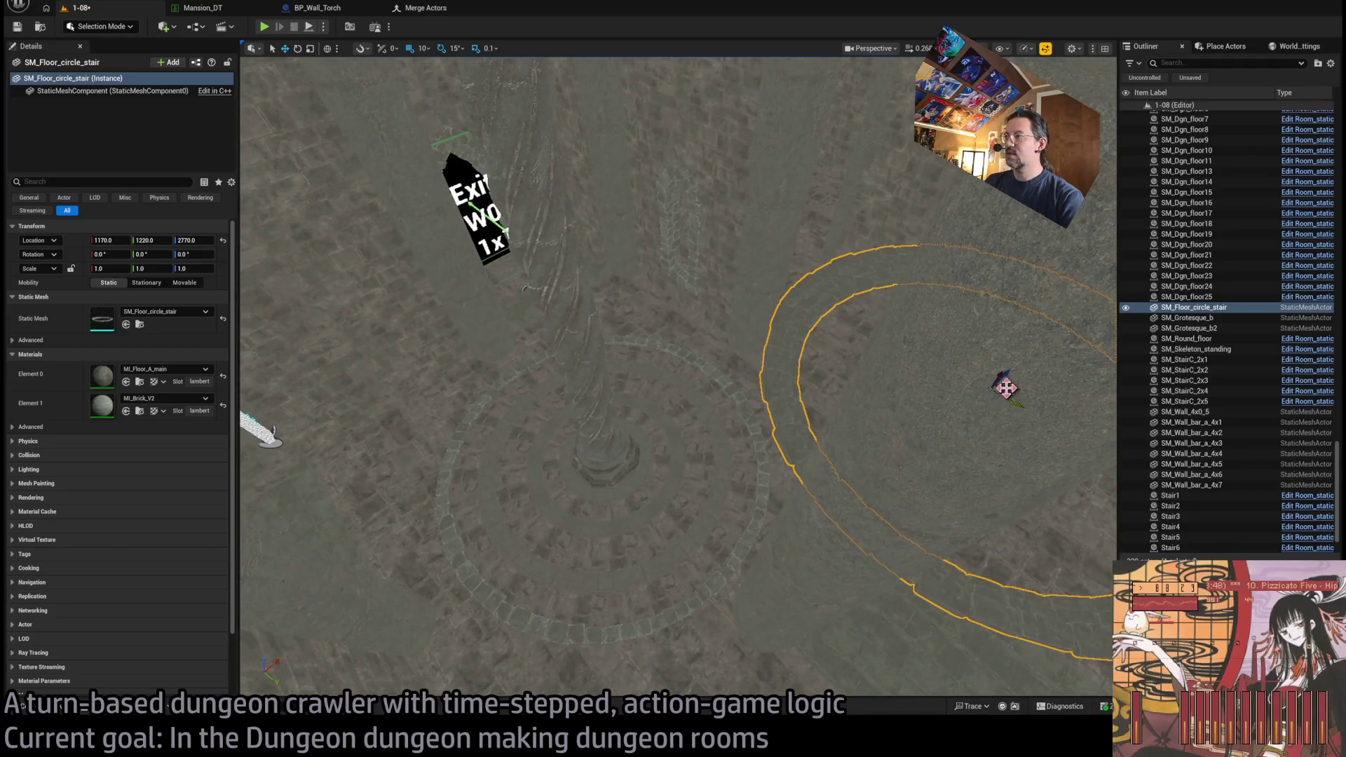
pyautogui.moveTo(914, 333); pyautogui.dragTo(814, 250)
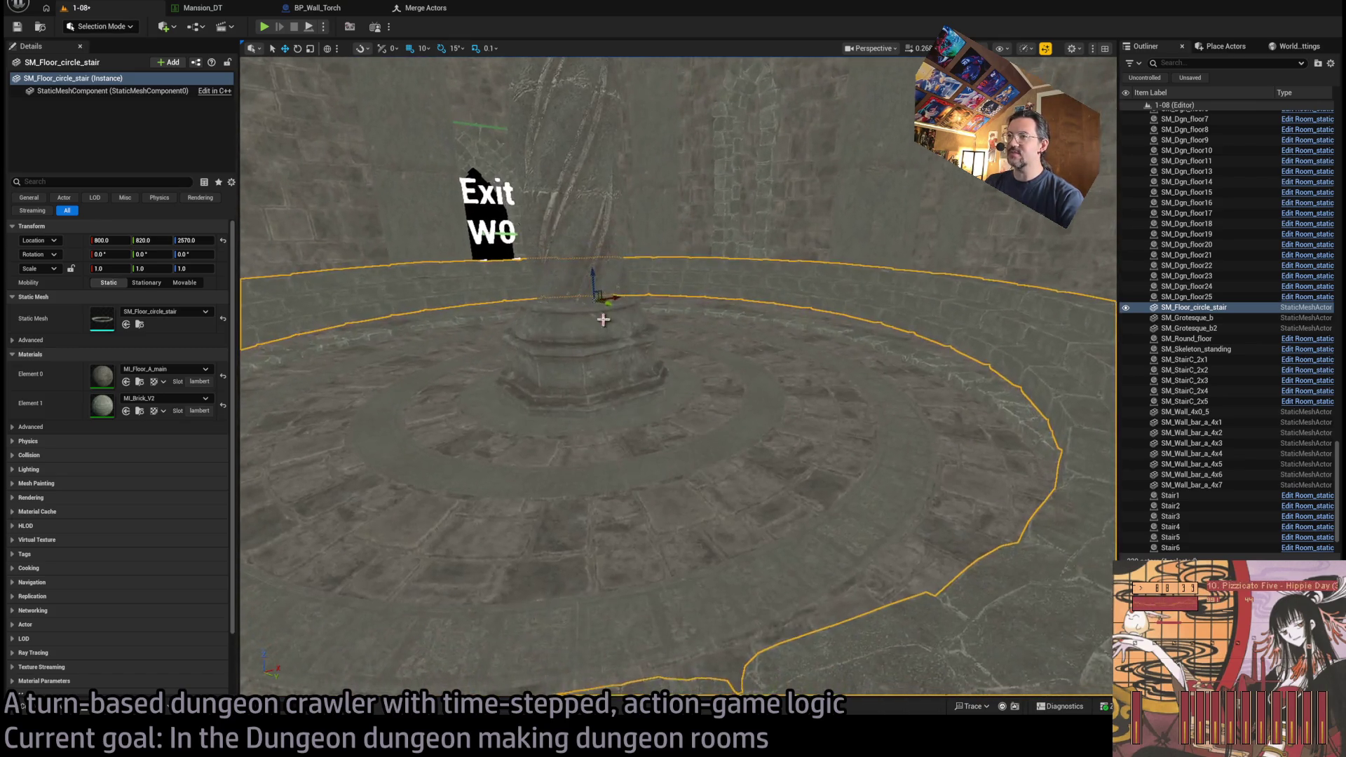
pyautogui.press('Delete')
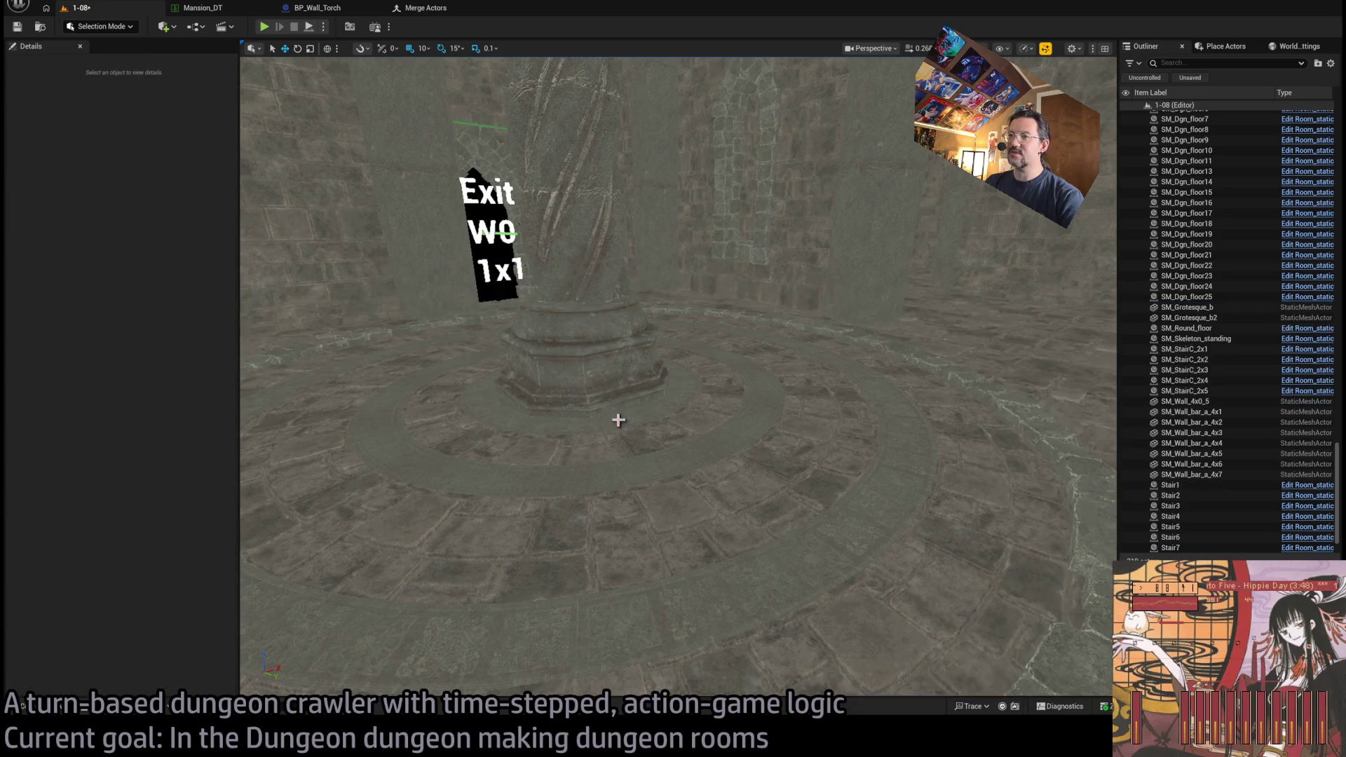
pyautogui.moveTo(565, 294); pyautogui.dragTo(565, 353)
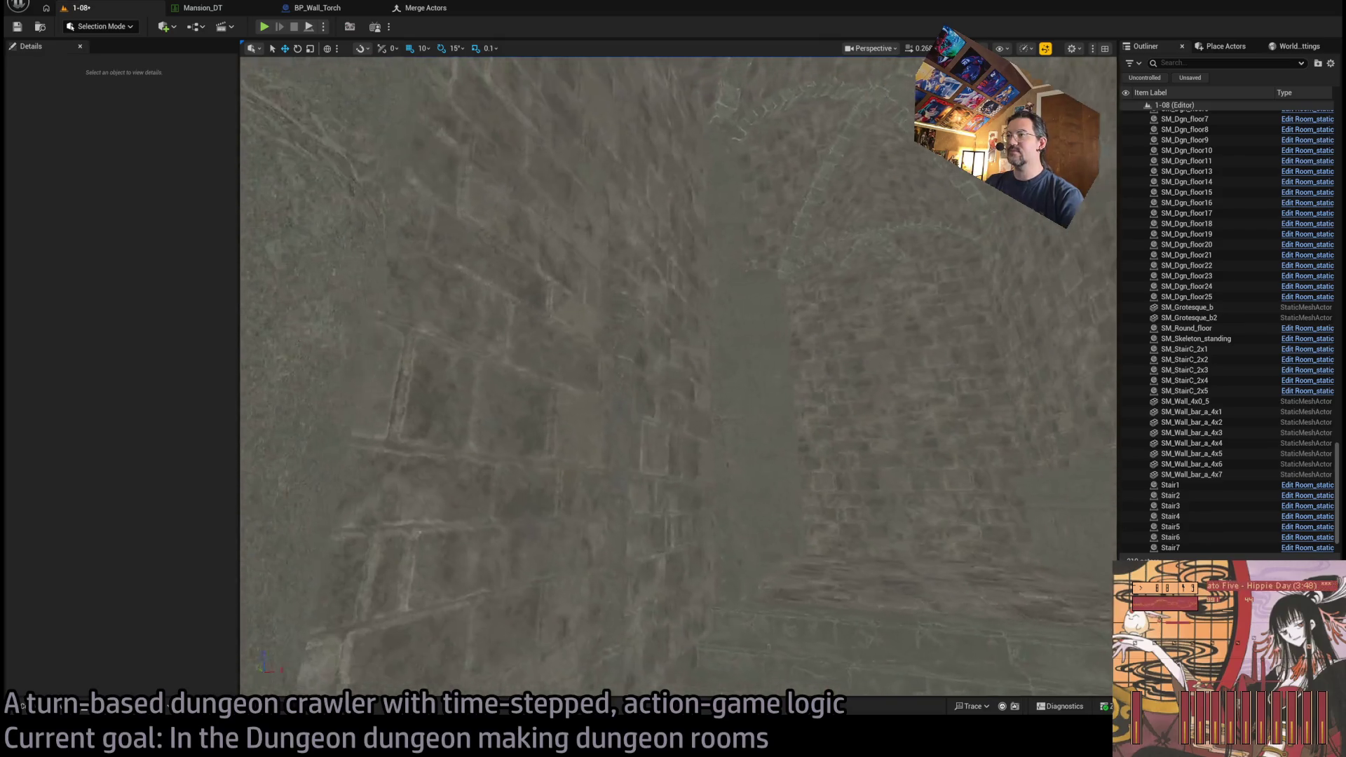
pyautogui.click(629, 590)
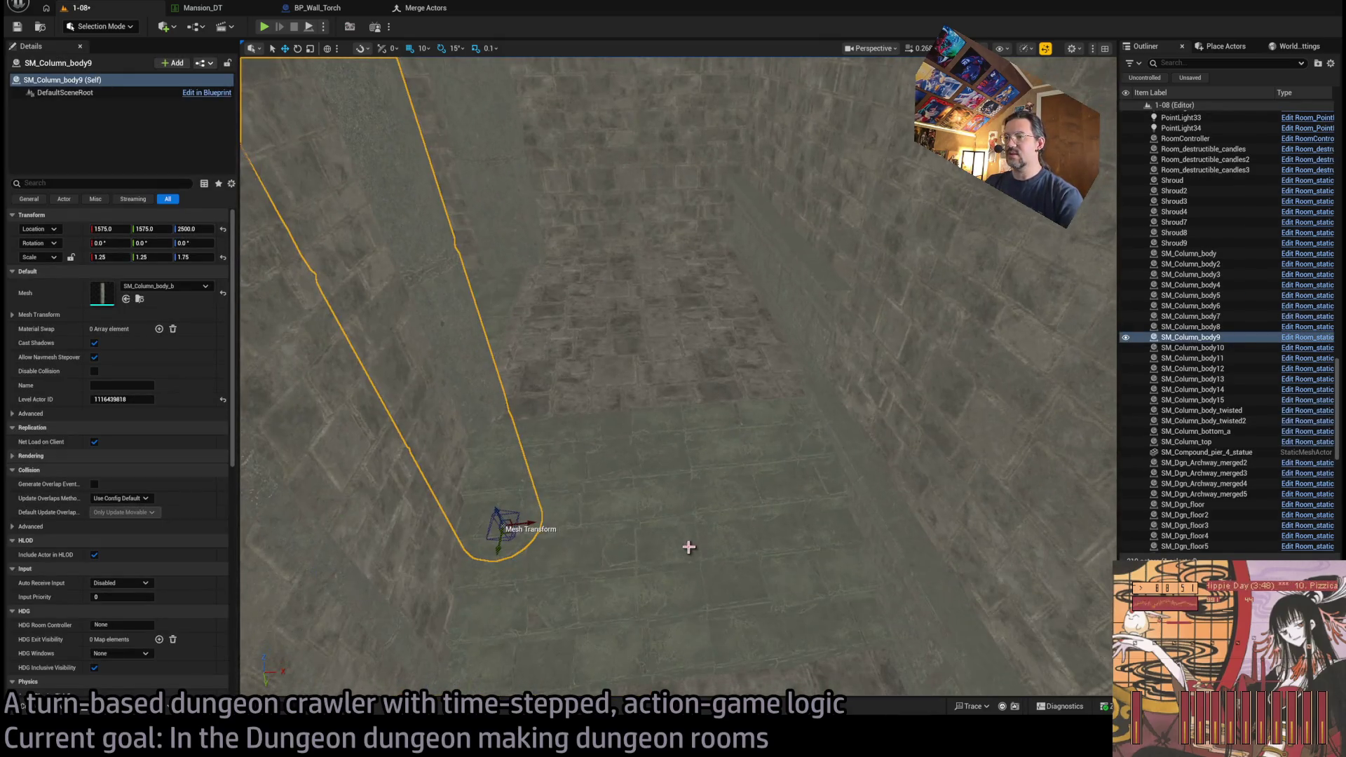
# - Duplicate SM_Column_body9 along X into SM_Column_body16, then select trim SM_Wall_bar_a_4x6
pyautogui.moveTo(527, 522); pyautogui.dragTo(859, 487)
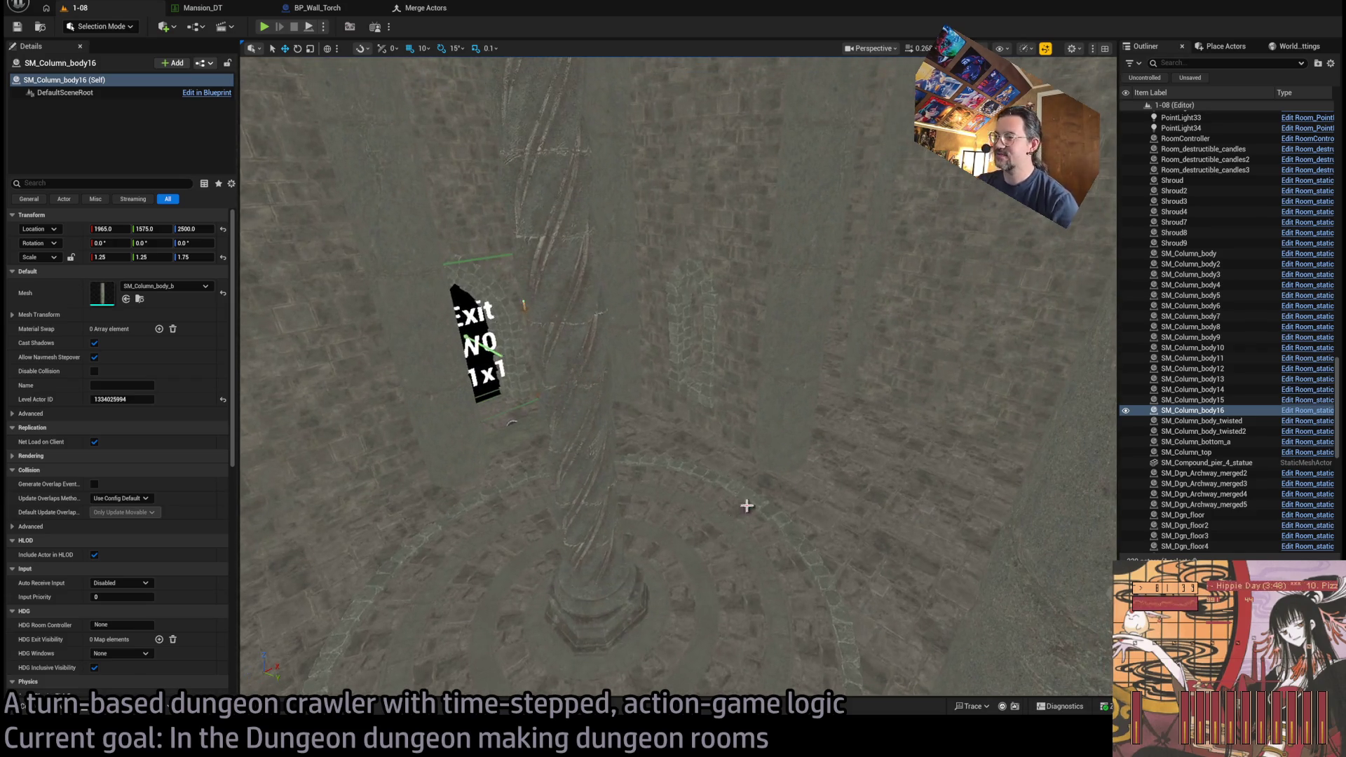
pyautogui.click(595, 538)
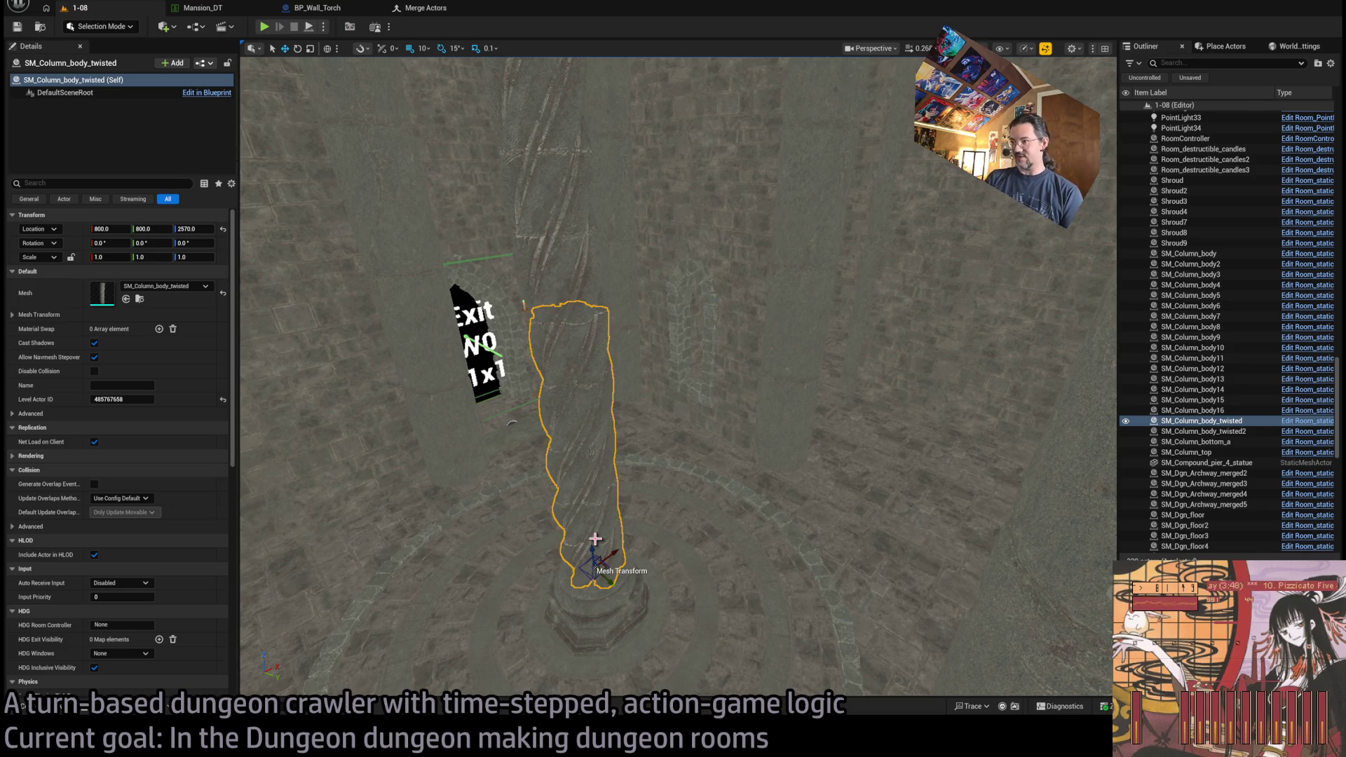
pyautogui.press('w')
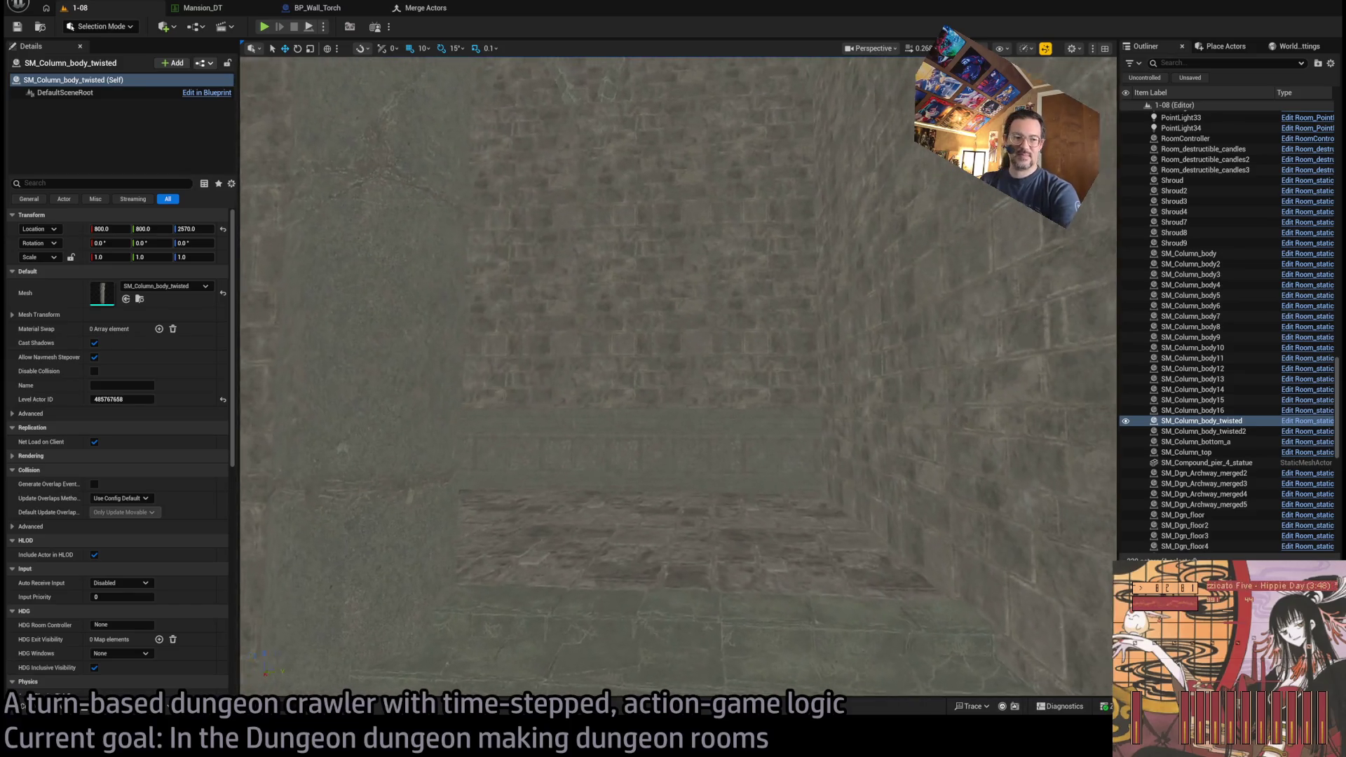
pyautogui.click(773, 459)
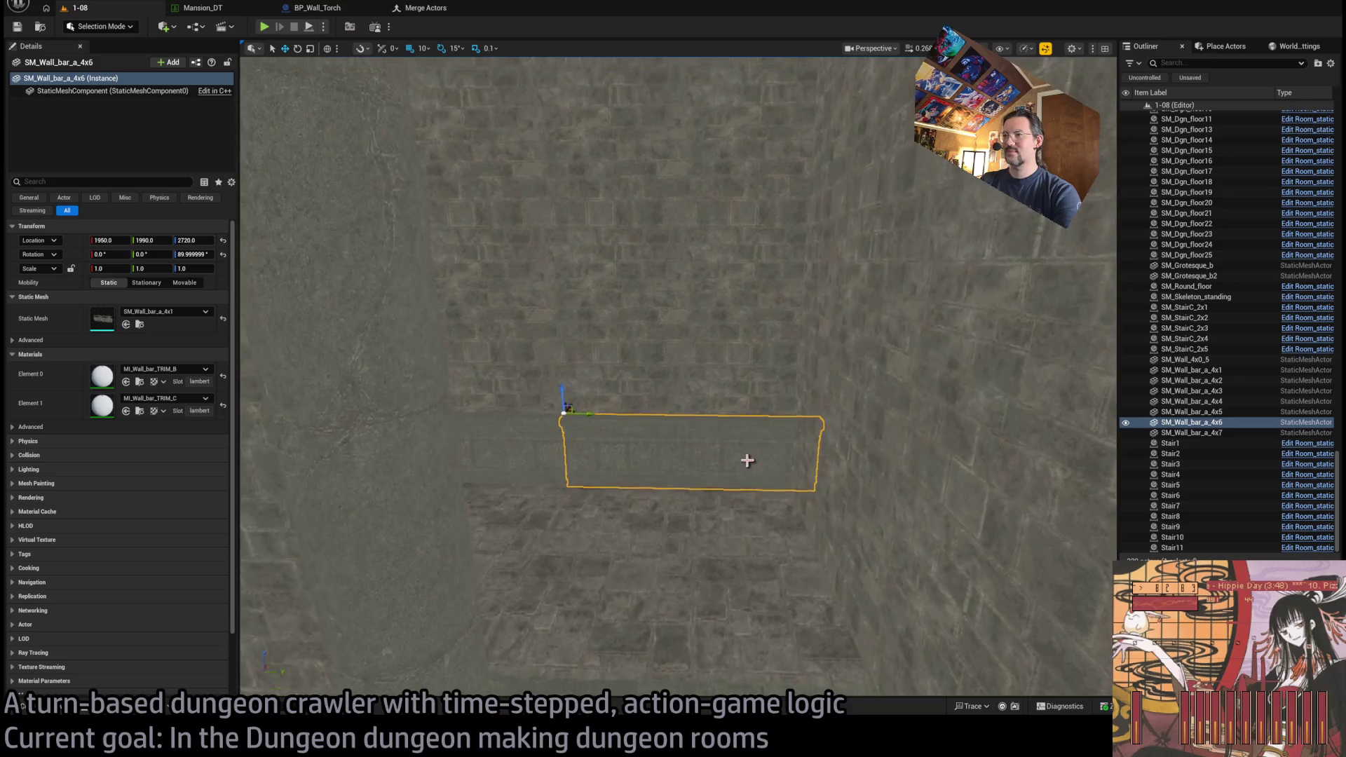
# - Duplicate trim SM_Wall_bar_a_4x8 along the wall into SM_Wall_bar_a_4x9, lowered 10 units
pyautogui.keyDown('alt'); pyautogui.moveTo(593, 427); pyautogui.dragTo(539, 449); pyautogui.keyUp('alt')
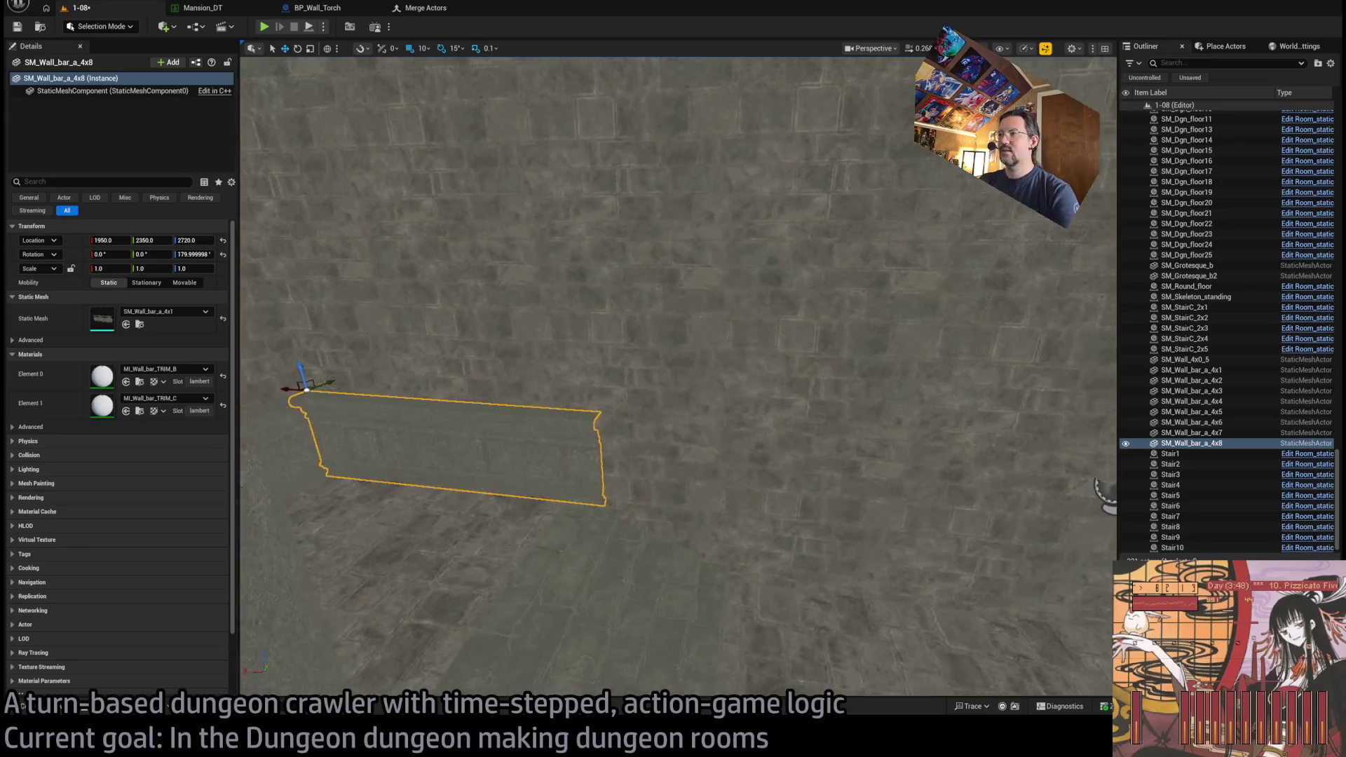
pyautogui.click(595, 403)
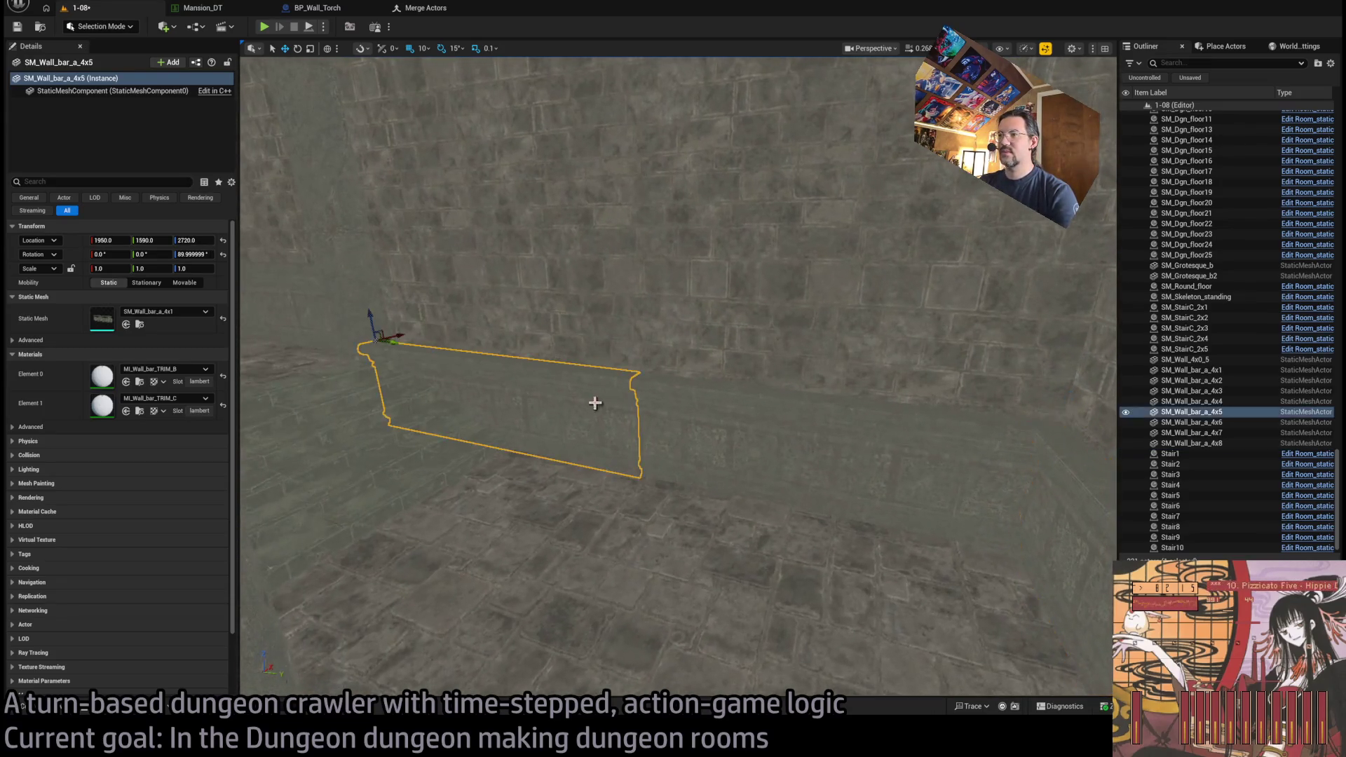
pyautogui.click(790, 444)
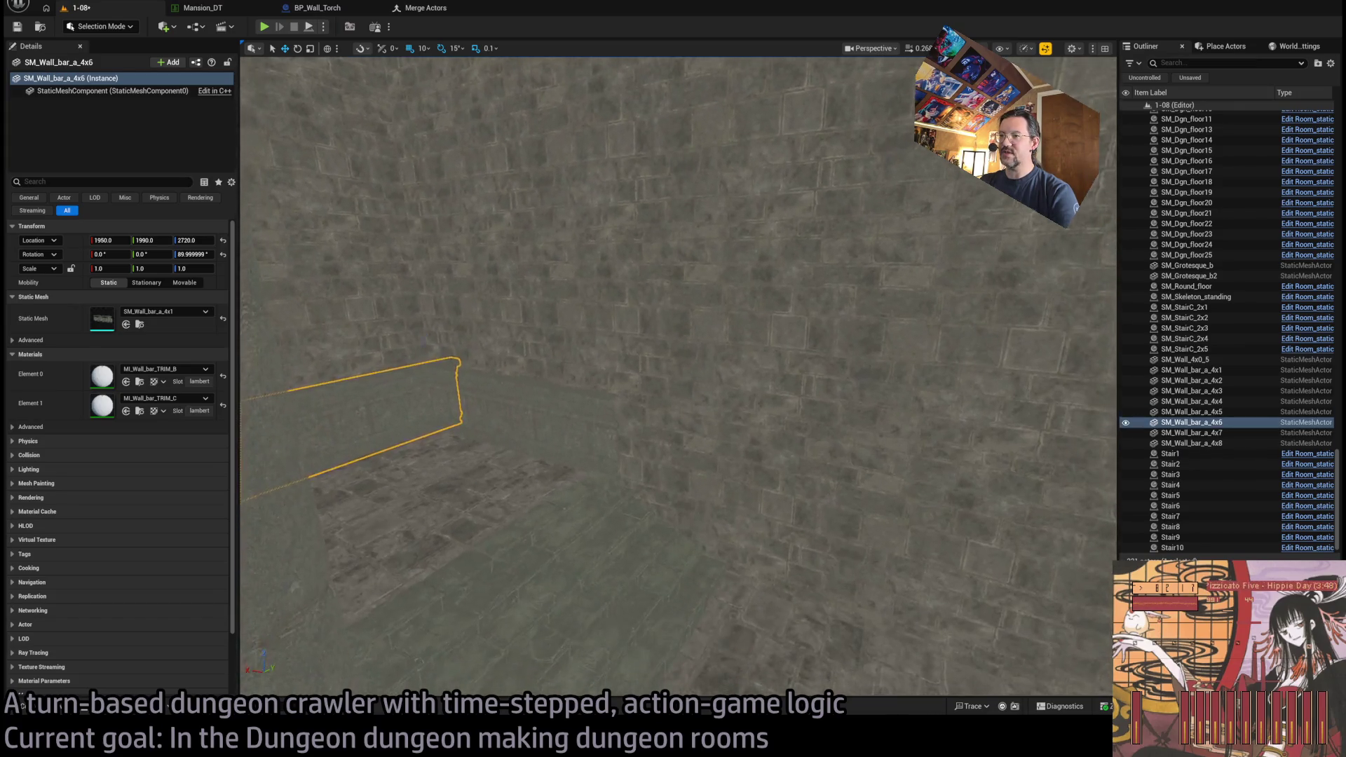
pyautogui.click(322, 336)
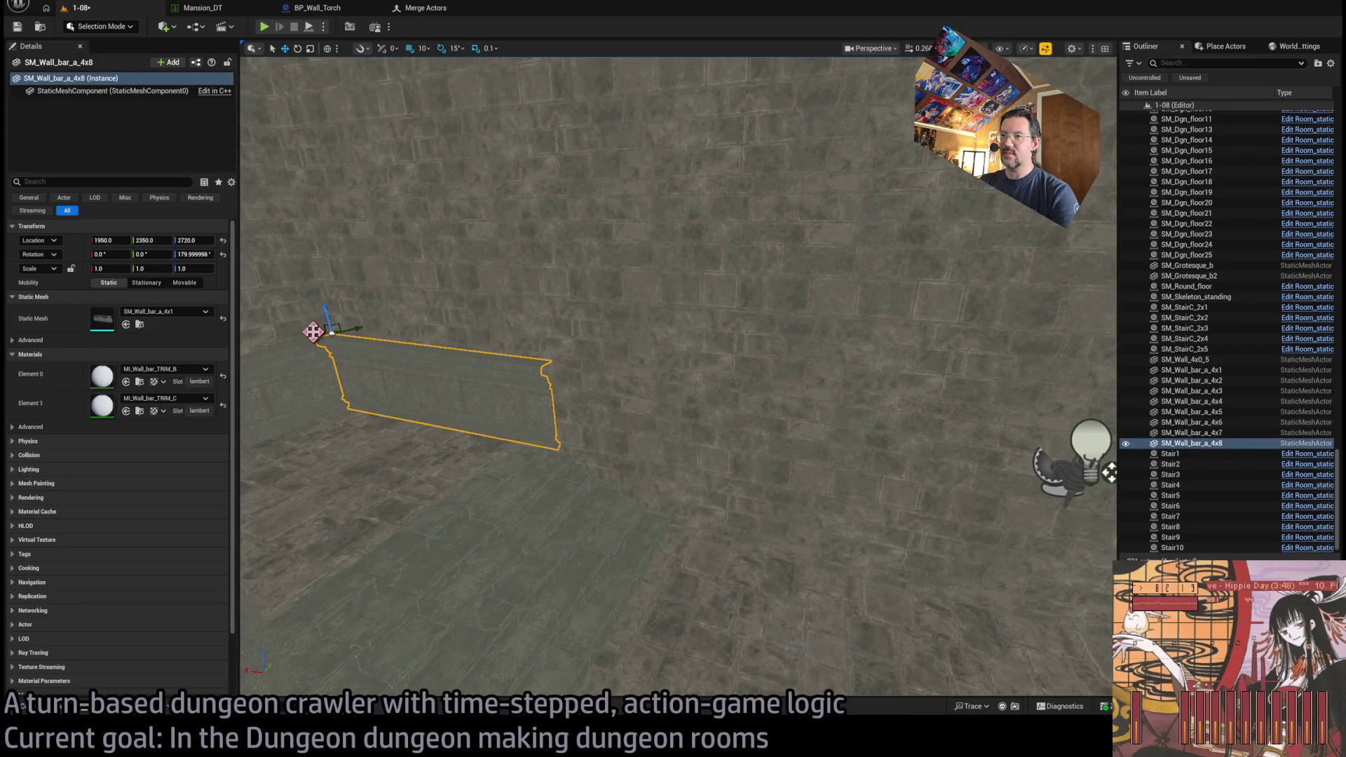
pyautogui.keyDown('alt'); pyautogui.moveTo(313, 332); pyautogui.dragTo(572, 394); pyautogui.keyUp('alt')
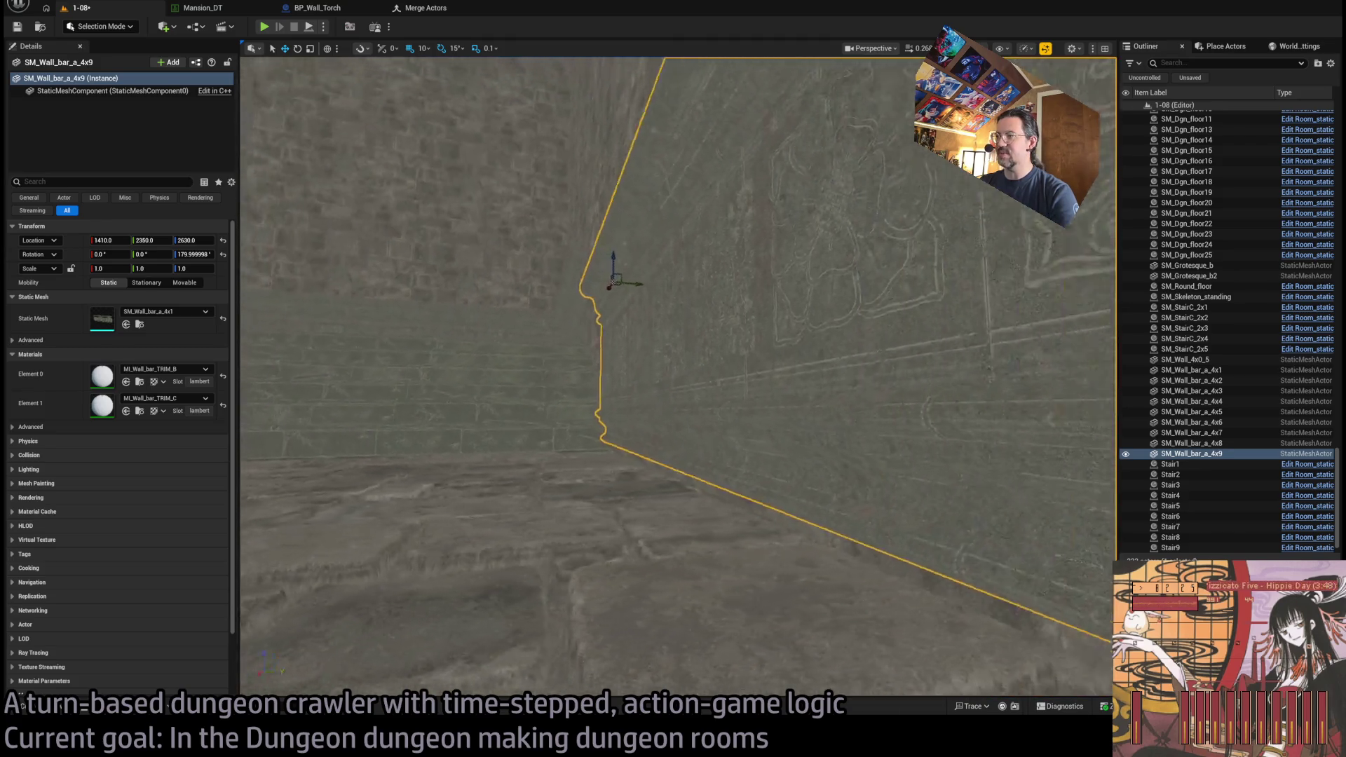
pyautogui.moveTo(619, 275); pyautogui.dragTo(667, 347)
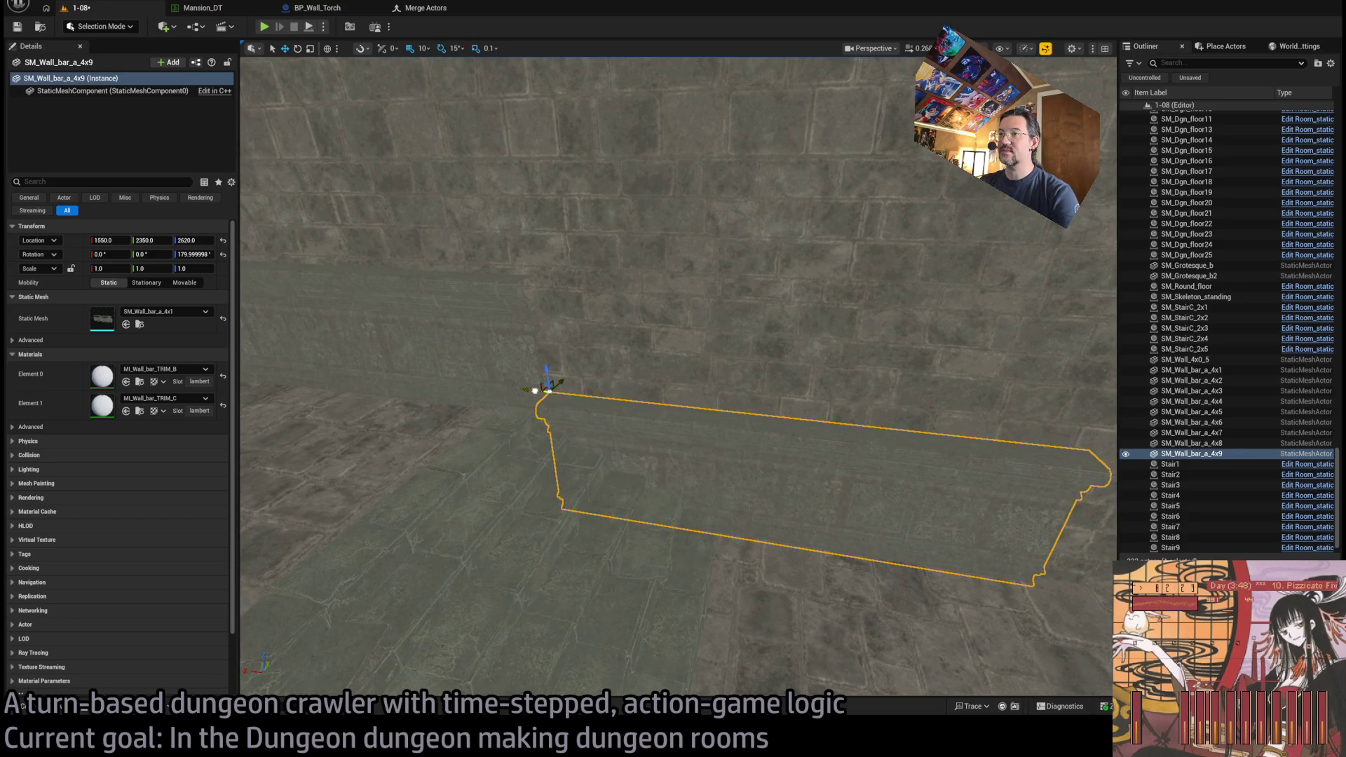
# - Duplicate the trim further along into SM_Wall_bar_a_4x10 at 1180, 2350, 2620
pyautogui.moveTo(524, 388); pyautogui.dragTo(561, 393)
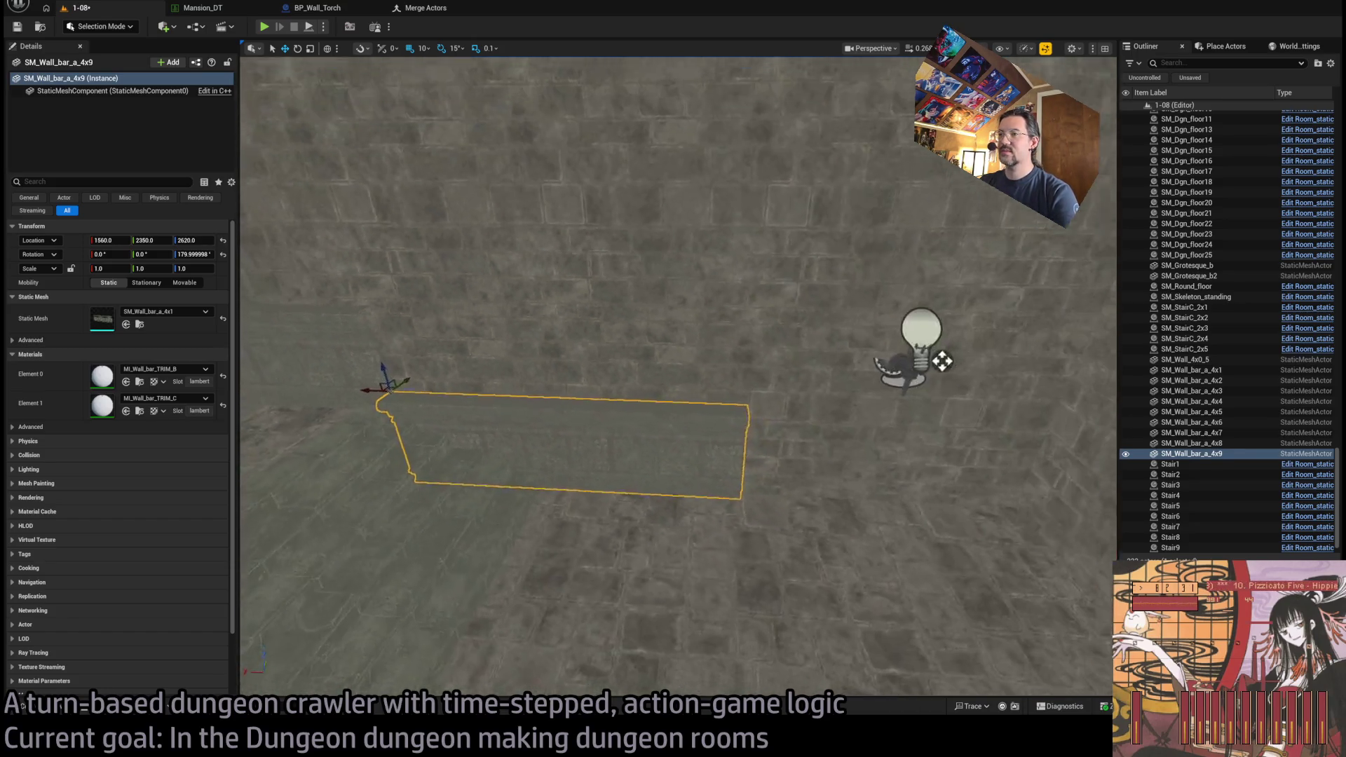
pyautogui.keyDown('alt'); pyautogui.moveTo(363, 394); pyautogui.dragTo(764, 422); pyautogui.keyUp('alt')
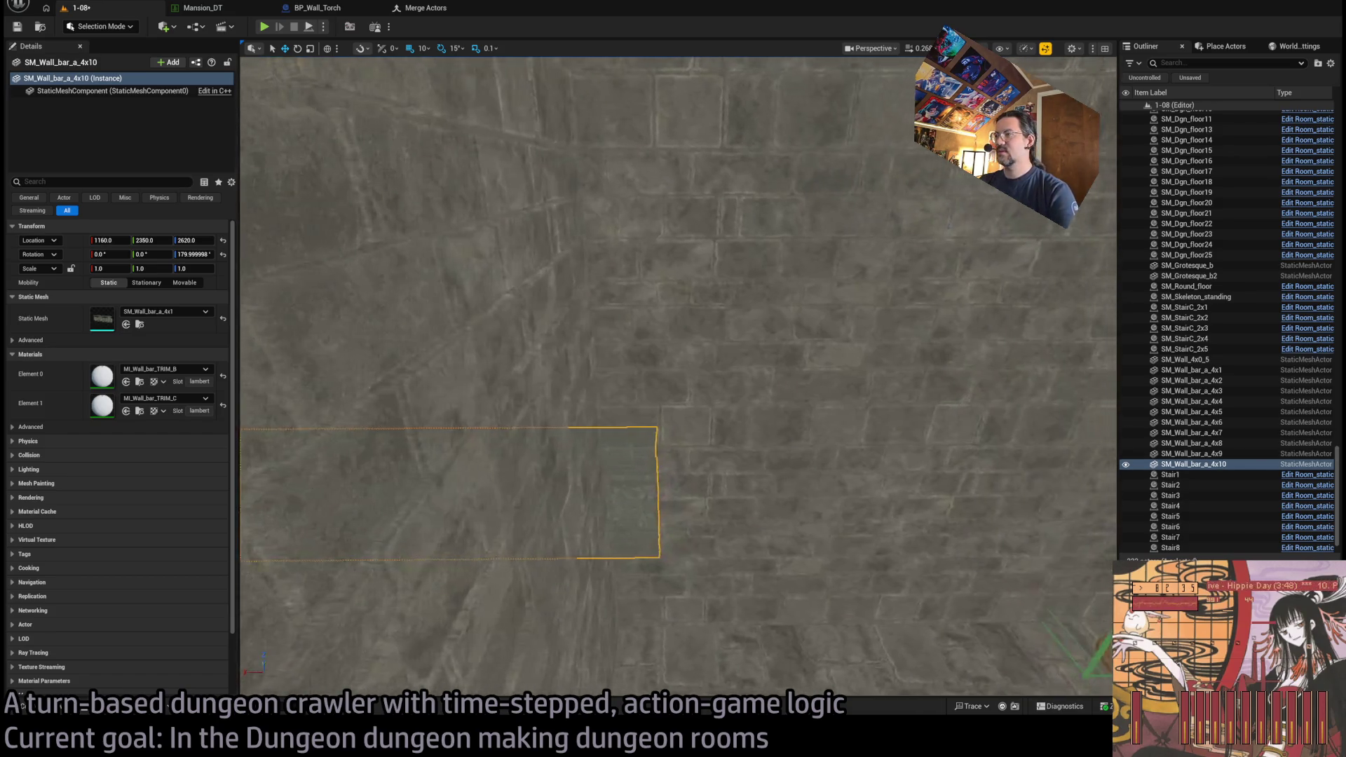
pyautogui.keyDown('ctrl'); pyautogui.click(626, 409); pyautogui.keyUp('ctrl')
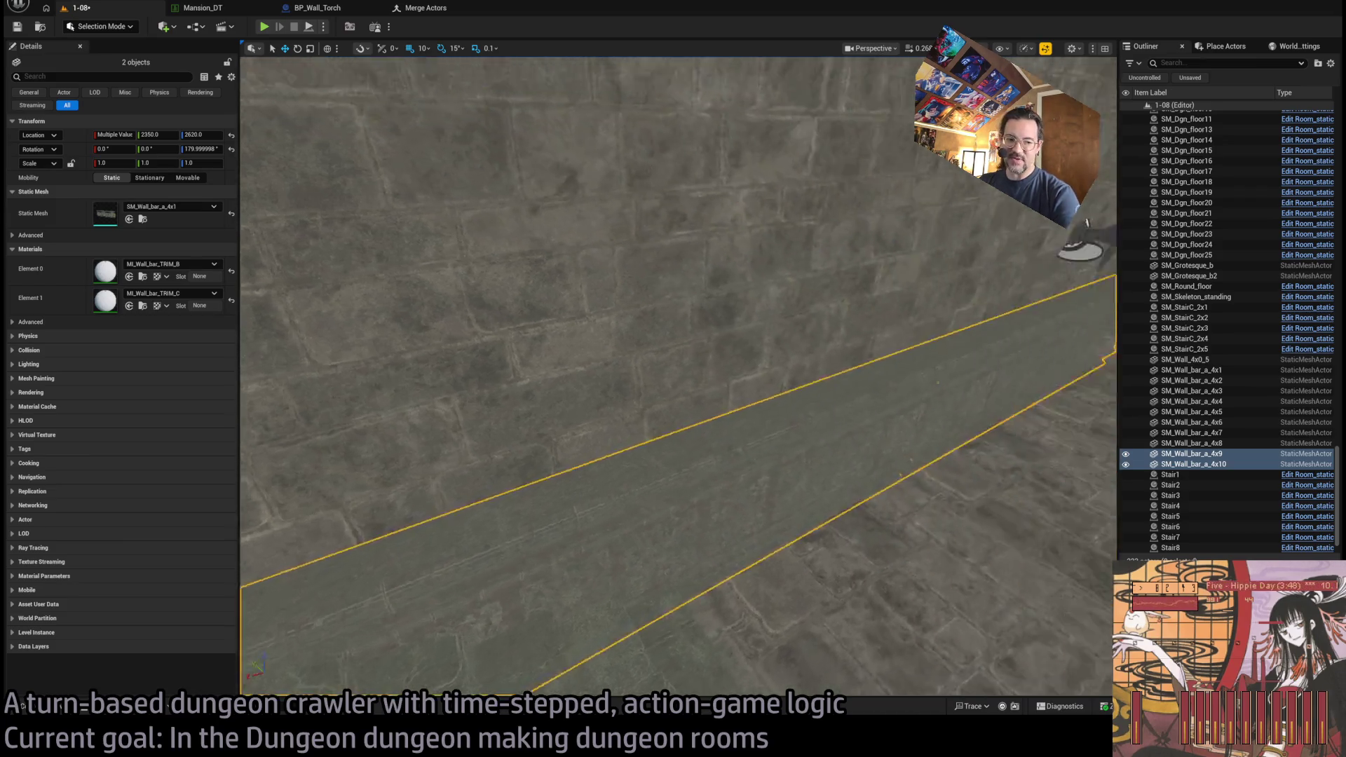
pyautogui.hotkey('ctrl', 'z')
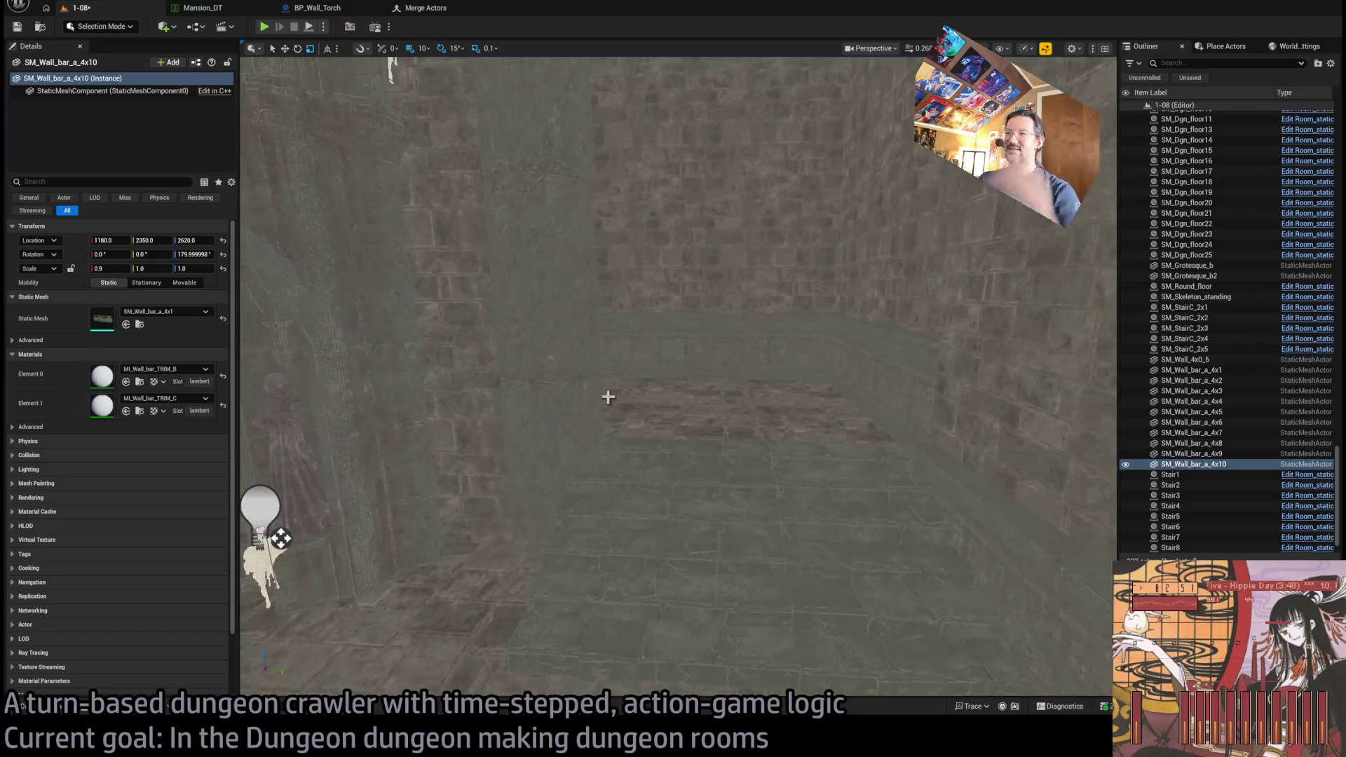
# - Duplicate SM_Column_body10 along Y into SM_Column_body17 beside the wall torch
pyautogui.click(592, 396)
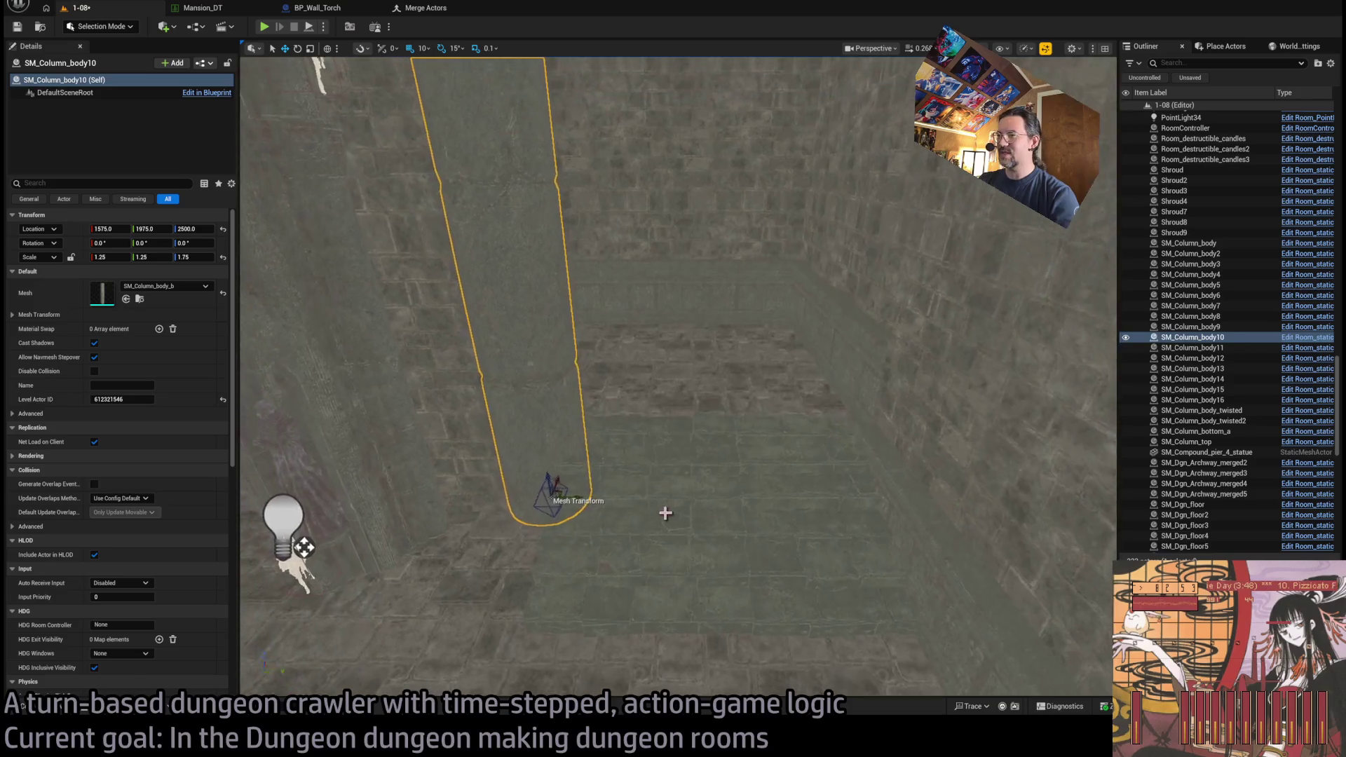
pyautogui.moveTo(577, 504); pyautogui.dragTo(908, 475)
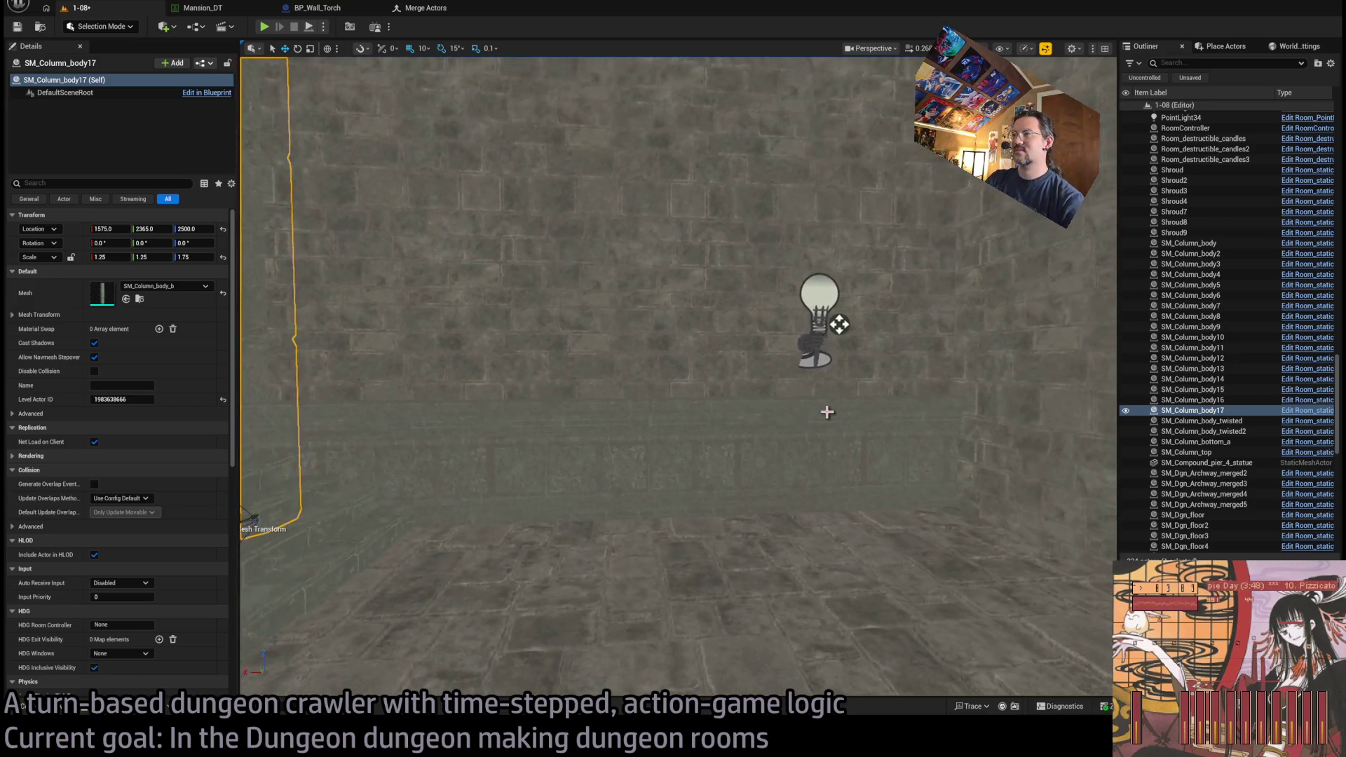
pyautogui.click(904, 339)
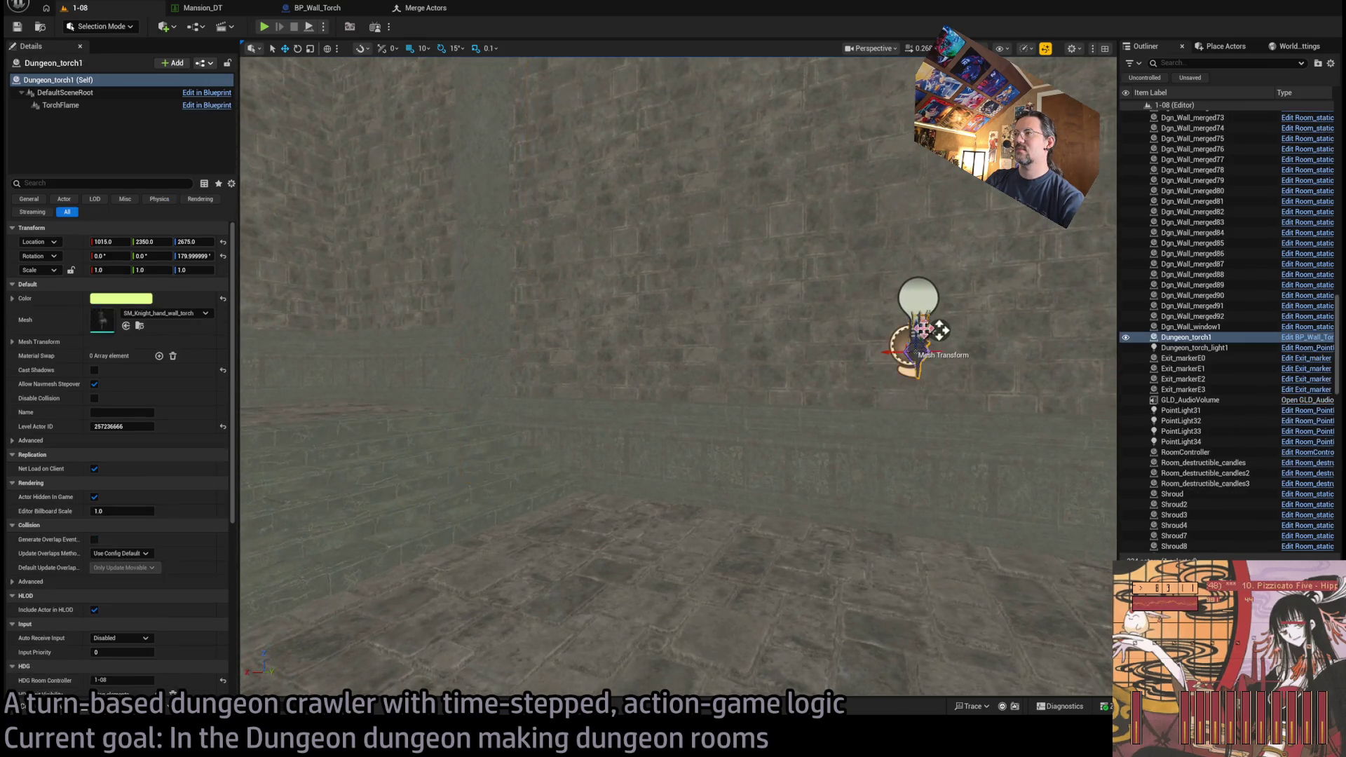
# - Select and focus the wall torch Dungeon_torch1 with its light, then open the Content Drawer
pyautogui.keyDown('ctrl'); pyautogui.click(918, 346); pyautogui.keyUp('ctrl')
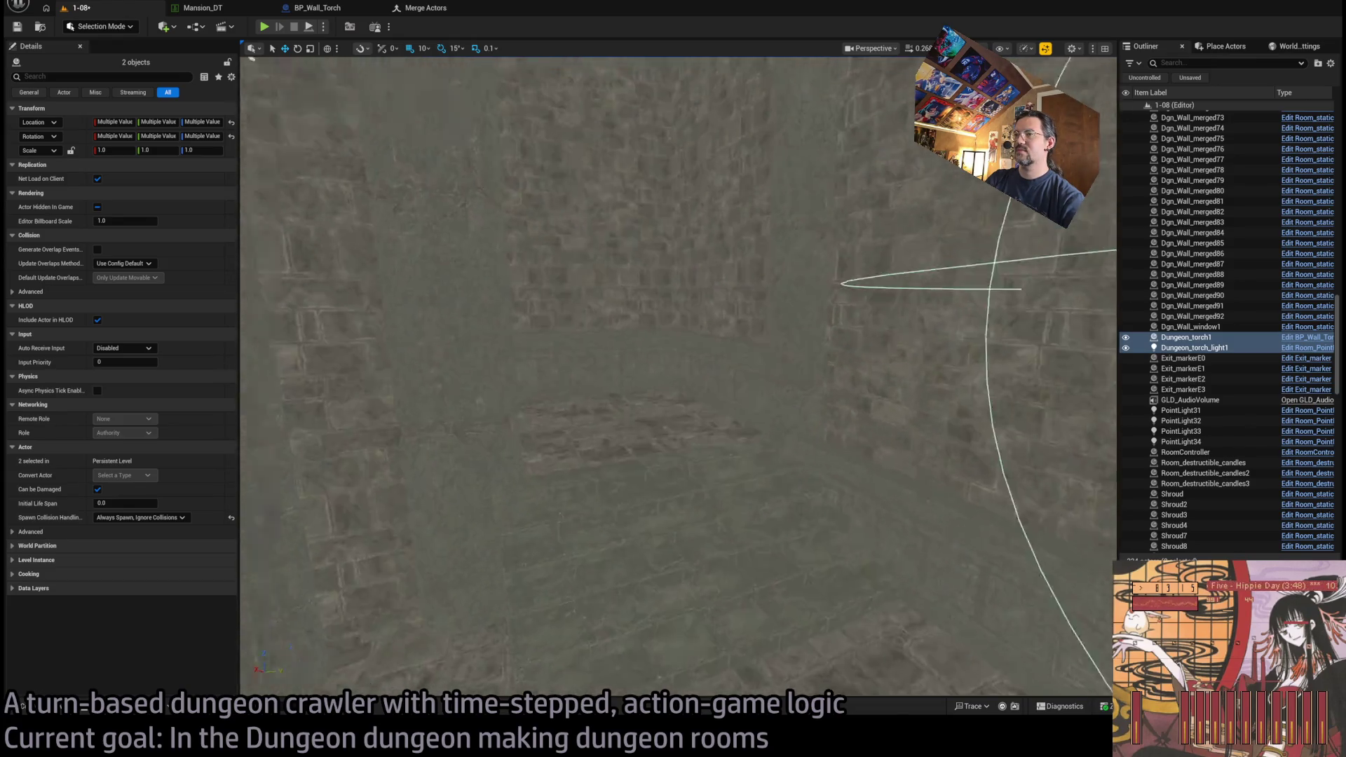
pyautogui.press('f')
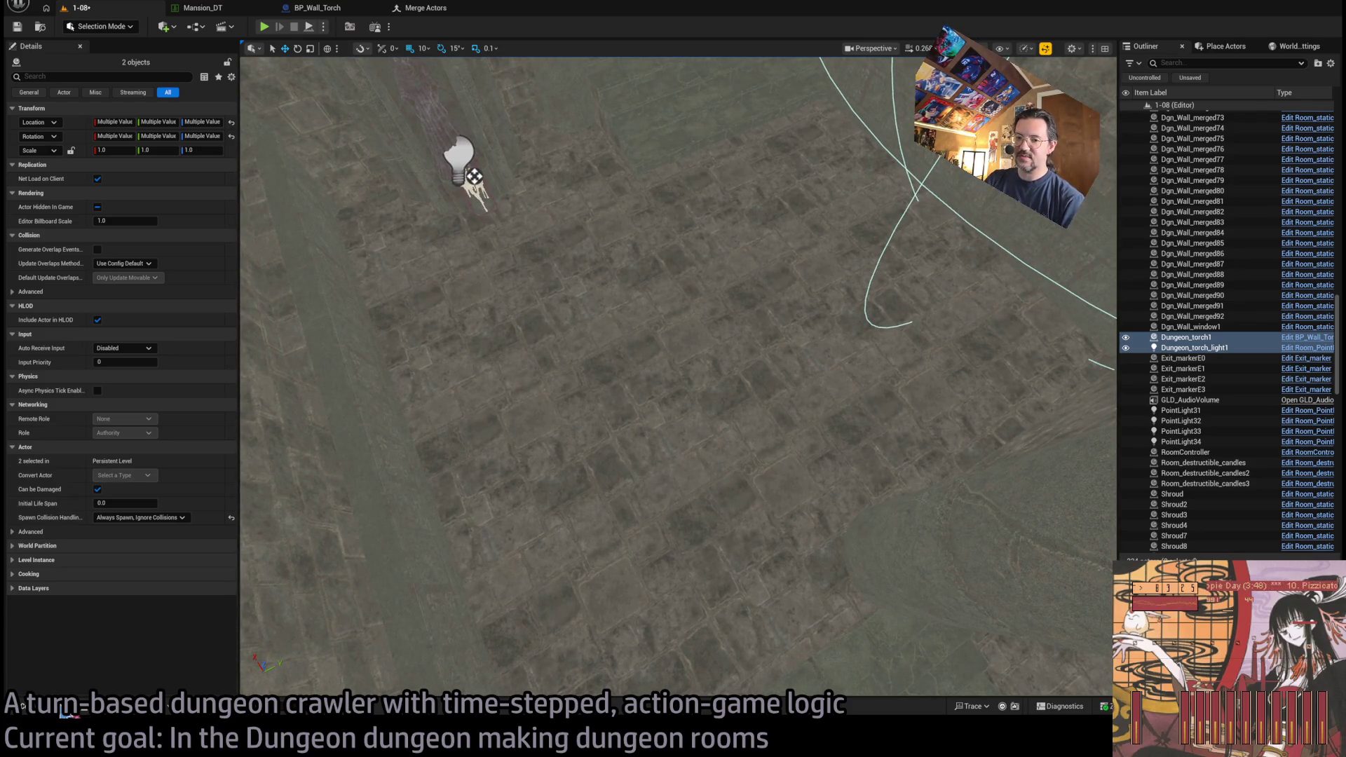
pyautogui.click(76, 709)
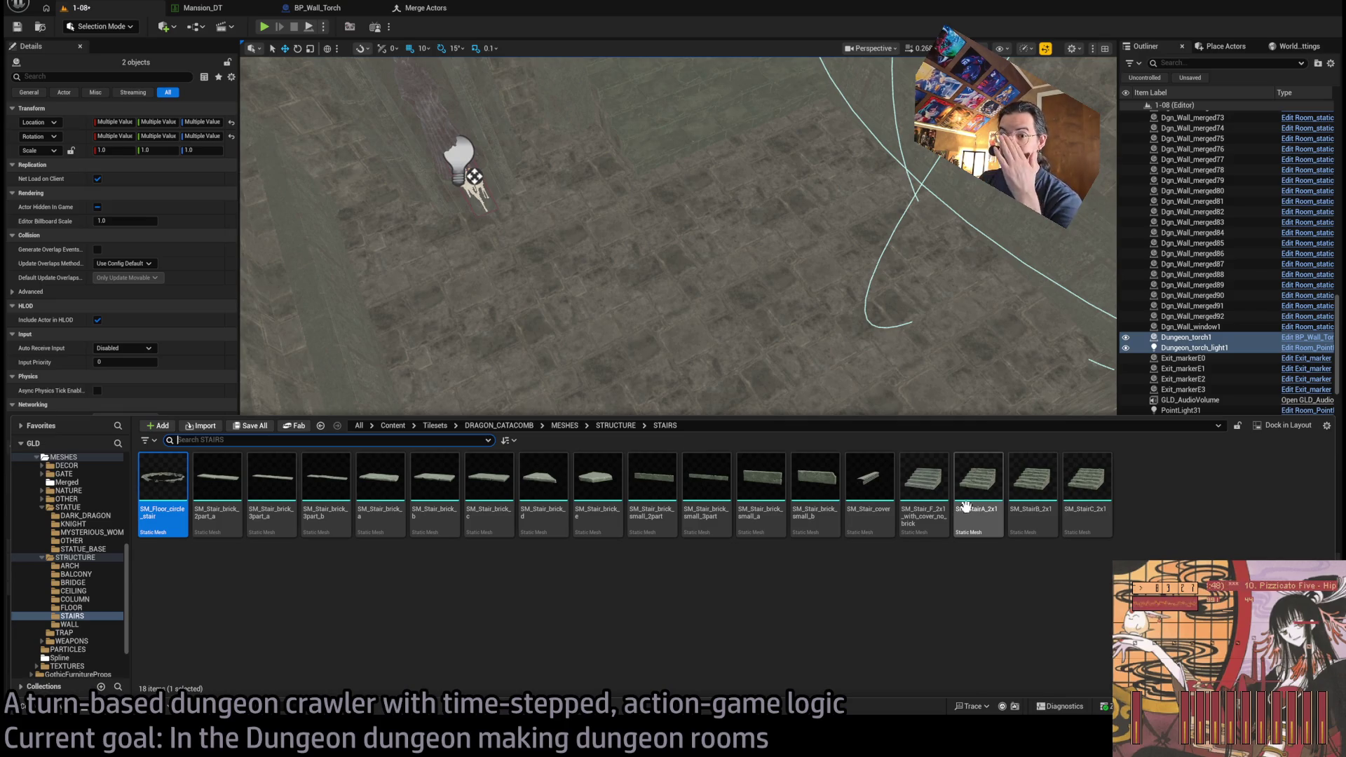
# - Step through the STRUCTURE folders (FLOOR, COLUMN, BRIDGE, BALCONY) to reach the 31 WALL meshes
pyautogui.moveTo(787, 346); pyautogui.dragTo(528, 457)
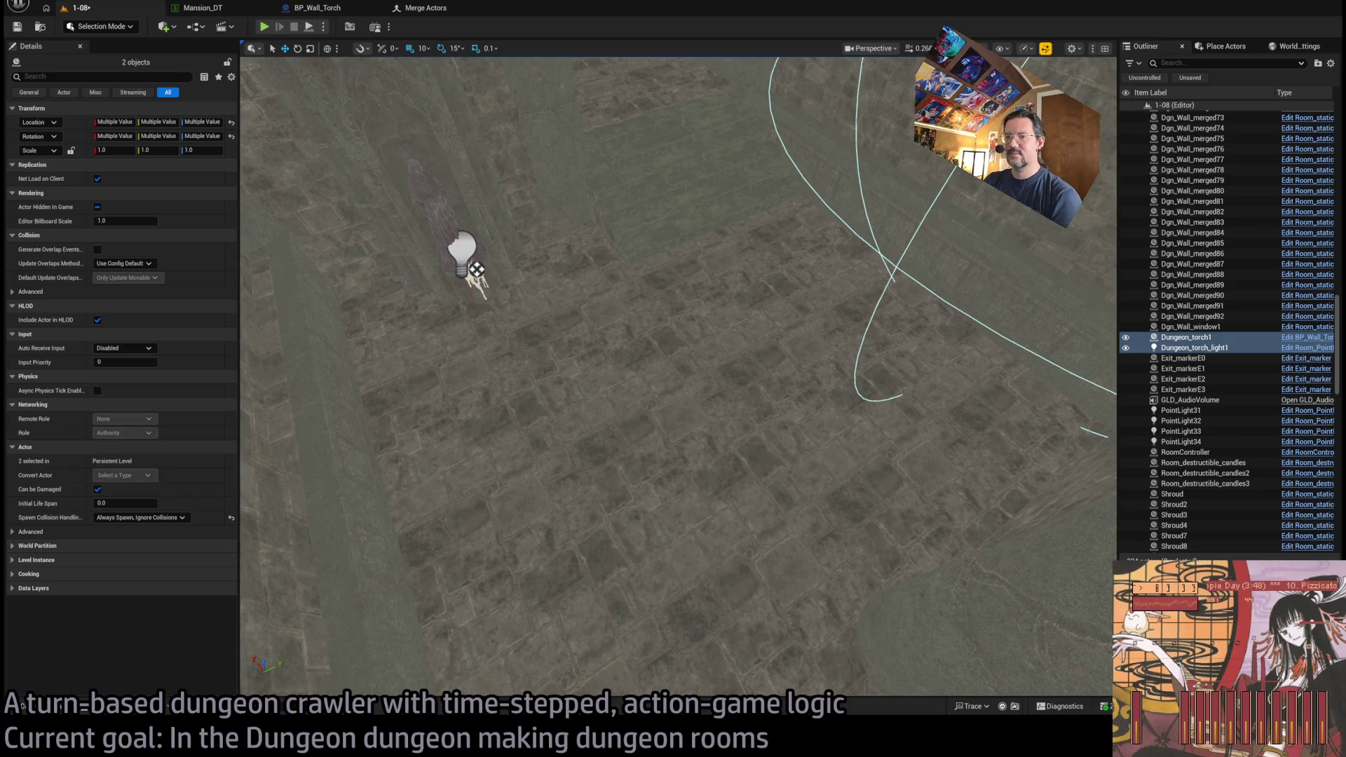
pyautogui.click(23, 705)
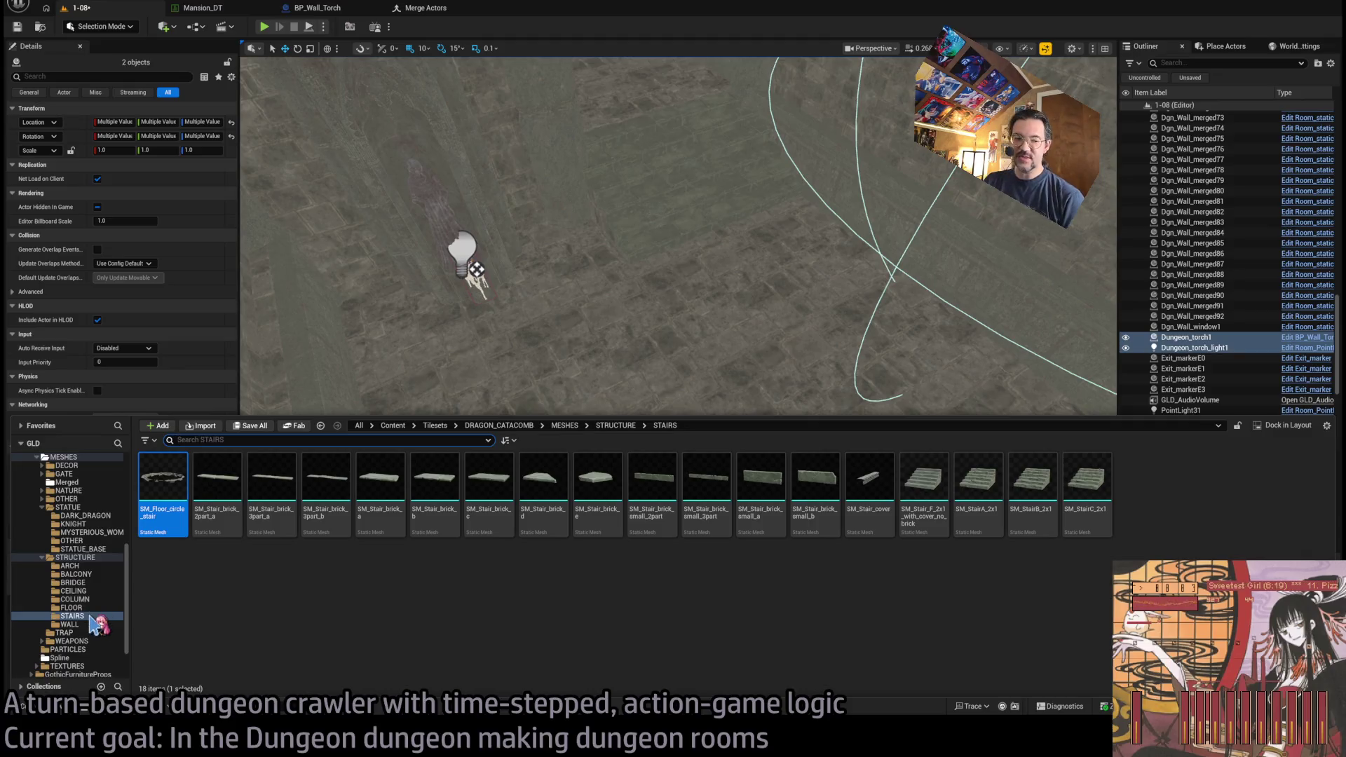
pyautogui.click(93, 558)
pyautogui.press('Down')
pyautogui.press('Down')
pyautogui.press('Down')
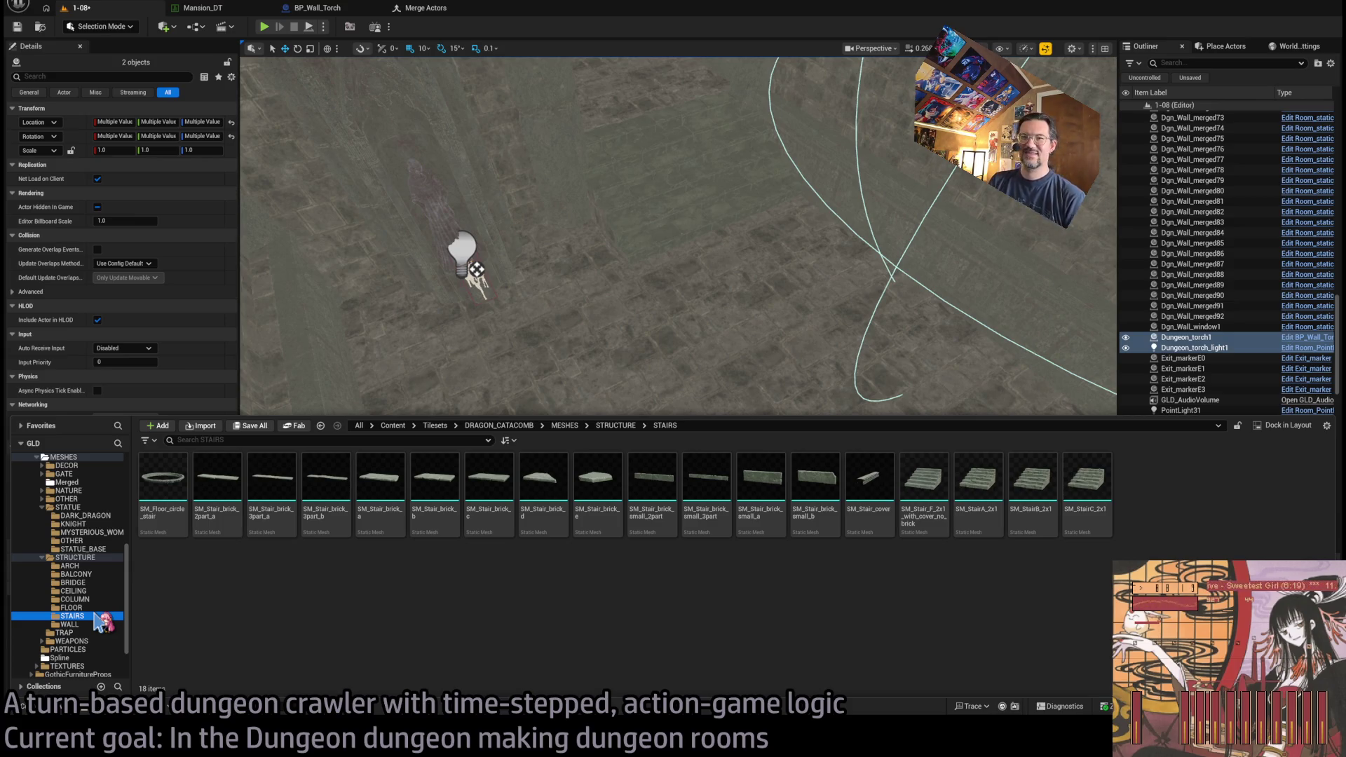
pyautogui.click(93, 607)
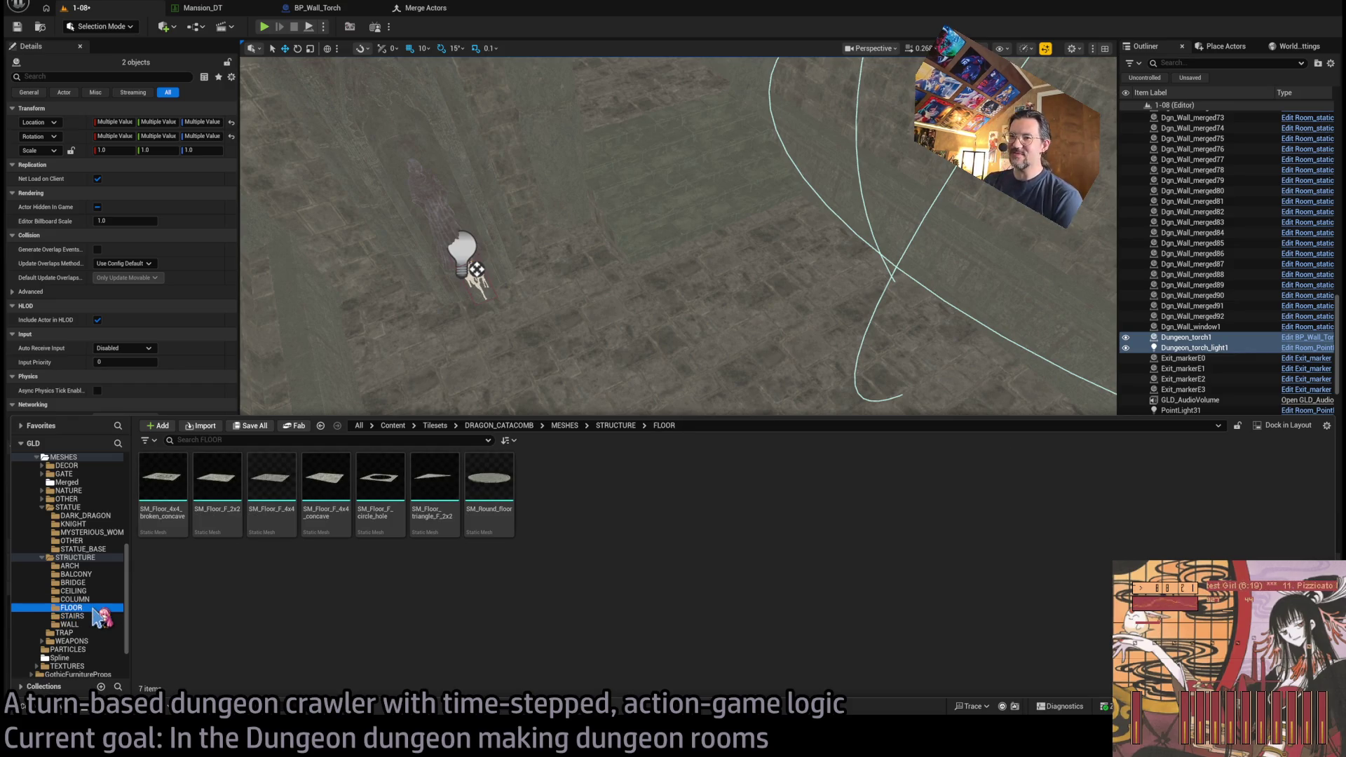
pyautogui.click(93, 599)
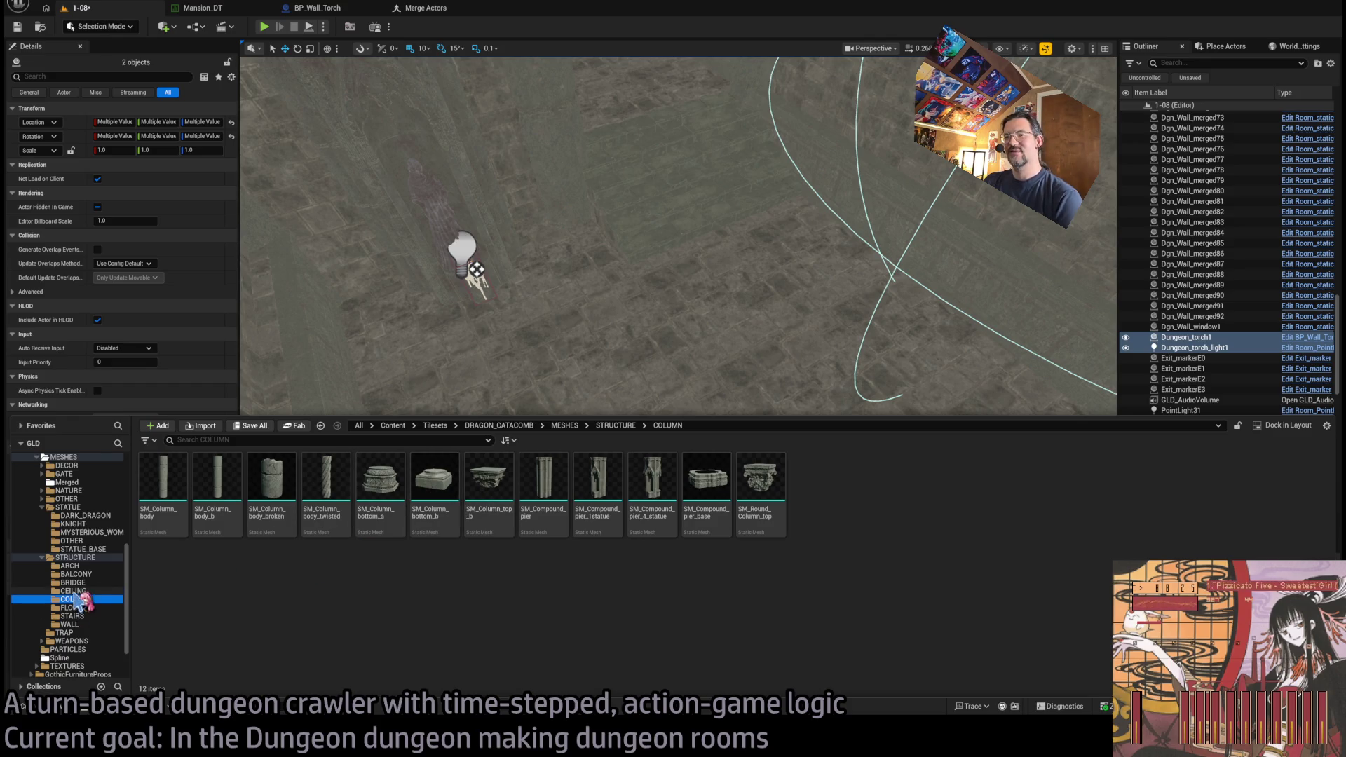
pyautogui.click(79, 582)
pyautogui.click(93, 575)
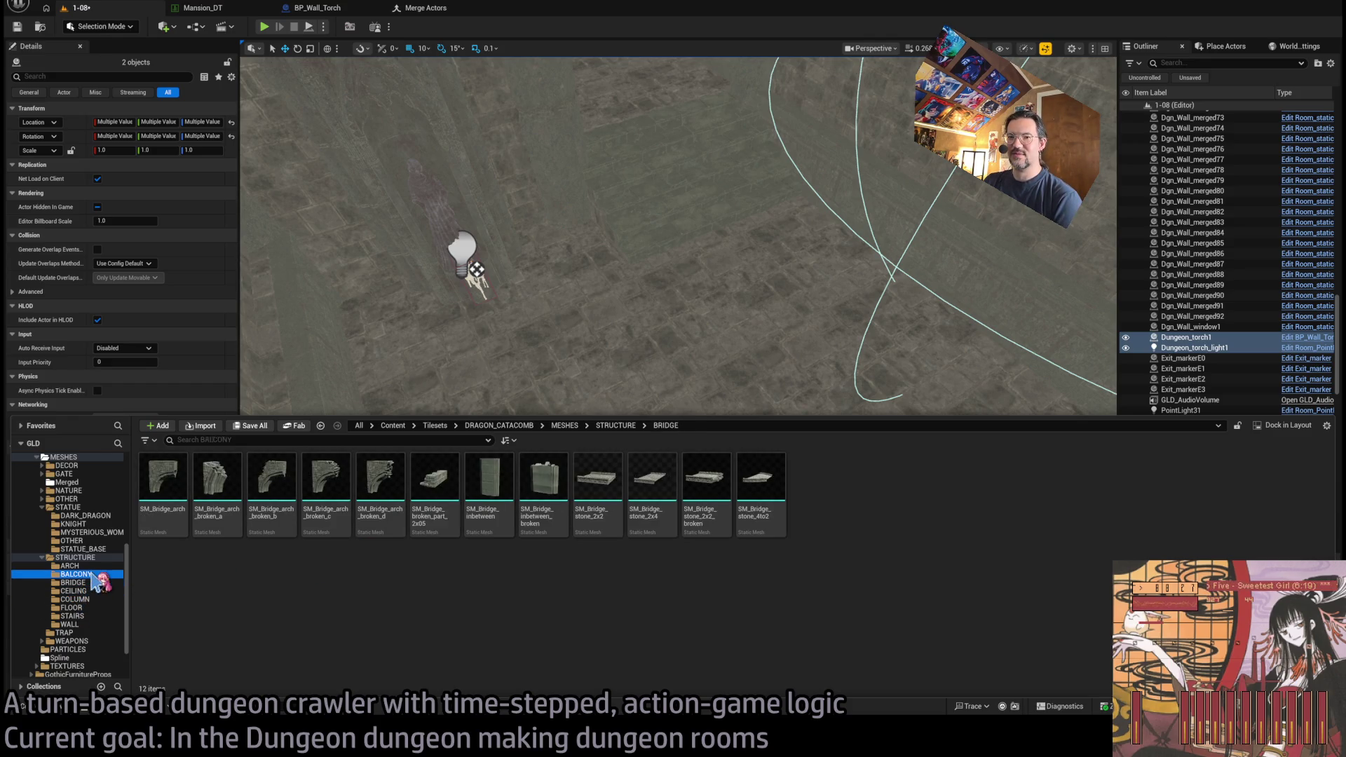
pyautogui.click(87, 566)
pyautogui.click(94, 624)
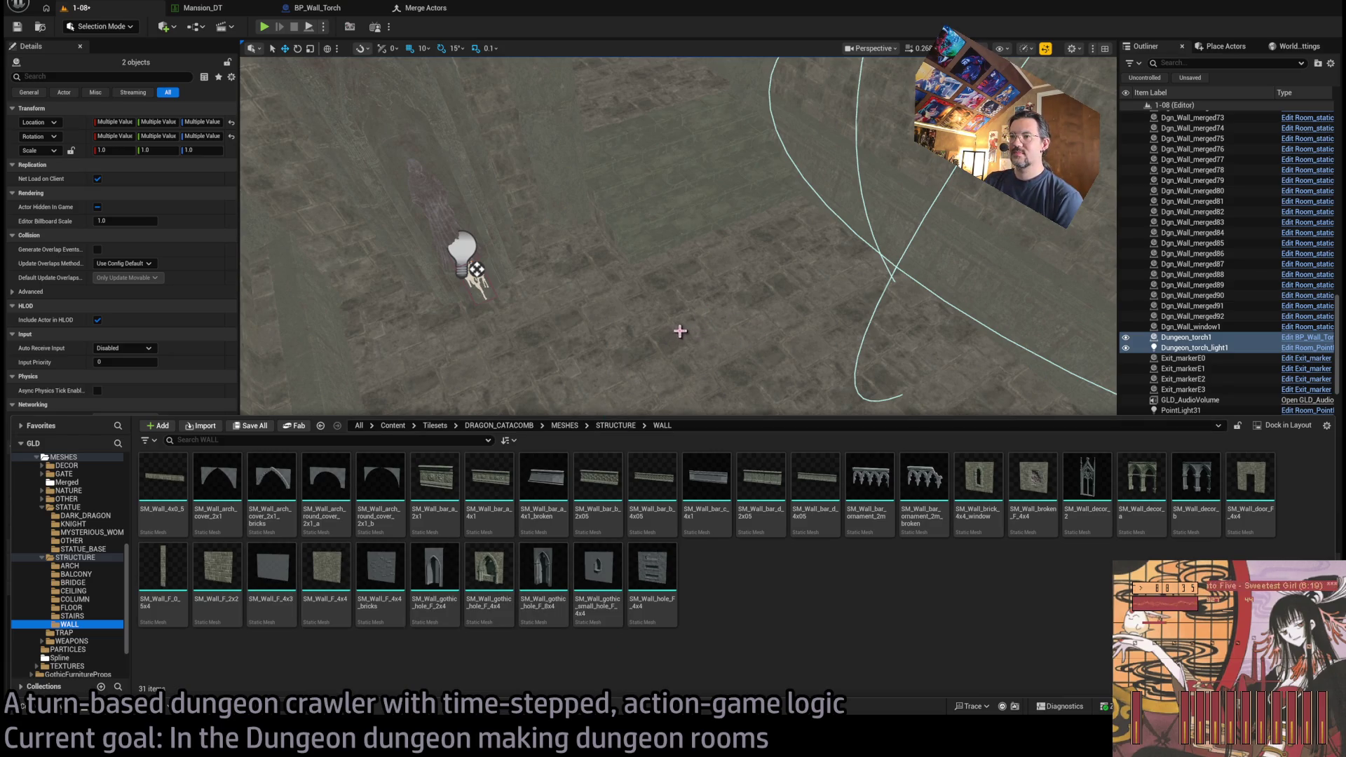
# - Drag SM_Wall_gothic_hole_F_4x4 into the room near Exit E0, at 850, 2380, 2530
pyautogui.press('f')
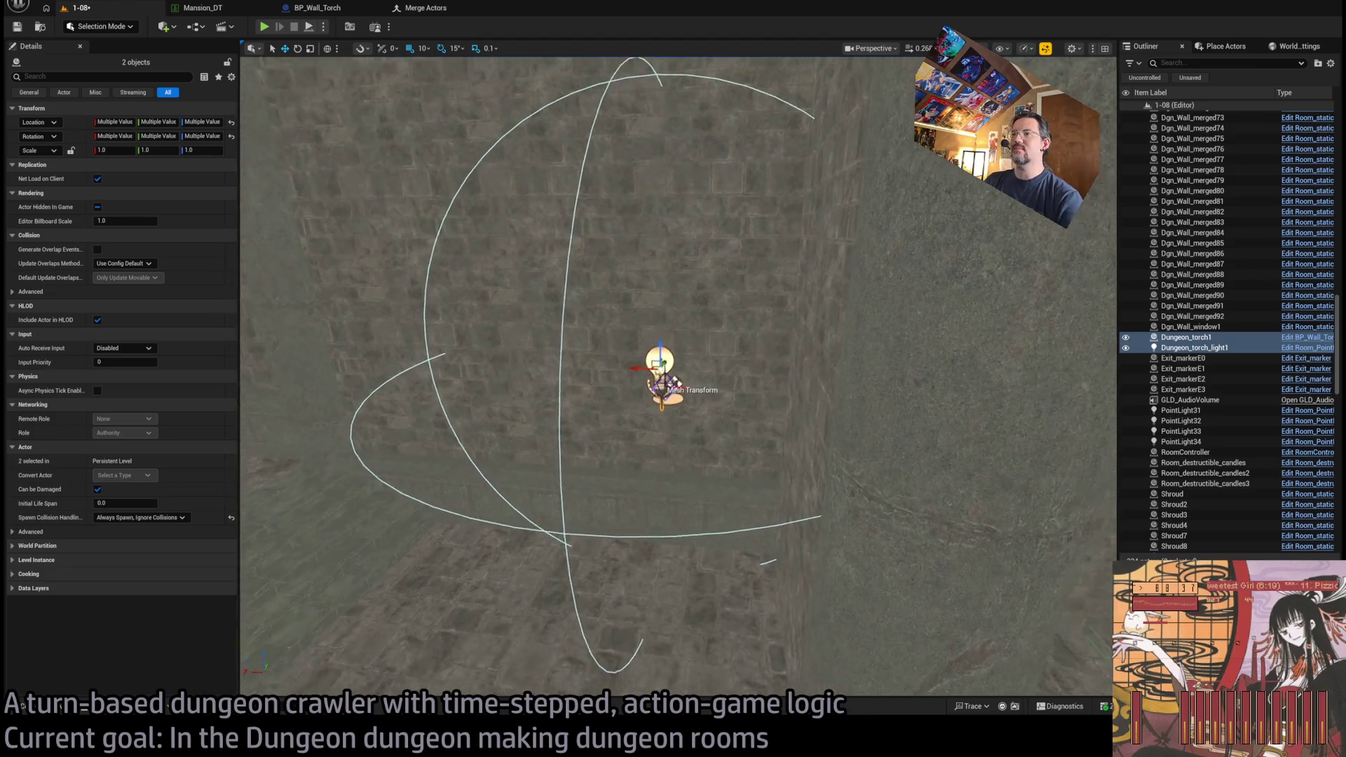
pyautogui.moveTo(666, 382); pyautogui.dragTo(768, 395)
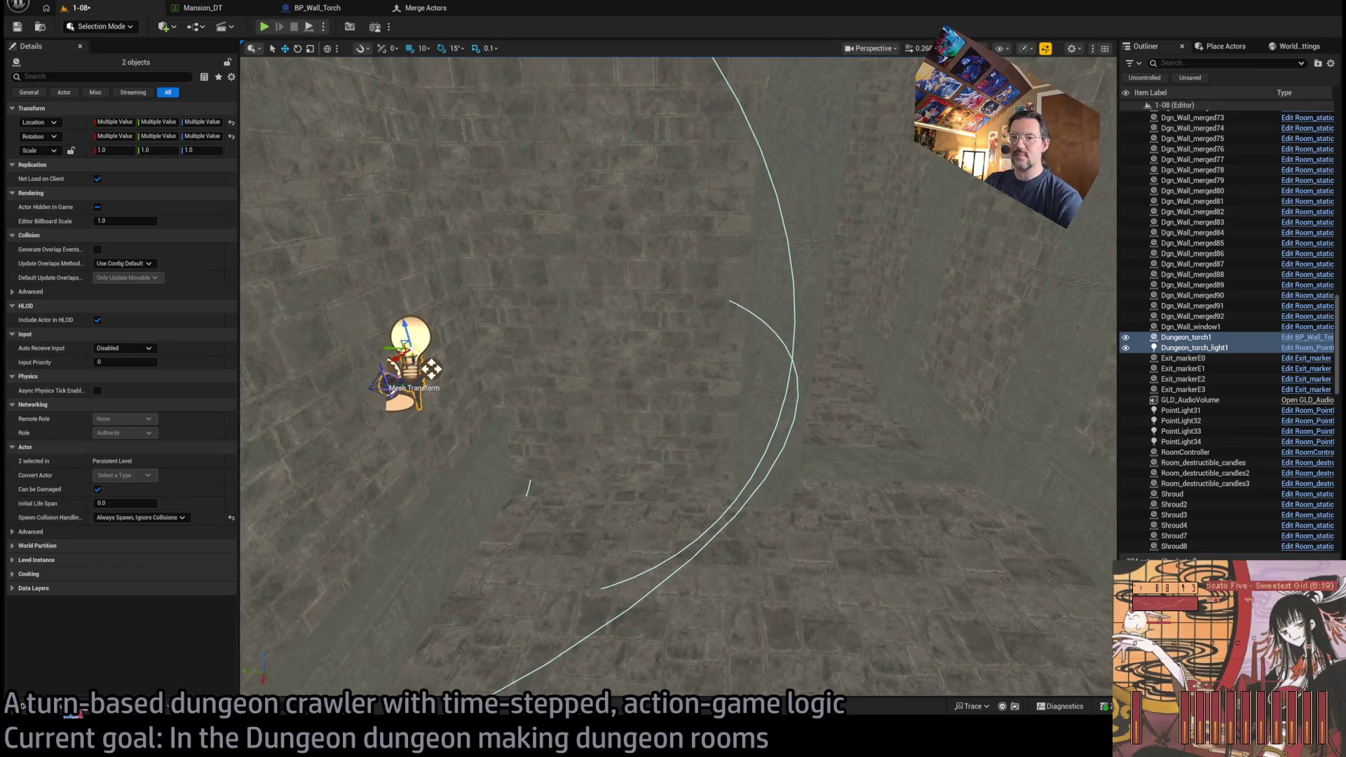
pyautogui.hotkey('ctrl', 'space')
pyautogui.moveTo(474, 592)
pyautogui.mouseDown()
pyautogui.moveTo(684, 549)
pyautogui.moveTo(636, 459)
pyautogui.mouseUp()
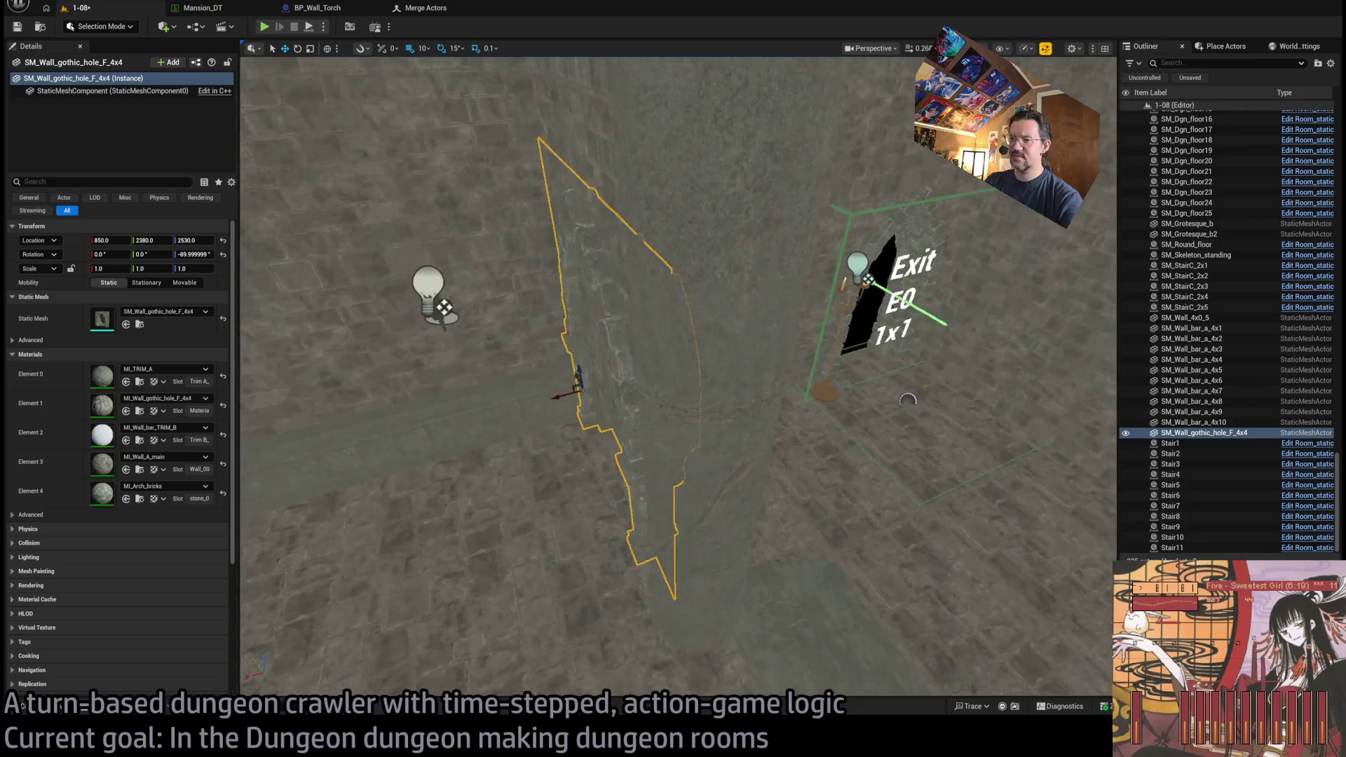
pyautogui.click(714, 396)
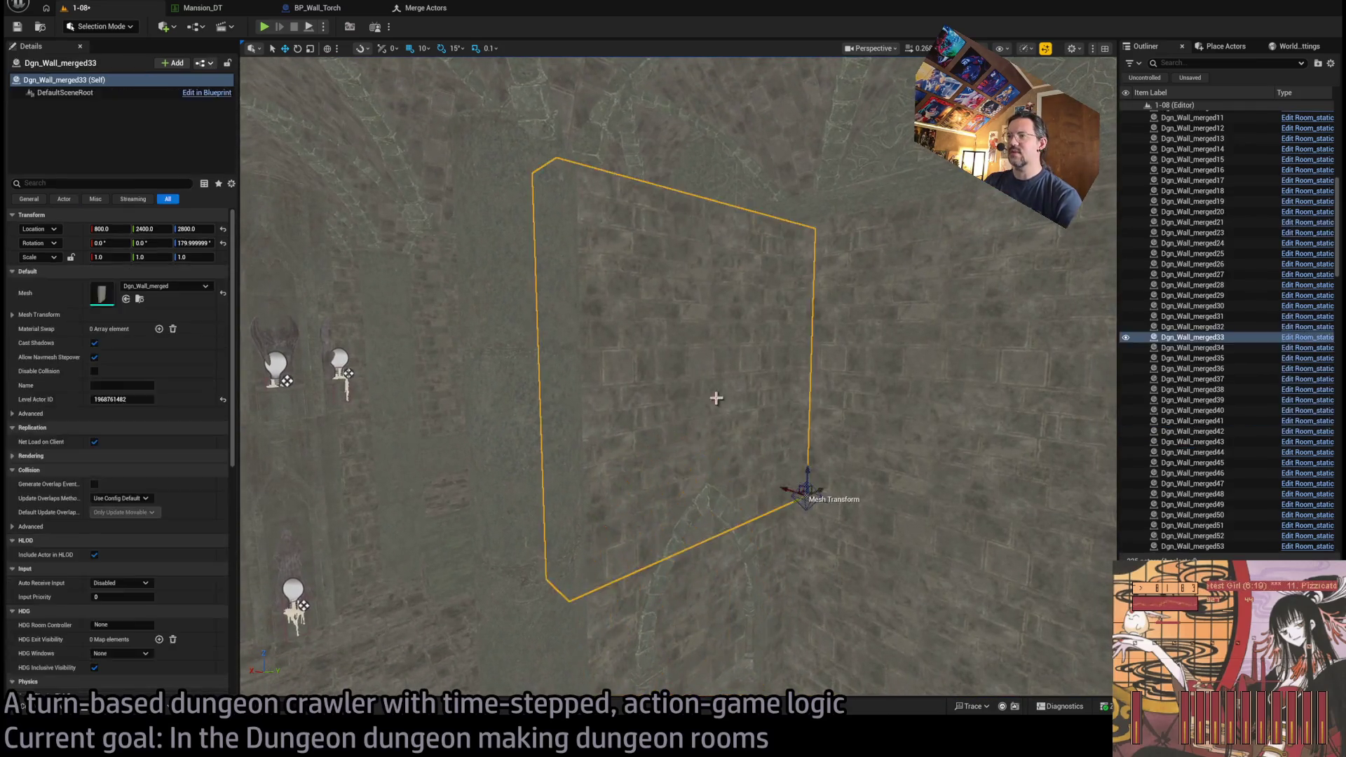
# - Delete the wall piece behind the gothic arch and select the arch panel
pyautogui.press('Delete')
pyautogui.moveTo(764, 587); pyautogui.dragTo(765, 610)
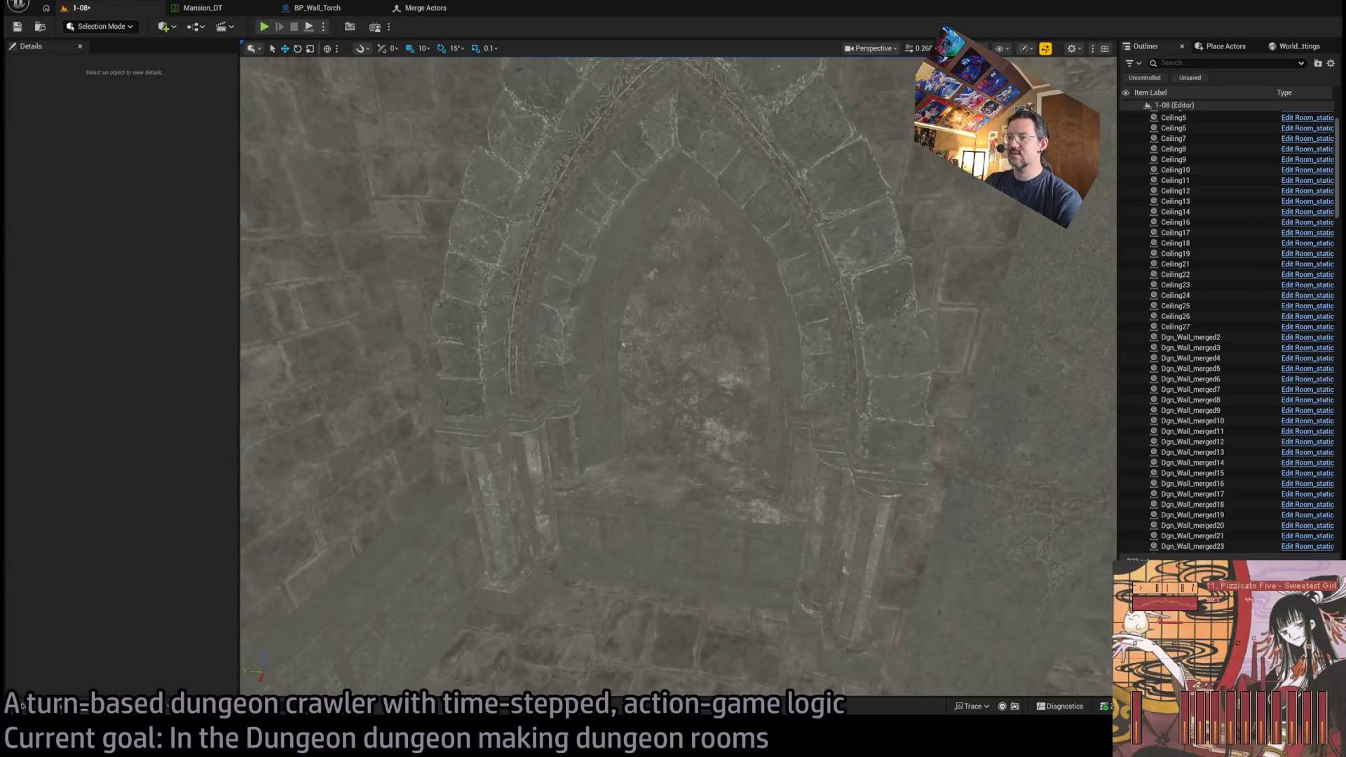
pyautogui.click(567, 398)
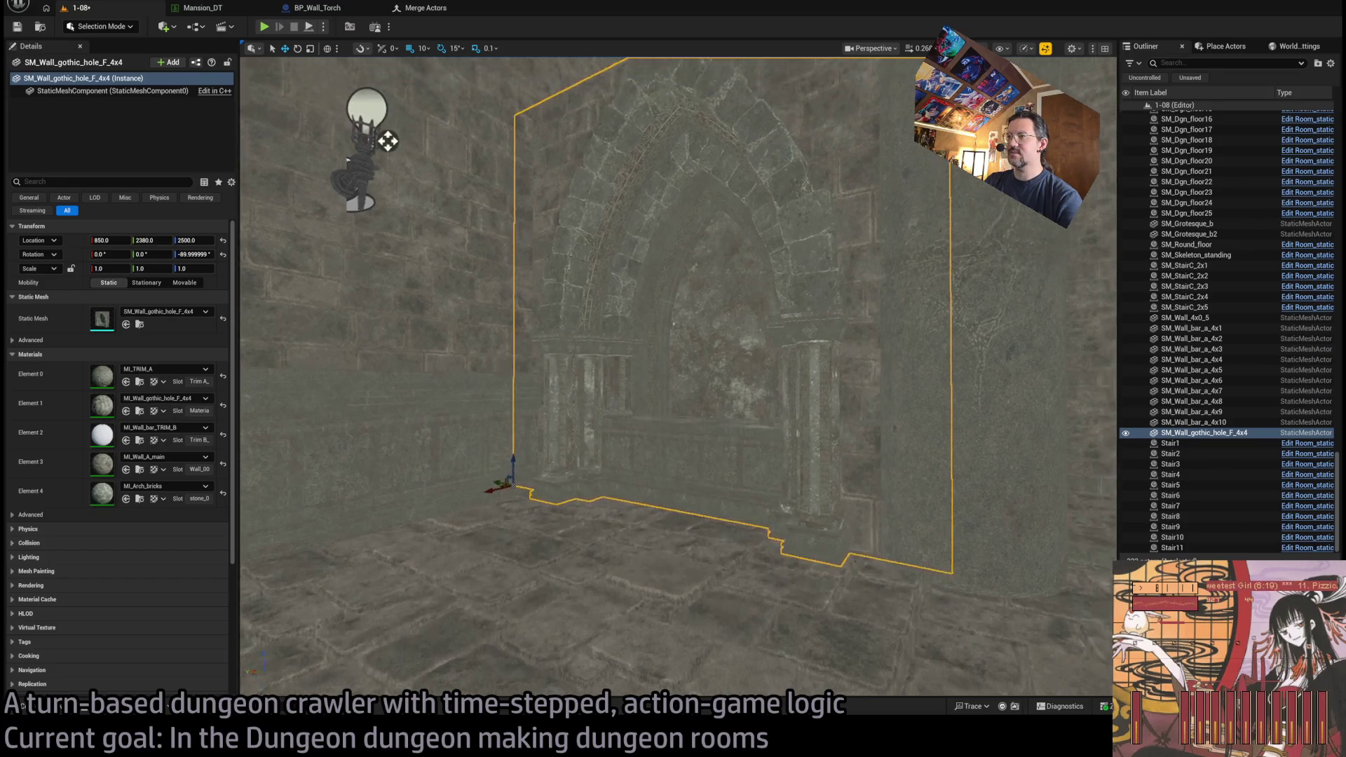
pyautogui.scroll(5, 387, 140)
# - Move the wall torch and its light down and left along the wall
pyautogui.click(561, 365)
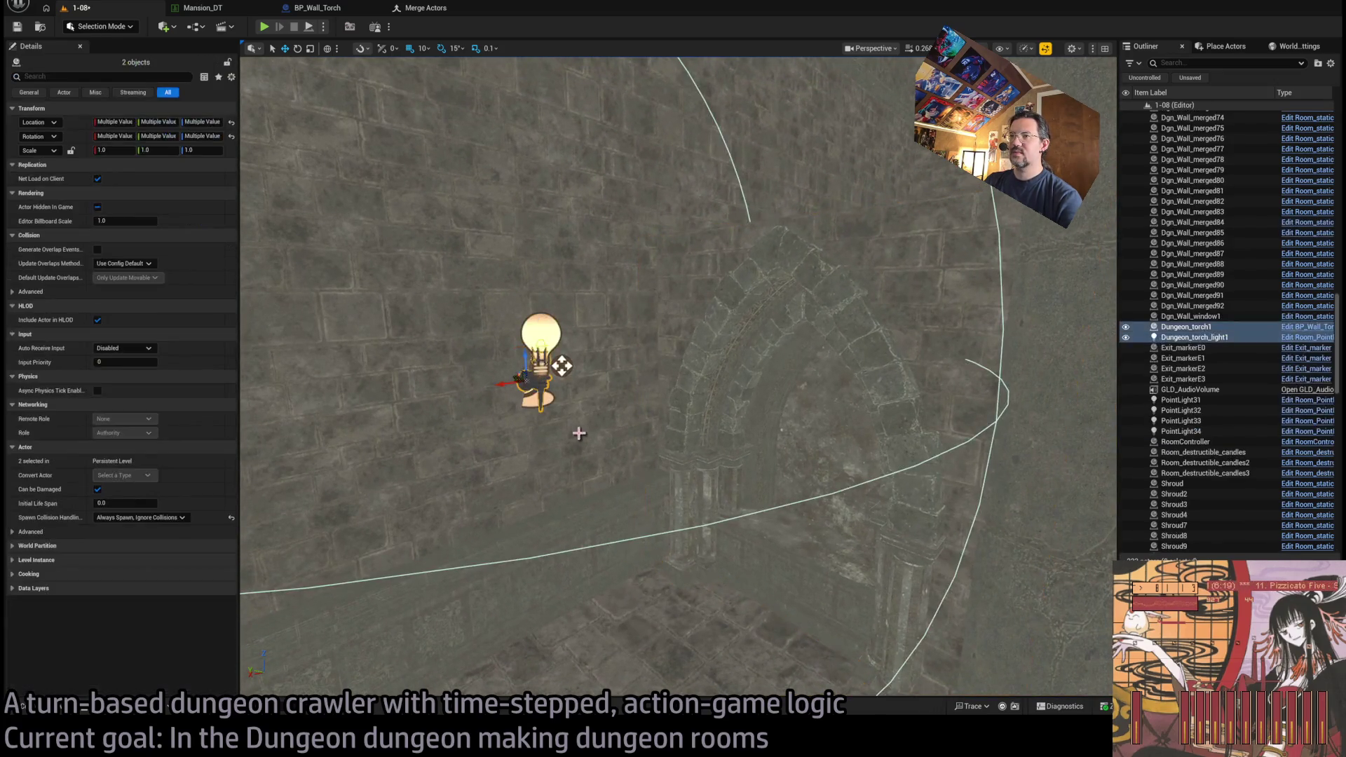
pyautogui.moveTo(561, 365)
pyautogui.mouseDown()
pyautogui.moveTo(535, 435)
pyautogui.moveTo(304, 534)
pyautogui.moveTo(431, 519)
pyautogui.moveTo(856, 382)
pyautogui.moveTo(827, 351)
pyautogui.moveTo(806, 366)
pyautogui.mouseUp()
pyautogui.press('f')
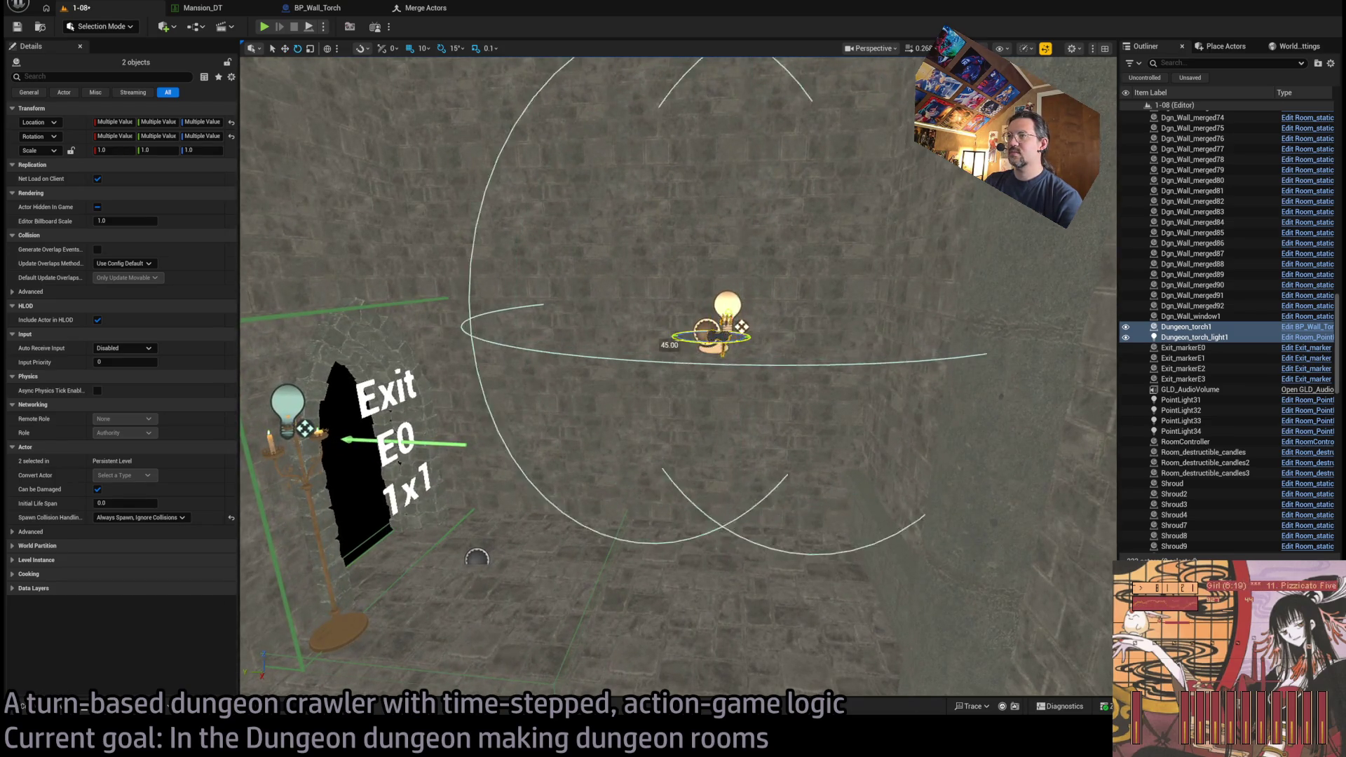
pyautogui.moveTo(708, 338)
pyautogui.mouseDown()
pyautogui.moveTo(601, 280)
pyautogui.moveTo(427, 338)
pyautogui.moveTo(607, 361)
pyautogui.moveTo(589, 364)
pyautogui.moveTo(463, 264)
pyautogui.moveTo(480, 271)
pyautogui.moveTo(538, 431)
pyautogui.mouseUp()
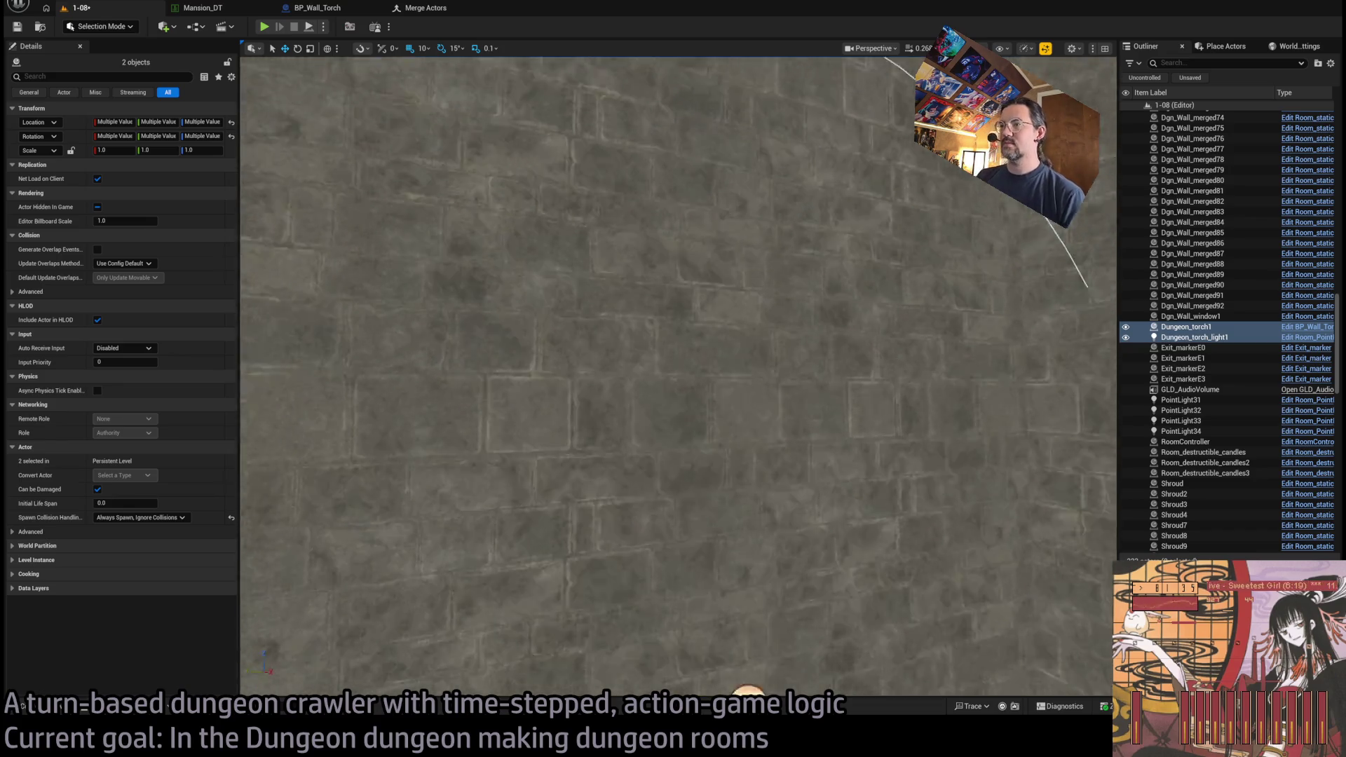
# - Shift the torch and its light slightly further left, then bring up the WALL meshes
pyautogui.press('f')
pyautogui.scroll(-4, 596, 418)
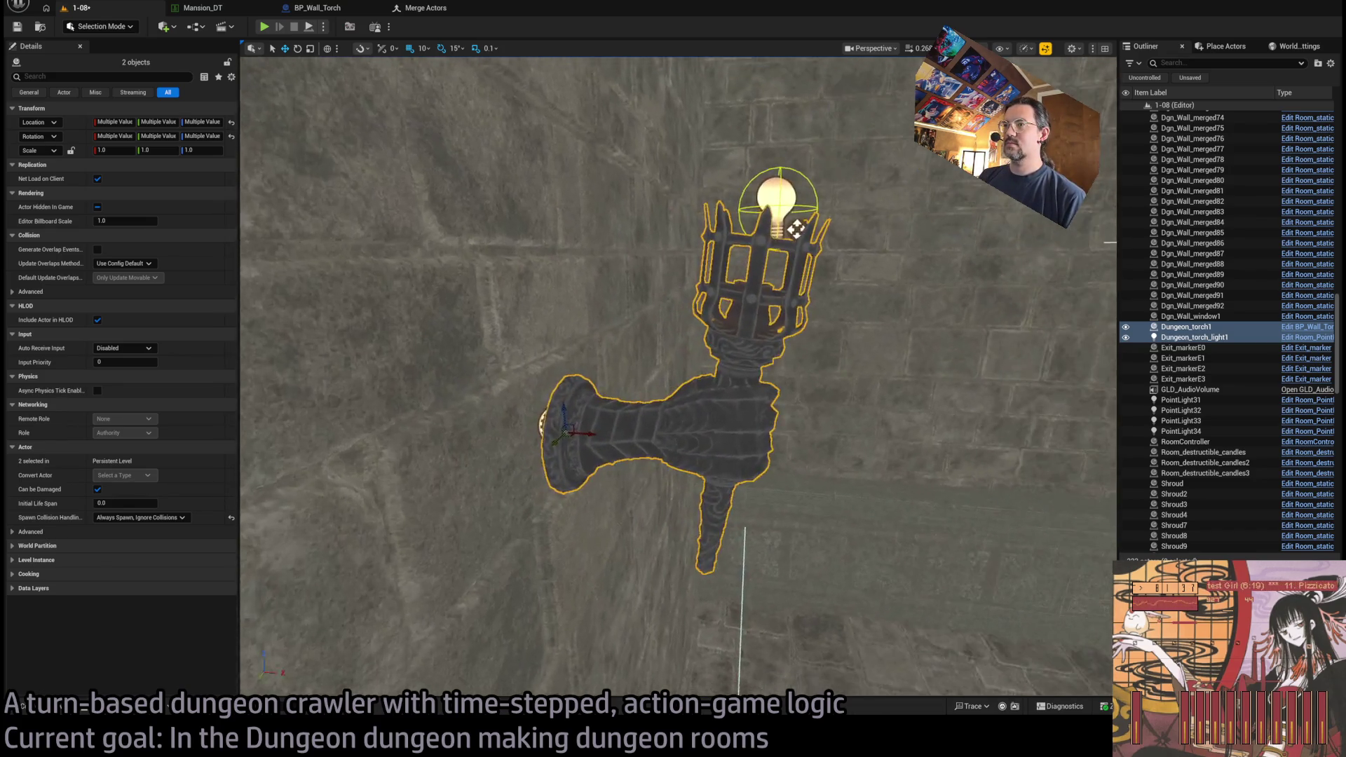
pyautogui.moveTo(596, 419); pyautogui.dragTo(654, 413)
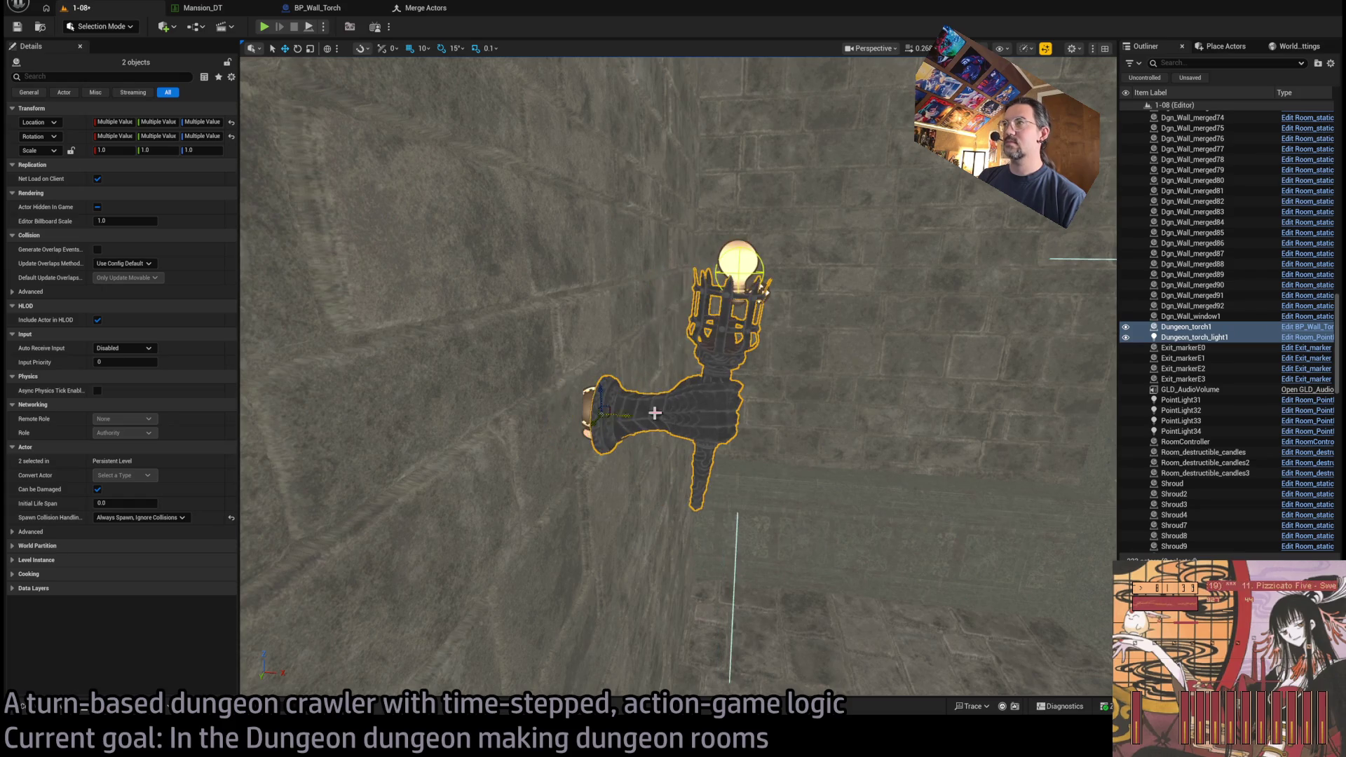
pyautogui.scroll(-2, 420, 48)
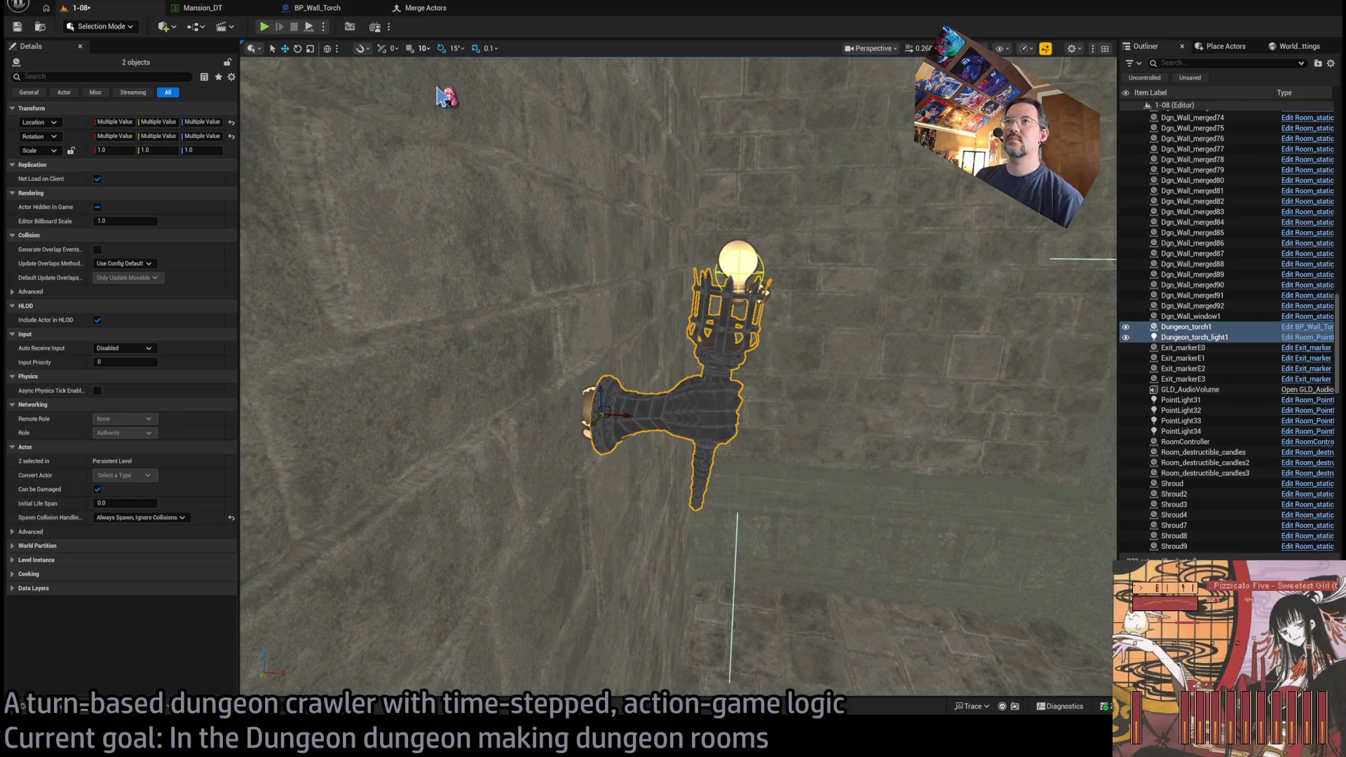
pyautogui.moveTo(622, 408); pyautogui.dragTo(596, 419)
pyautogui.scroll(-8, 599, 419)
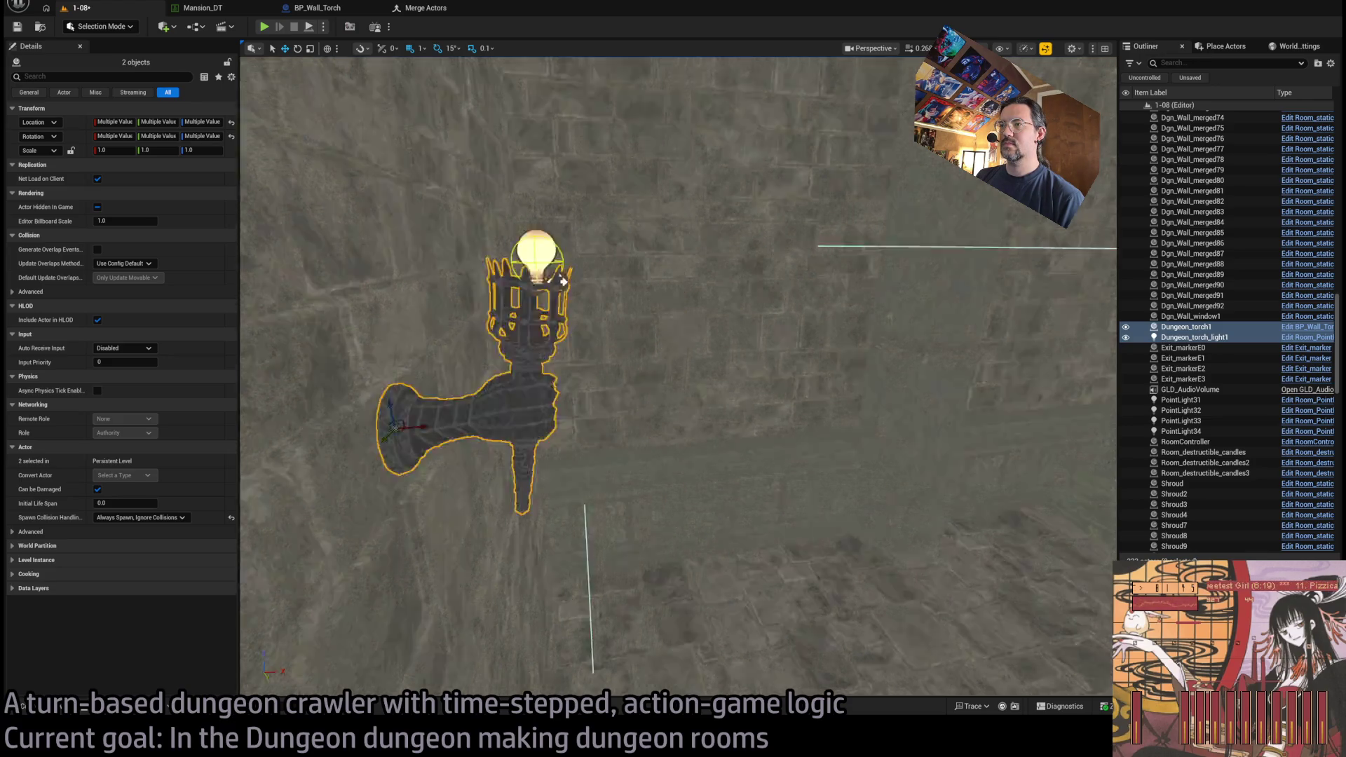
pyautogui.moveTo(599, 418)
pyautogui.mouseDown()
pyautogui.moveTo(623, 466)
pyautogui.moveTo(618, 424)
pyautogui.moveTo(602, 417)
pyautogui.moveTo(595, 428)
pyautogui.moveTo(688, 435)
pyautogui.mouseUp()
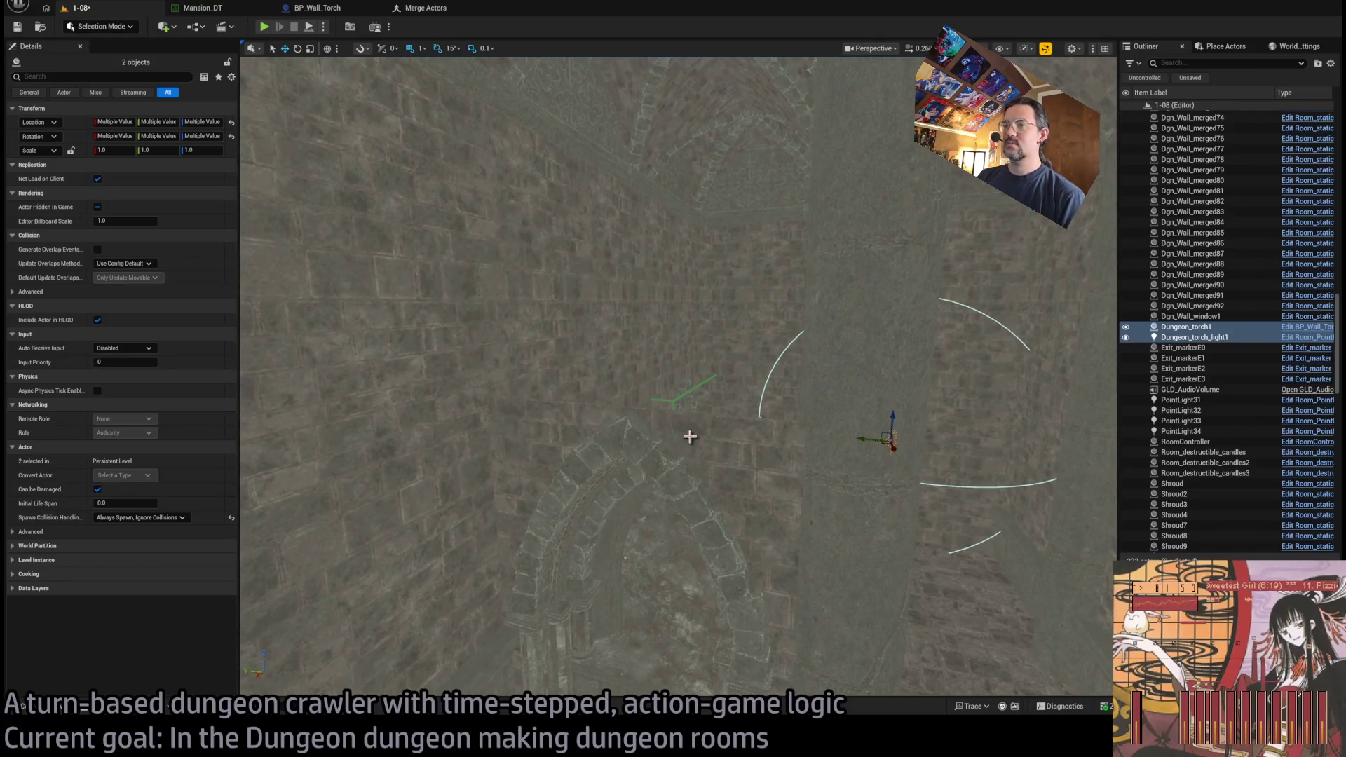
pyautogui.click(59, 710)
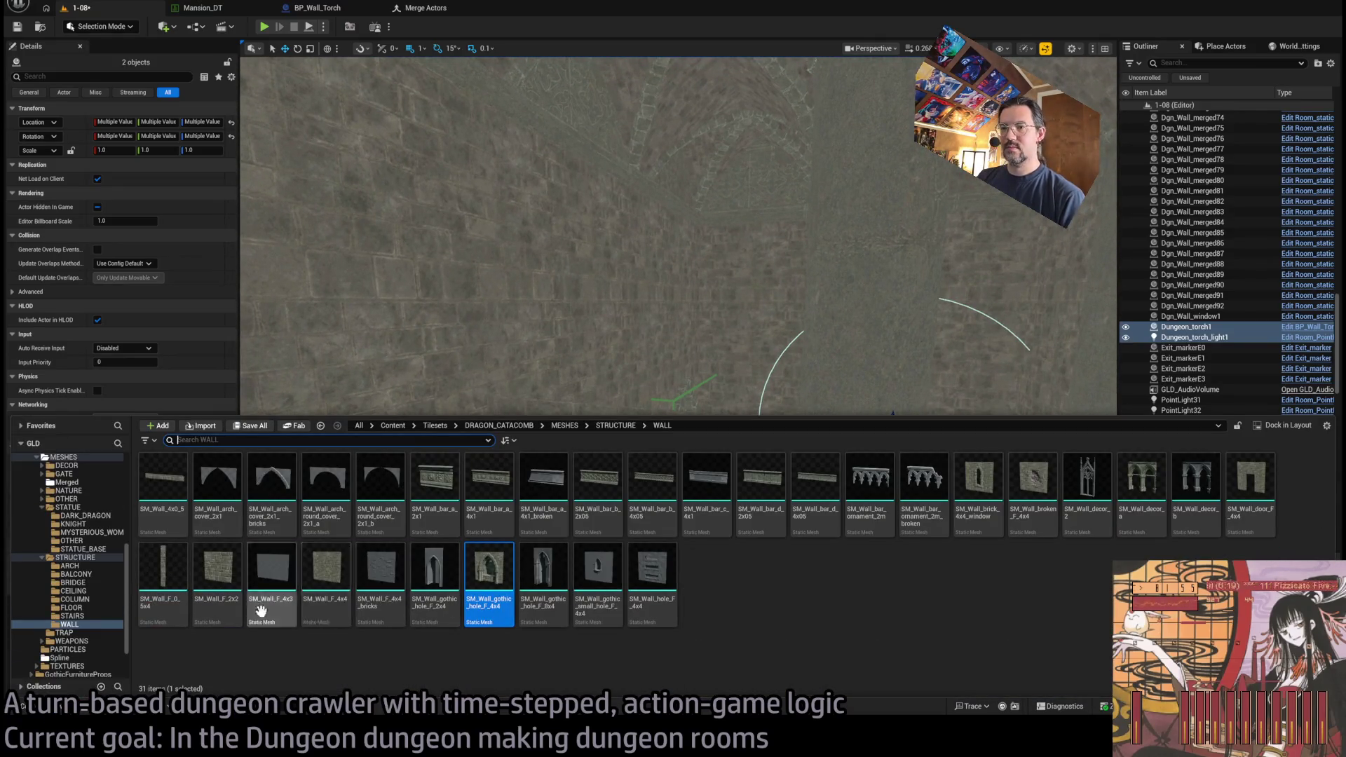
# - Select the two grotesque statues and frame them in view
pyautogui.moveTo(604, 357); pyautogui.dragTo(604, 357)
pyautogui.click(660, 349)
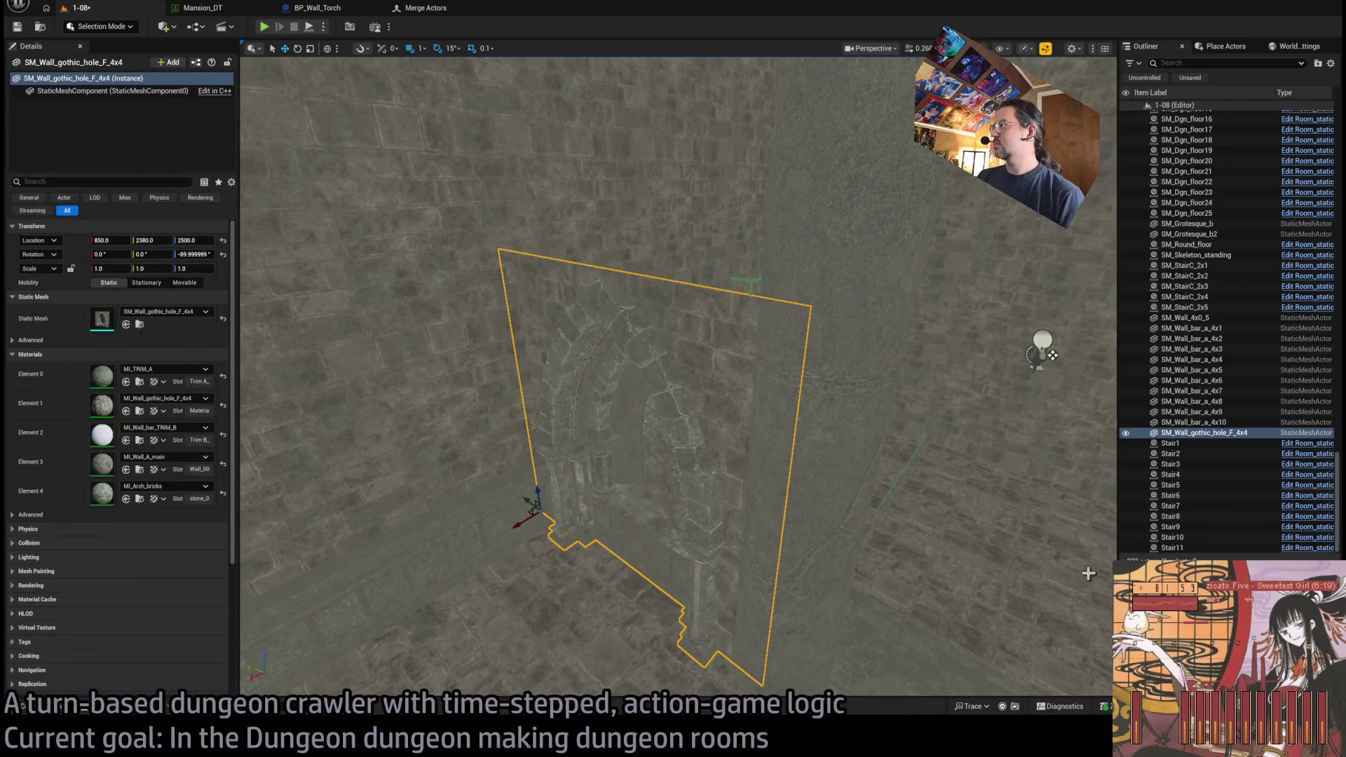
pyautogui.keyDown('shift'); pyautogui.click(1184, 317); pyautogui.keyUp('shift')
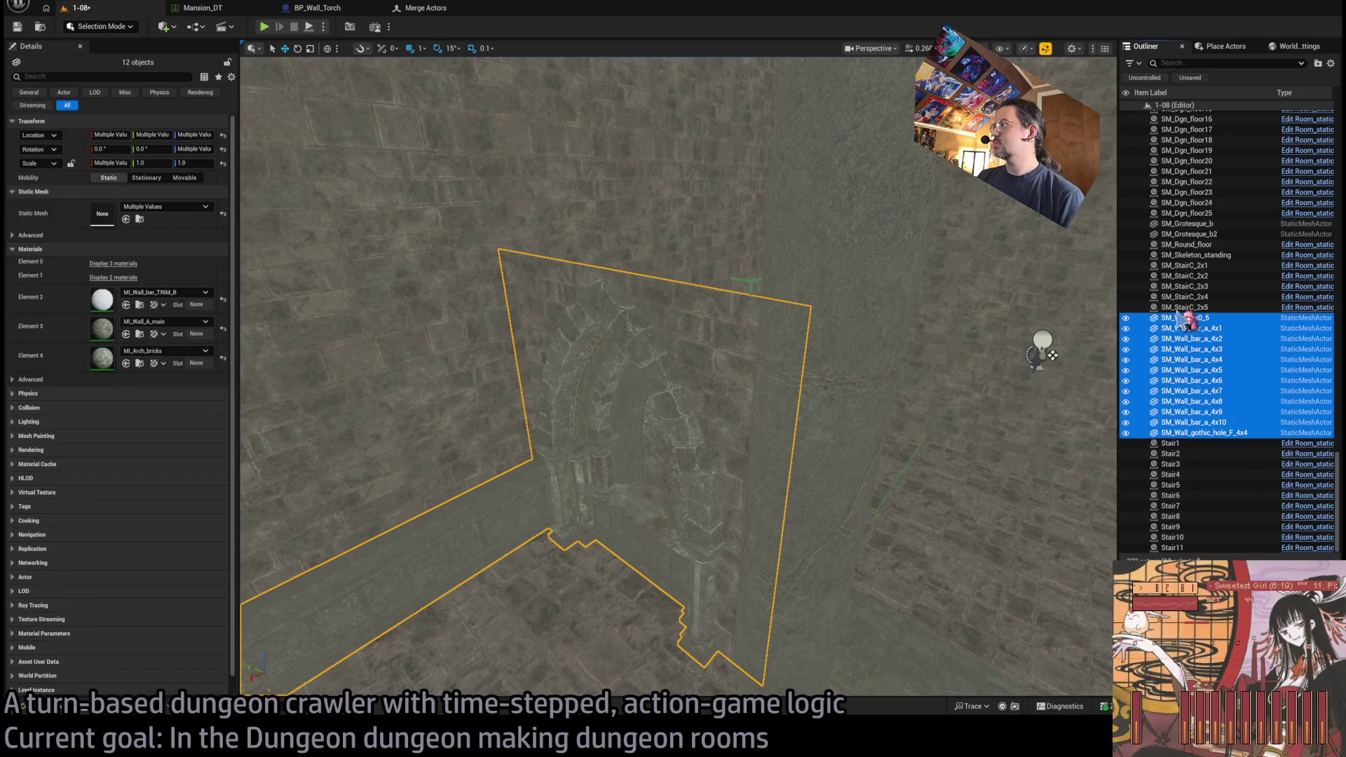
pyautogui.click(1029, 506)
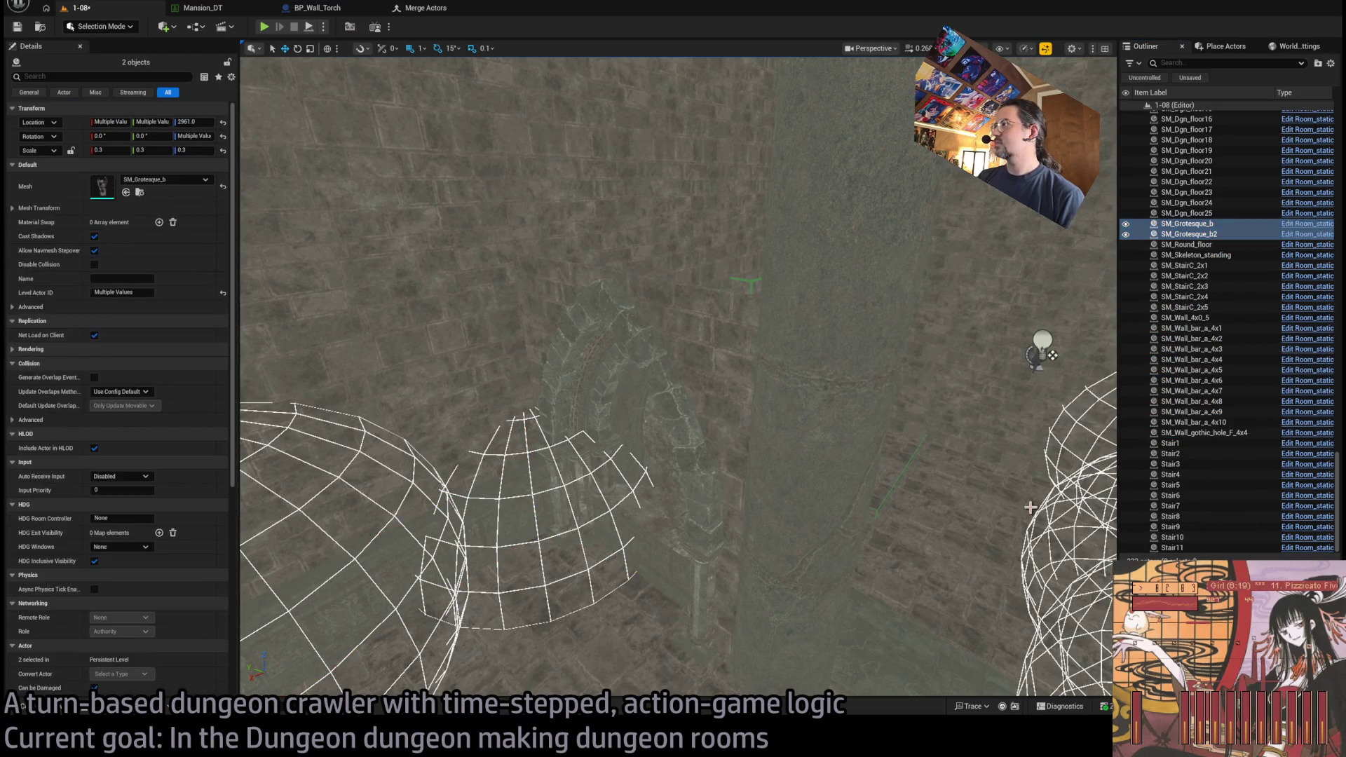
pyautogui.press('f')
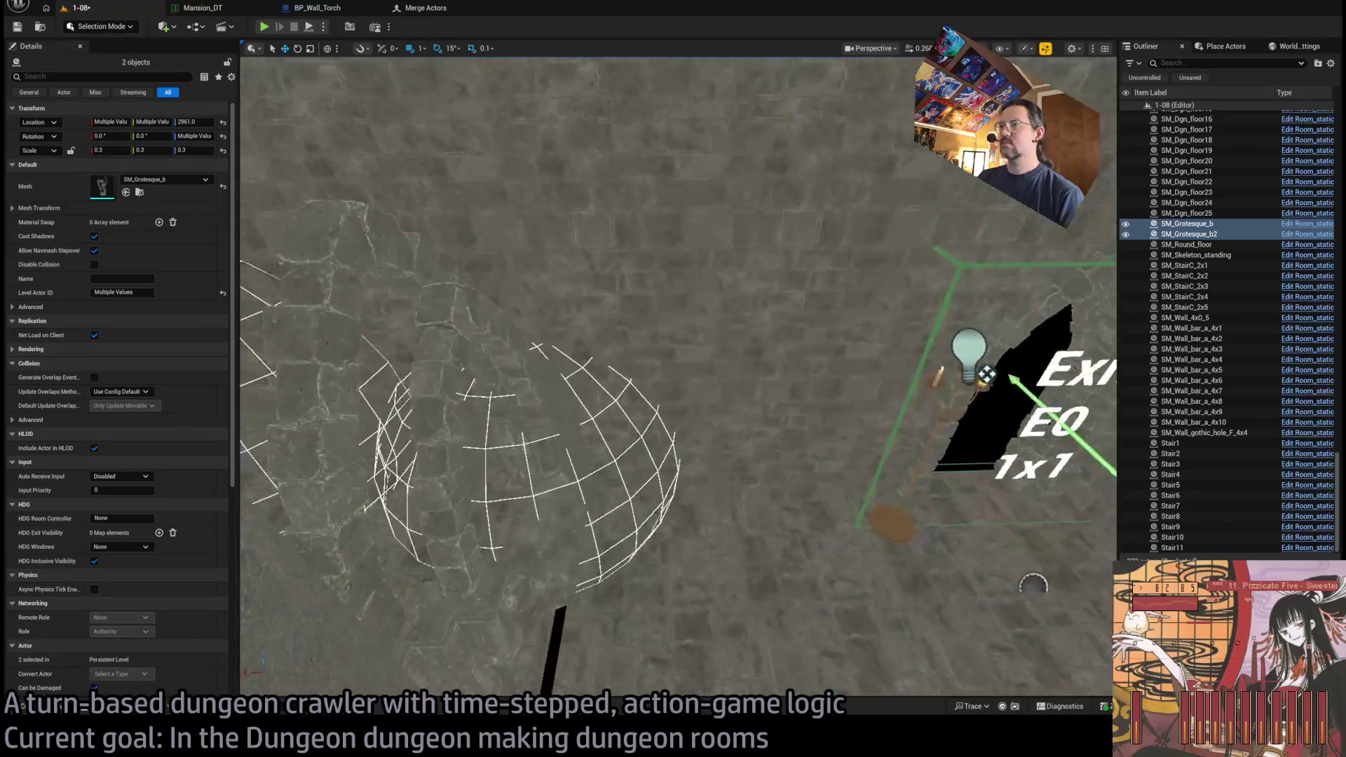
# - Place an SM_Wall_F_4x4 panel, rotate it to -270°, and slide it along Y
pyautogui.hotkey('ctrl', 'space')
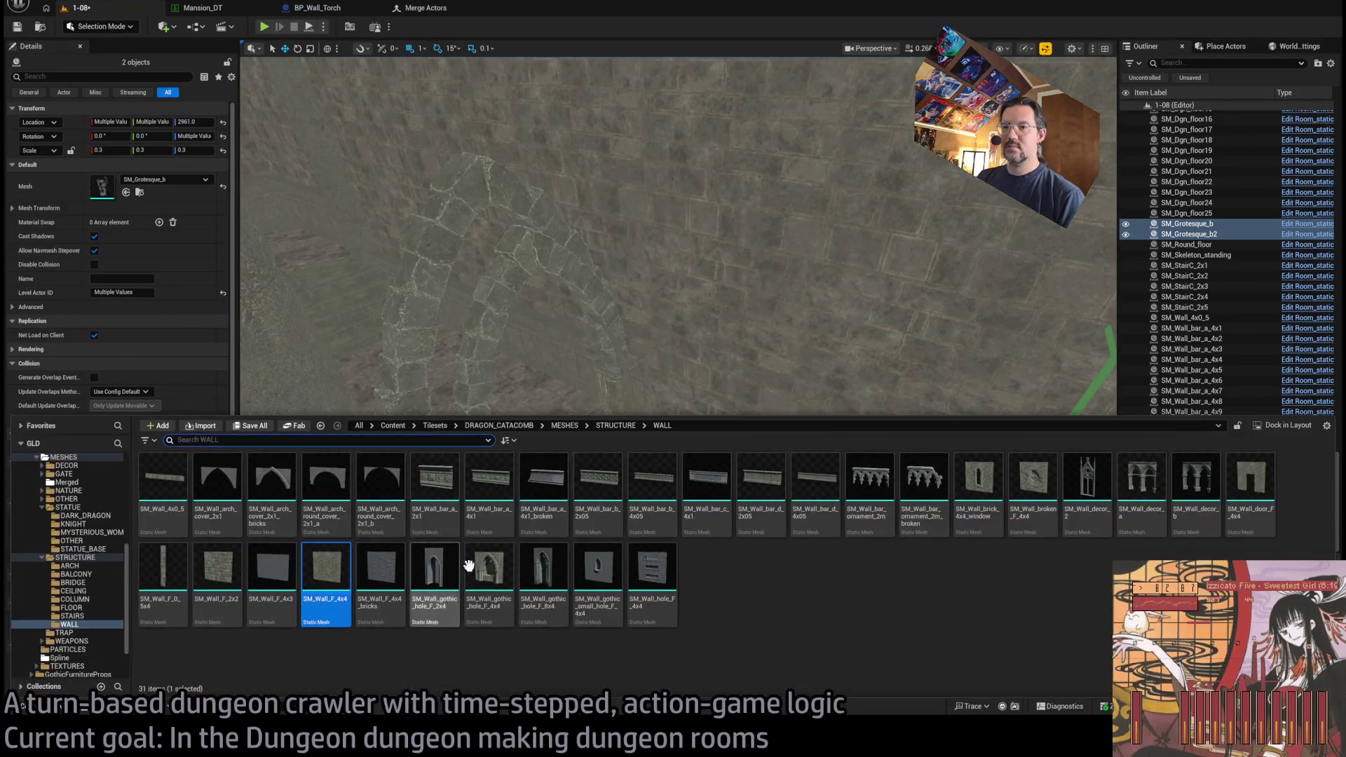
pyautogui.moveTo(326, 567)
pyautogui.mouseDown()
pyautogui.moveTo(311, 598)
pyautogui.moveTo(667, 579)
pyautogui.mouseUp()
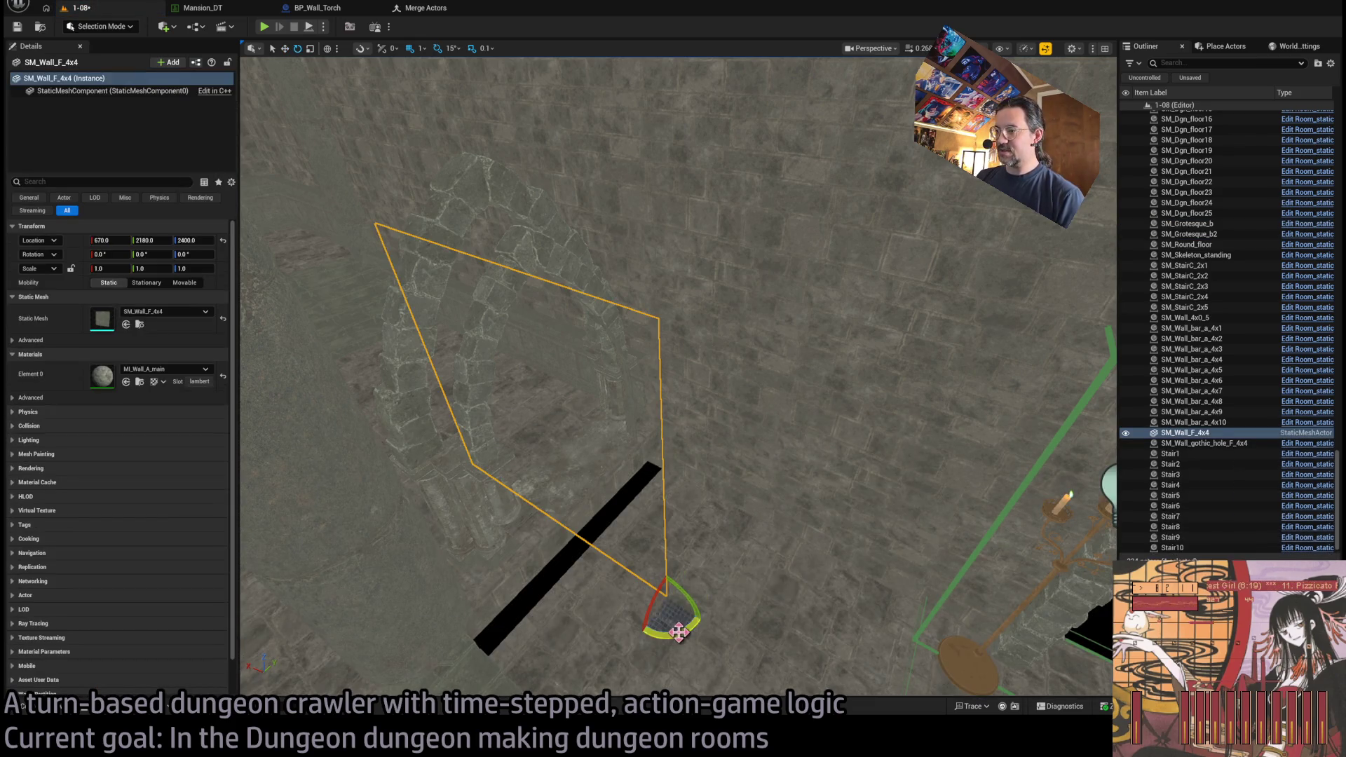
pyautogui.moveTo(678, 632)
pyautogui.mouseDown()
pyautogui.moveTo(691, 637)
pyautogui.moveTo(706, 561)
pyautogui.moveTo(691, 561)
pyautogui.mouseUp()
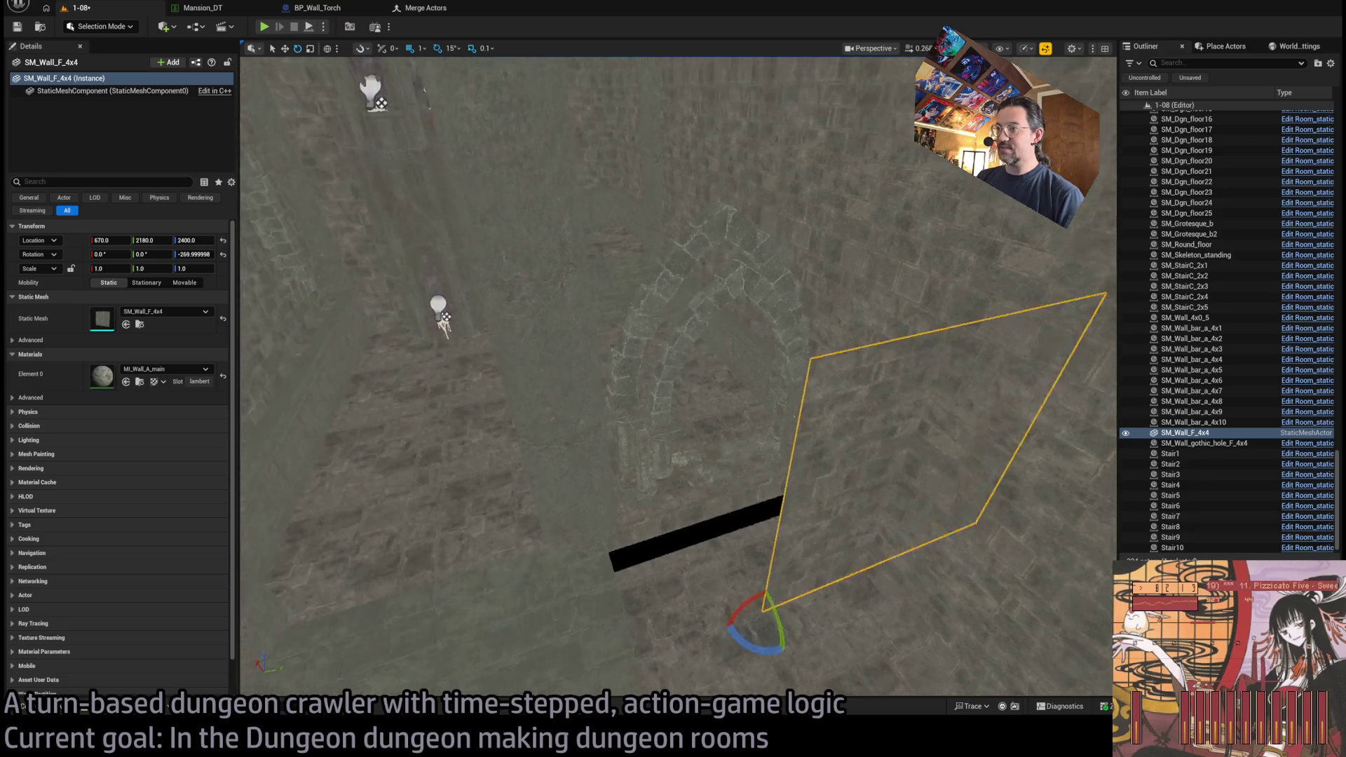
pyautogui.scroll(-2, 701, 533)
pyautogui.press('w')
pyautogui.moveTo(719, 515); pyautogui.dragTo(592, 552)
# - Set the wall panel's location to X 650, Y 2000, then view it edge-on
pyautogui.click(105, 240)
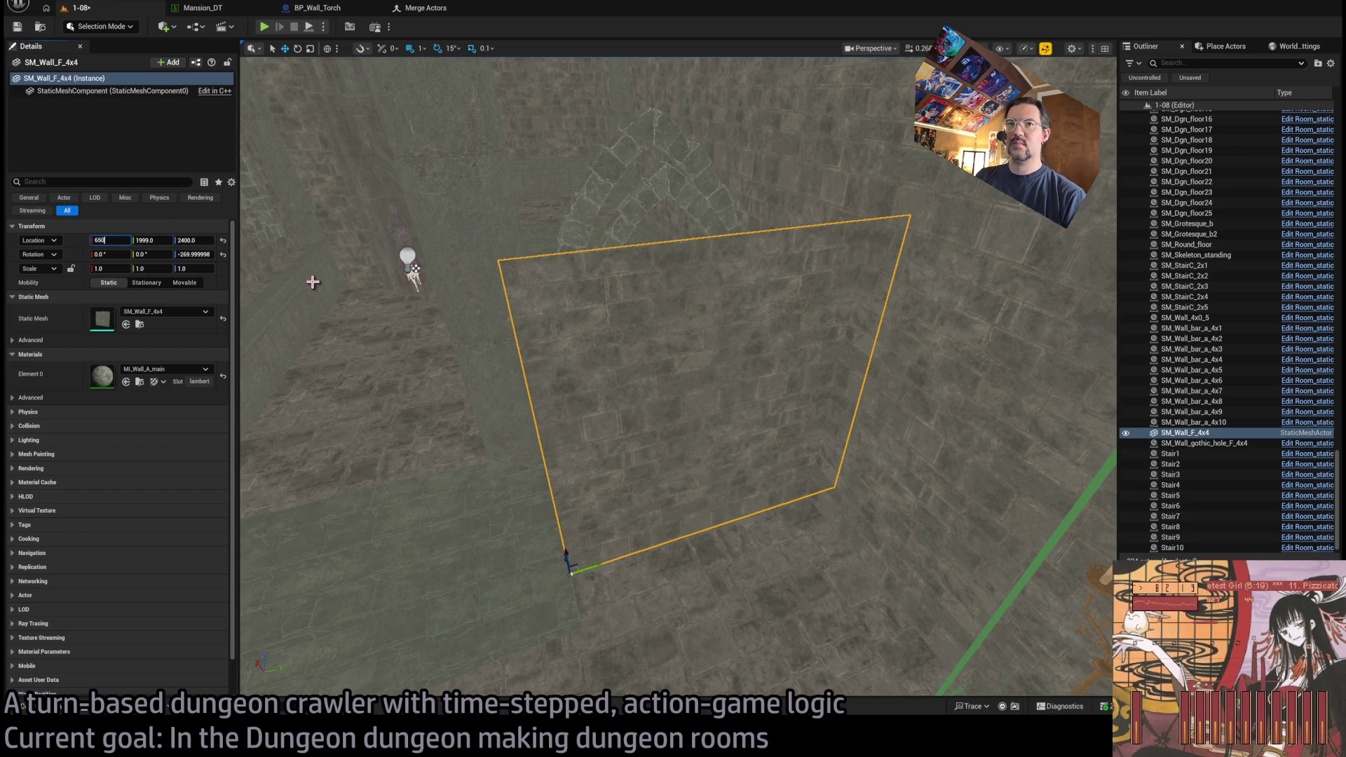
pyautogui.press('Tab')
pyautogui.write('2000')
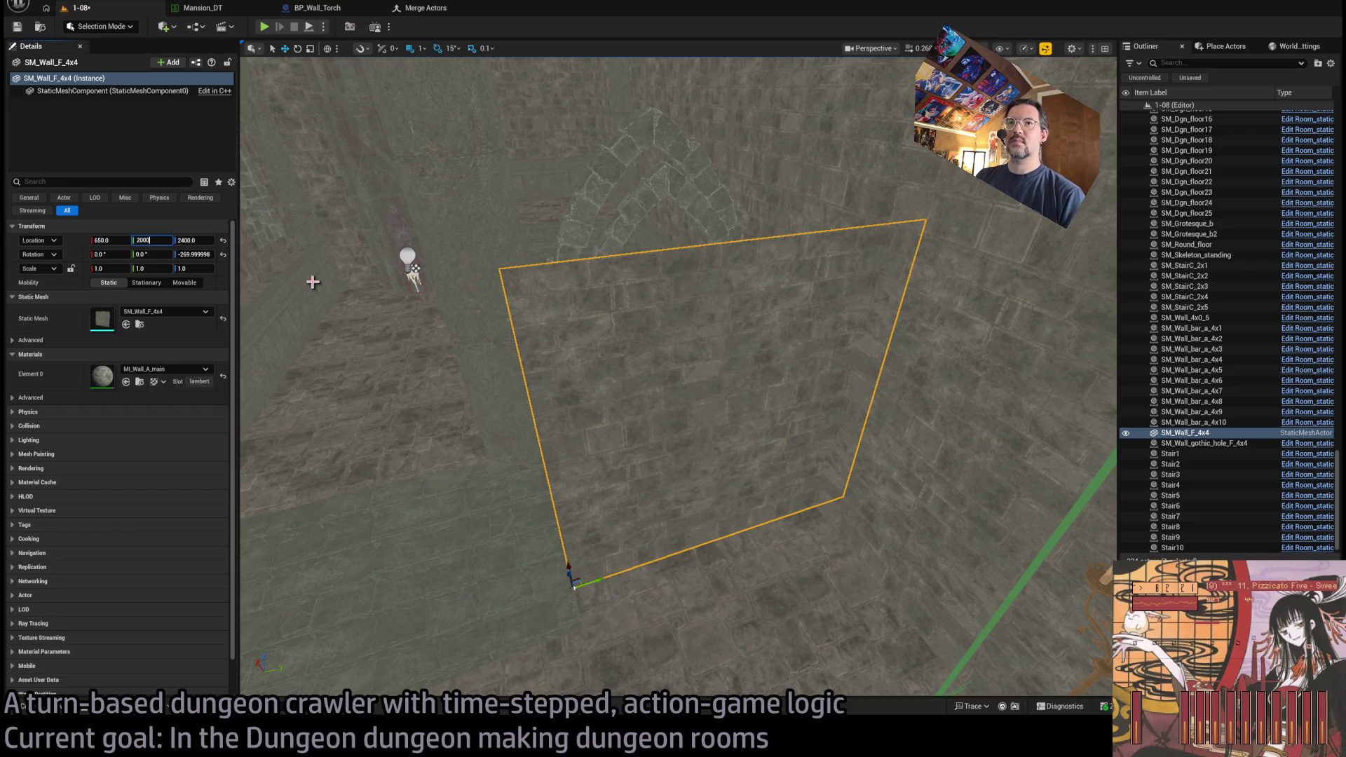
pyautogui.press('Return')
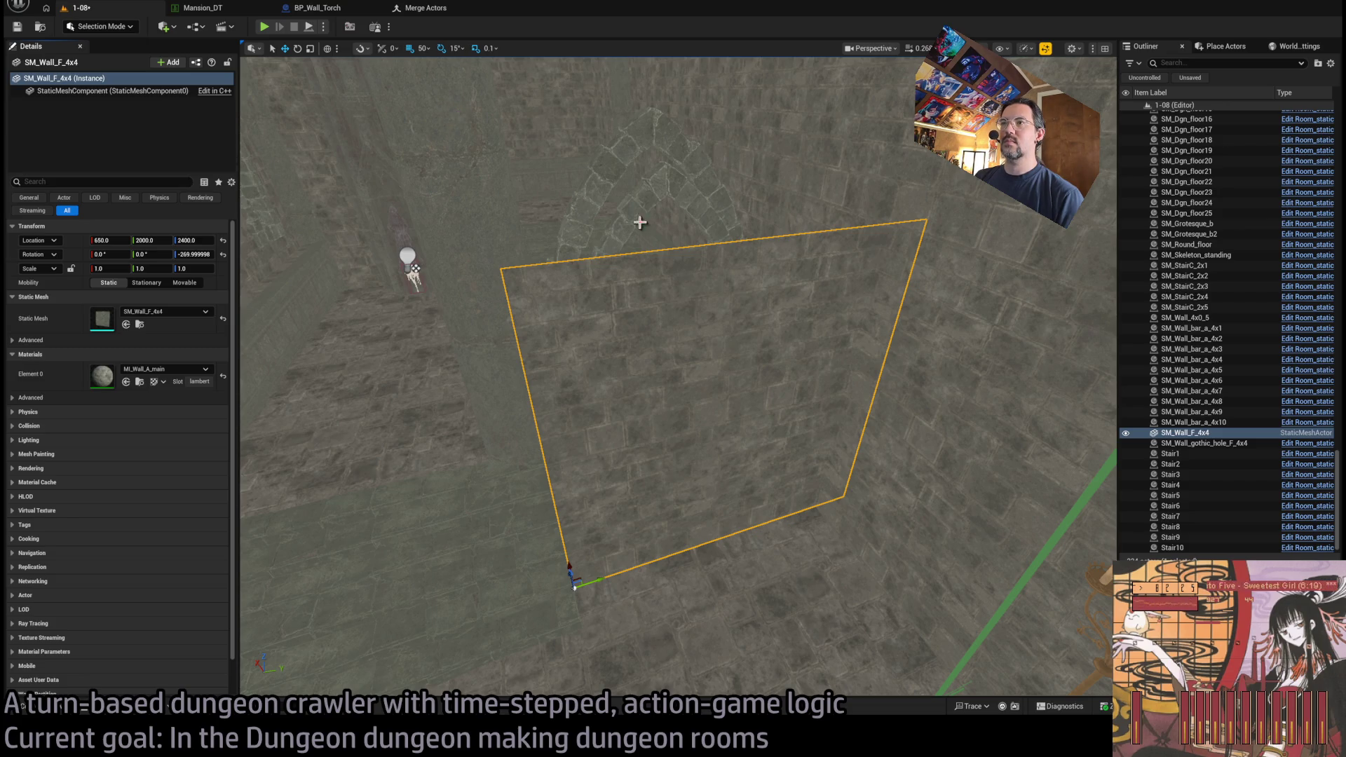
pyautogui.moveTo(638, 216)
pyautogui.mouseDown()
pyautogui.moveTo(620, 287)
pyautogui.moveTo(642, 219)
pyautogui.mouseUp()
pyautogui.moveTo(632, 443)
pyautogui.mouseDown()
pyautogui.moveTo(625, 386)
pyautogui.moveTo(1018, 540)
pyautogui.mouseUp()
pyautogui.moveTo(631, 617); pyautogui.dragTo(641, 581)
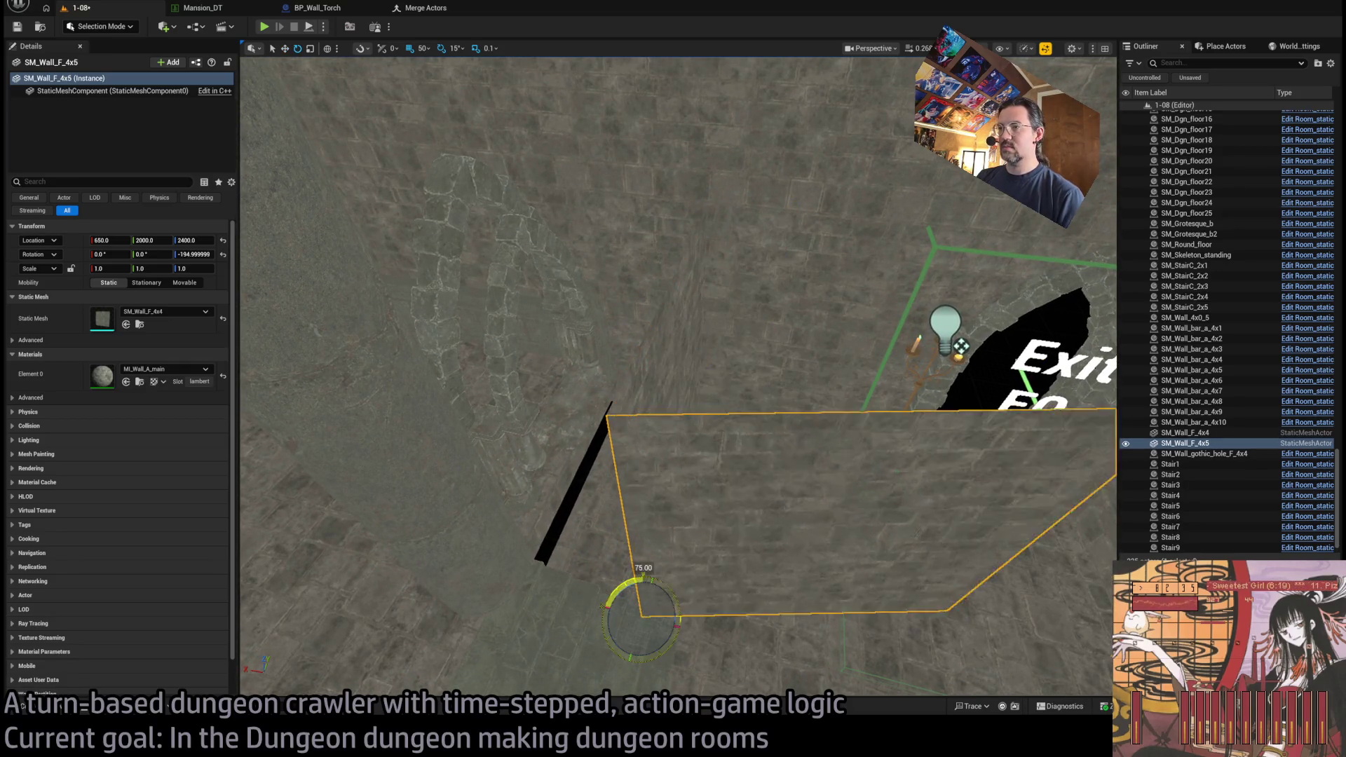
# - Swap the new panel's mesh to SM_Wall_F_2x2
pyautogui.click(52, 710)
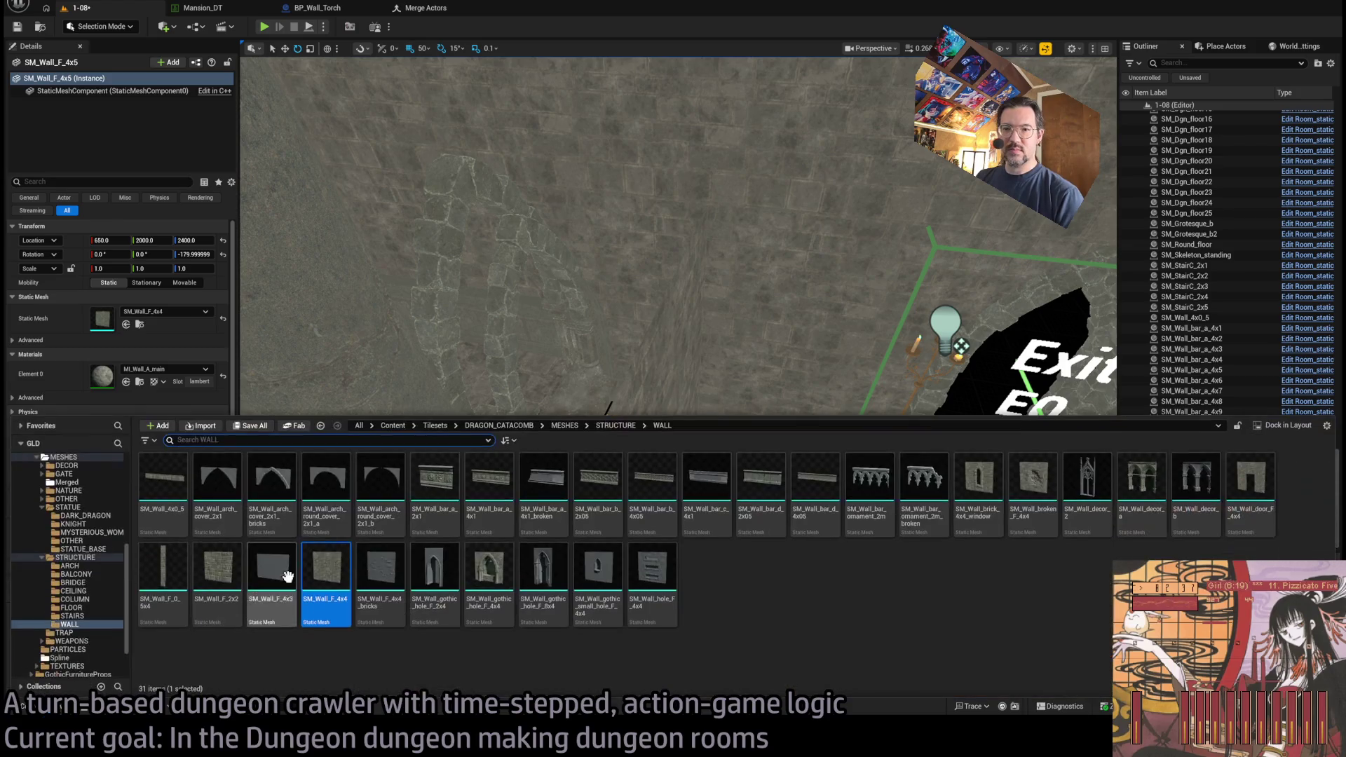
pyautogui.moveTo(215, 580); pyautogui.dragTo(165, 313)
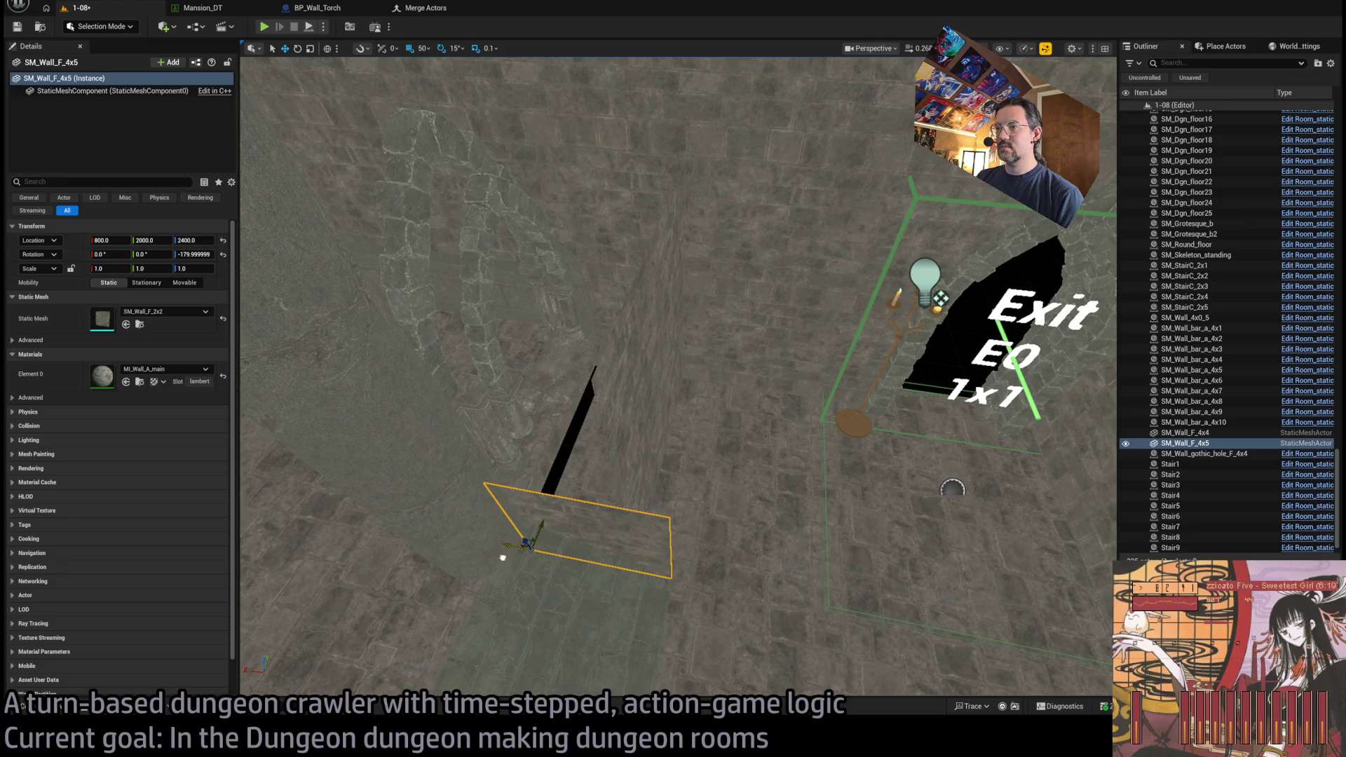
pyautogui.scroll(5, 473, 555)
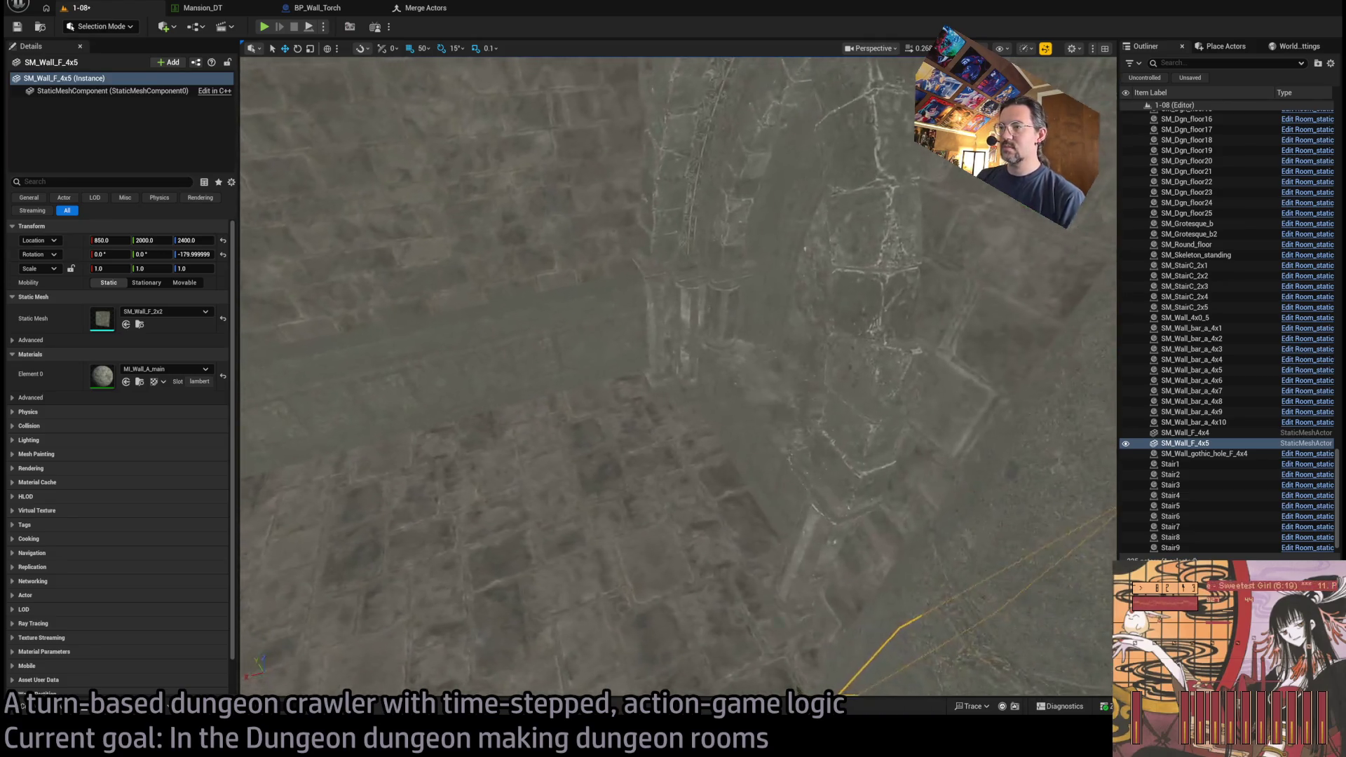
pyautogui.scroll(-5, 464, 509)
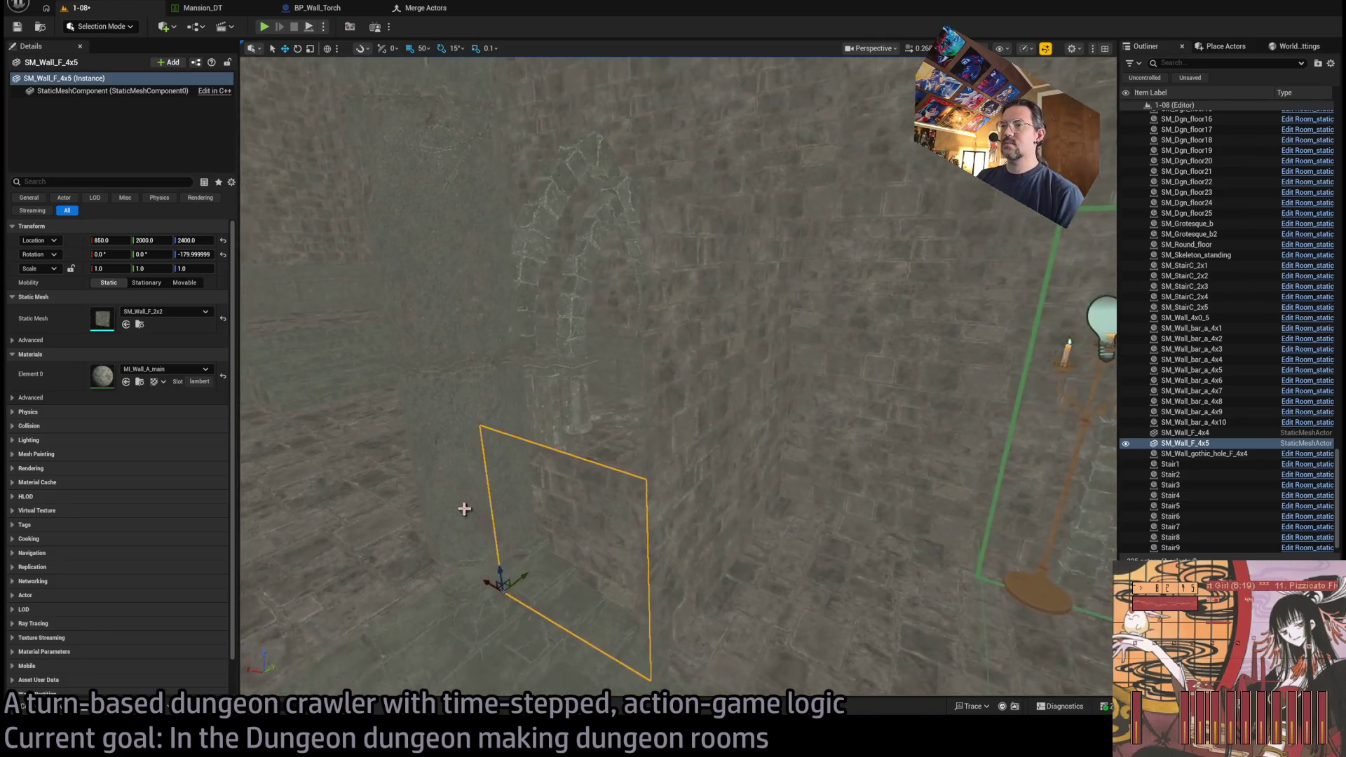
# - Duplicate the panel 200 units higher and select the SM_Wall_F_4x6 copy
pyautogui.moveTo(500, 569); pyautogui.dragTo(481, 385)
pyautogui.scroll(3, 481, 384)
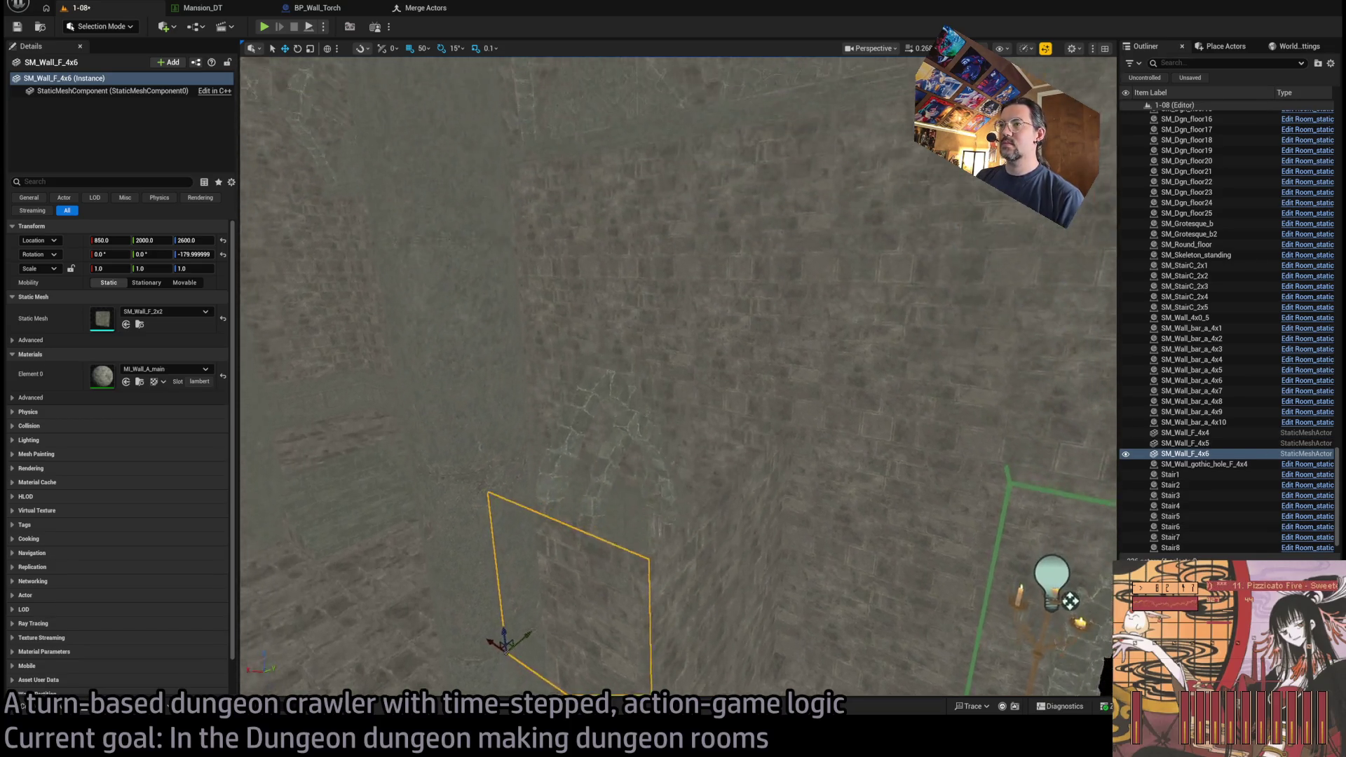
pyautogui.moveTo(1014, 568); pyautogui.dragTo(820, 561)
pyautogui.moveTo(610, 412)
pyautogui.mouseDown()
pyautogui.moveTo(575, 382)
pyautogui.moveTo(639, 466)
pyautogui.moveTo(538, 544)
pyautogui.moveTo(558, 382)
pyautogui.moveTo(516, 360)
pyautogui.moveTo(464, 384)
pyautogui.mouseUp()
pyautogui.keyDown('ctrl'); pyautogui.click(649, 446); pyautogui.keyUp('ctrl')
pyautogui.click(676, 424)
# - Make more panel copies, shifted along Y, turned 180° and moved to X 850
pyautogui.press('e')
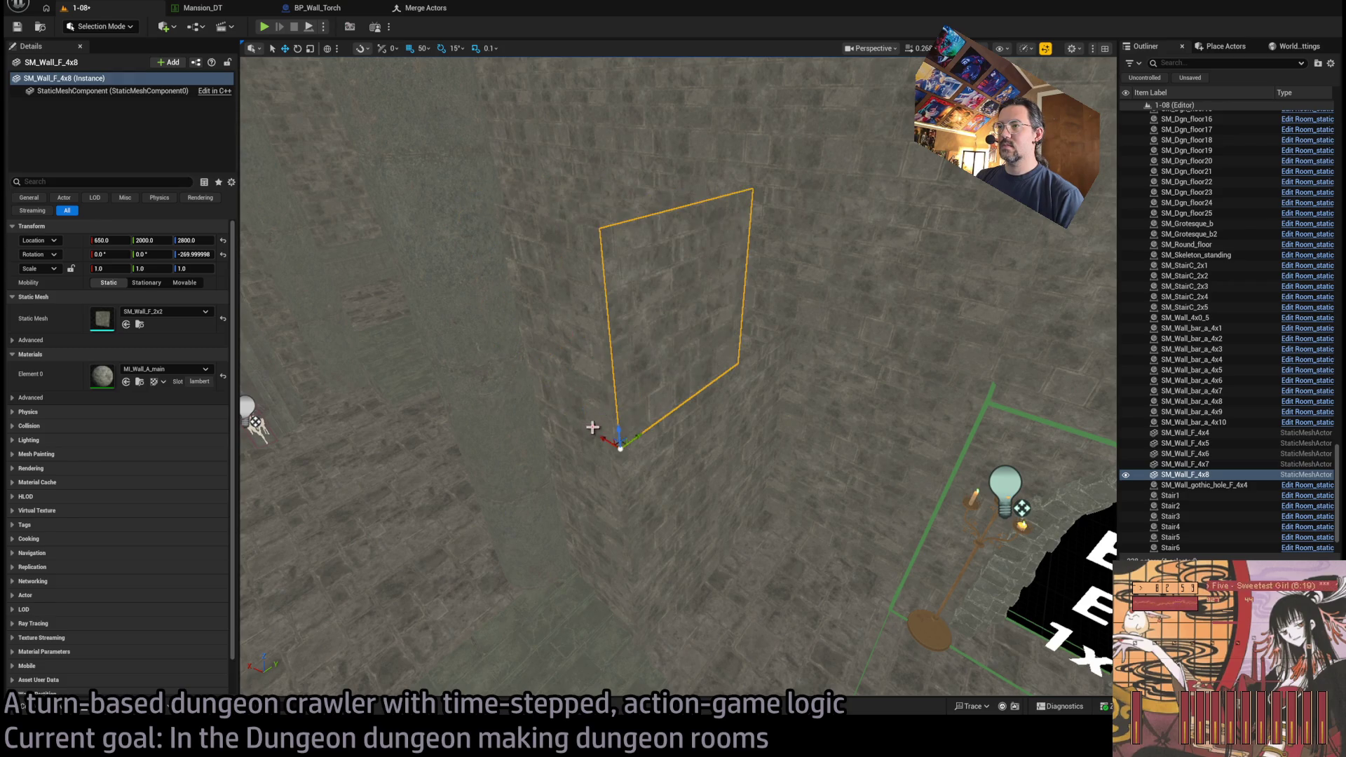
pyautogui.moveTo(592, 427)
pyautogui.mouseDown()
pyautogui.moveTo(575, 448)
pyautogui.moveTo(526, 446)
pyautogui.moveTo(690, 401)
pyautogui.moveTo(649, 412)
pyautogui.moveTo(691, 400)
pyautogui.moveTo(722, 494)
pyautogui.moveTo(655, 452)
pyautogui.moveTo(659, 470)
pyautogui.moveTo(547, 460)
pyautogui.mouseUp()
pyautogui.press('e')
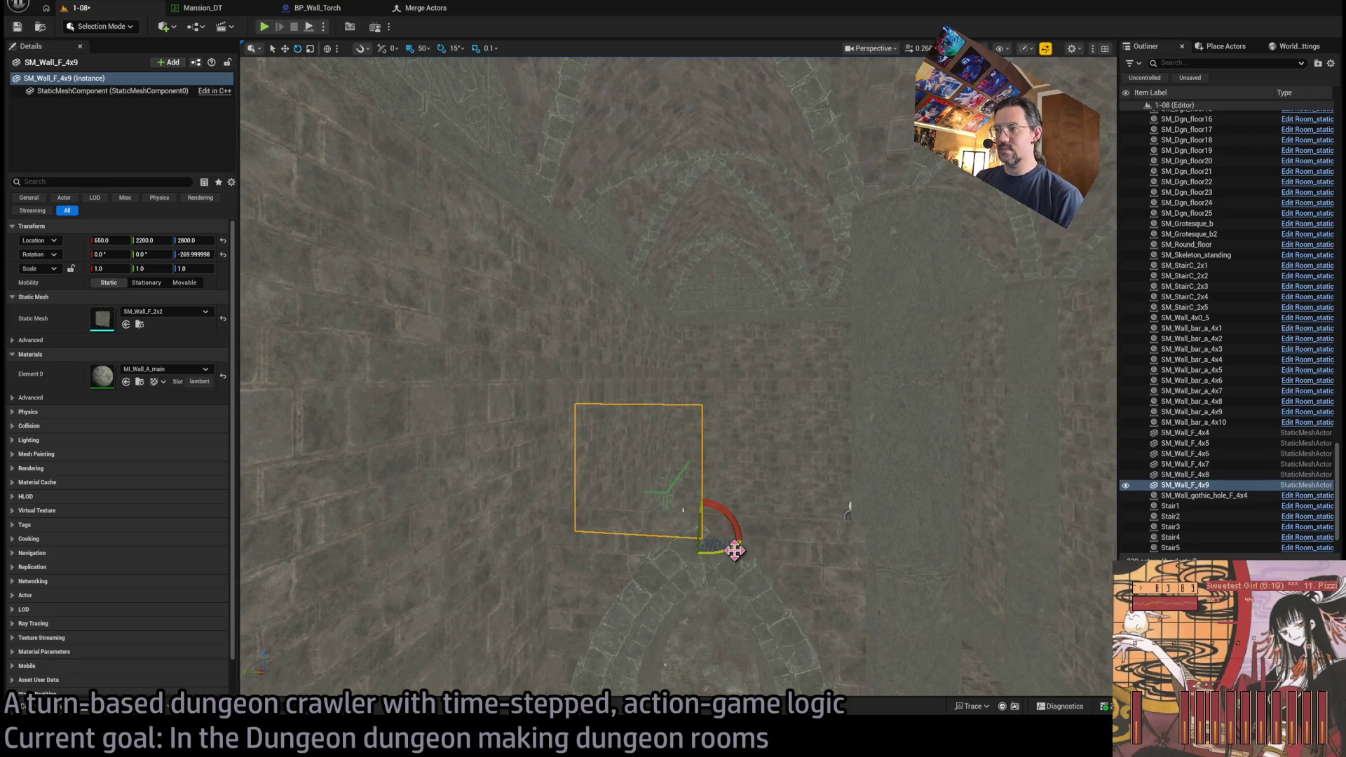
pyautogui.moveTo(734, 550)
pyautogui.mouseDown()
pyautogui.moveTo(655, 535)
pyautogui.moveTo(705, 532)
pyautogui.mouseUp()
pyautogui.press('w')
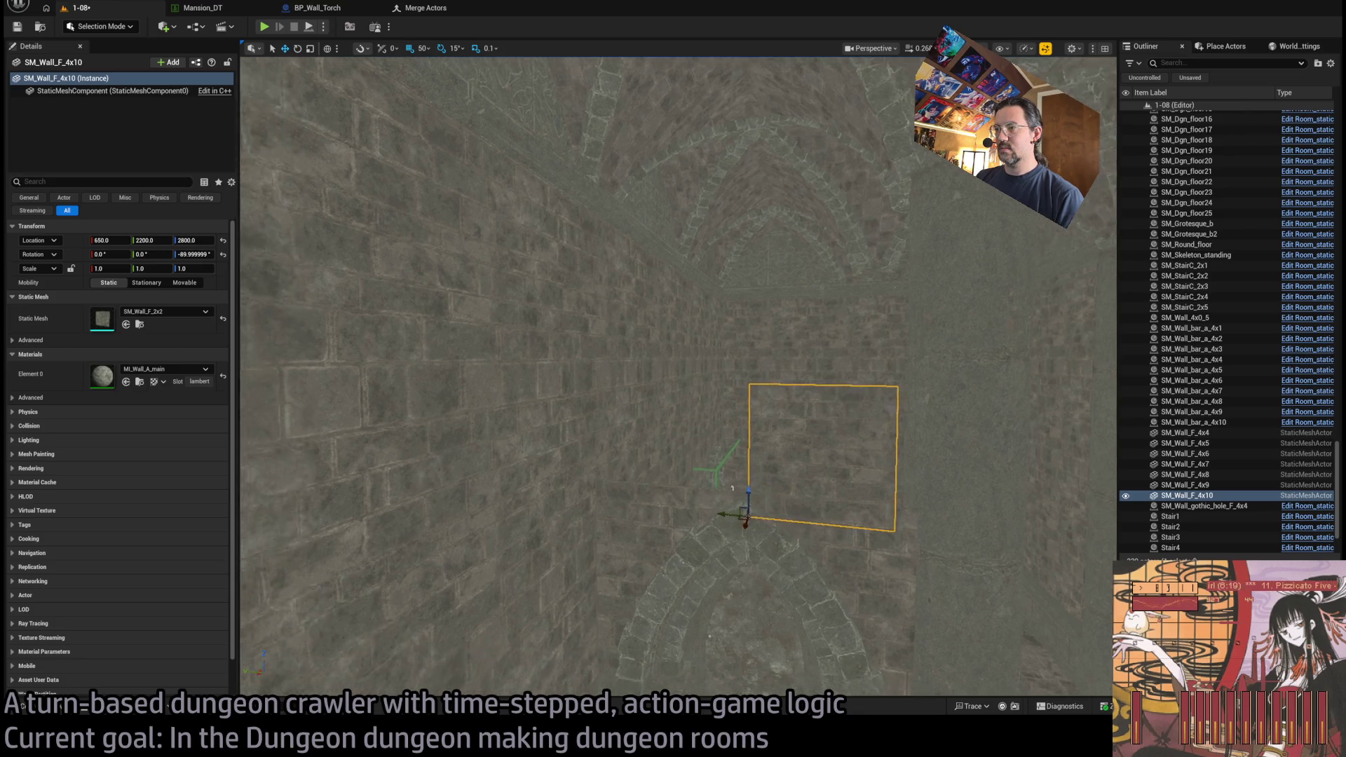
pyautogui.moveTo(733, 488)
pyautogui.mouseDown()
pyautogui.moveTo(724, 544)
pyautogui.moveTo(685, 517)
pyautogui.moveTo(565, 604)
pyautogui.mouseUp()
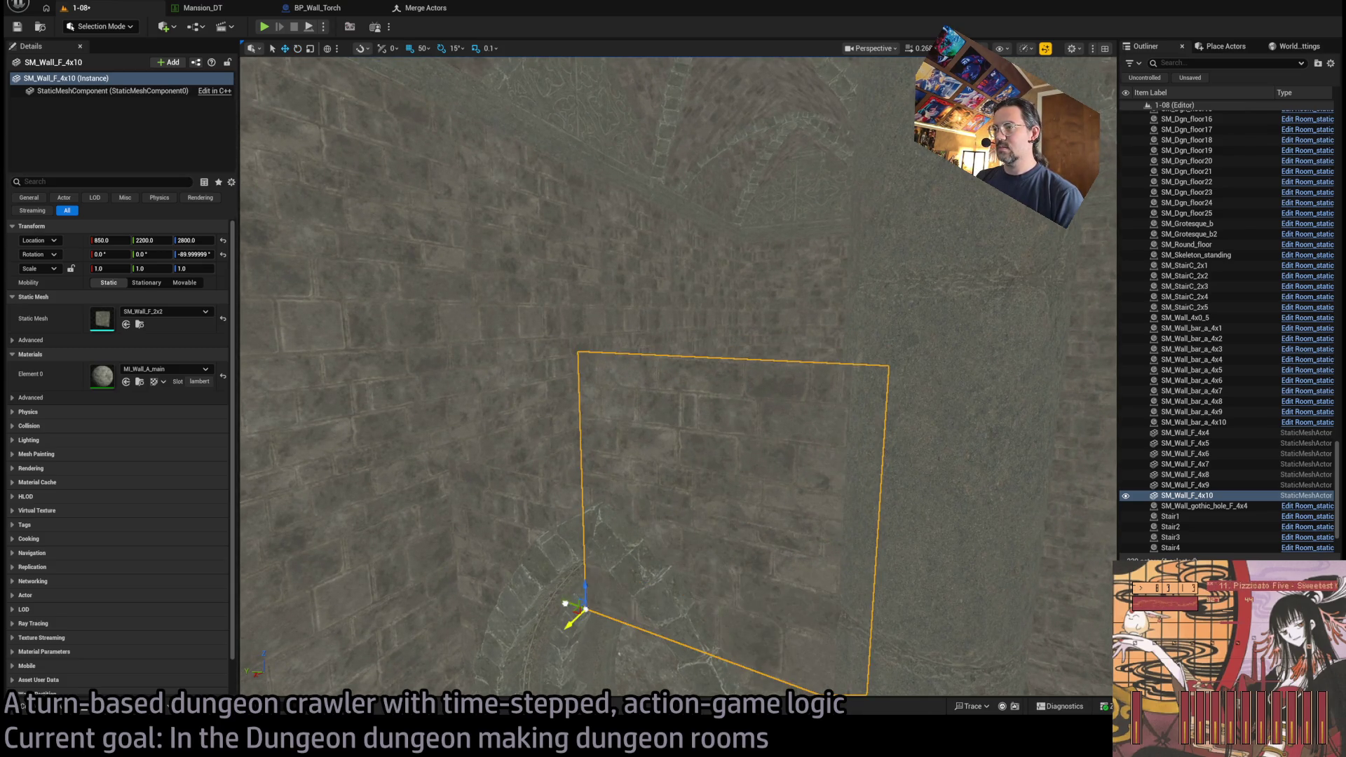
pyautogui.click(60, 708)
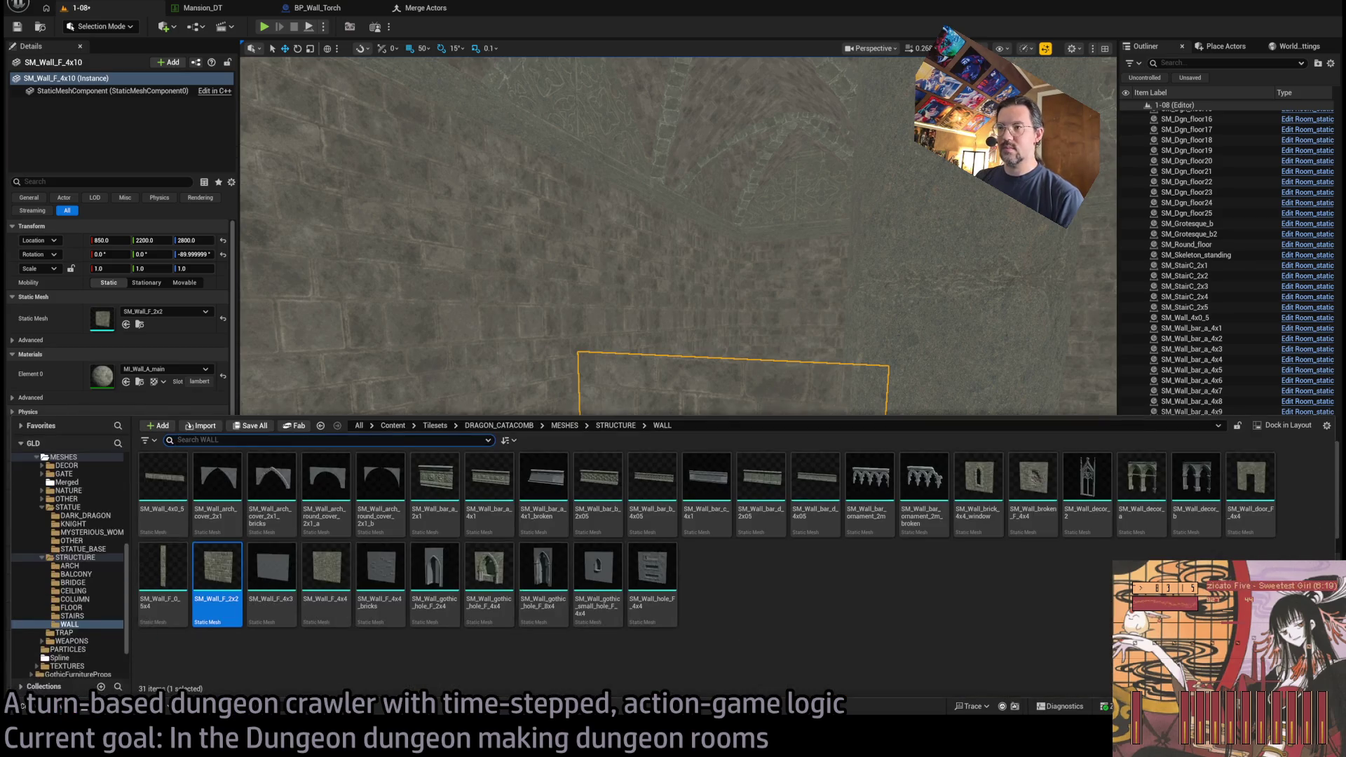
# - Raise the panel and swap its mesh to the SM_Wall_bar_b_2x05 trim at Z 3000
pyautogui.moveTo(392, 561); pyautogui.dragTo(487, 573)
pyautogui.moveTo(492, 637); pyautogui.dragTo(506, 476)
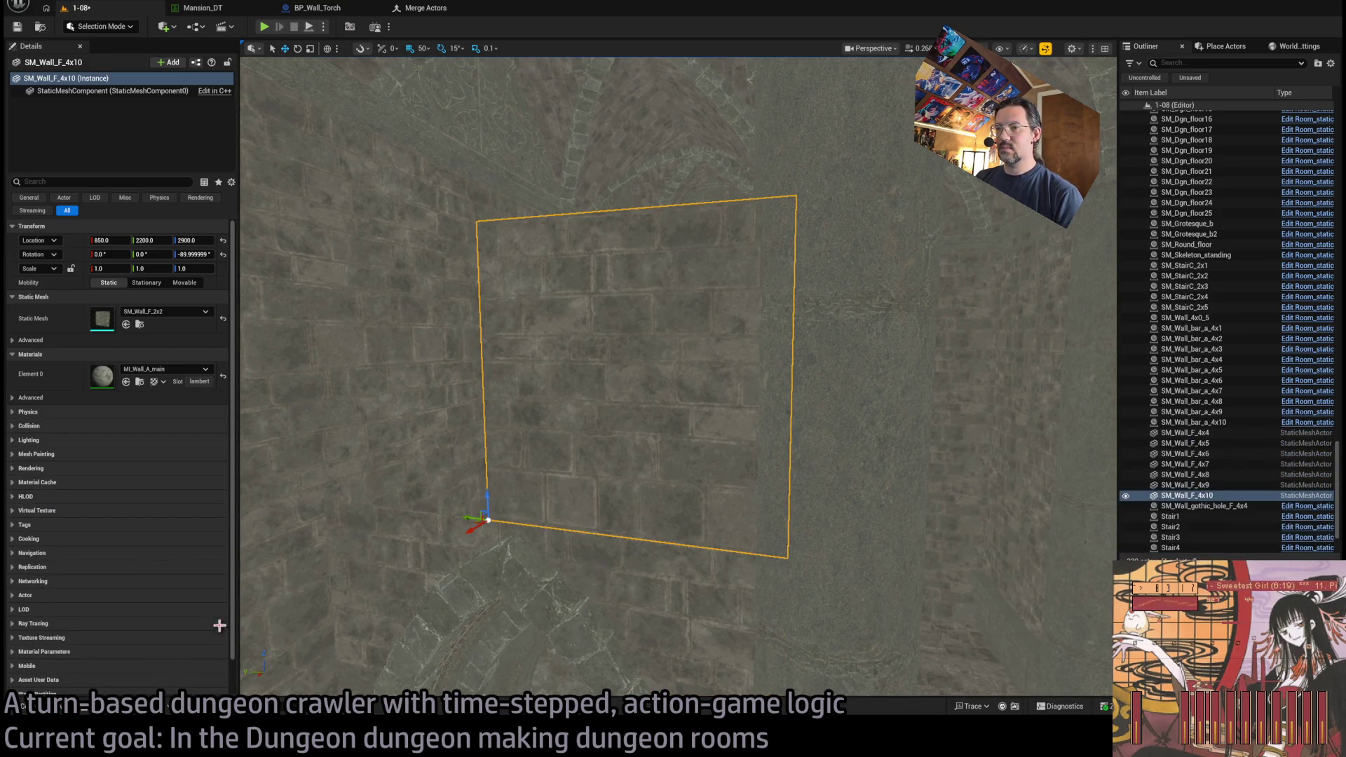
pyautogui.hotkey('ctrl', 'space')
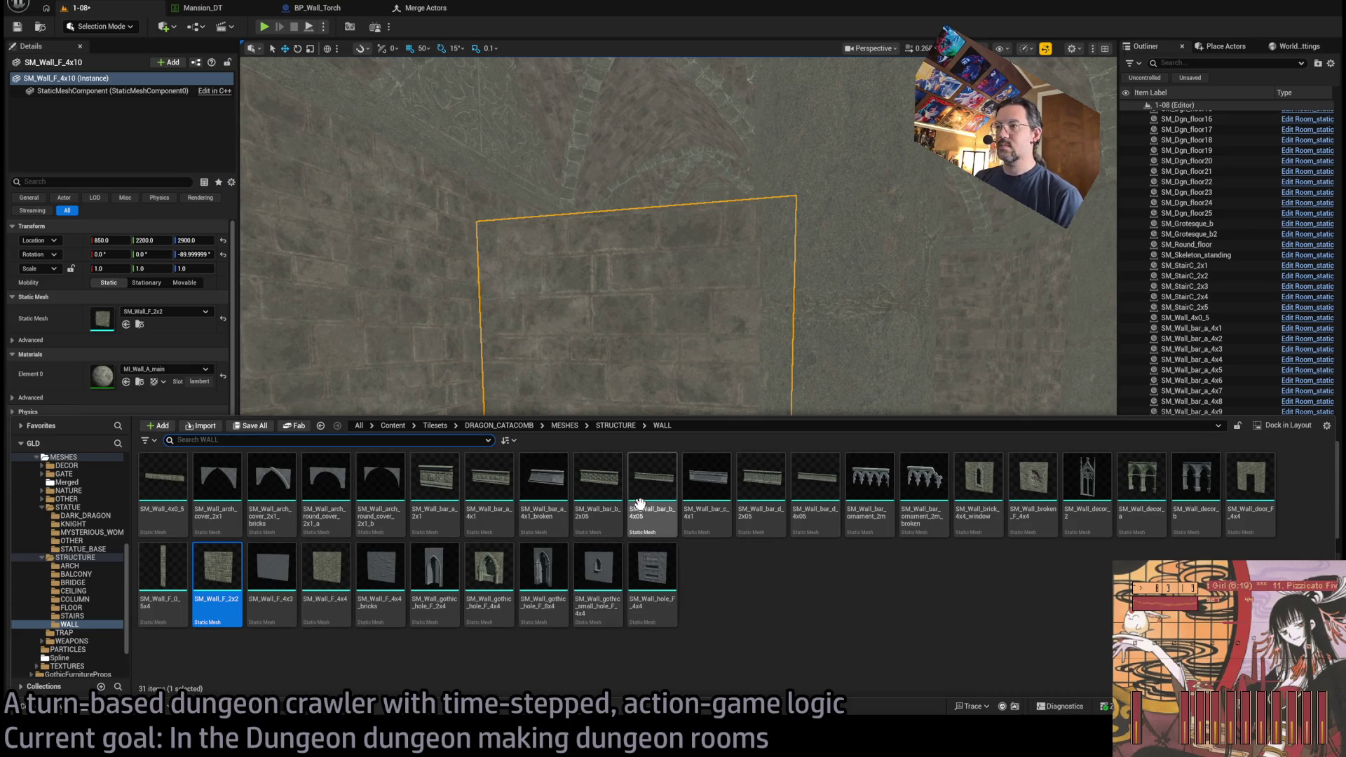
pyautogui.press('f')
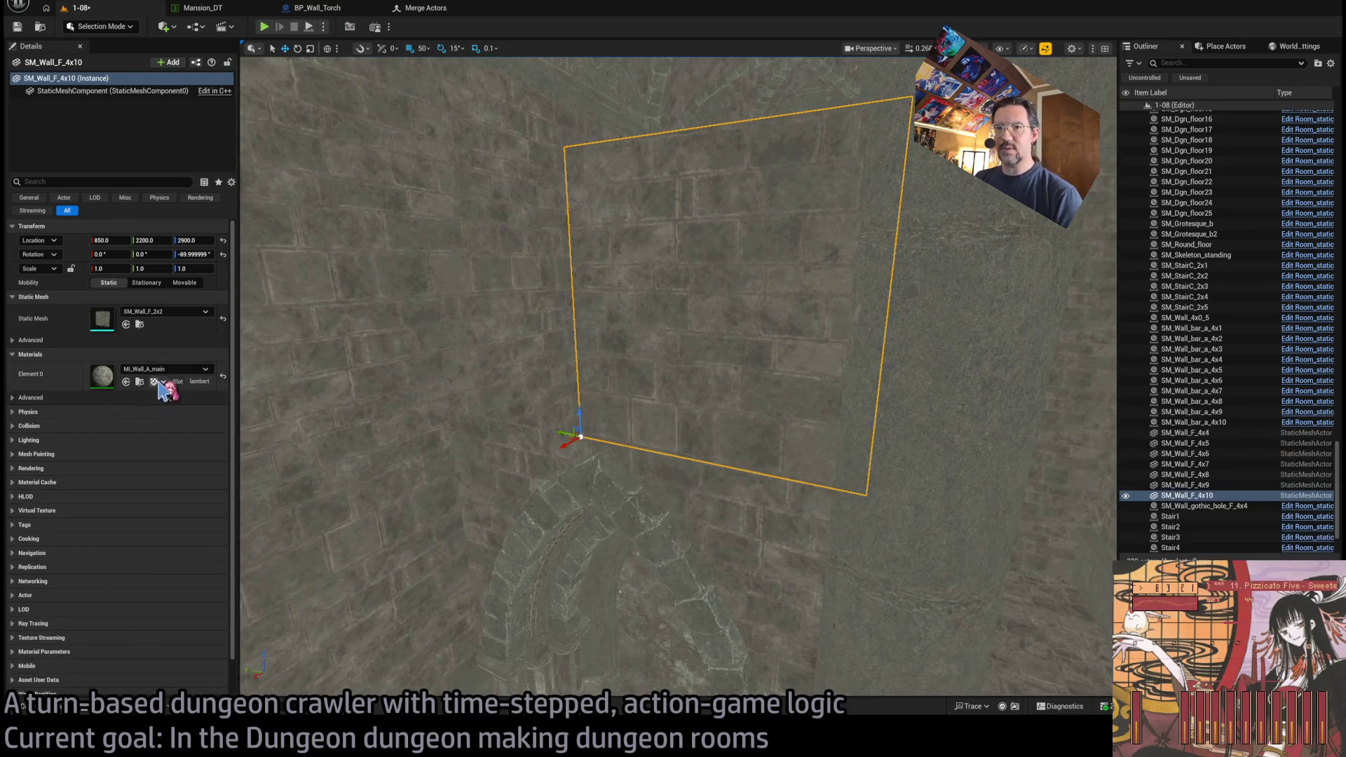
pyautogui.moveTo(133, 329); pyautogui.dragTo(133, 330)
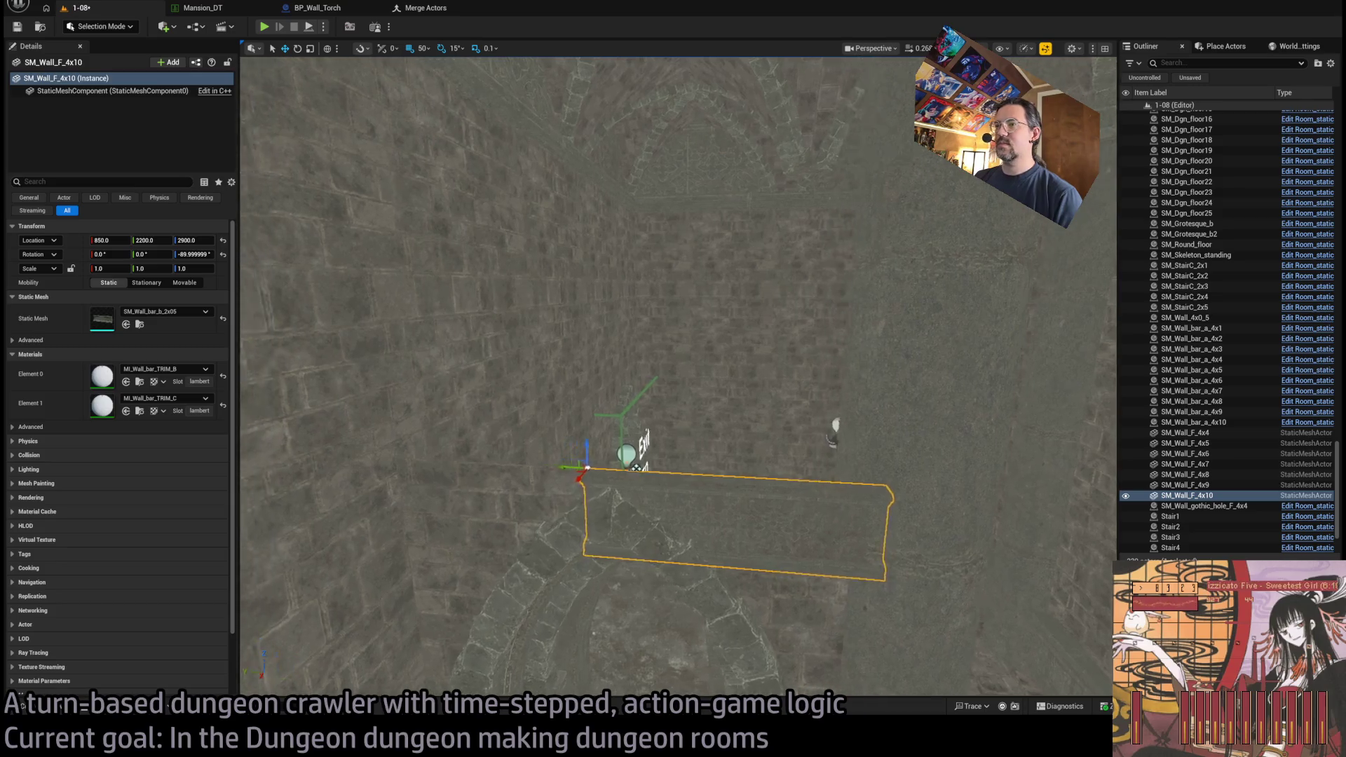
pyautogui.moveTo(587, 481)
pyautogui.mouseDown()
pyautogui.moveTo(595, 354)
pyautogui.moveTo(600, 409)
pyautogui.mouseUp()
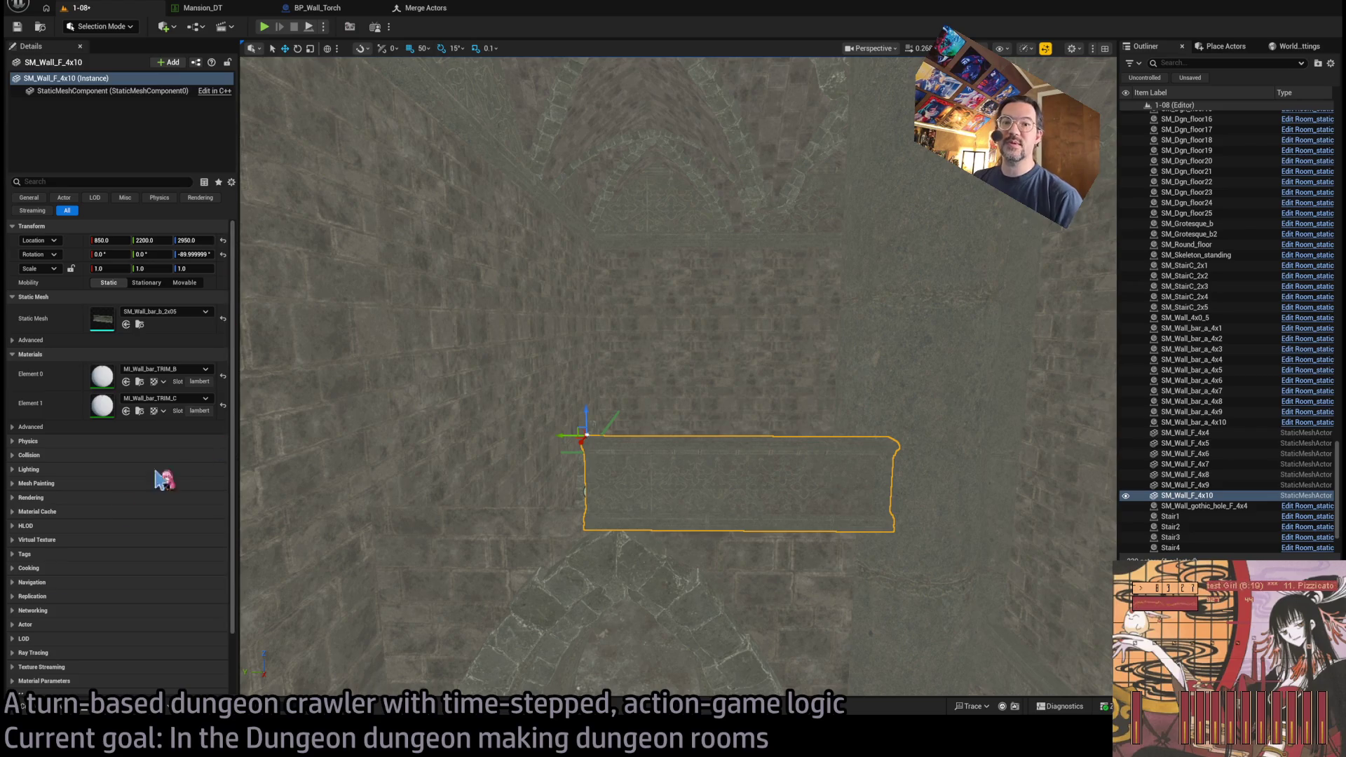
# - Slide the bar trim along the wall to Y 2350, keeping it at height 3000
pyautogui.click(42, 716)
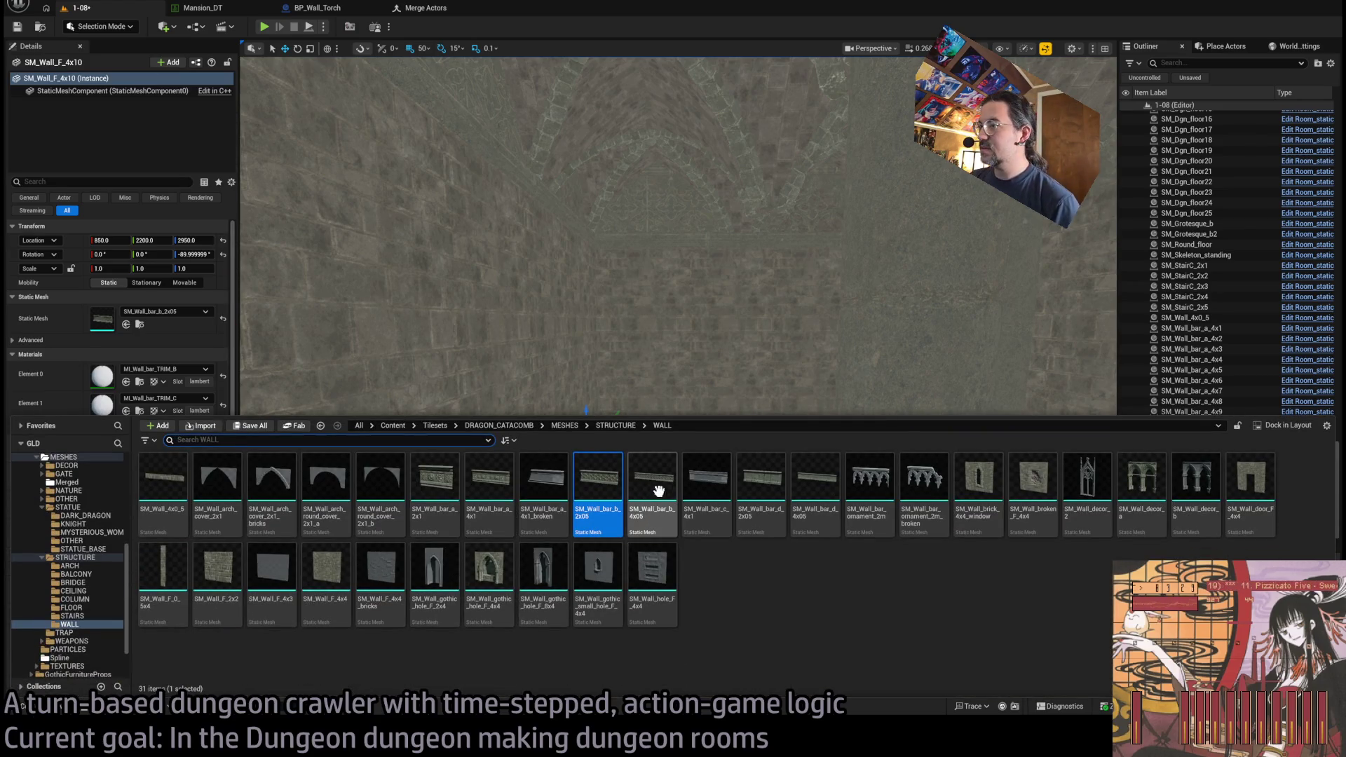
pyautogui.hotkey('ctrl', 'space')
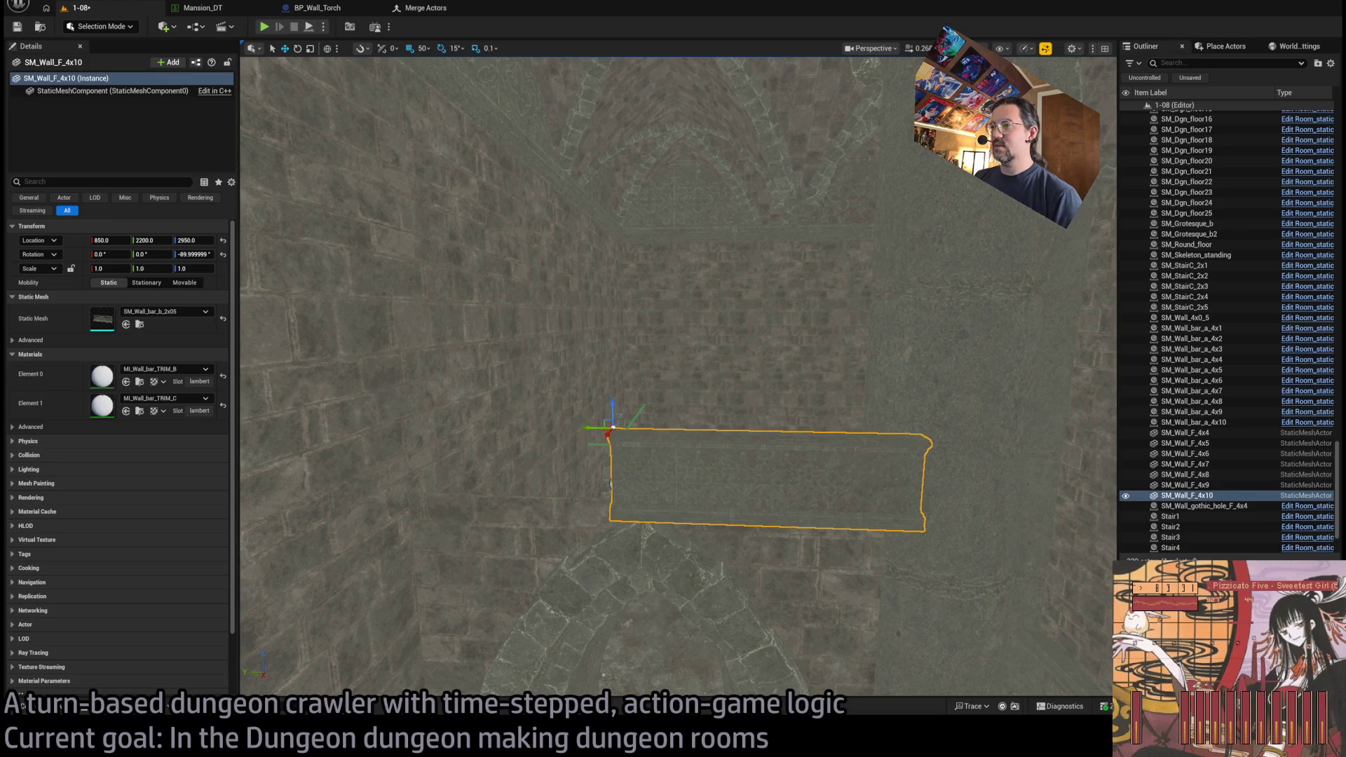
pyautogui.hotkey('ctrl', 'space')
pyautogui.hotkey('ctrl', 'space')
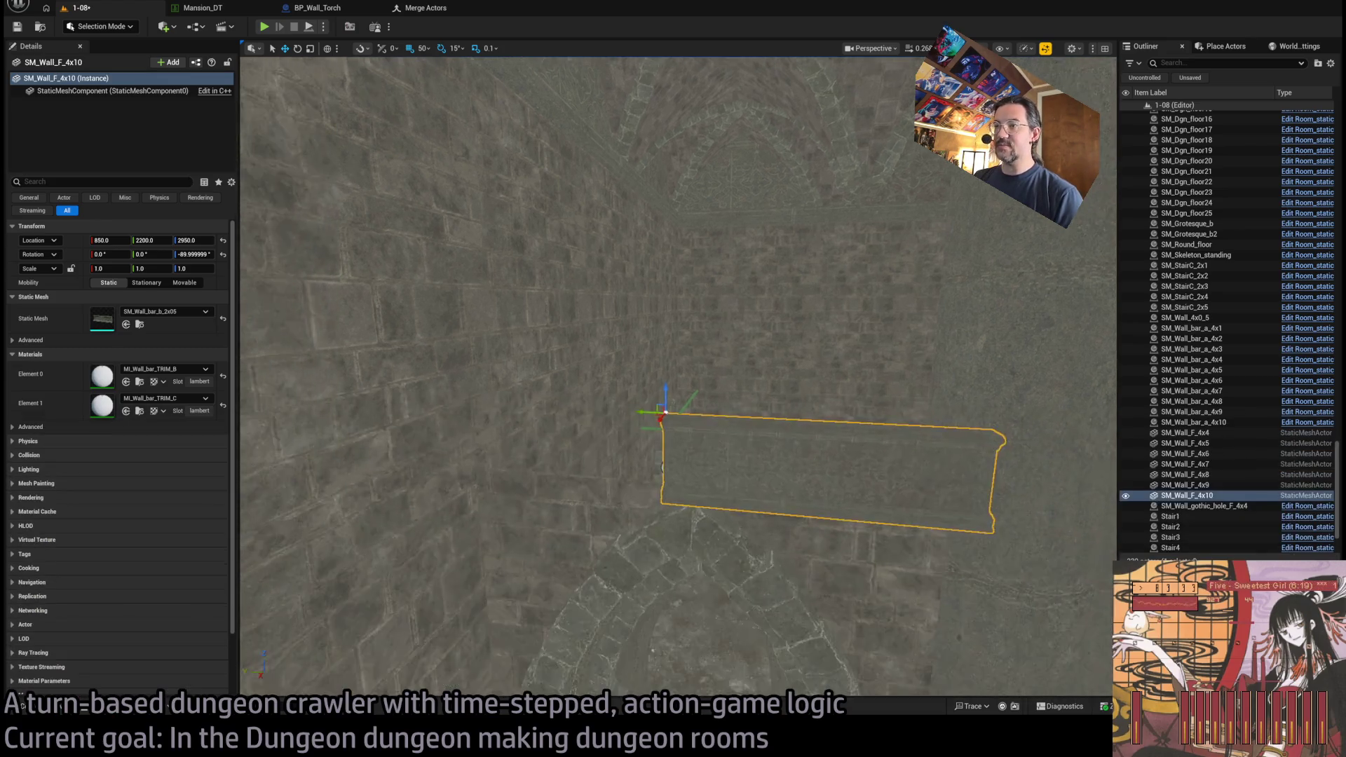
pyautogui.moveTo(688, 417); pyautogui.dragTo(540, 419)
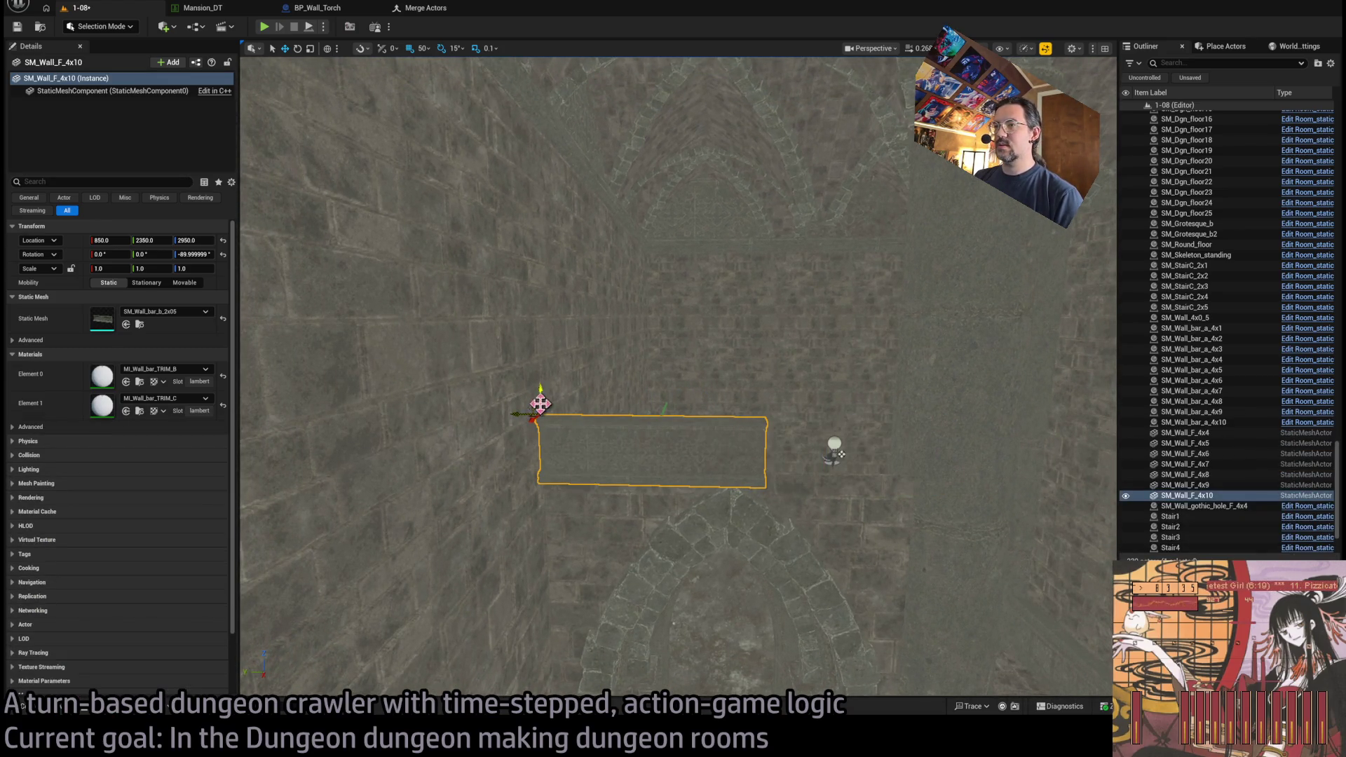
pyautogui.press('Left')
pyautogui.press('Left')
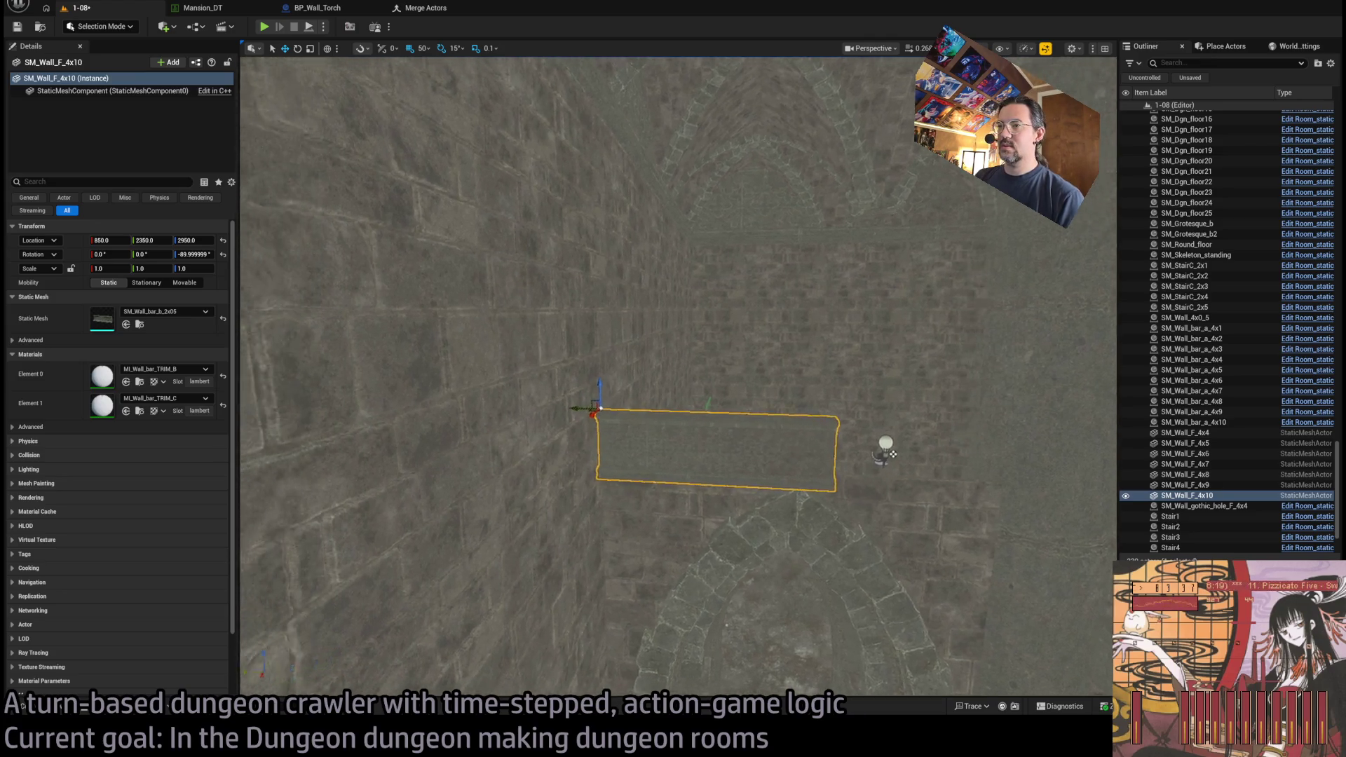
pyautogui.press('Up')
pyautogui.moveTo(545, 400)
pyautogui.mouseDown()
pyautogui.moveTo(545, 324)
pyautogui.moveTo(630, 353)
pyautogui.moveTo(582, 352)
pyautogui.mouseUp()
pyautogui.scroll(-2, 583, 400)
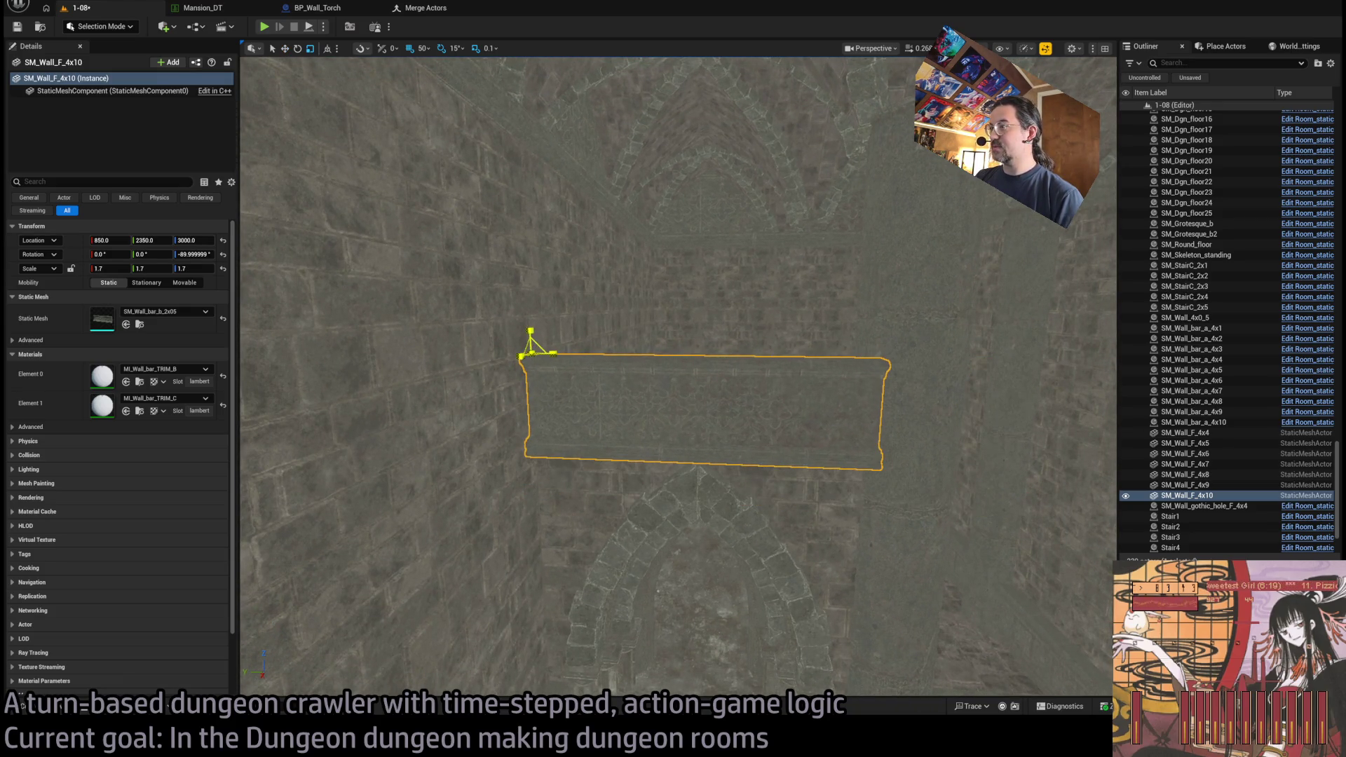
pyautogui.moveTo(624, 394); pyautogui.dragTo(582, 518)
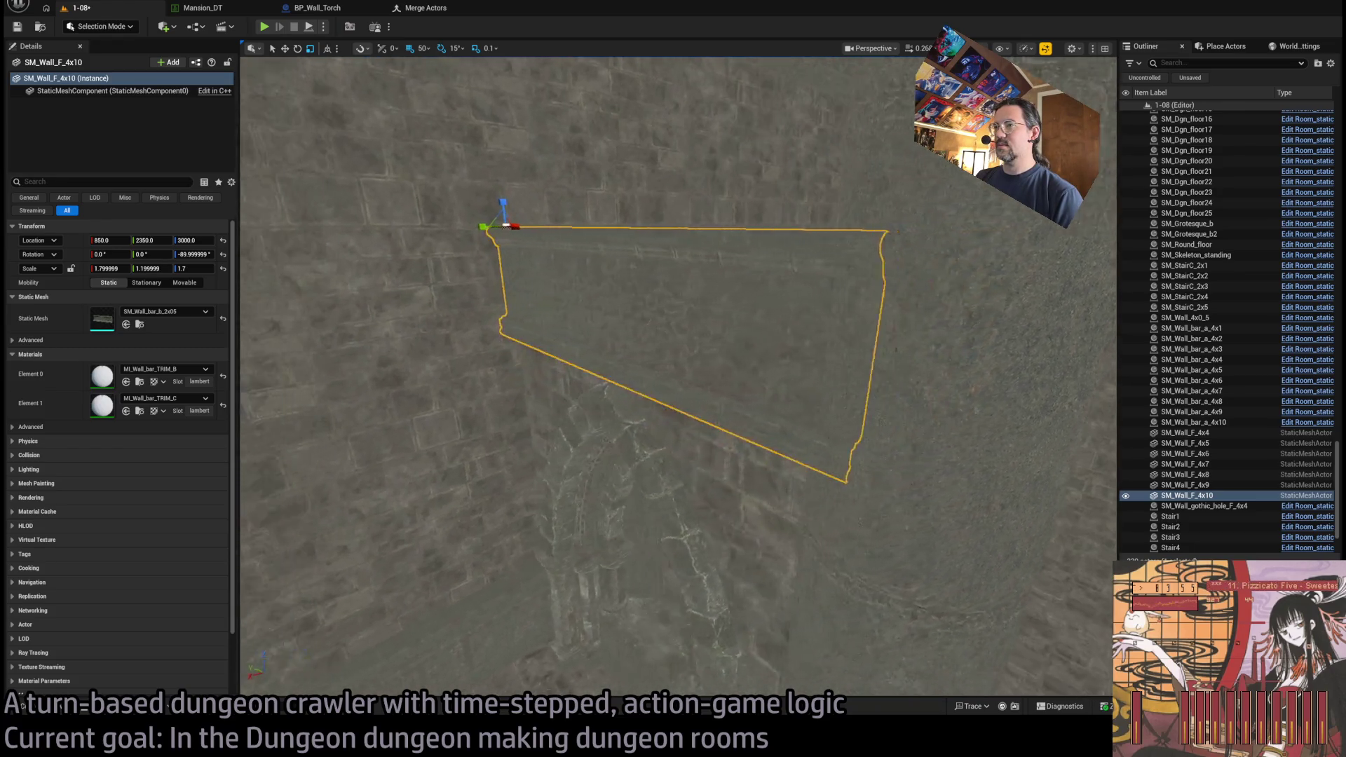
pyautogui.moveTo(581, 519); pyautogui.dragTo(568, 546)
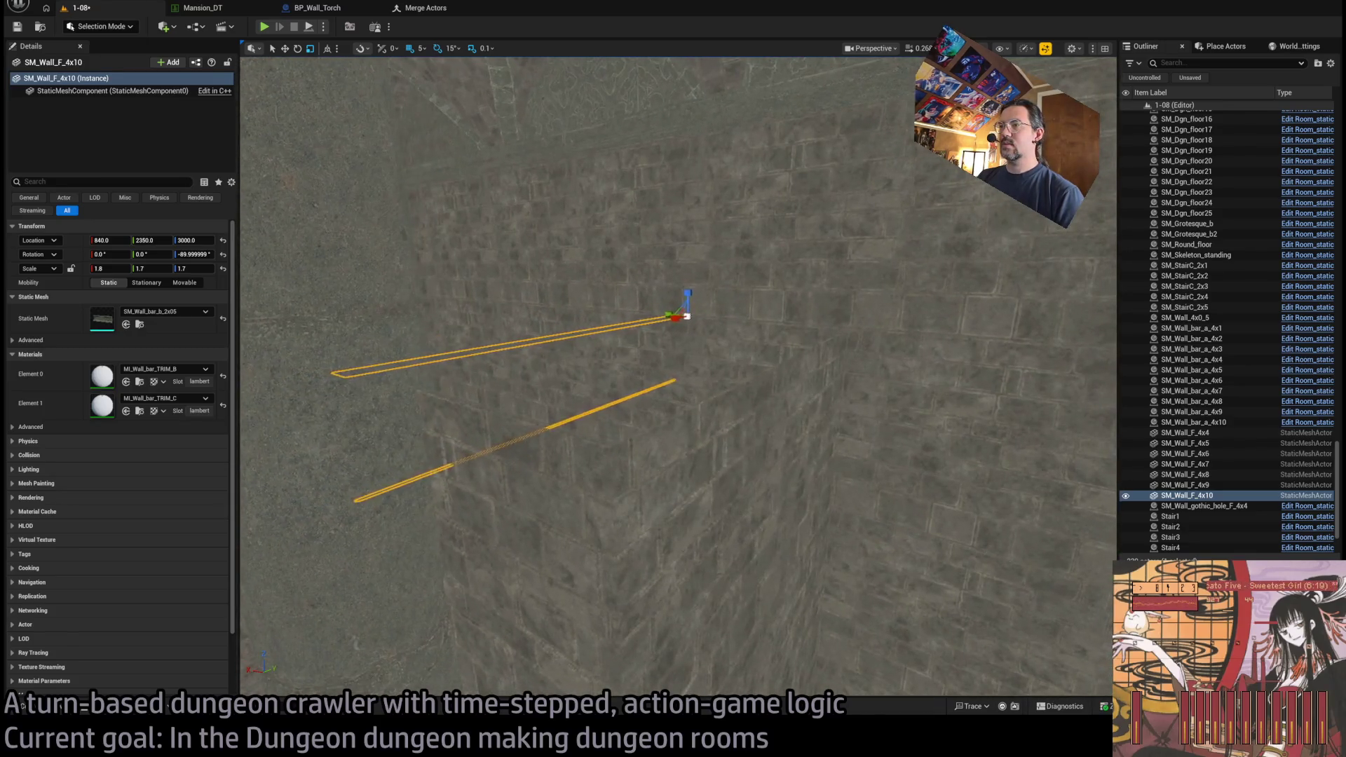
# - Copy SM_Wall_F_4x8 into two flat ledge panels lying side by side
pyautogui.click(740, 440)
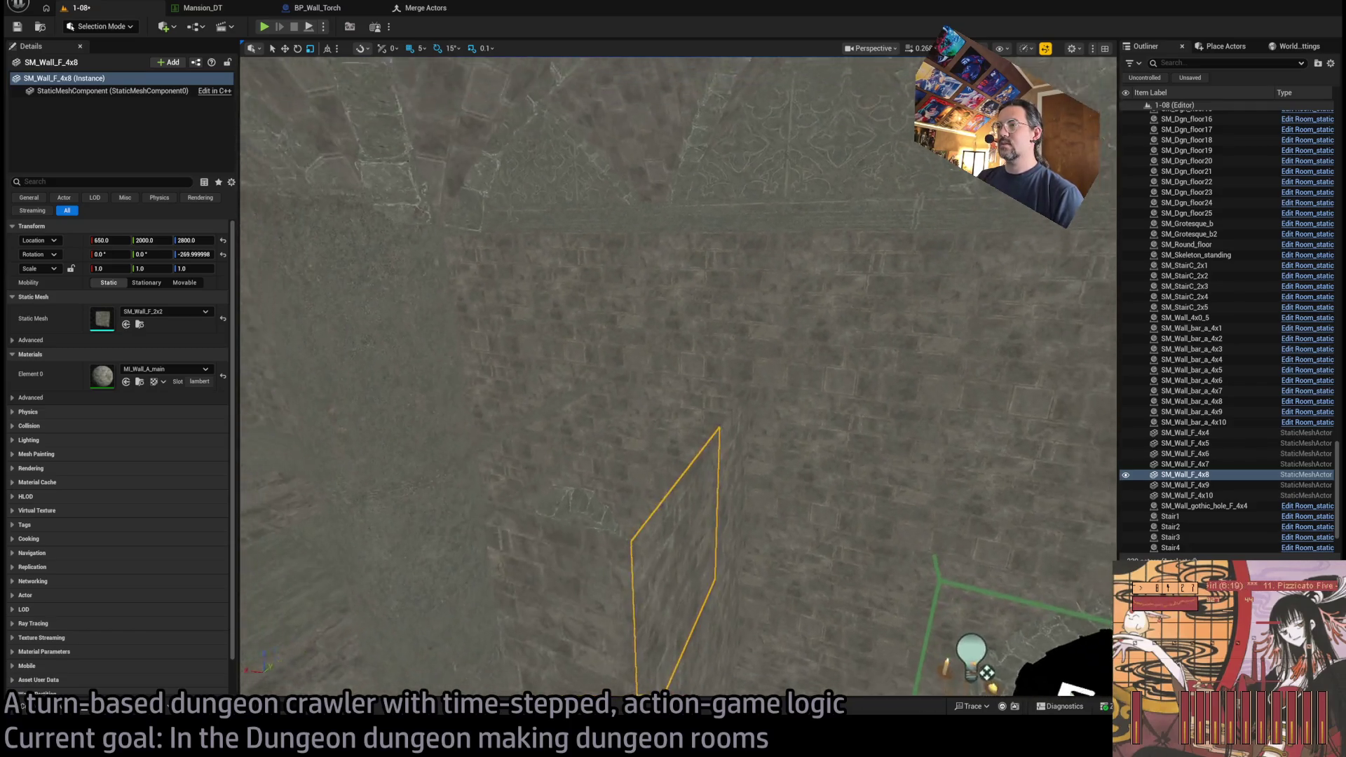
pyautogui.moveTo(608, 643); pyautogui.dragTo(628, 659)
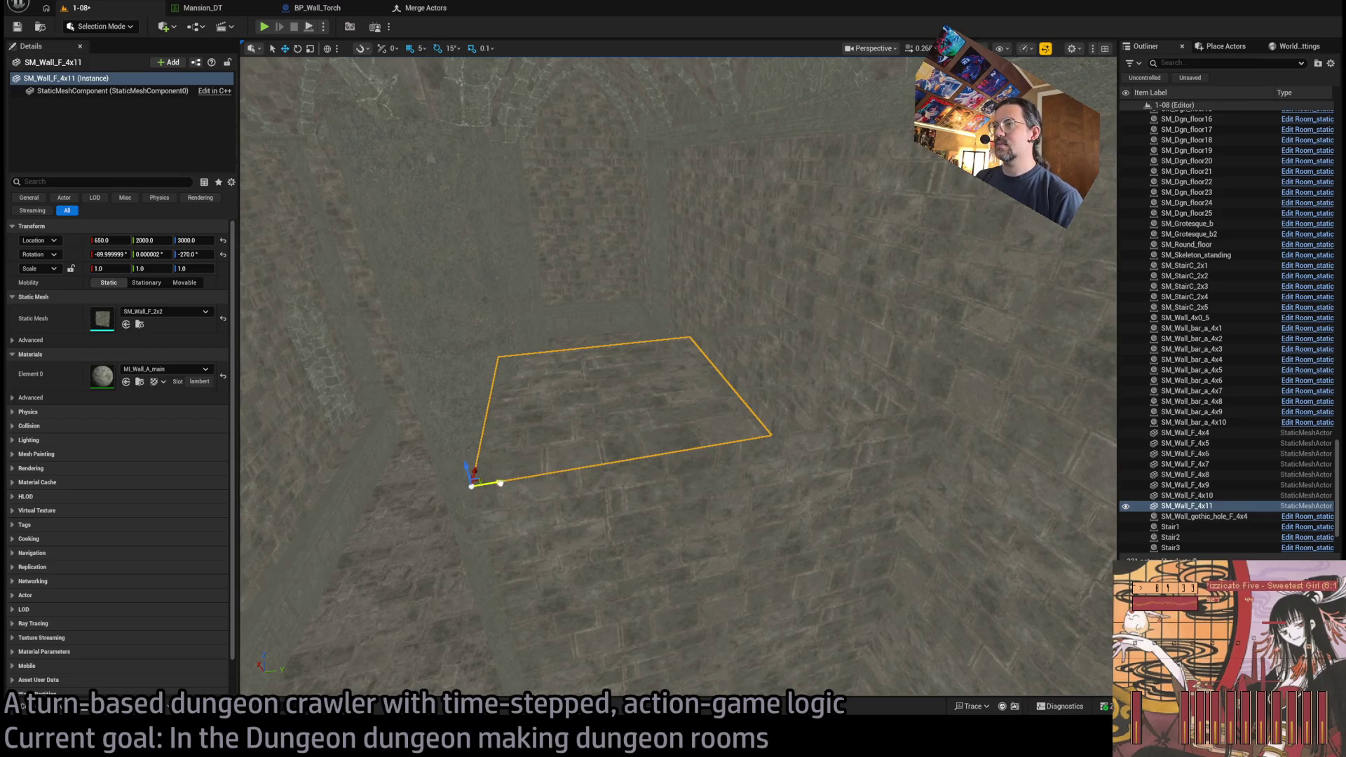
pyautogui.moveTo(499, 483)
pyautogui.mouseDown()
pyautogui.moveTo(800, 432)
pyautogui.moveTo(701, 449)
pyautogui.moveTo(385, 384)
pyautogui.moveTo(266, 386)
pyautogui.mouseUp()
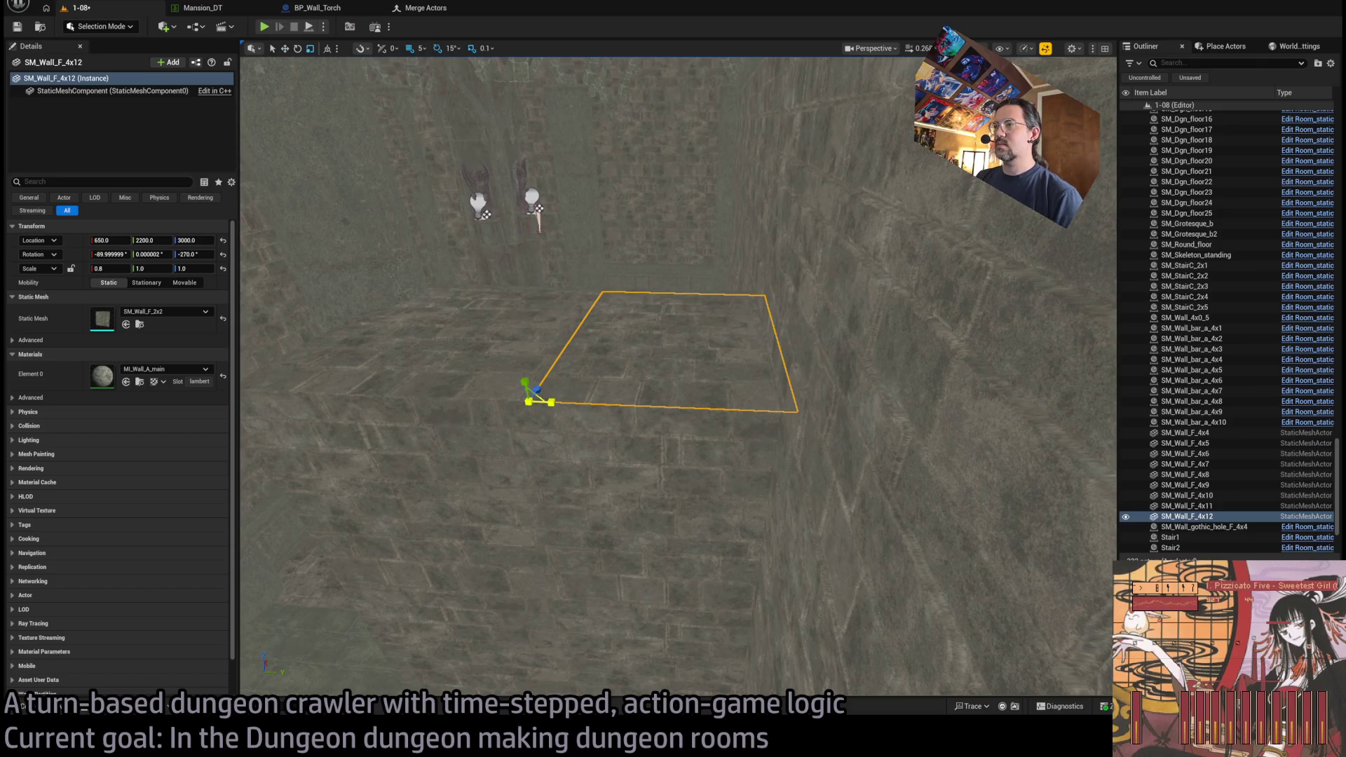
# - Select panels SM_Wall_F_4x4 to 4x12 and the gothic hole panel, then the candles and column
pyautogui.click(614, 465)
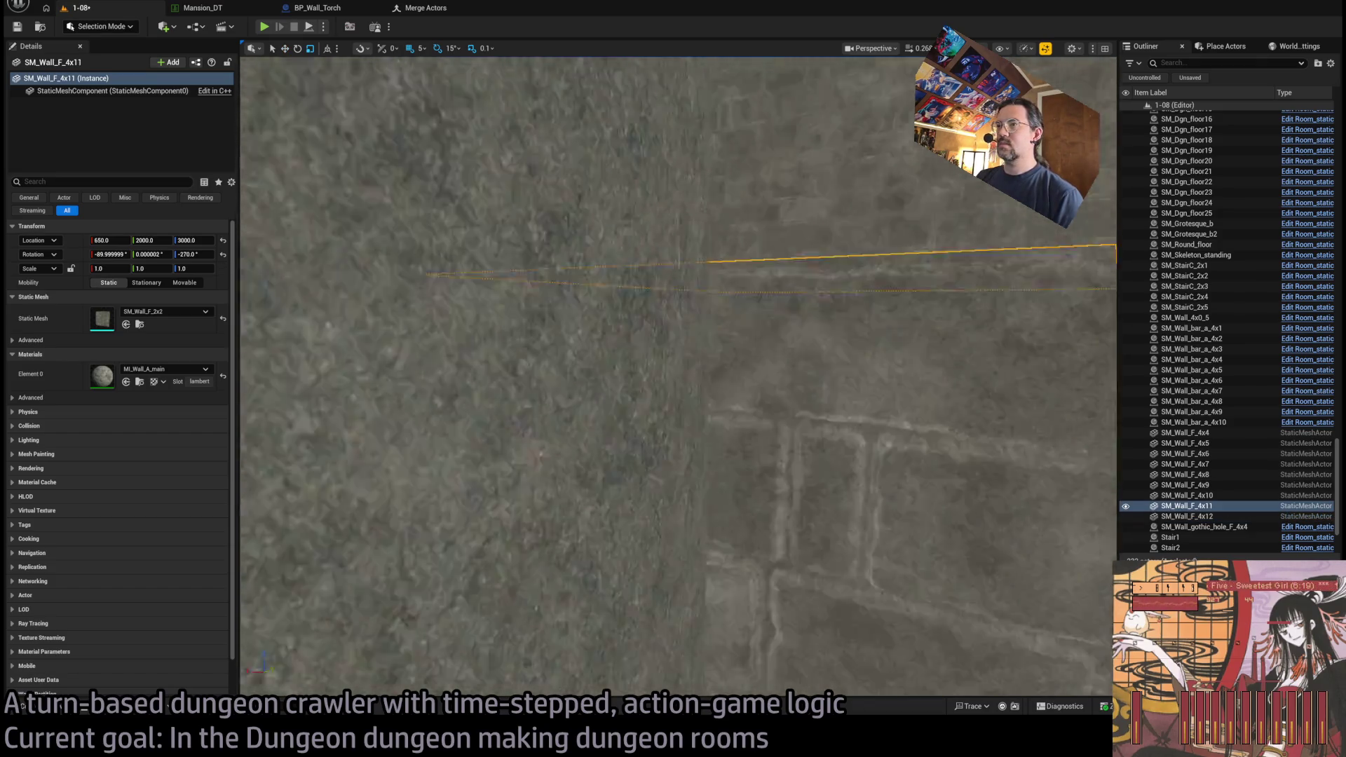
pyautogui.click(1187, 516)
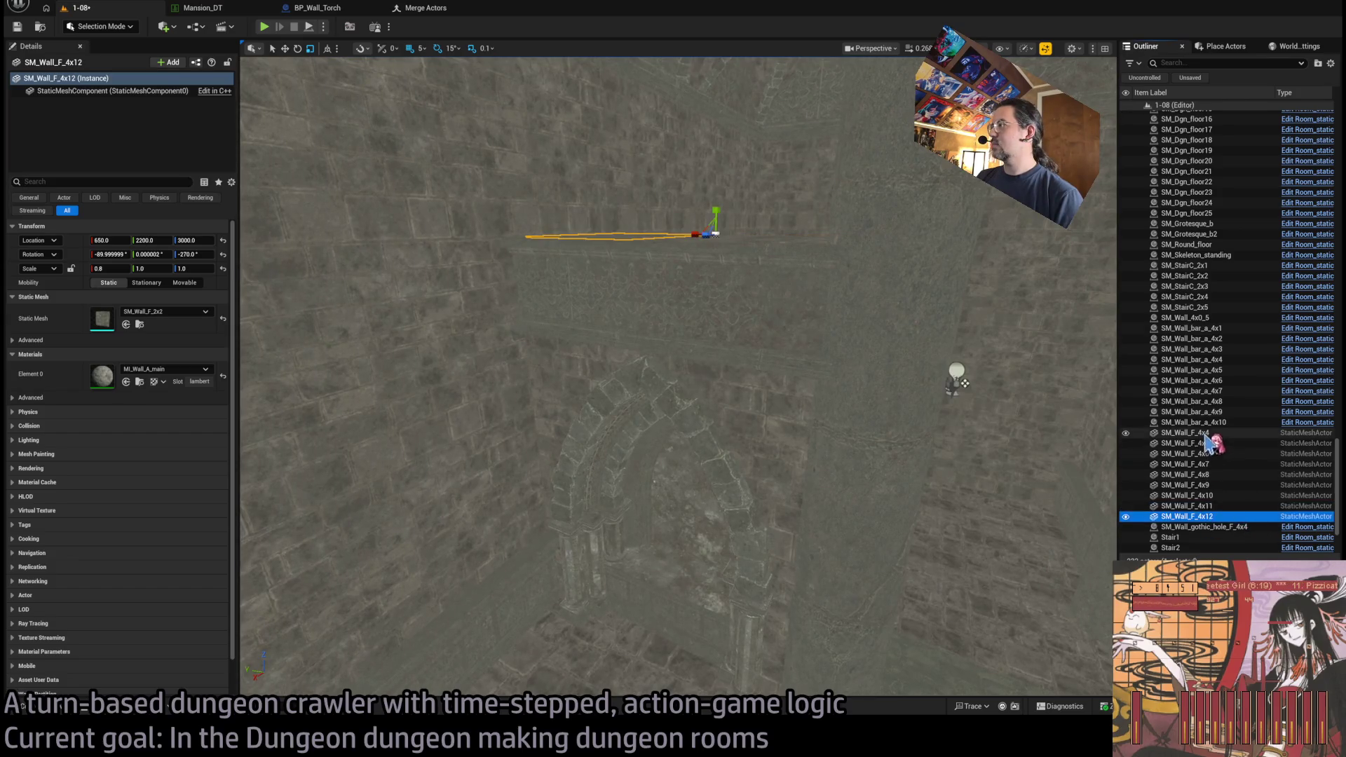
pyautogui.keyDown('shift'); pyautogui.click(1186, 433); pyautogui.keyUp('shift')
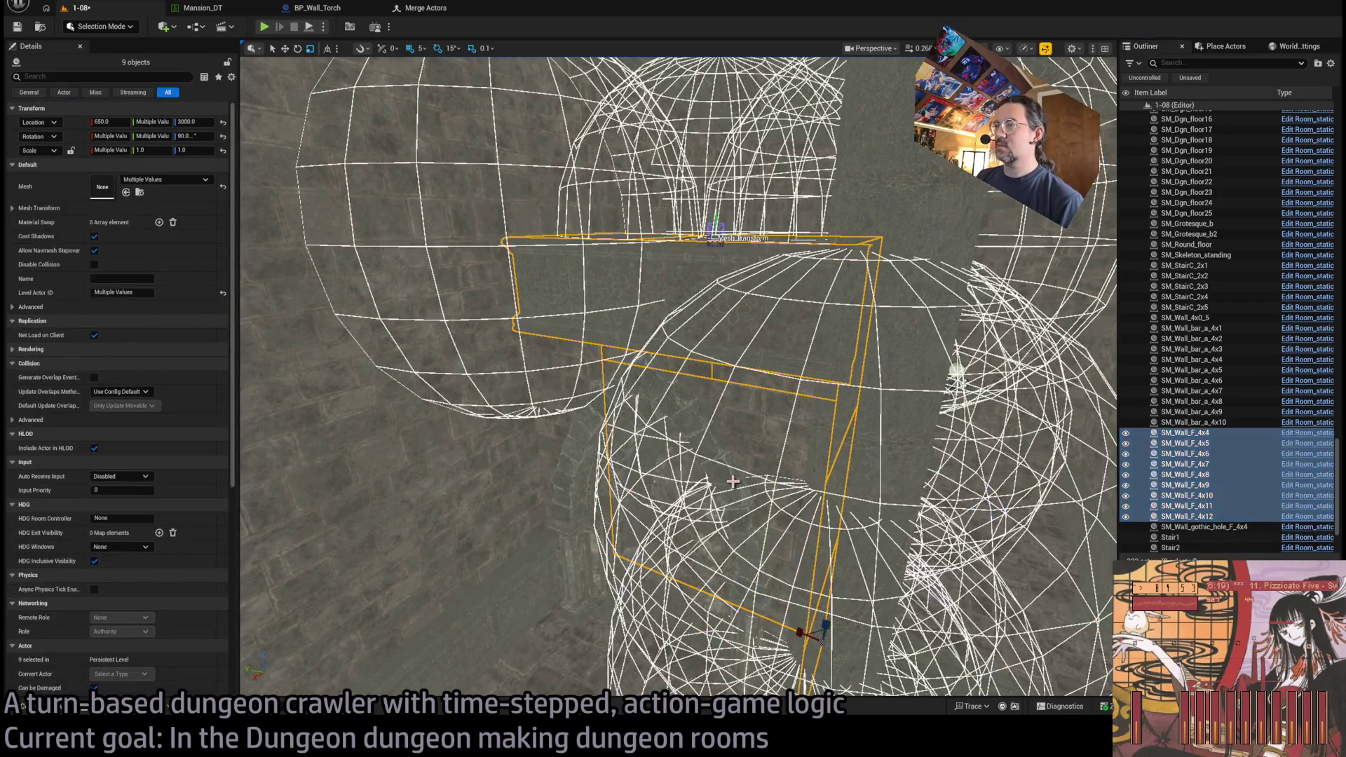
pyautogui.click(1203, 527)
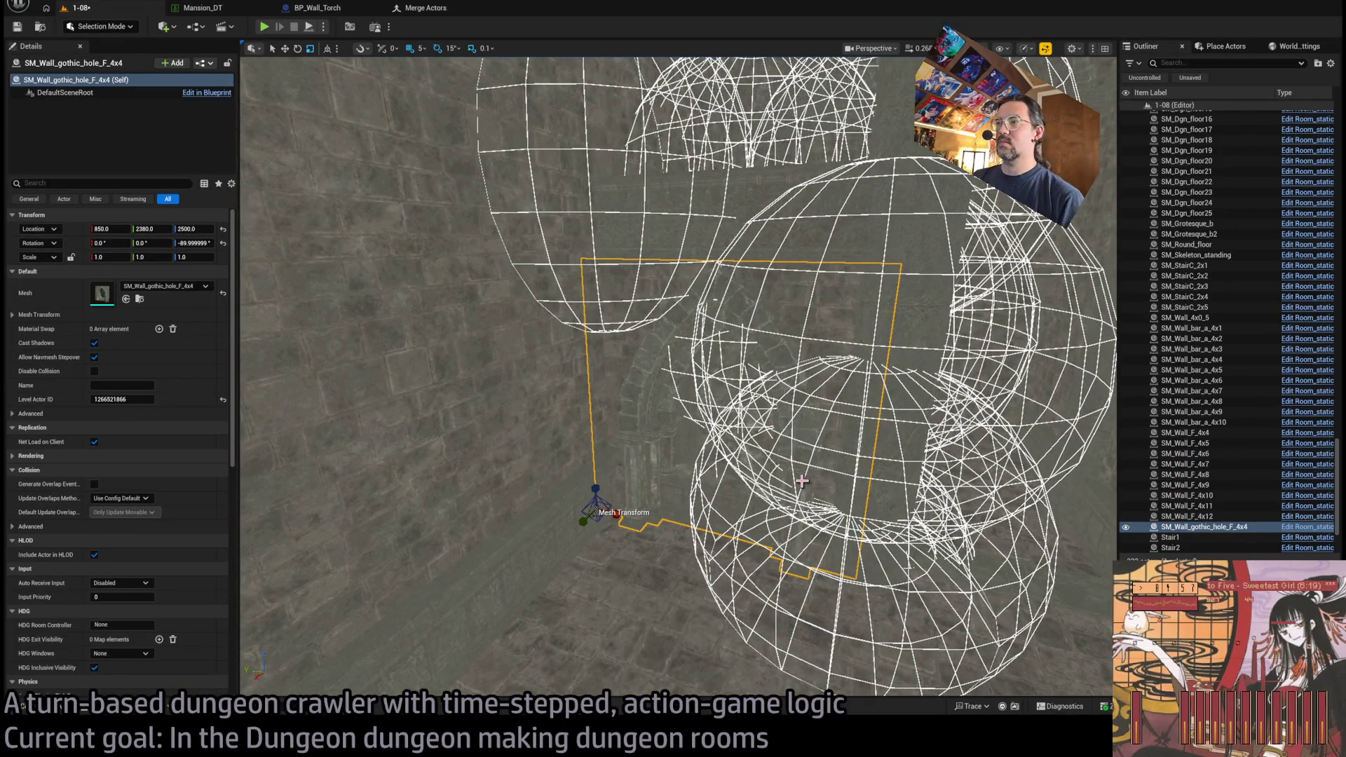
pyautogui.moveTo(801, 481); pyautogui.dragTo(801, 481)
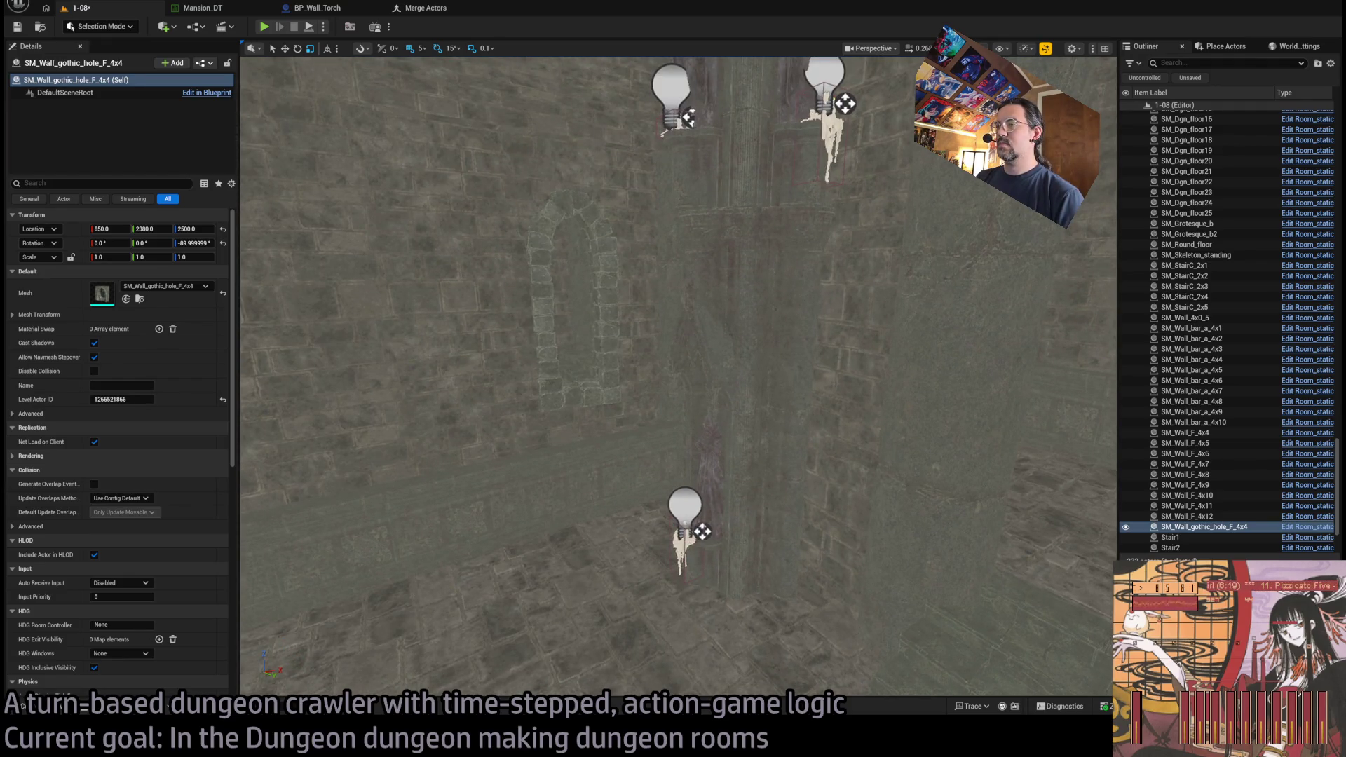
pyautogui.click(743, 556)
pyautogui.click(690, 577)
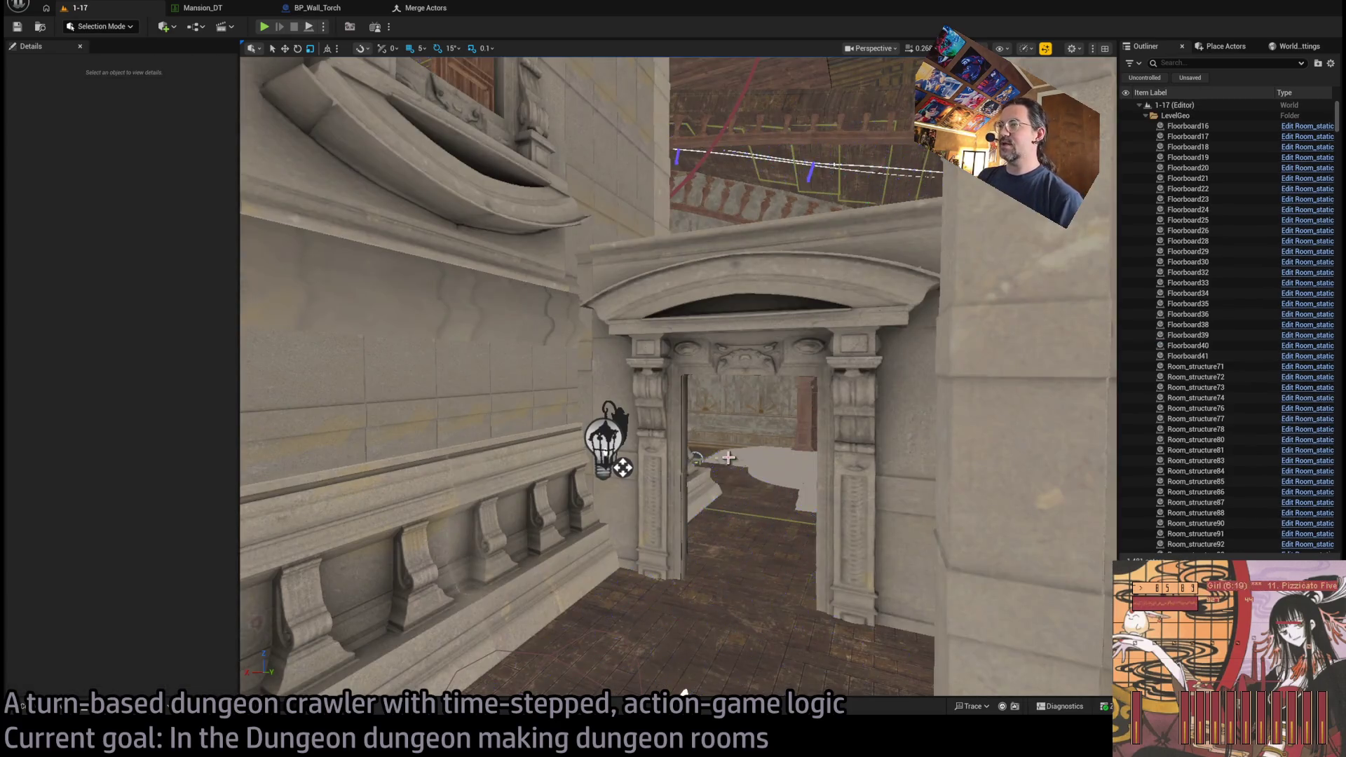
# - Select the banner, vase, both bowls and the chandelier with its lights in level 1-17
pyautogui.moveTo(728, 457)
pyautogui.mouseDown()
pyautogui.moveTo(526, 392)
pyautogui.moveTo(414, 375)
pyautogui.mouseUp()
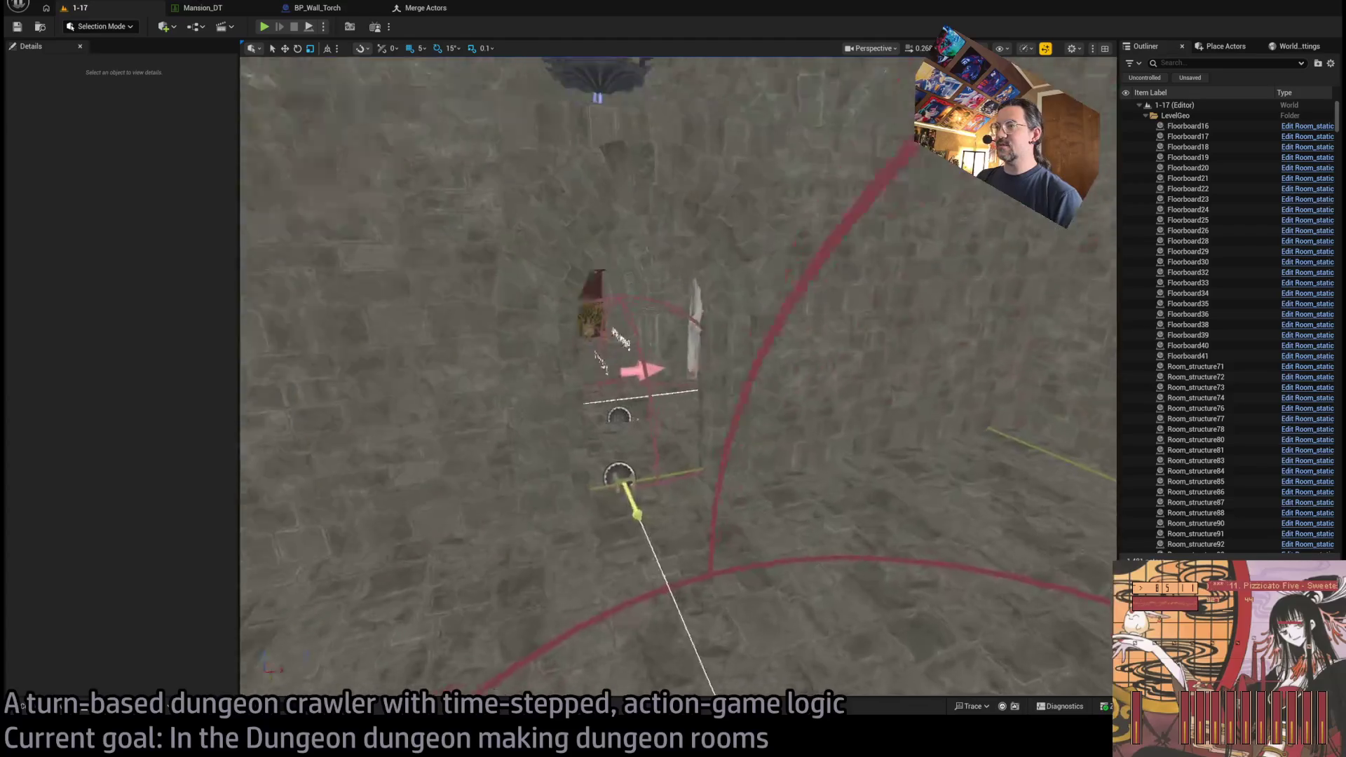
pyautogui.moveTo(719, 420); pyautogui.dragTo(720, 548)
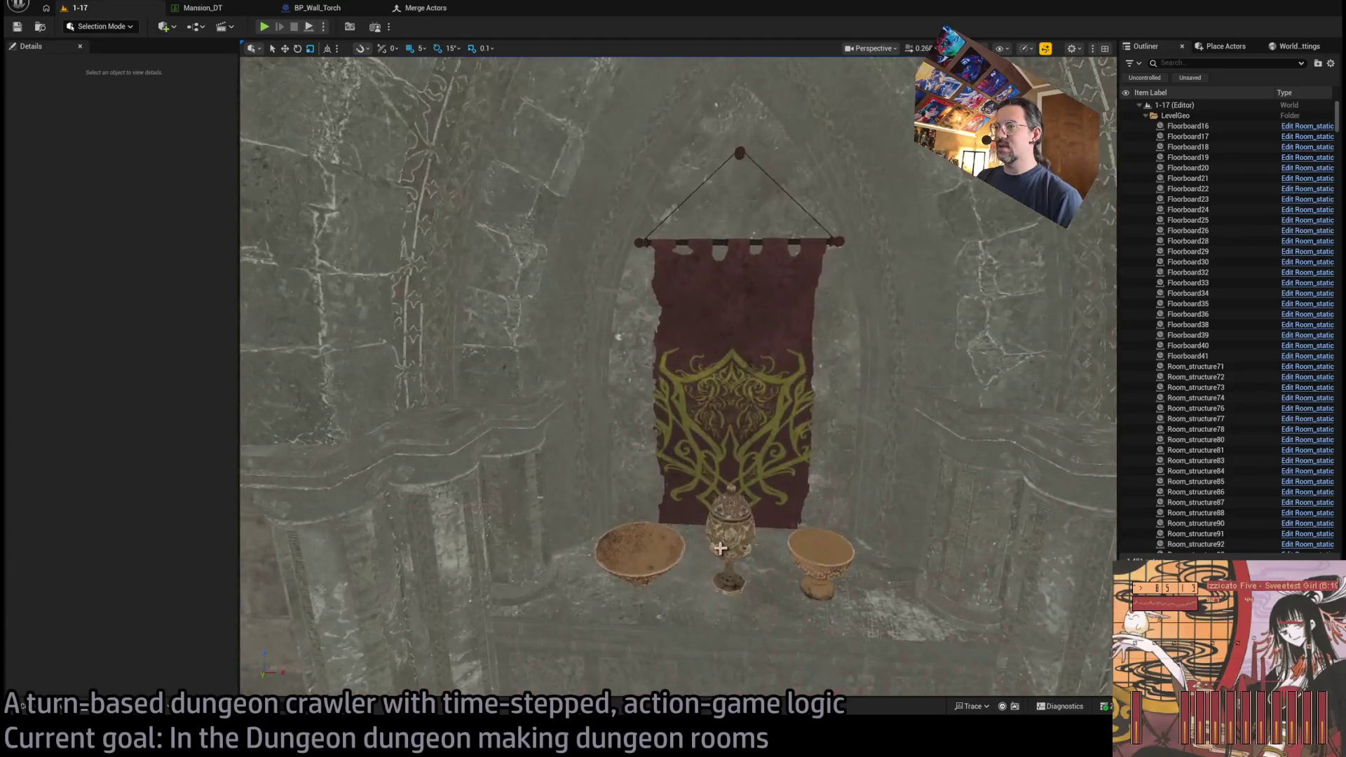
pyautogui.click(720, 548)
pyautogui.keyDown('ctrl'); pyautogui.click(820, 553); pyautogui.keyUp('ctrl')
pyautogui.keyDown('ctrl'); pyautogui.click(637, 550); pyautogui.keyUp('ctrl')
pyautogui.keyDown('ctrl'); pyautogui.click(736, 350); pyautogui.keyUp('ctrl')
pyautogui.moveTo(736, 350); pyautogui.dragTo(862, 134)
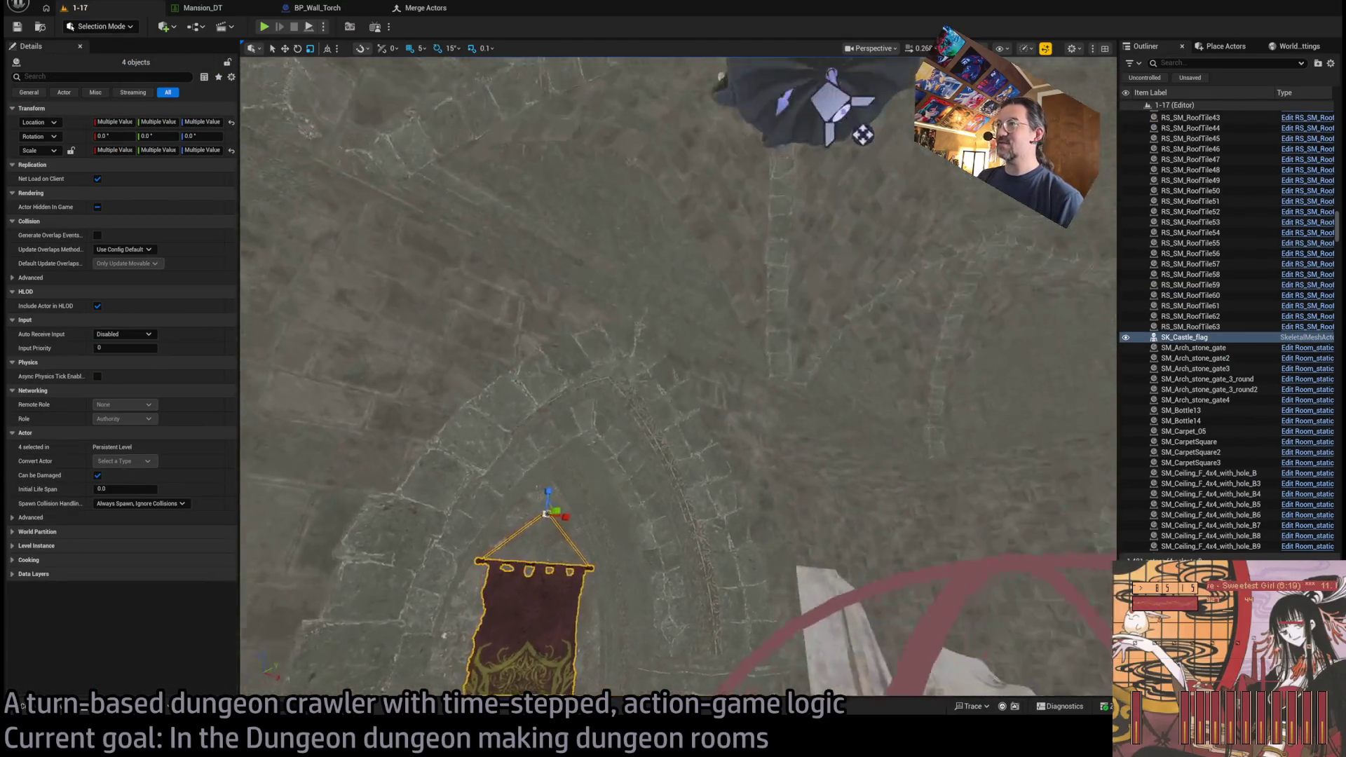
pyautogui.keyDown('ctrl'); pyautogui.click(806, 200); pyautogui.keyUp('ctrl')
pyautogui.moveTo(806, 200)
pyautogui.mouseDown()
pyautogui.moveTo(806, 420)
pyautogui.moveTo(798, 127)
pyautogui.moveTo(790, 321)
pyautogui.moveTo(807, 452)
pyautogui.mouseUp()
pyautogui.keyDown('ctrl'); pyautogui.click(805, 277); pyautogui.keyUp('ctrl')
pyautogui.keyDown('ctrl'); pyautogui.click(790, 321); pyautogui.keyUp('ctrl')
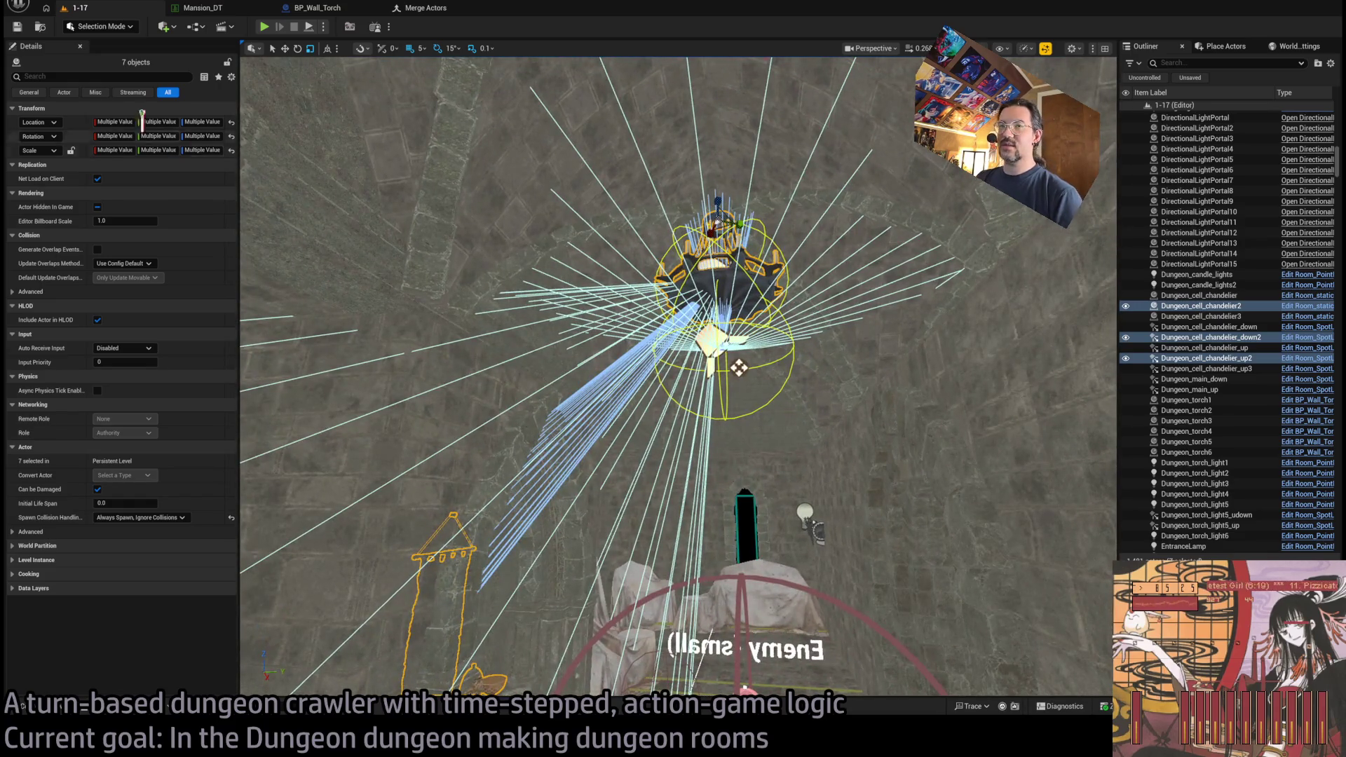
pyautogui.press('f')
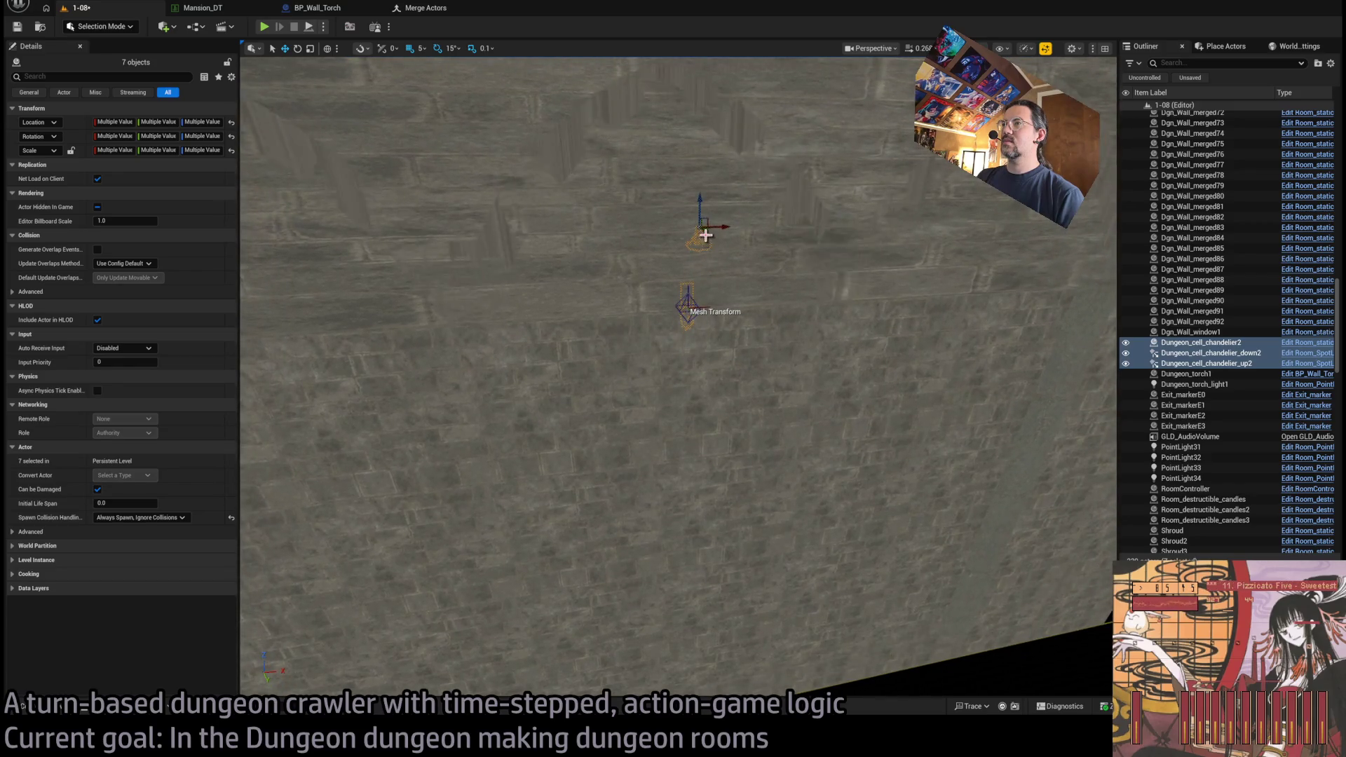
# - Move the chandelier, banner and bowls group to sit above the gothic archway
pyautogui.moveTo(904, 340); pyautogui.dragTo(916, 347)
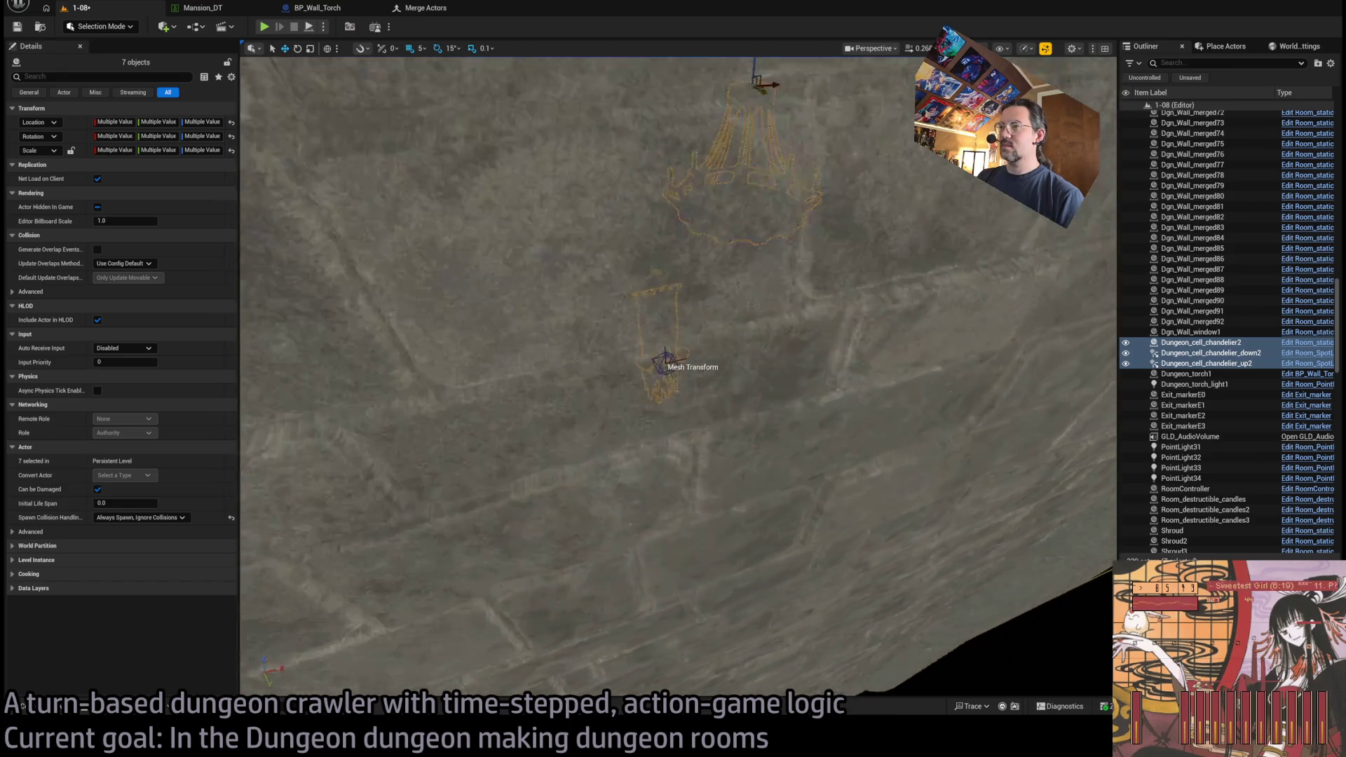
pyautogui.press('f')
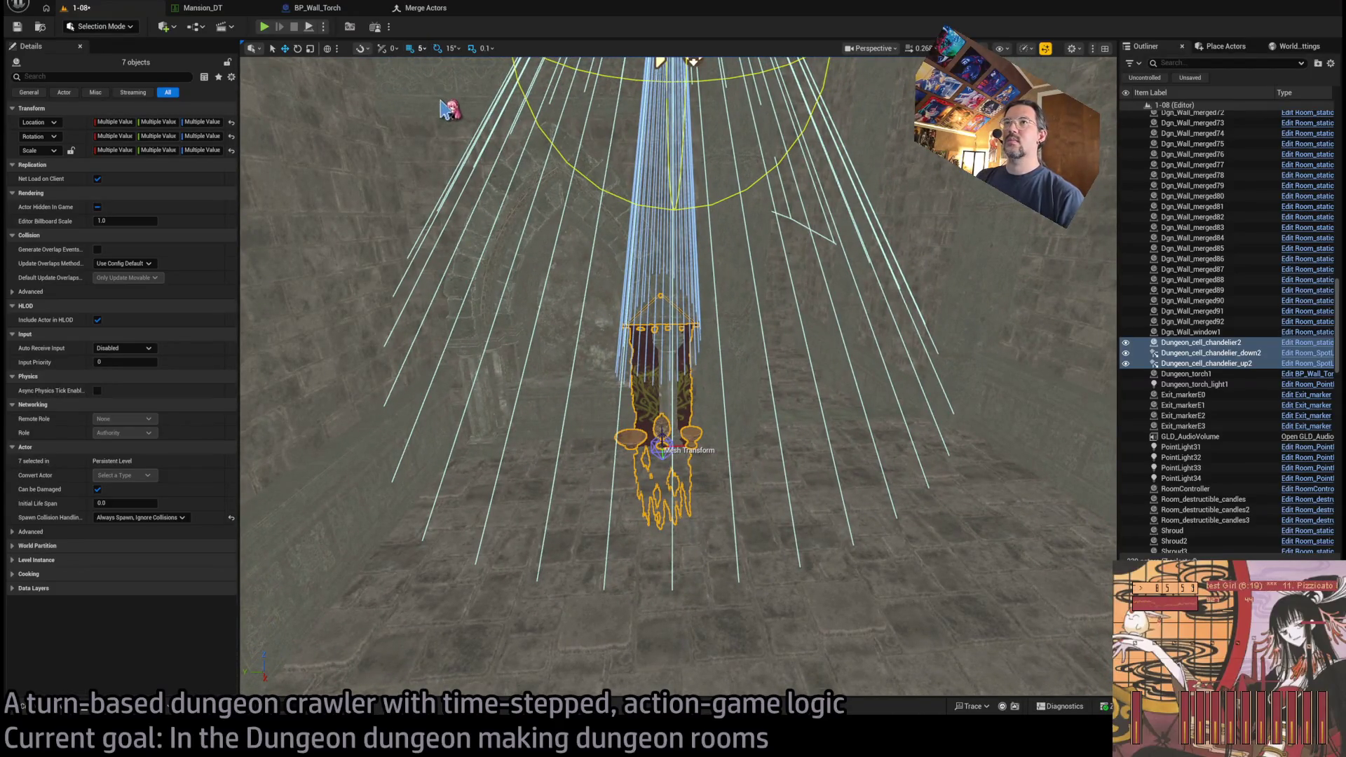
pyautogui.press(']')
pyautogui.press(']')
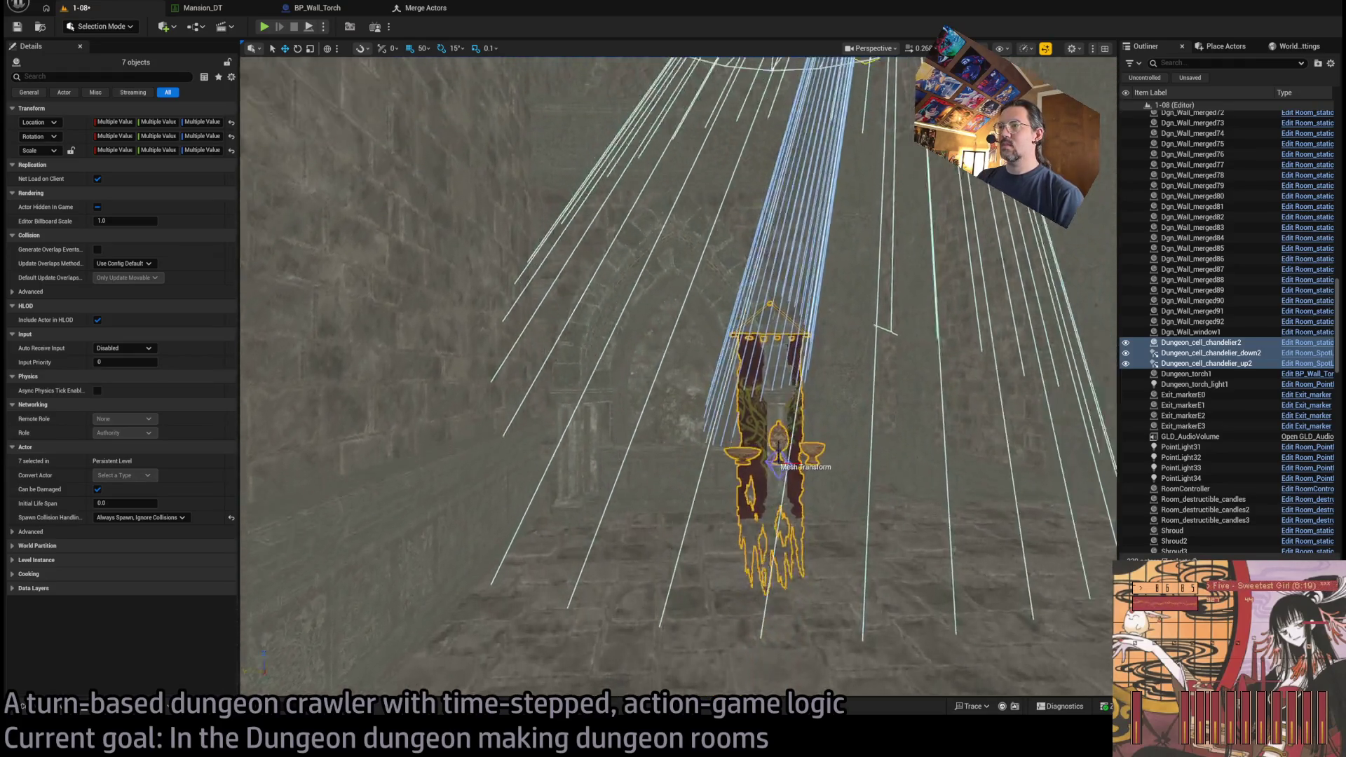
pyautogui.scroll(4, 687, 354)
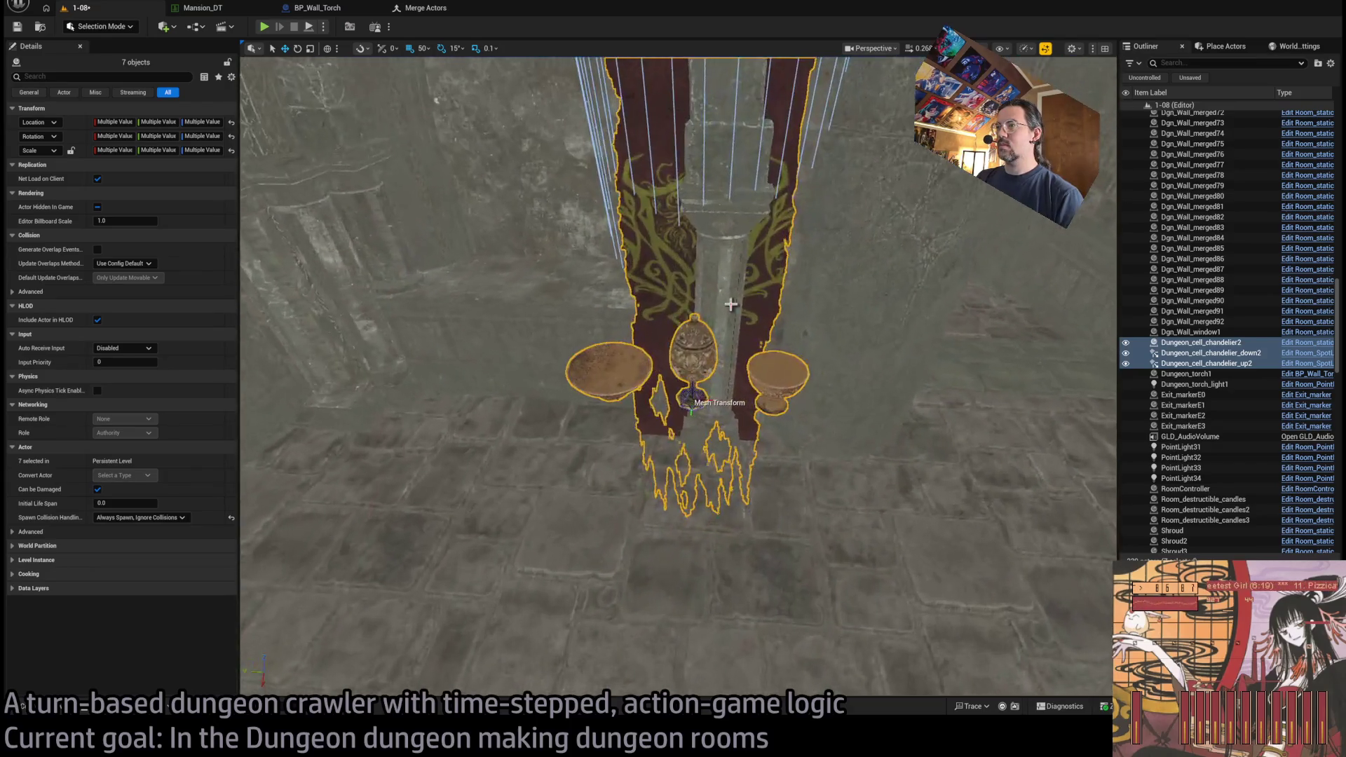
pyautogui.keyDown('ctrl'); pyautogui.click(686, 354); pyautogui.keyUp('ctrl')
pyautogui.keyDown('ctrl'); pyautogui.click(693, 364); pyautogui.keyUp('ctrl')
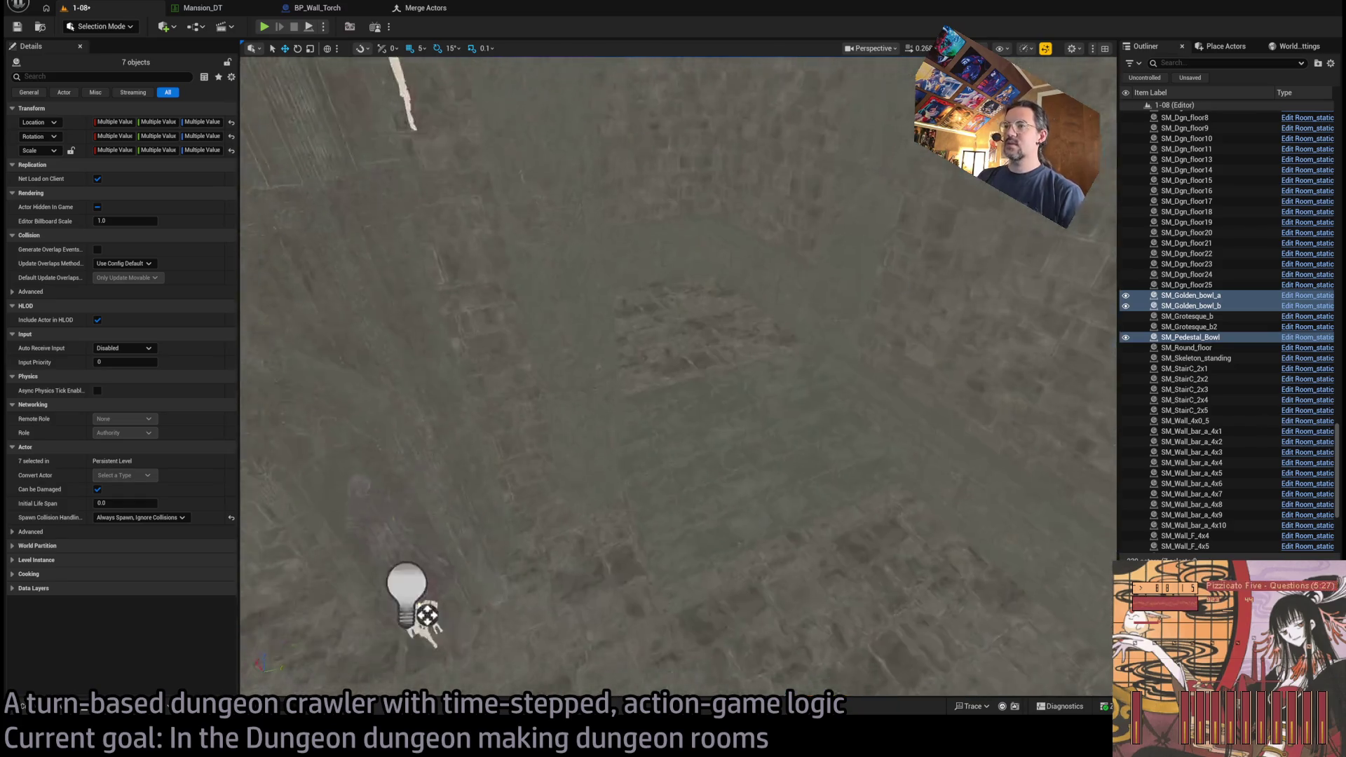
pyautogui.click(564, 410)
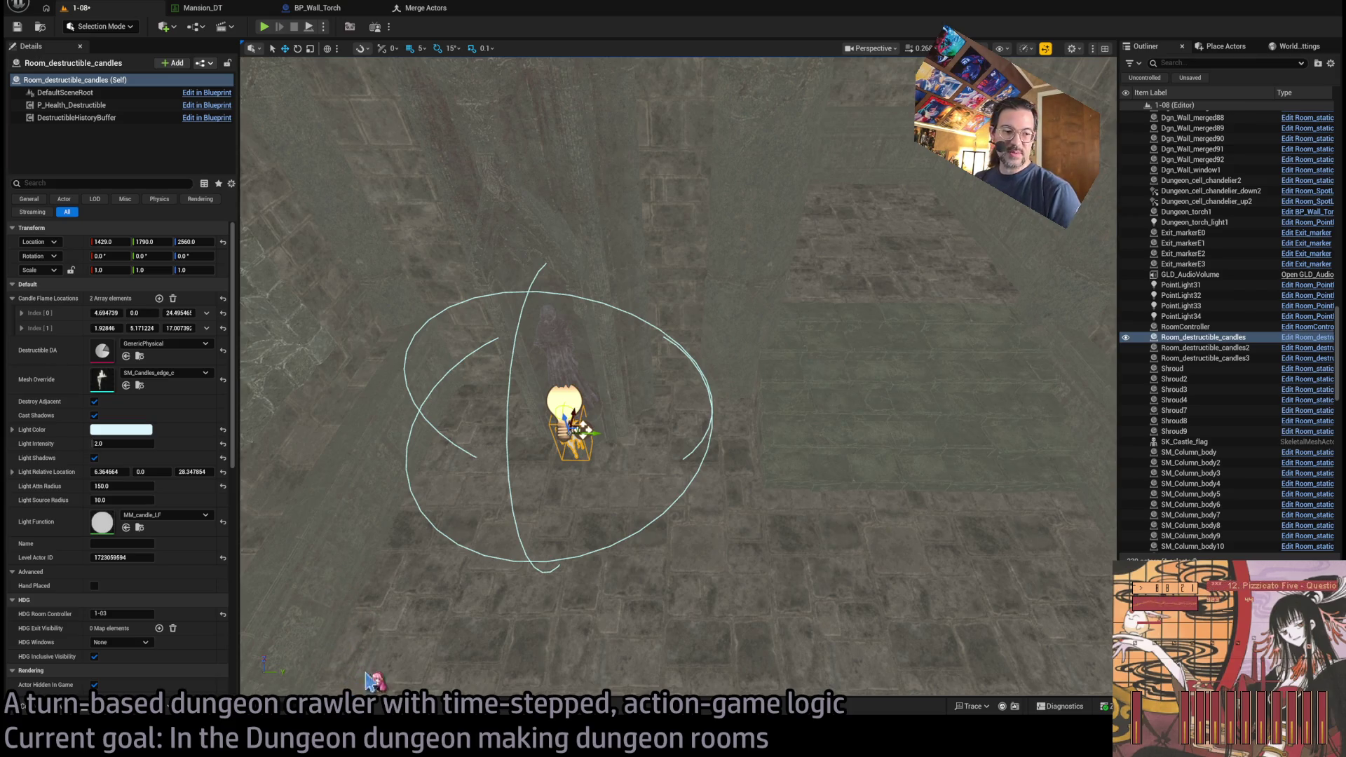
# - Select the chandelier's upward spotlight, Dungeon_cell_chandelier_up2
pyautogui.scroll(-5, 460, 586)
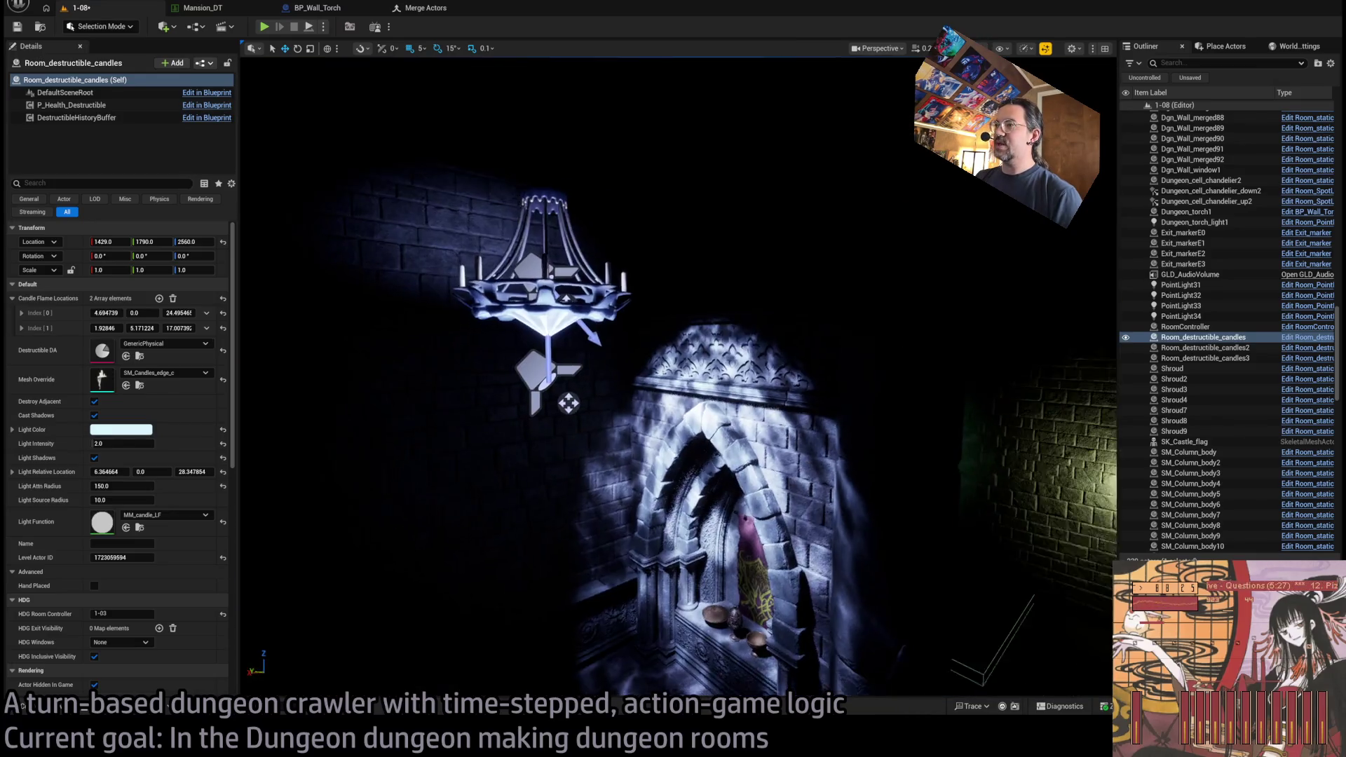
pyautogui.click(571, 369)
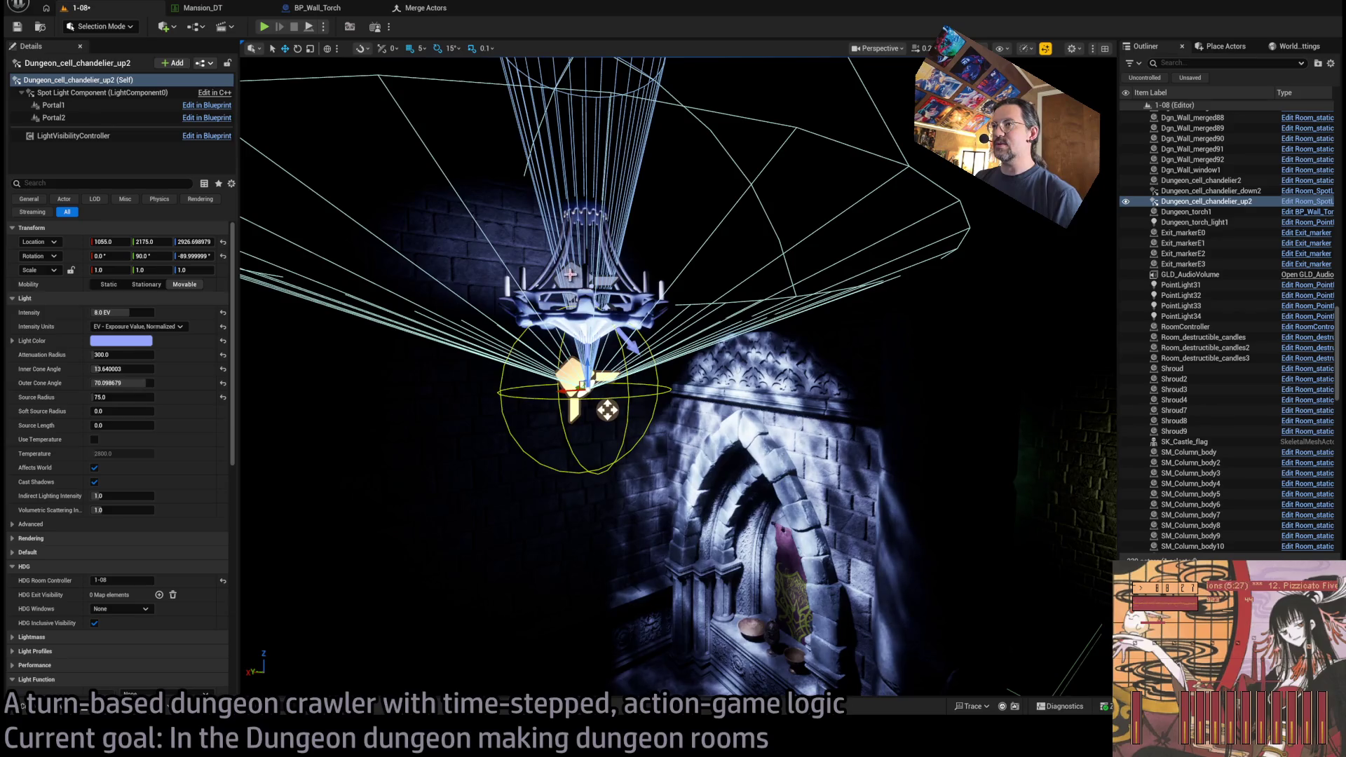
# - Make the lower spotlight near-white with colour temperature 12000, then compare with it off
pyautogui.click(575, 280)
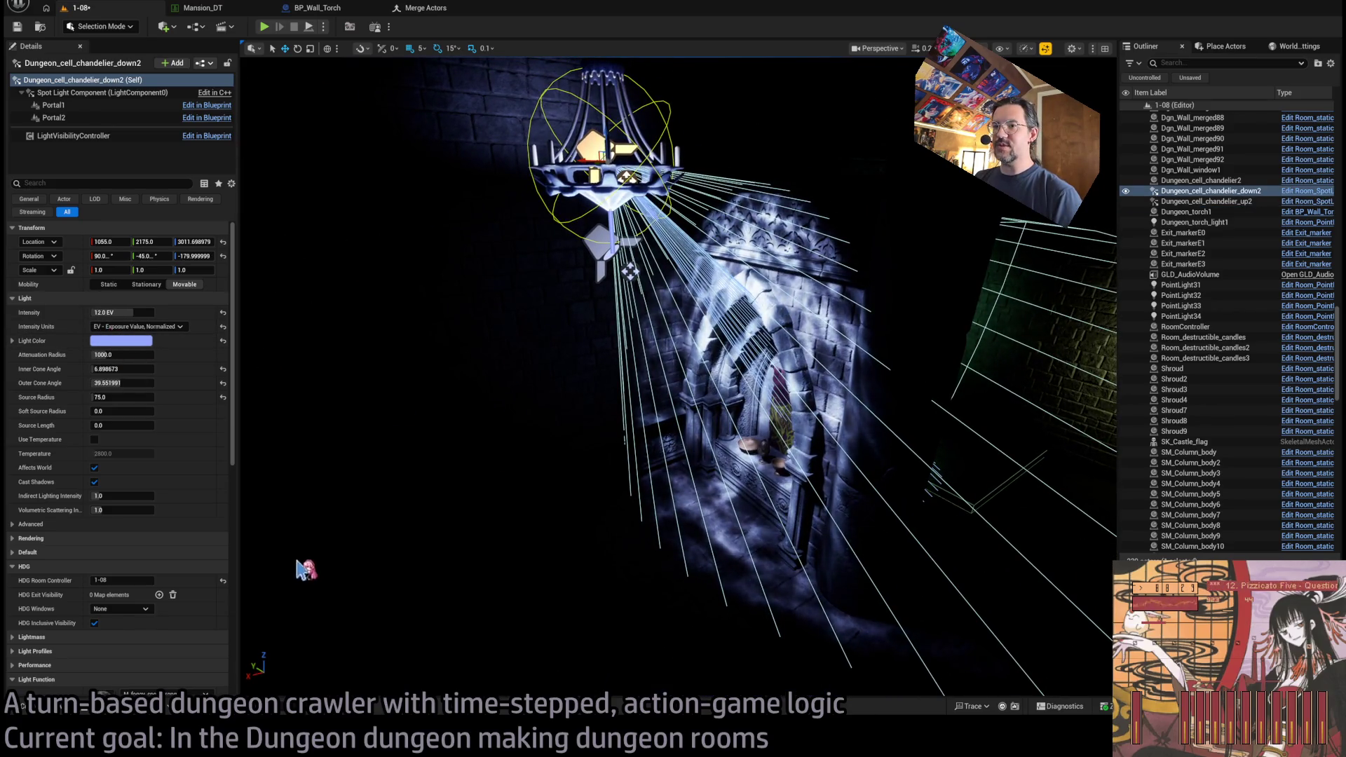
pyautogui.hotkey('ctrl', 'z')
pyautogui.moveTo(481, 468); pyautogui.dragTo(481, 421)
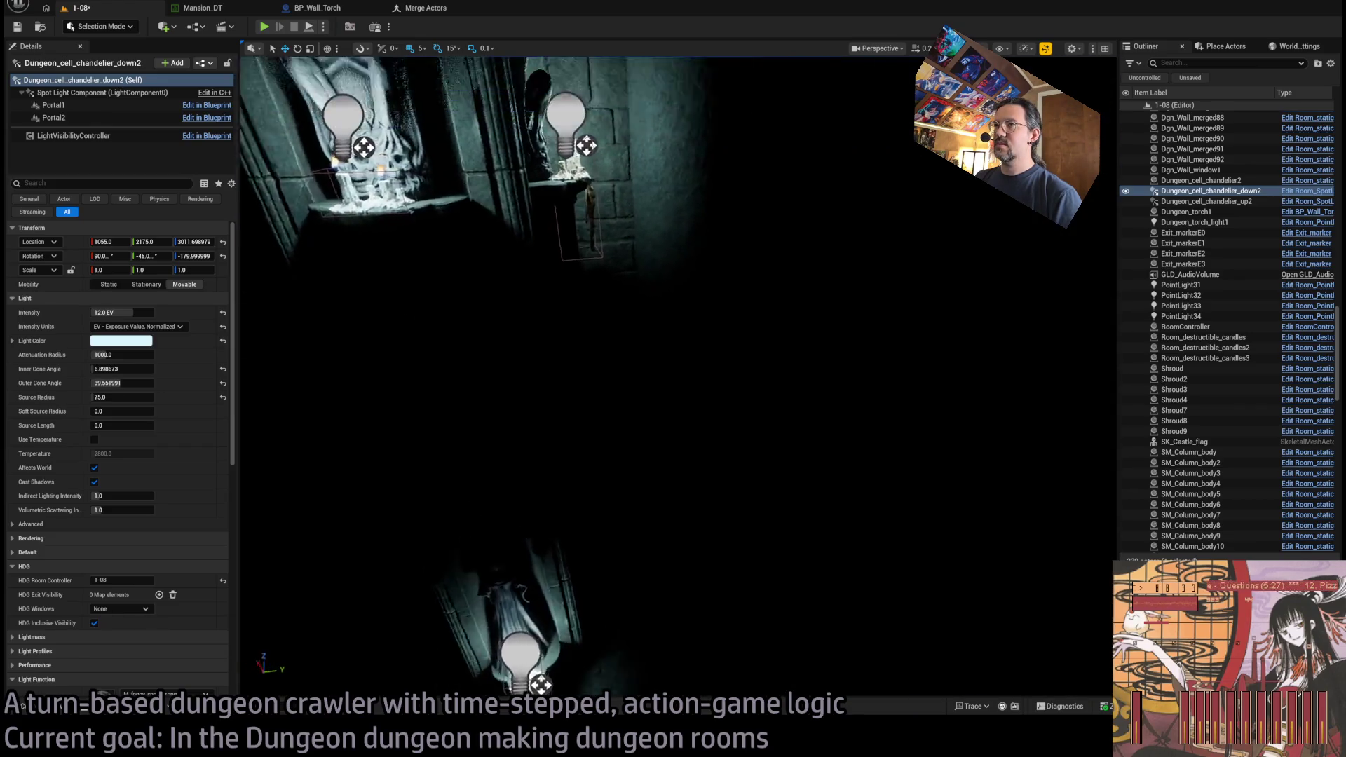
pyautogui.press('f')
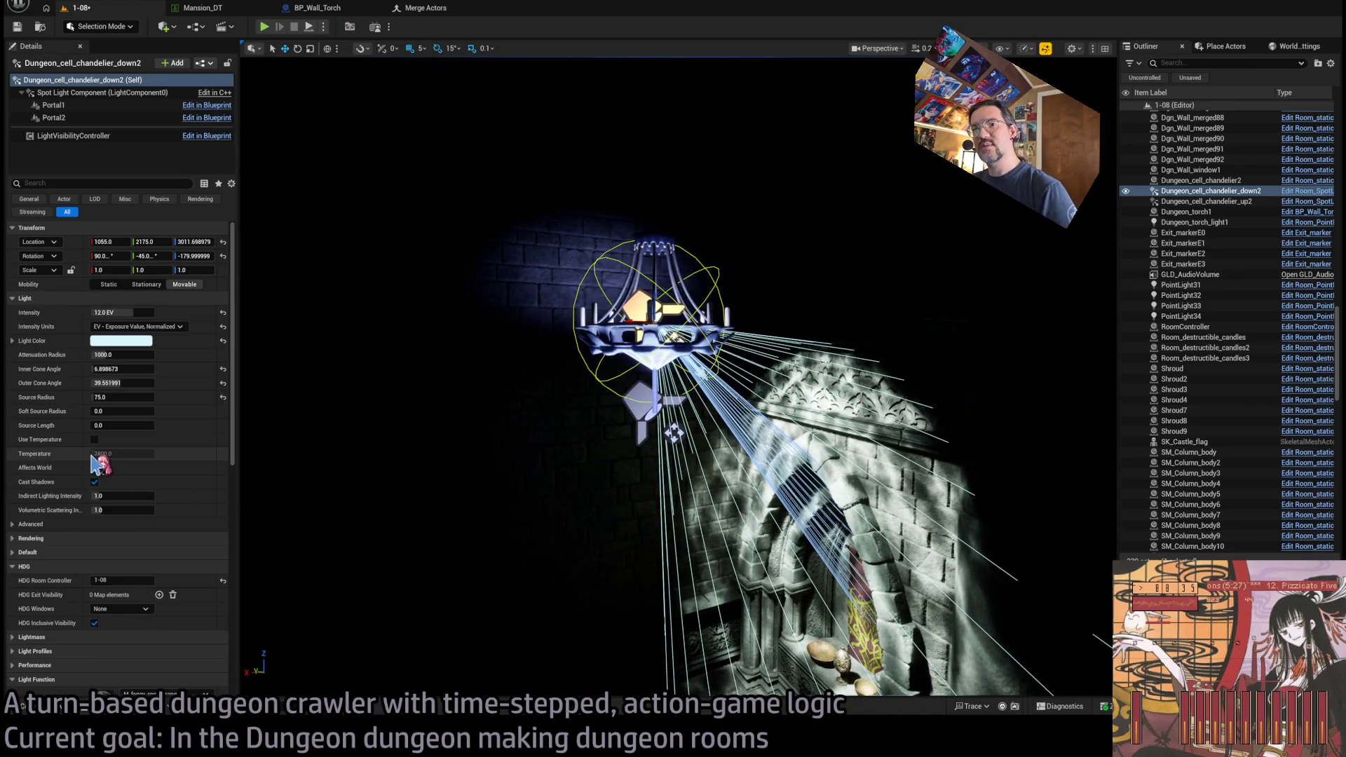
pyautogui.click(94, 439)
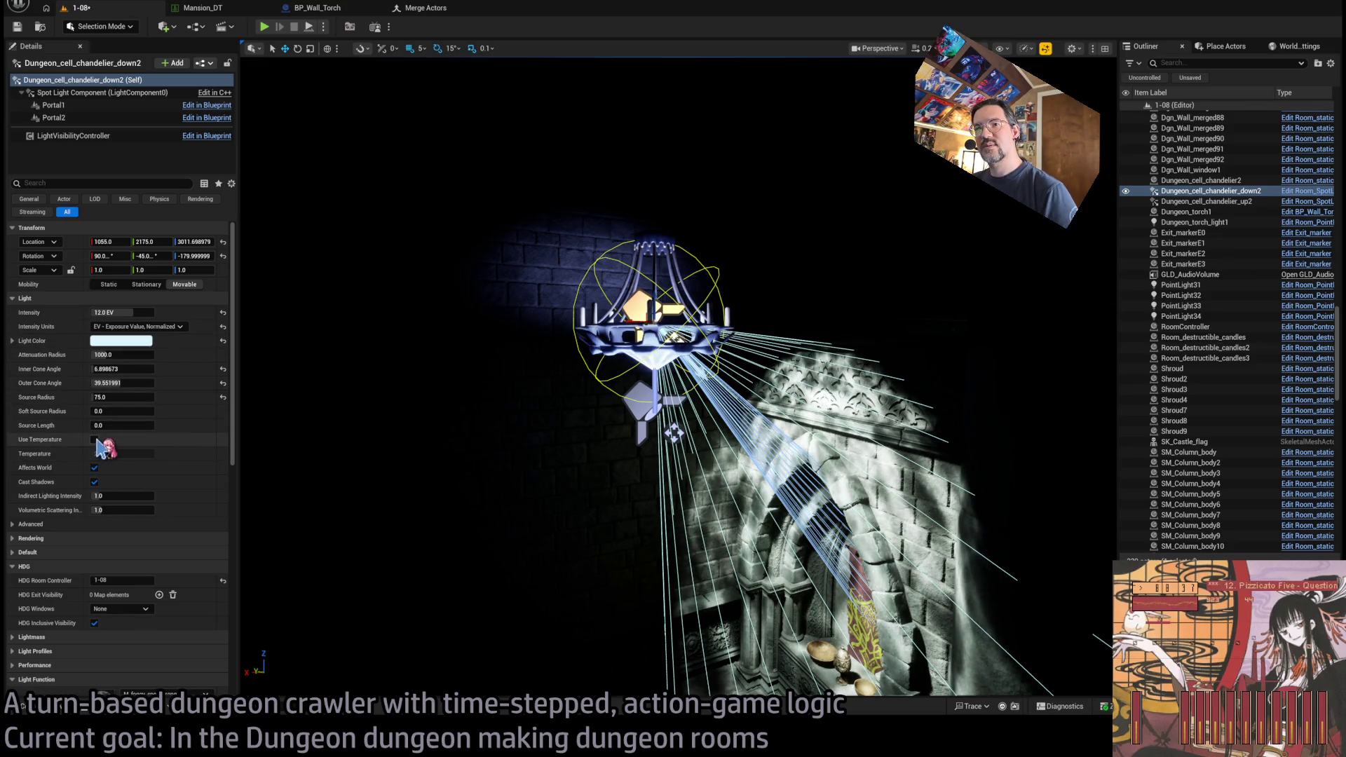
pyautogui.moveTo(123, 454); pyautogui.dragTo(184, 468)
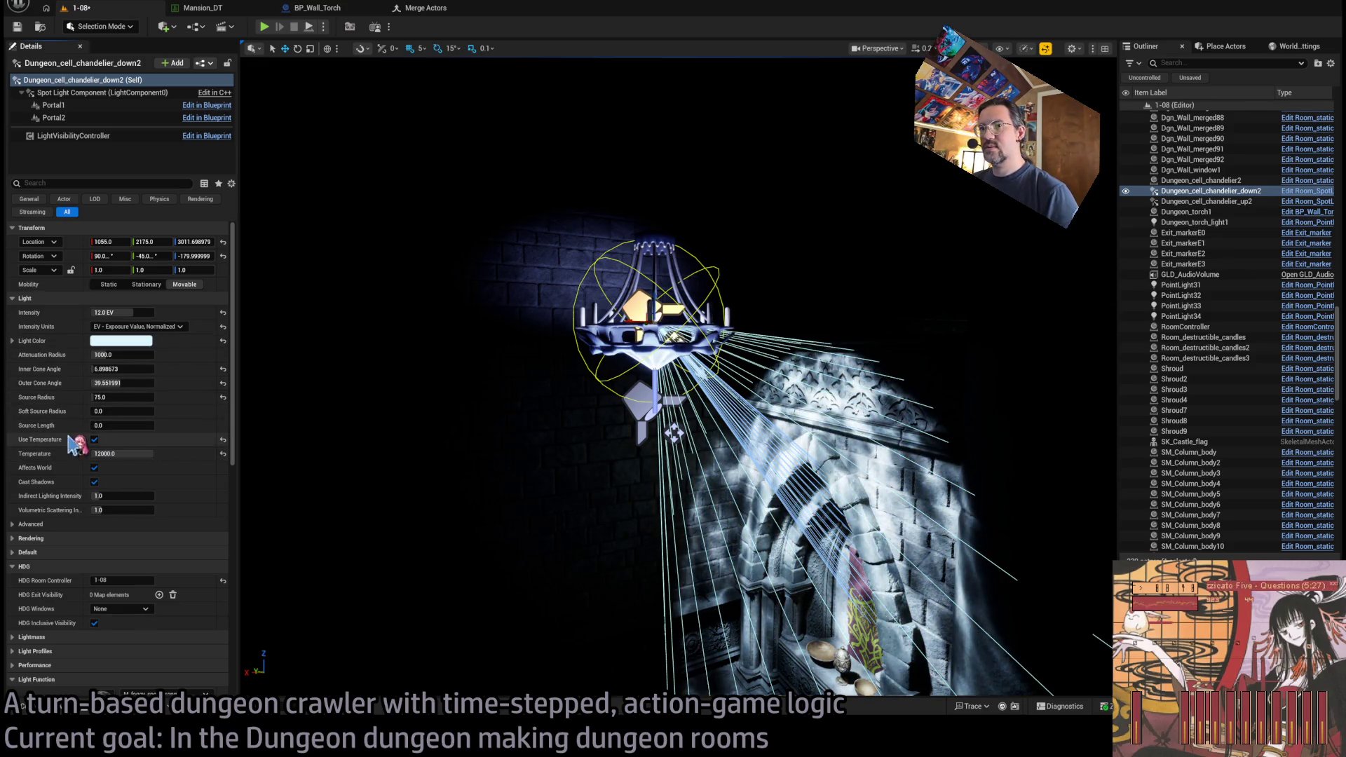
pyautogui.moveTo(538, 528)
pyautogui.mouseDown()
pyautogui.moveTo(490, 540)
pyautogui.moveTo(388, 447)
pyautogui.mouseUp()
pyautogui.click(94, 440)
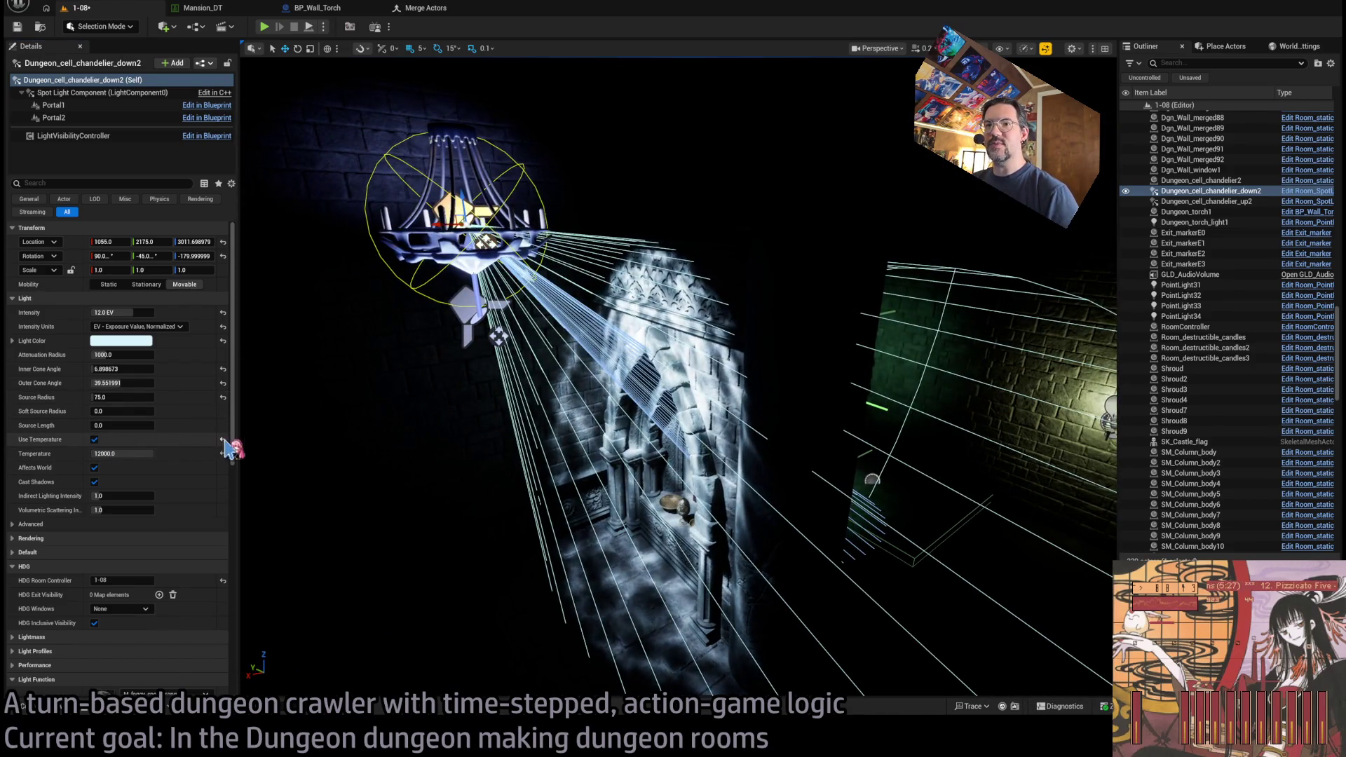
pyautogui.moveTo(524, 297); pyautogui.dragTo(612, 345)
# - Re-enable the lower spotlight's 12000 colour temperature and check the lit alcoves
pyautogui.click(485, 434)
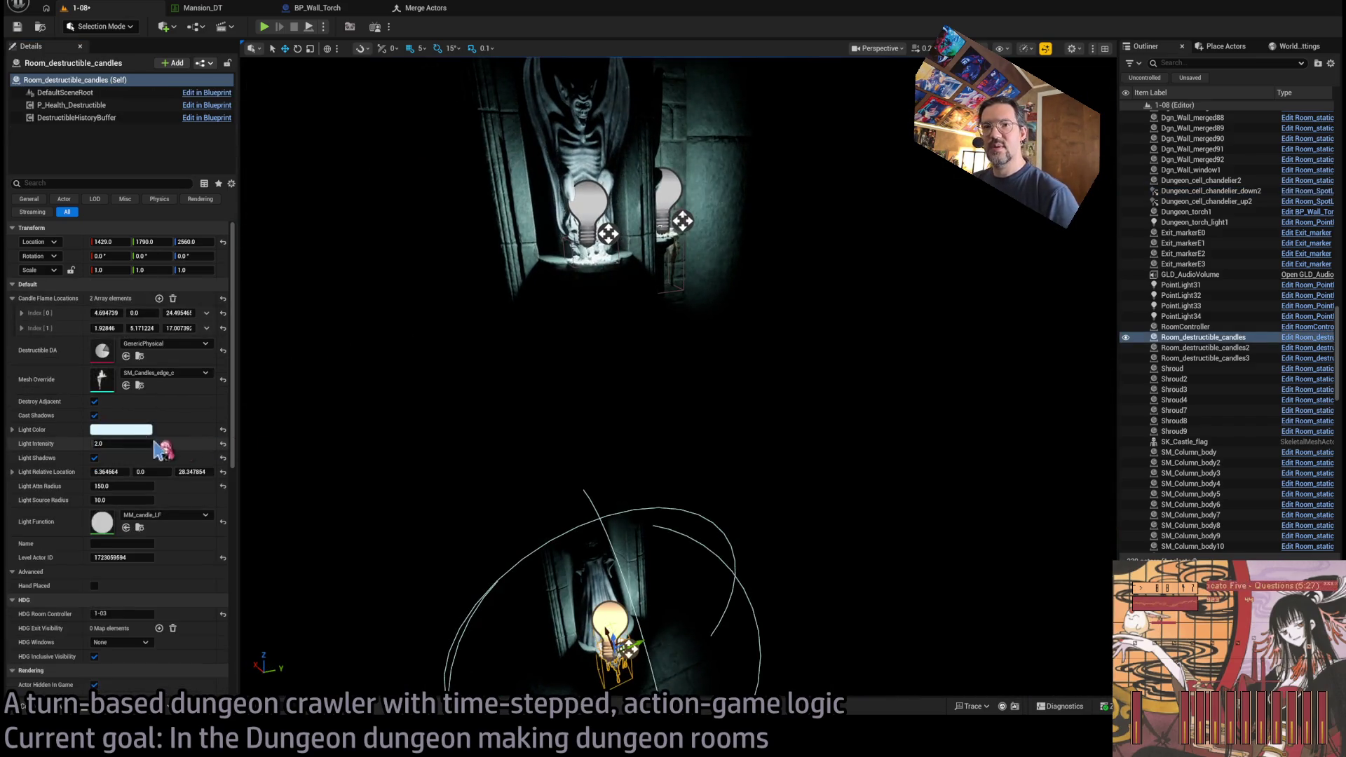
pyautogui.press('f')
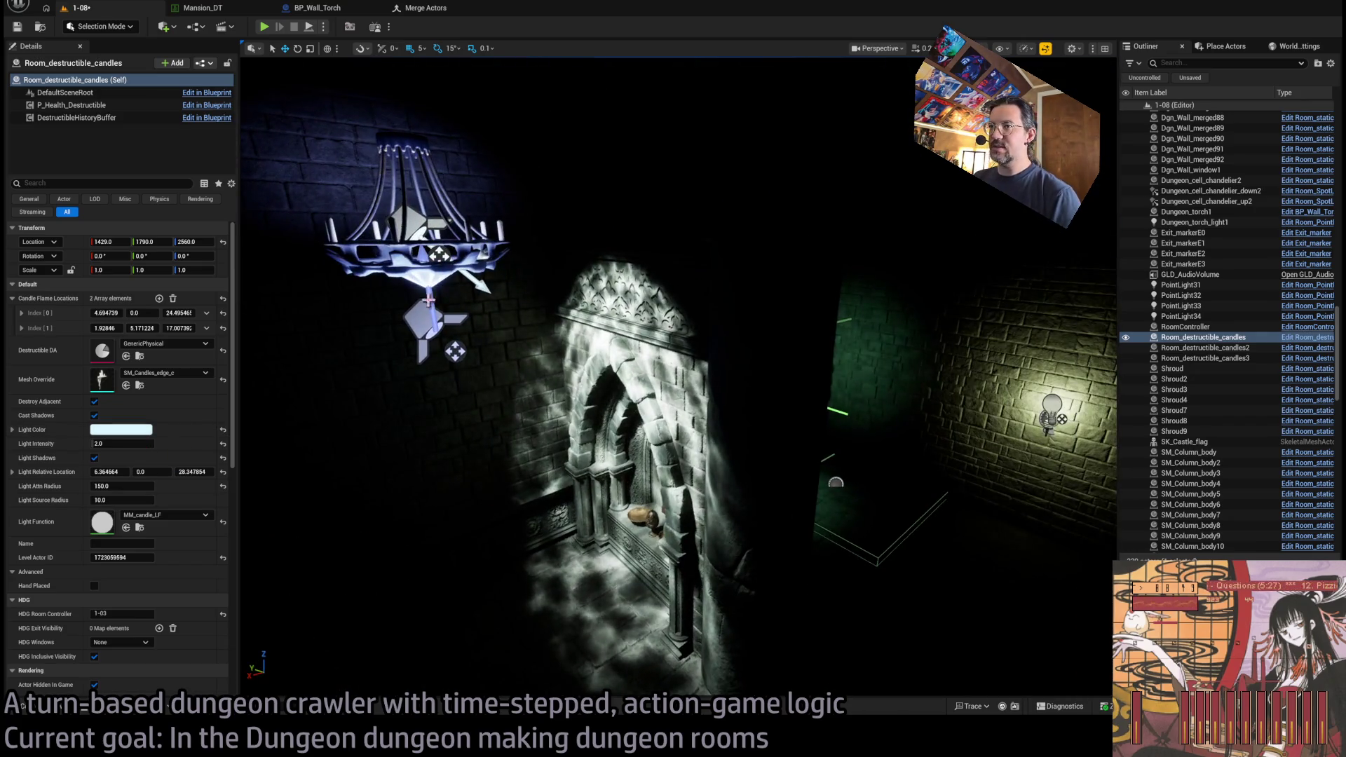
pyautogui.click(427, 302)
pyautogui.press('f')
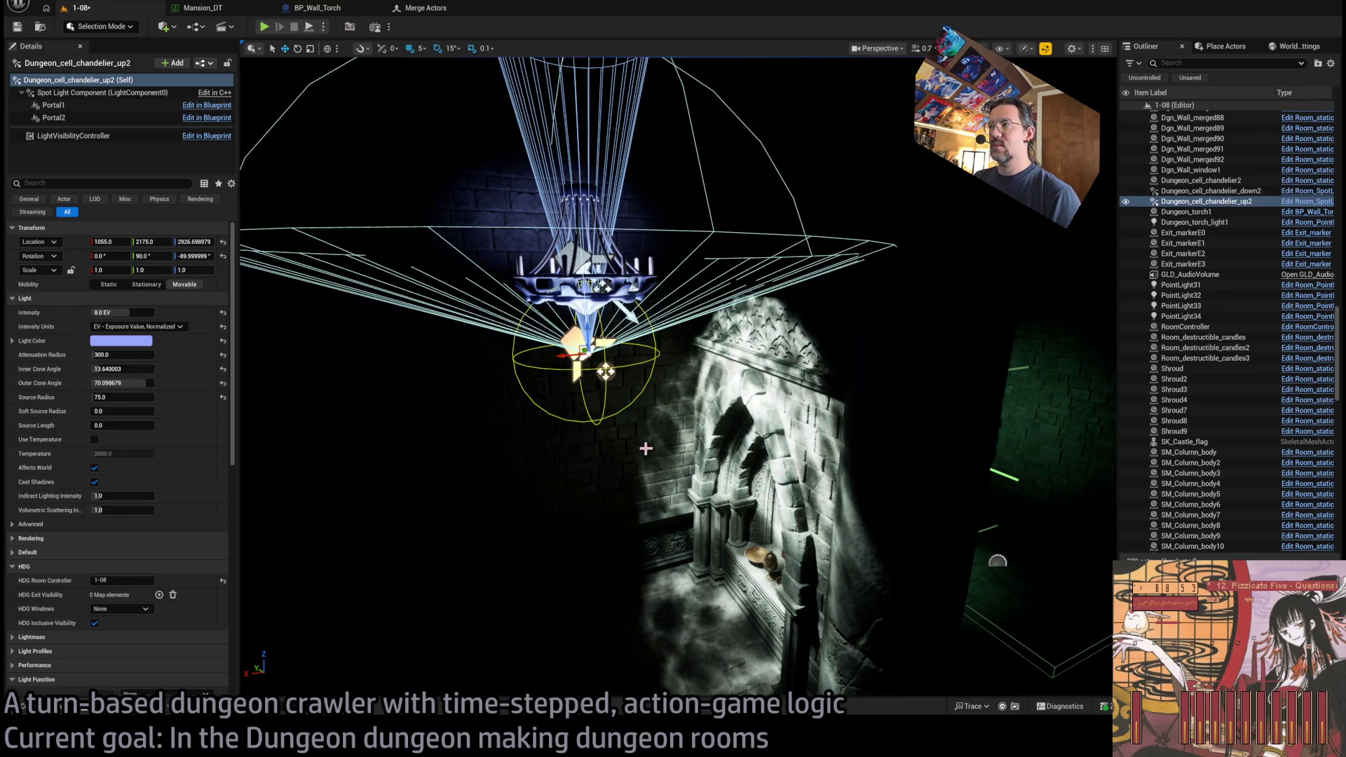
pyautogui.click(95, 439)
pyautogui.moveTo(781, 475)
pyautogui.mouseDown()
pyautogui.moveTo(743, 455)
pyautogui.moveTo(673, 463)
pyautogui.mouseUp()
pyautogui.press('f')
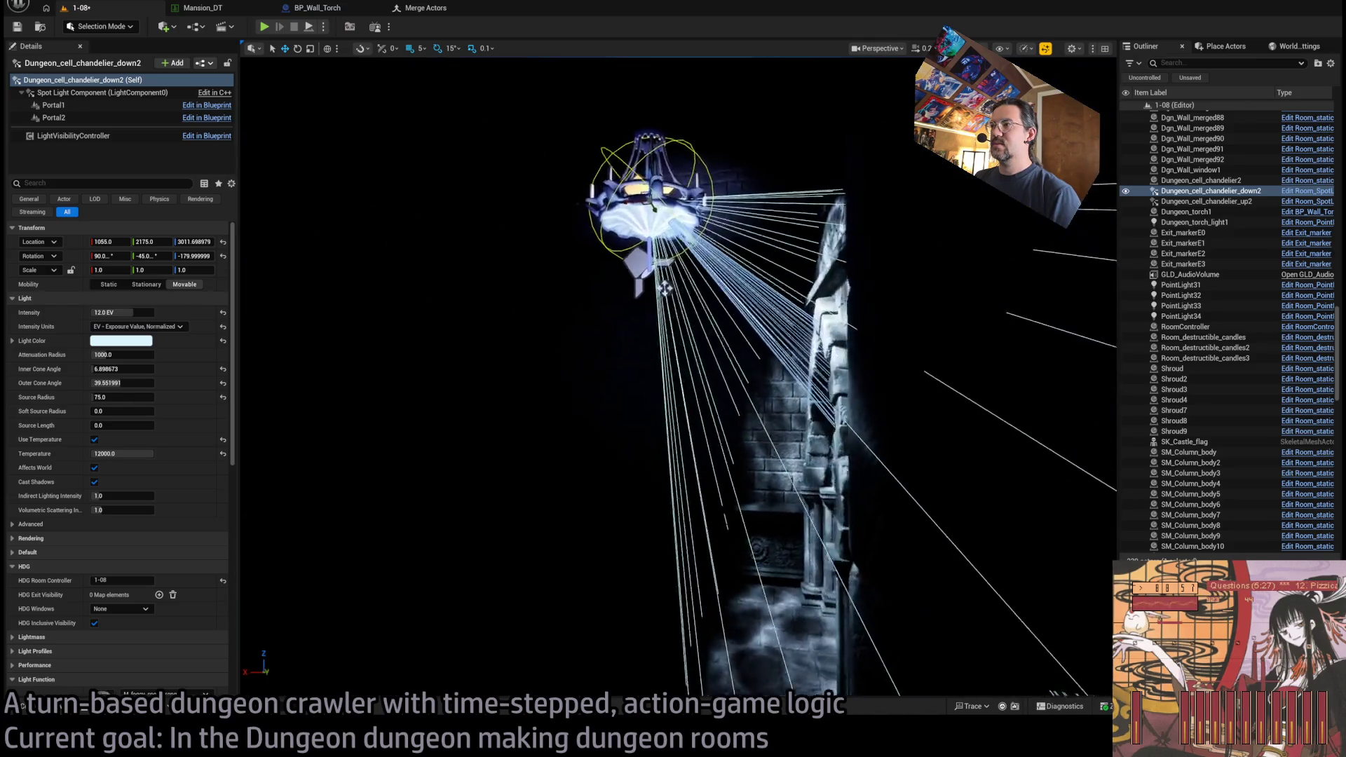
pyautogui.moveTo(436, 266)
pyautogui.mouseDown()
pyautogui.moveTo(420, 252)
pyautogui.moveTo(421, 189)
pyautogui.mouseUp()
pyautogui.moveTo(768, 451); pyautogui.dragTo(769, 506)
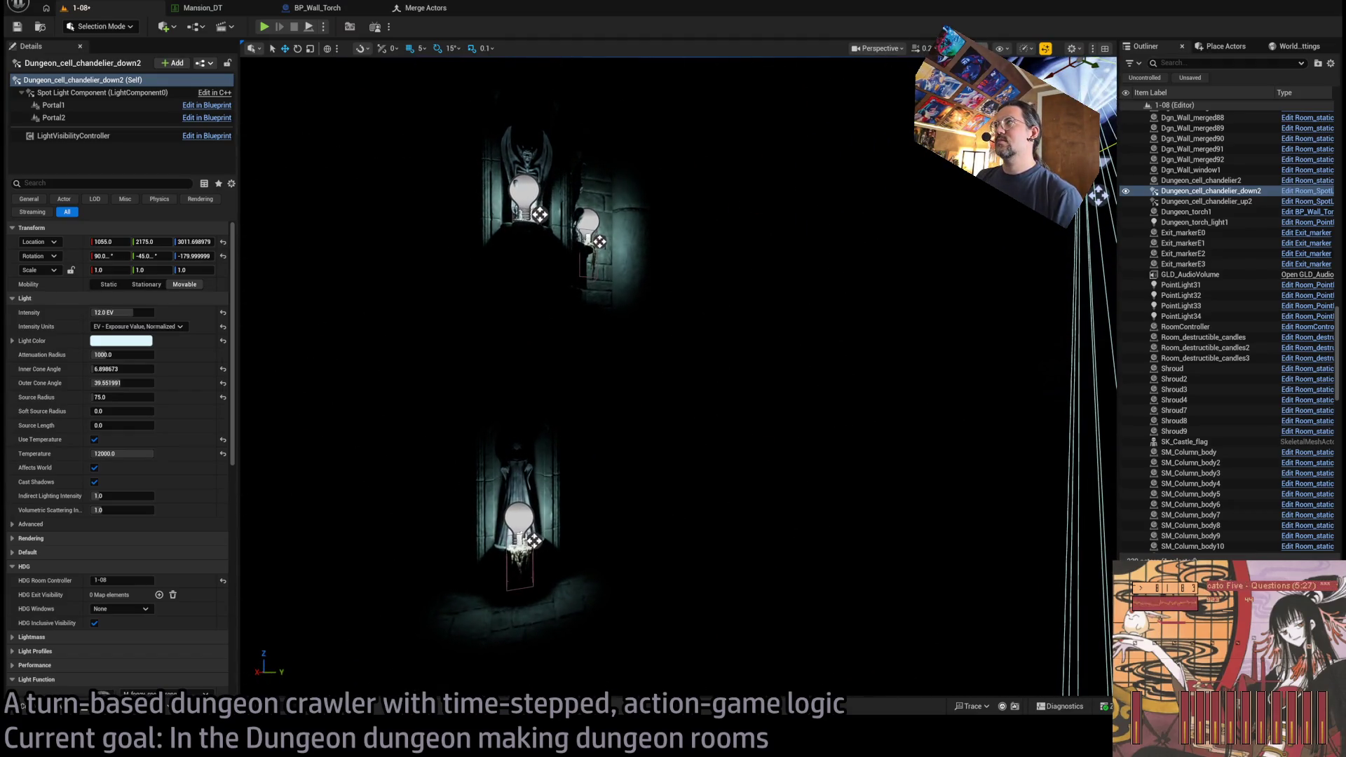
# - Compare lit and unlit views, then select the upper spotlight with the chandelier mesh
pyautogui.hotkey('alt', '3')
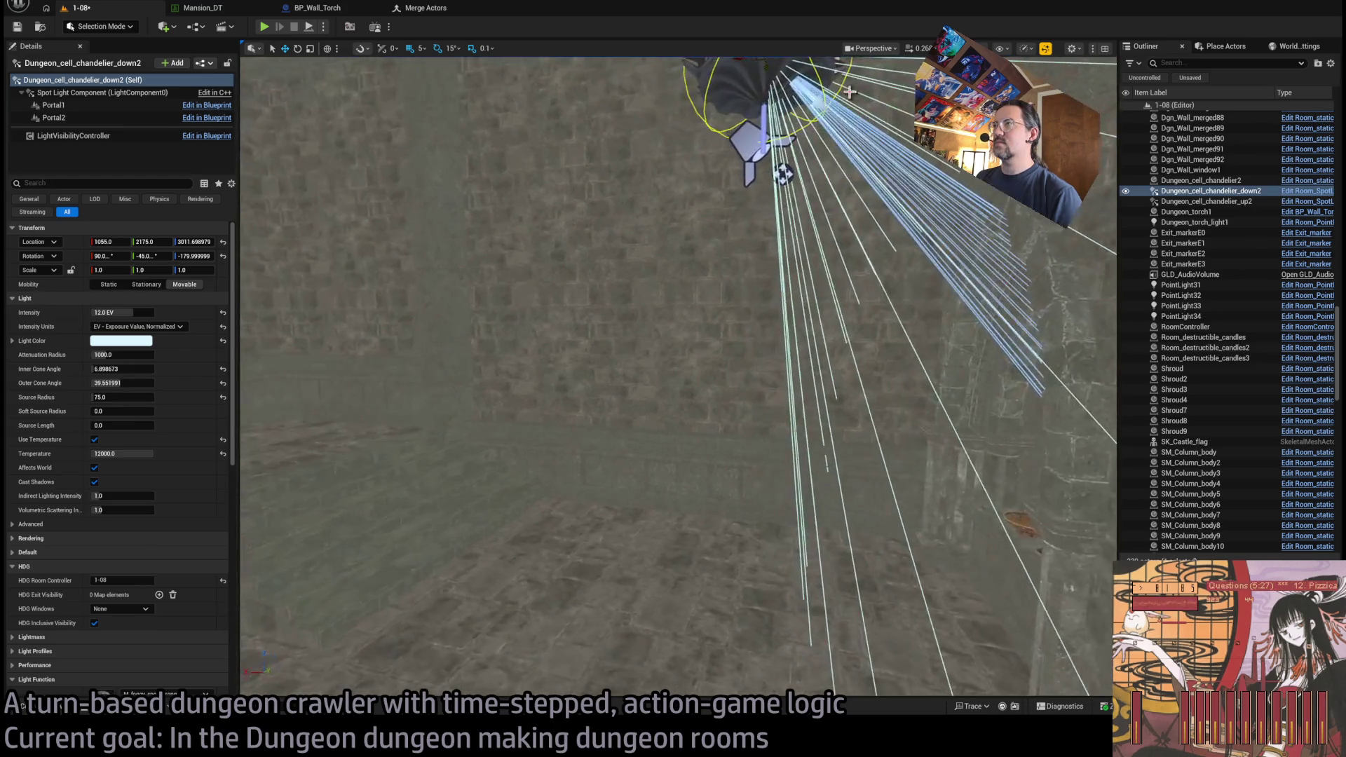
pyautogui.hotkey('alt', '4')
pyautogui.press('f')
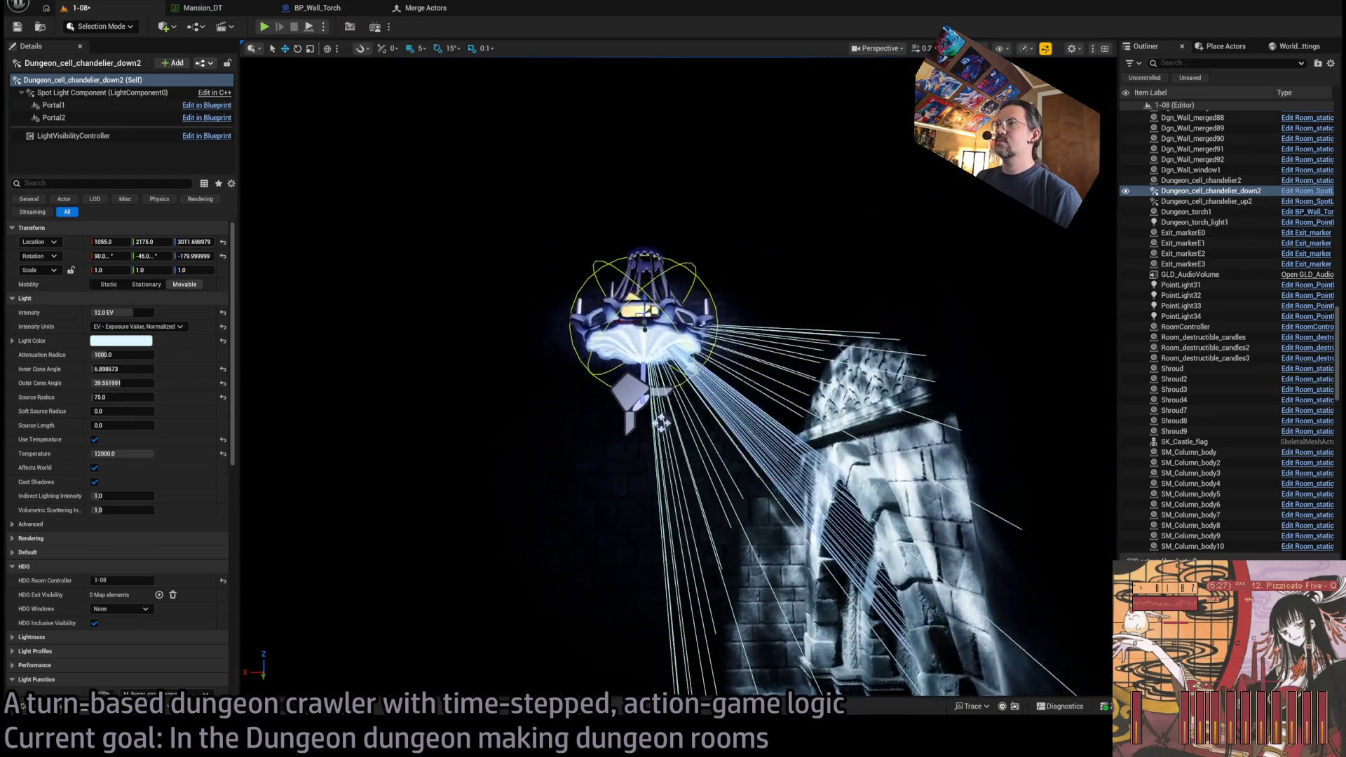
pyautogui.click(783, 582)
pyautogui.press('f')
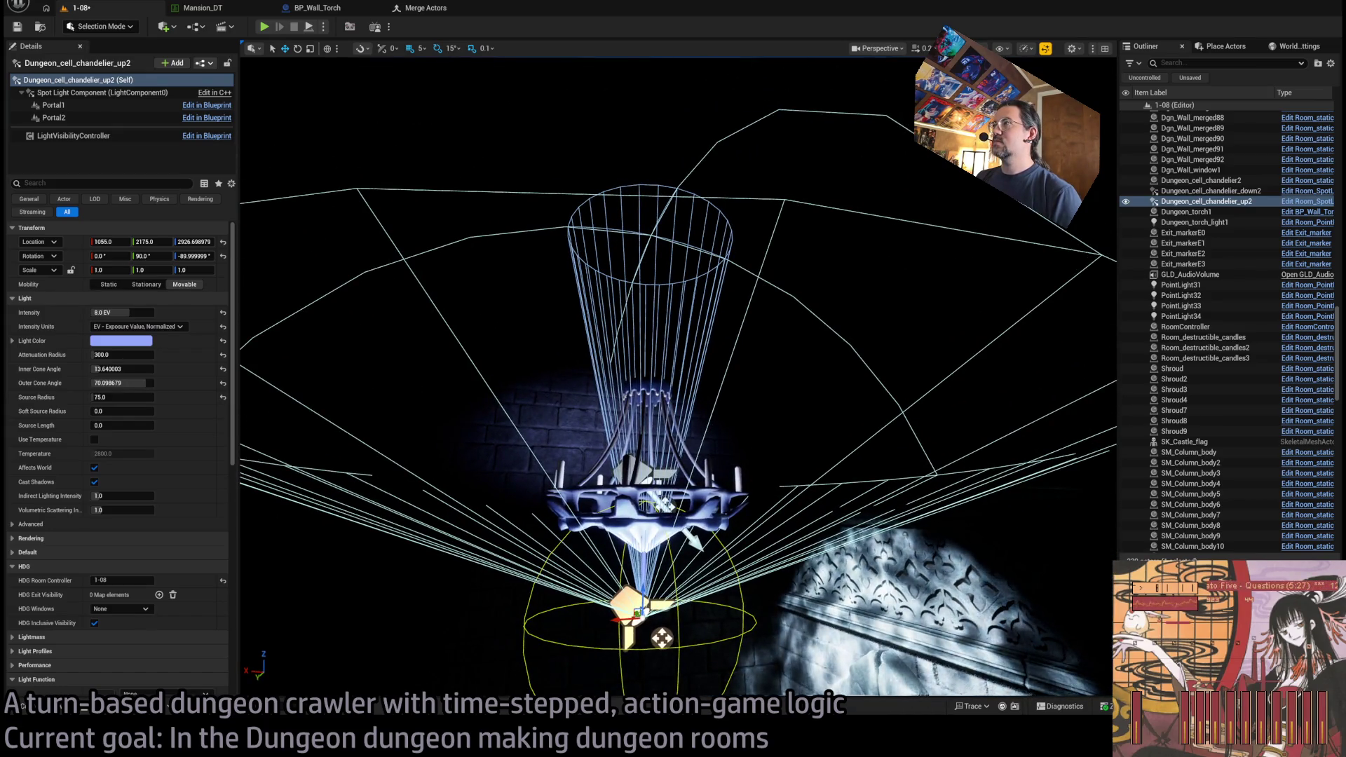
pyautogui.hotkey('alt', '3')
pyautogui.moveTo(661, 638)
pyautogui.mouseDown()
pyautogui.moveTo(679, 637)
pyautogui.moveTo(604, 508)
pyautogui.moveTo(579, 511)
pyautogui.moveTo(663, 498)
pyautogui.moveTo(795, 541)
pyautogui.moveTo(701, 543)
pyautogui.moveTo(724, 536)
pyautogui.mouseUp()
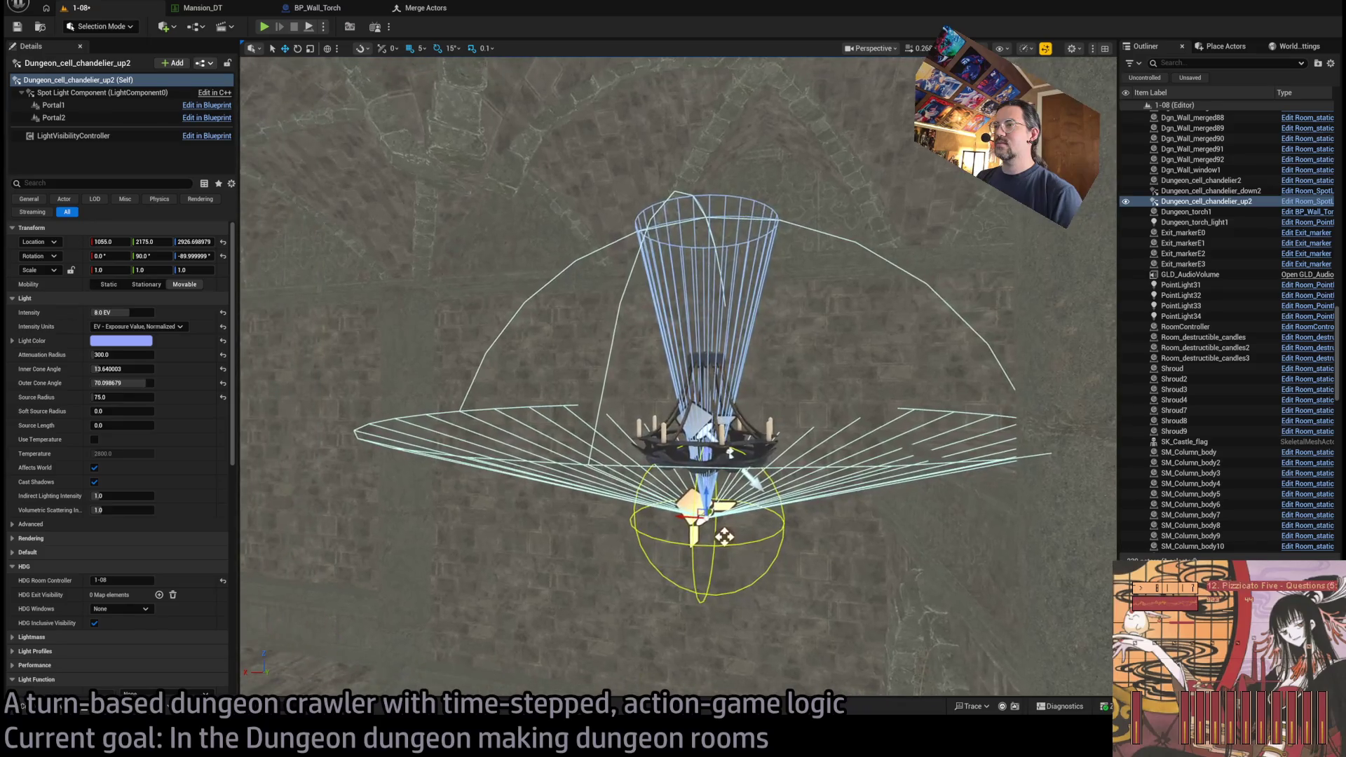
pyautogui.keyDown('ctrl'); pyautogui.click(699, 424); pyautogui.keyUp('ctrl')
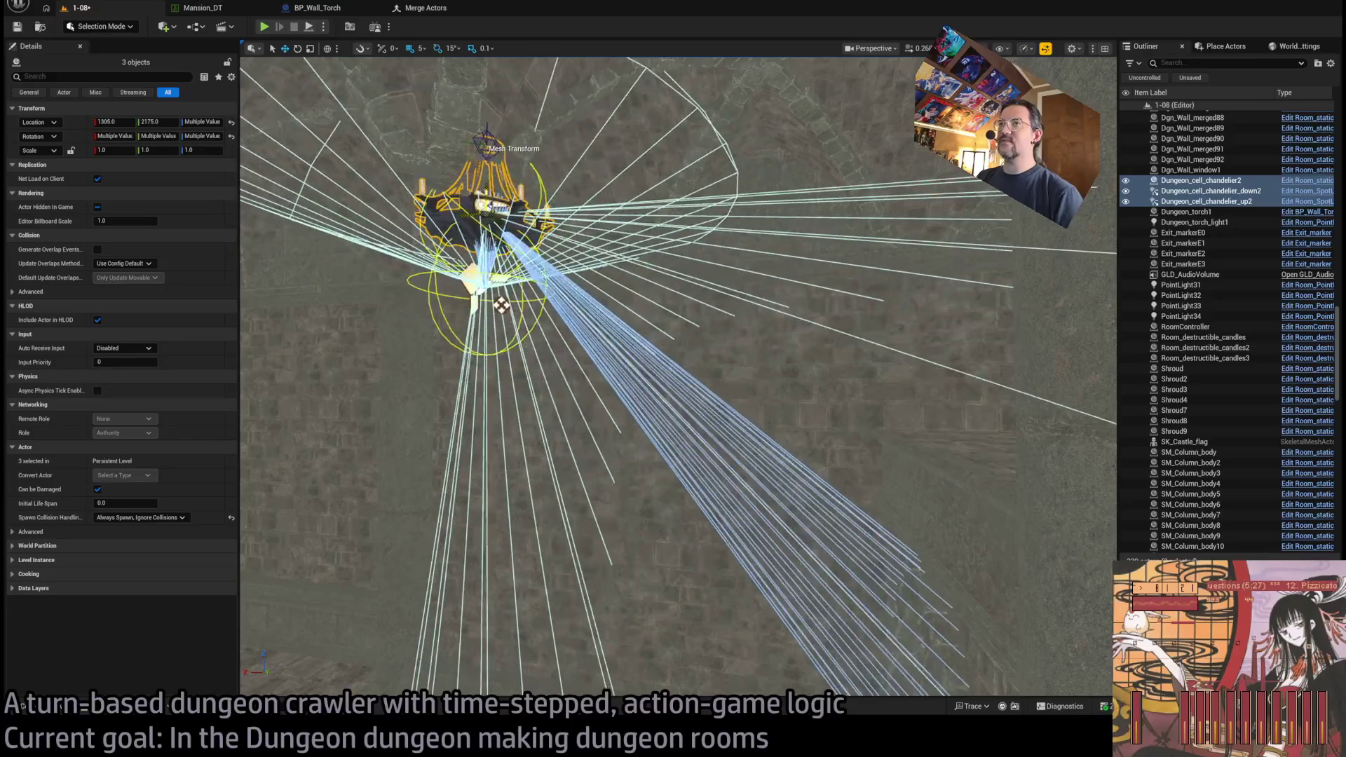
# - Orbit and move in close to inspect the selected chandelier group
pyautogui.moveTo(626, 244); pyautogui.dragTo(626, 244)
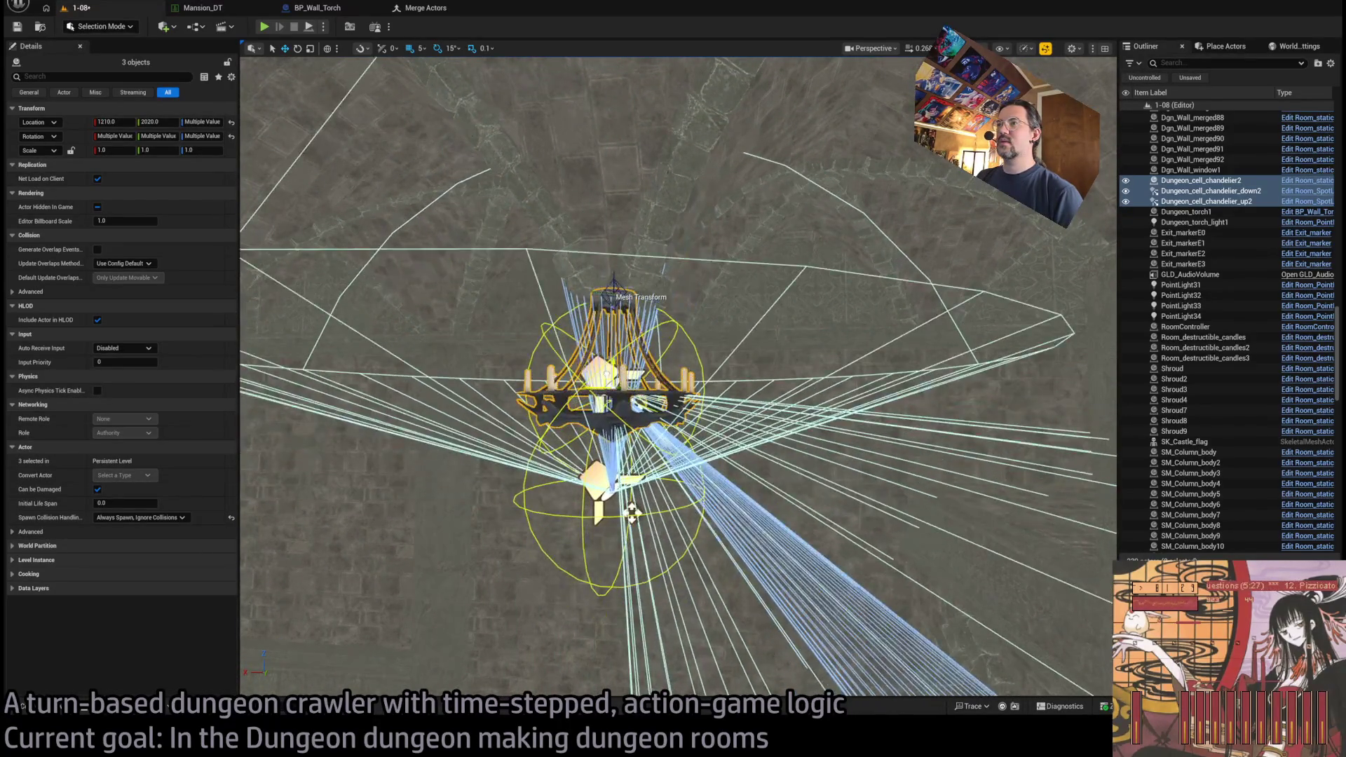
pyautogui.moveTo(671, 352); pyautogui.dragTo(672, 352)
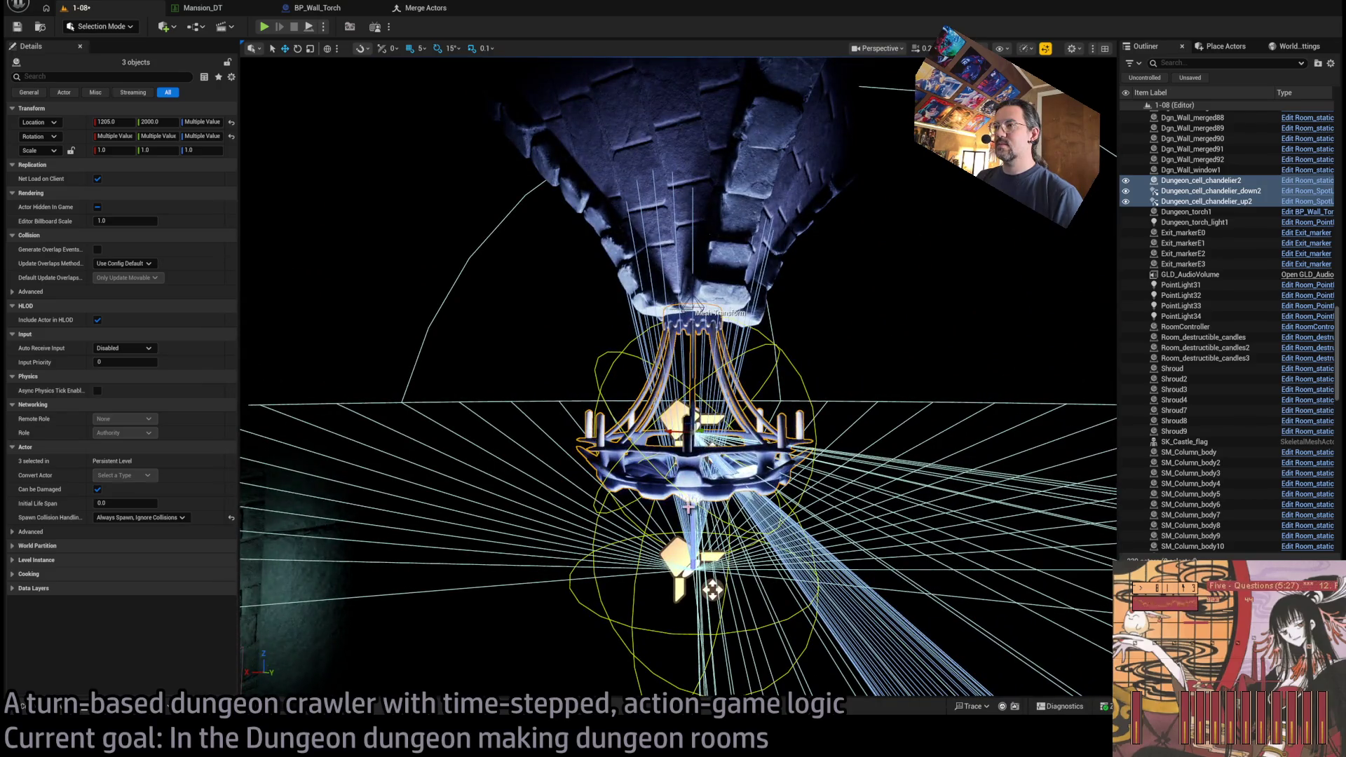
# - Set the upper spotlight's attenuation radius to 600
pyautogui.click(712, 590)
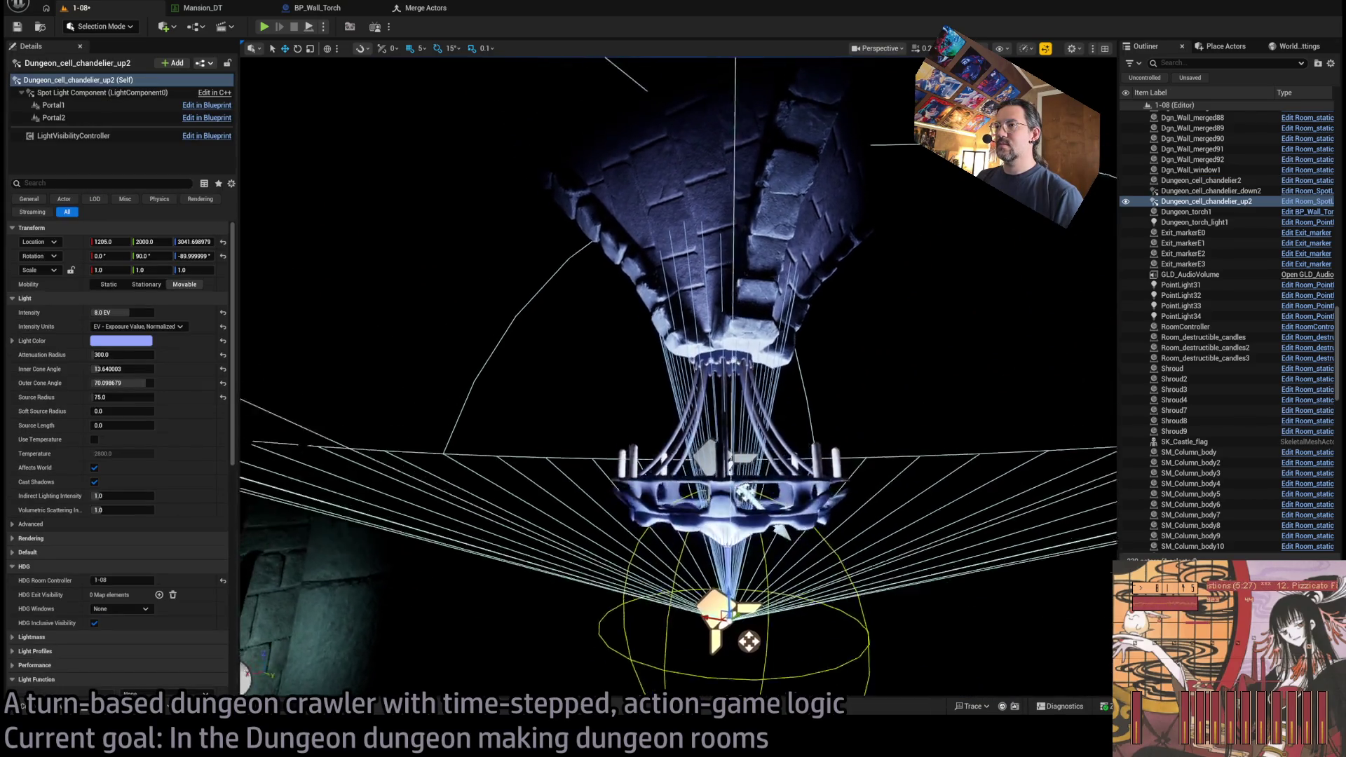
pyautogui.moveTo(671, 352); pyautogui.dragTo(672, 352)
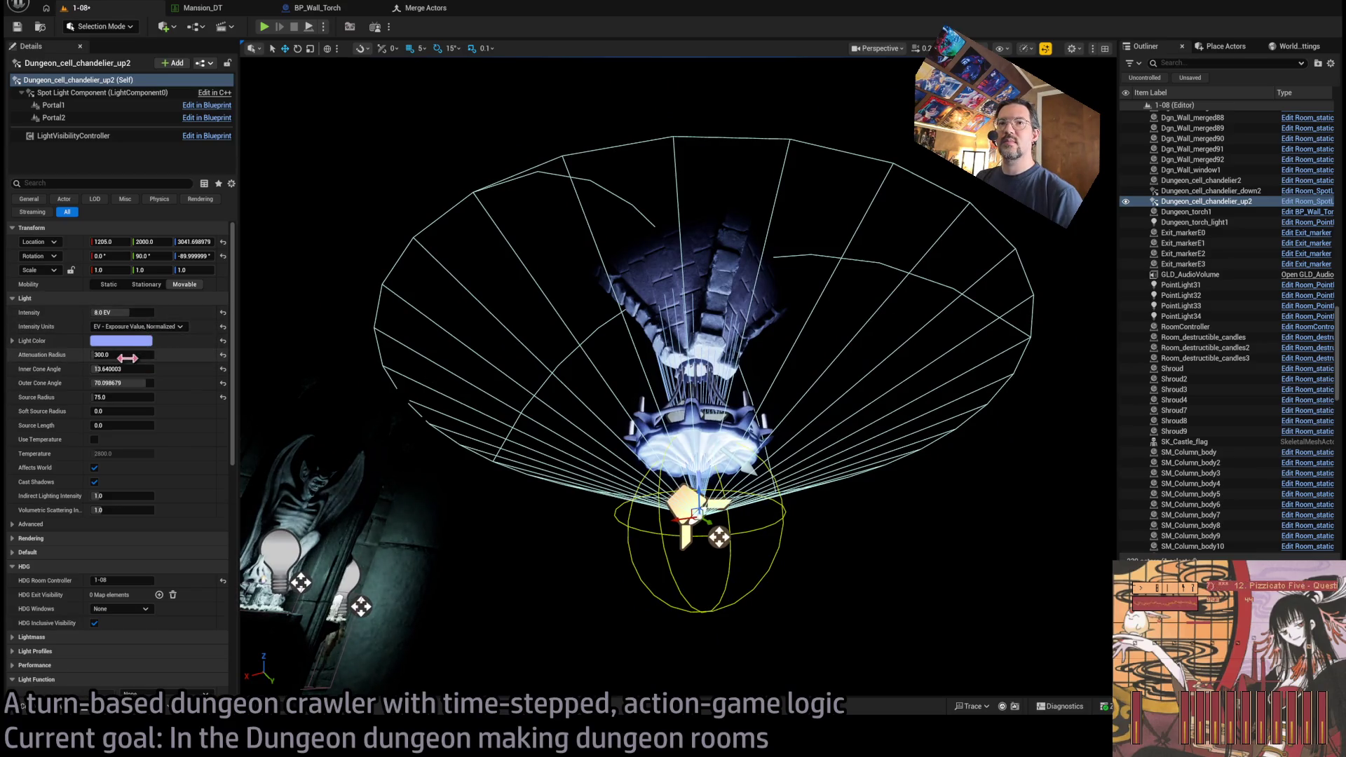
pyautogui.moveTo(127, 358); pyautogui.dragTo(162, 358)
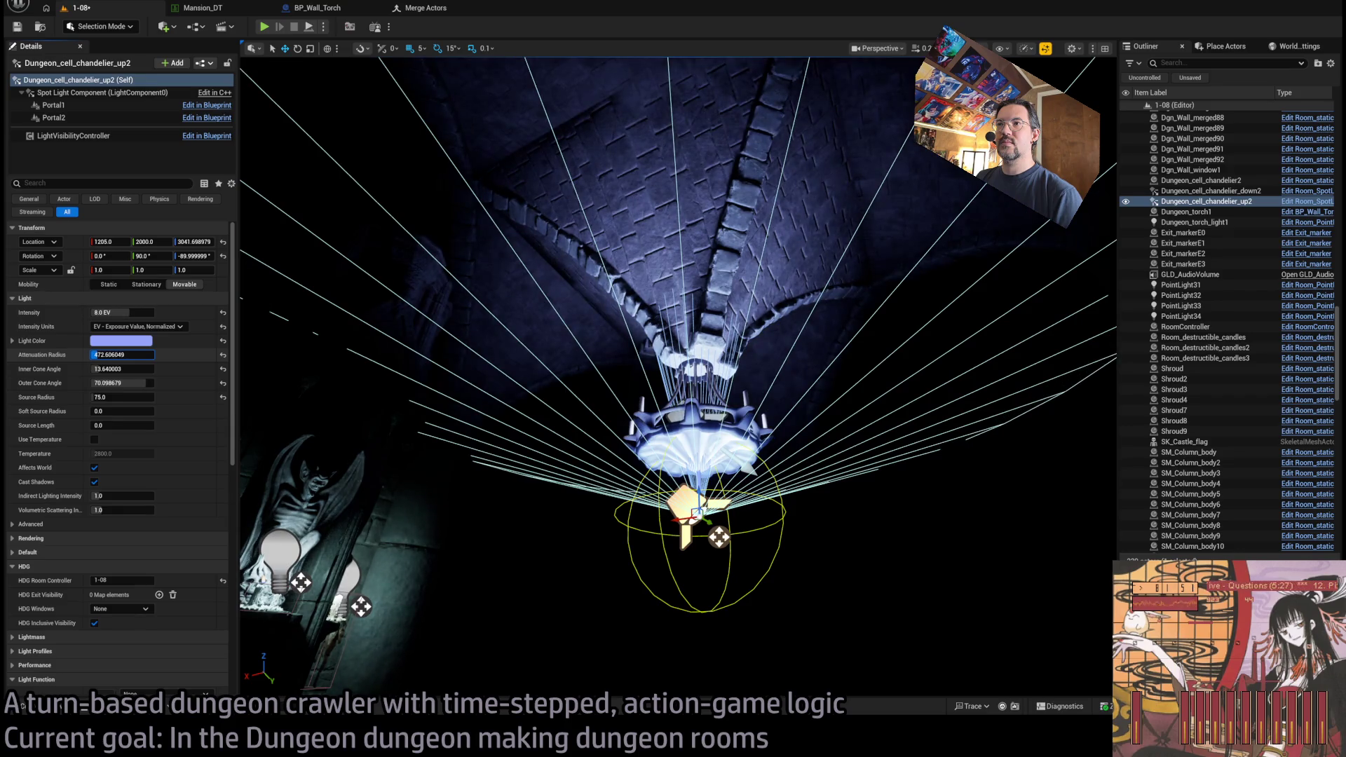
pyautogui.moveTo(335, 388); pyautogui.dragTo(335, 388)
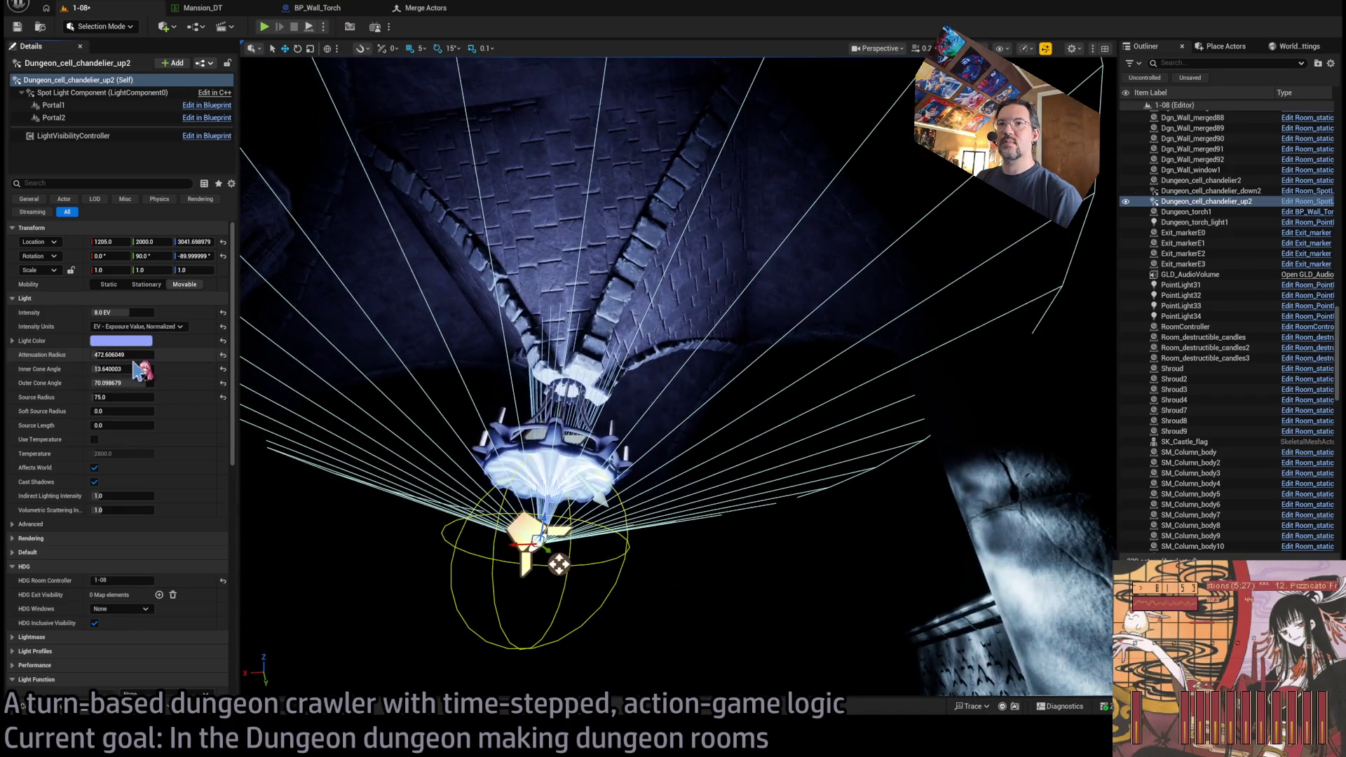
pyautogui.write('400')
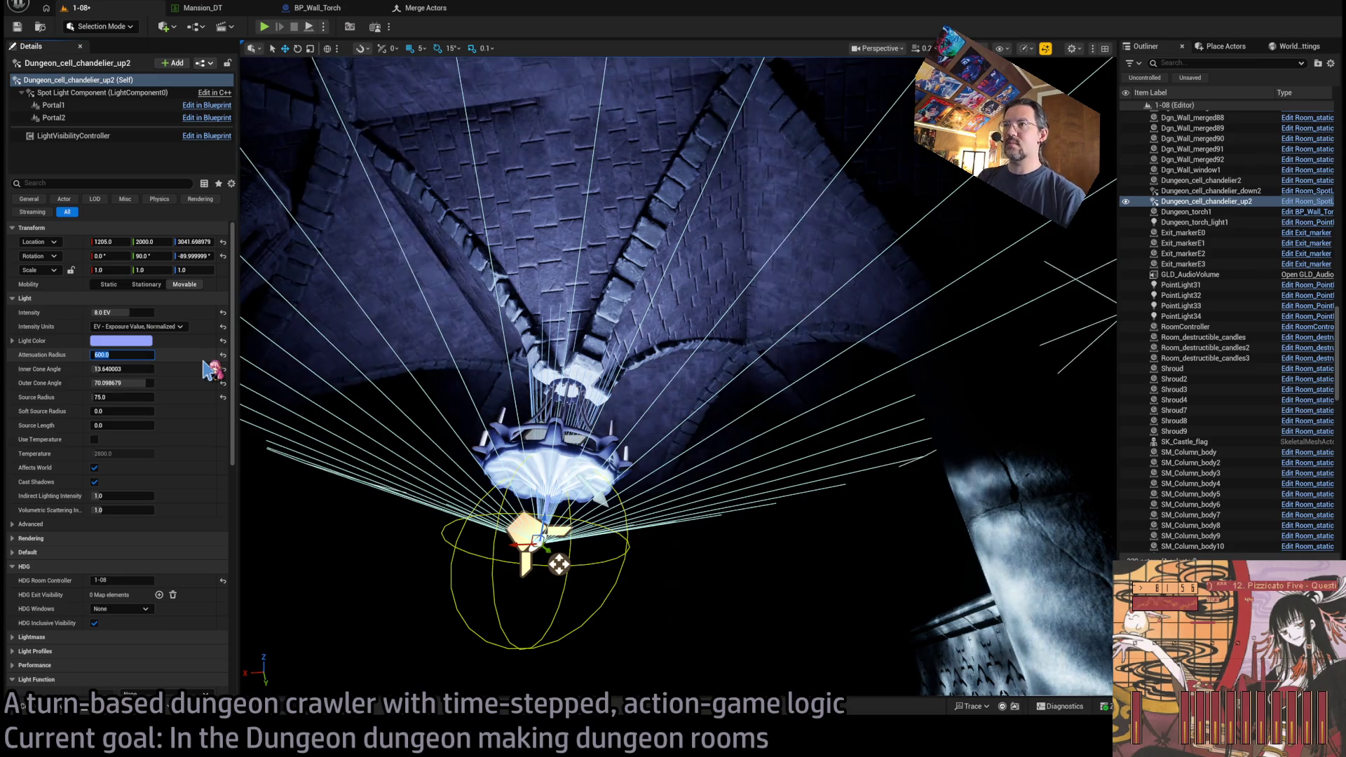
pyautogui.press('Return')
pyautogui.moveTo(335, 388); pyautogui.dragTo(335, 388)
pyautogui.moveTo(644, 187); pyautogui.dragTo(643, 188)
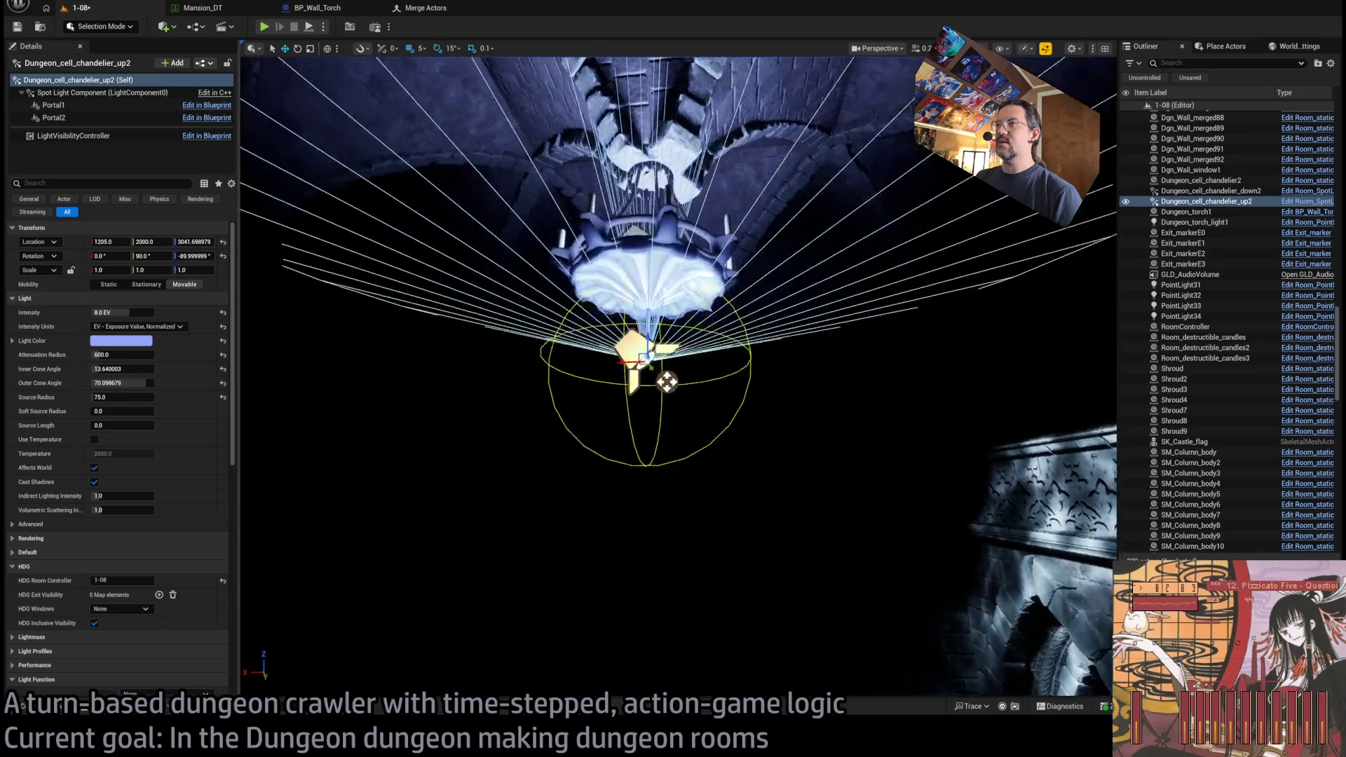
# - Select the lower chandelier spotlight and centre it in view
pyautogui.click(488, 371)
pyautogui.moveTo(489, 371); pyautogui.dragTo(488, 371)
pyautogui.moveTo(551, 287)
pyautogui.mouseDown()
pyautogui.moveTo(622, 370)
pyautogui.moveTo(422, 560)
pyautogui.moveTo(699, 186)
pyautogui.moveTo(696, 209)
pyautogui.mouseUp()
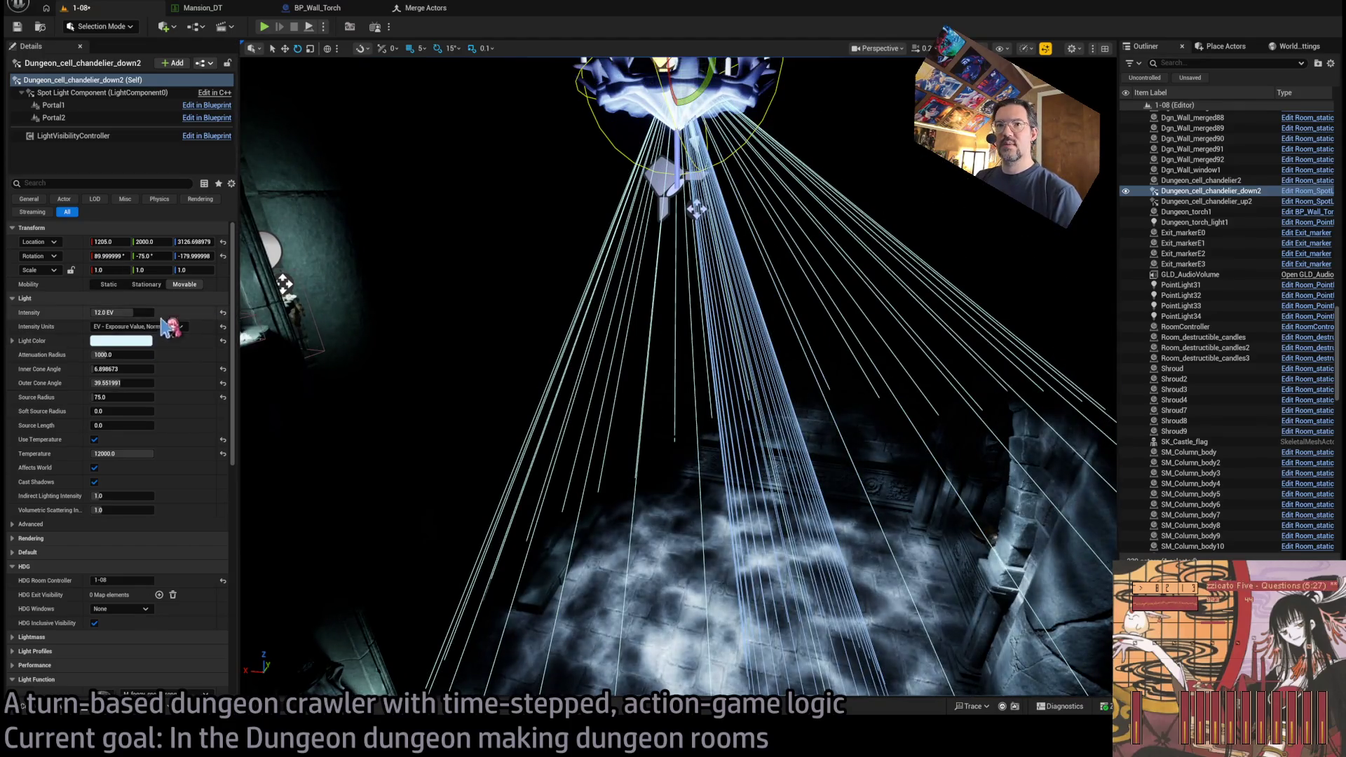
# - Raise the lower spotlight's attenuation radius to 1500 and widen its outer cone to about 45.87
pyautogui.moveTo(120, 356); pyautogui.dragTo(182, 354)
pyautogui.write('1500')
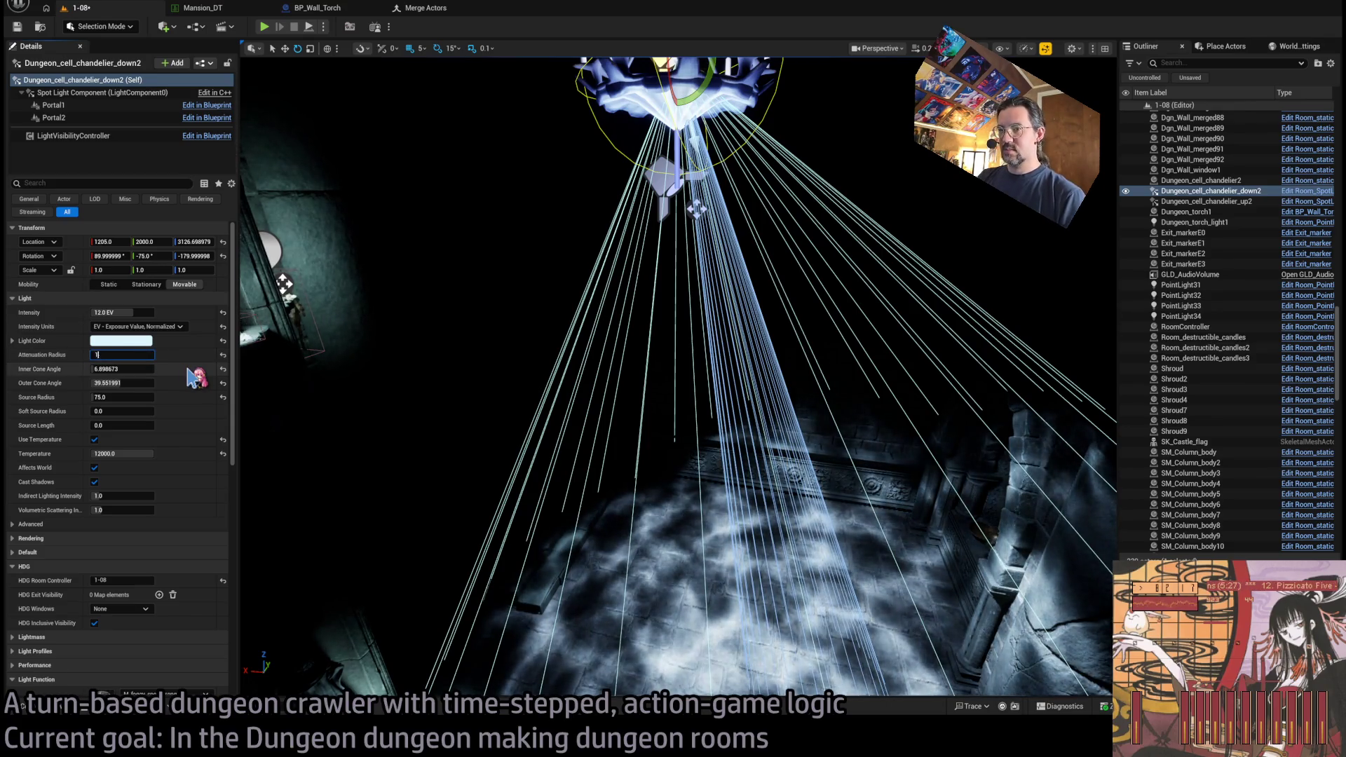
pyautogui.press('Return')
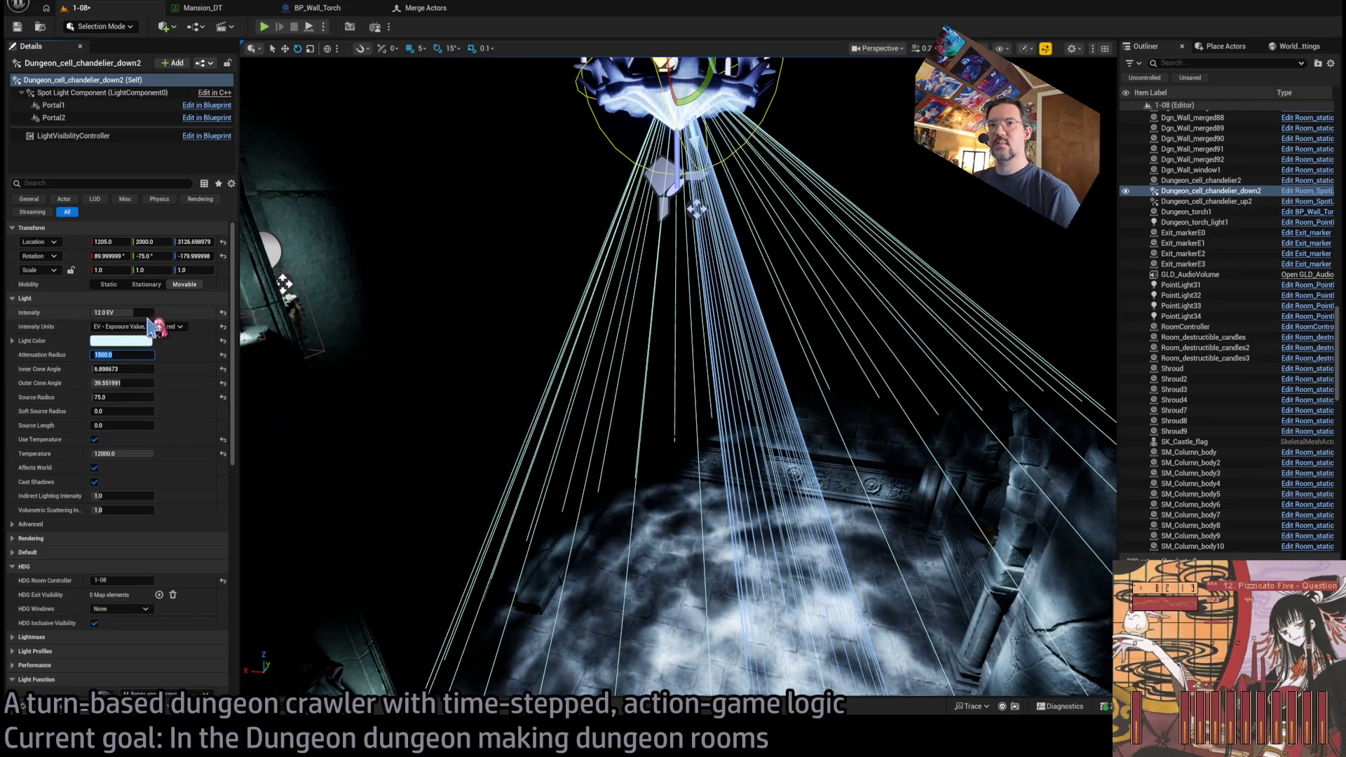
pyautogui.moveTo(242, 426); pyautogui.dragTo(193, 410)
pyautogui.moveTo(126, 381); pyautogui.dragTo(154, 380)
# - Lower the spotlight's intensity to 10 EV
pyautogui.moveTo(473, 506)
pyautogui.mouseDown()
pyautogui.moveTo(491, 490)
pyautogui.moveTo(449, 532)
pyautogui.mouseUp()
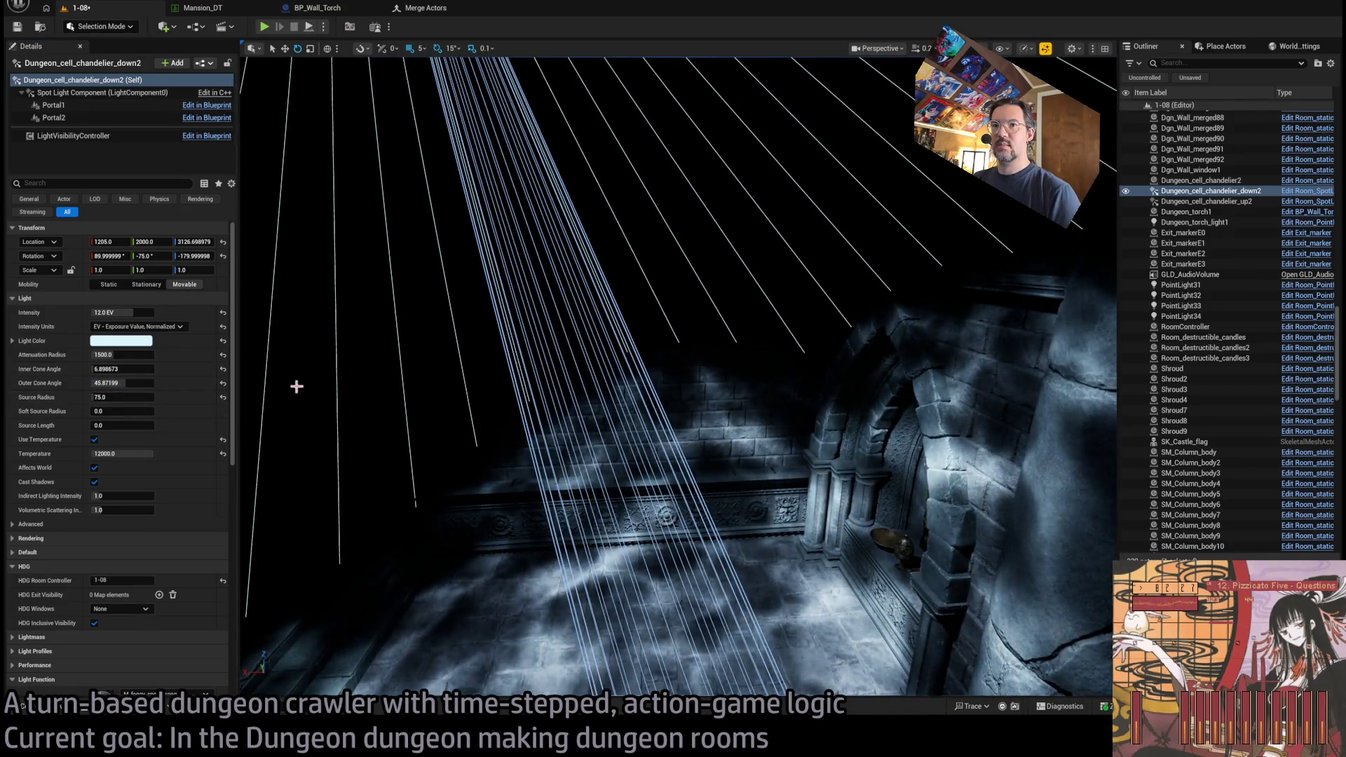
pyautogui.press('f')
pyautogui.moveTo(122, 312); pyautogui.dragTo(144, 312)
pyautogui.write('10')
pyautogui.press('Return')
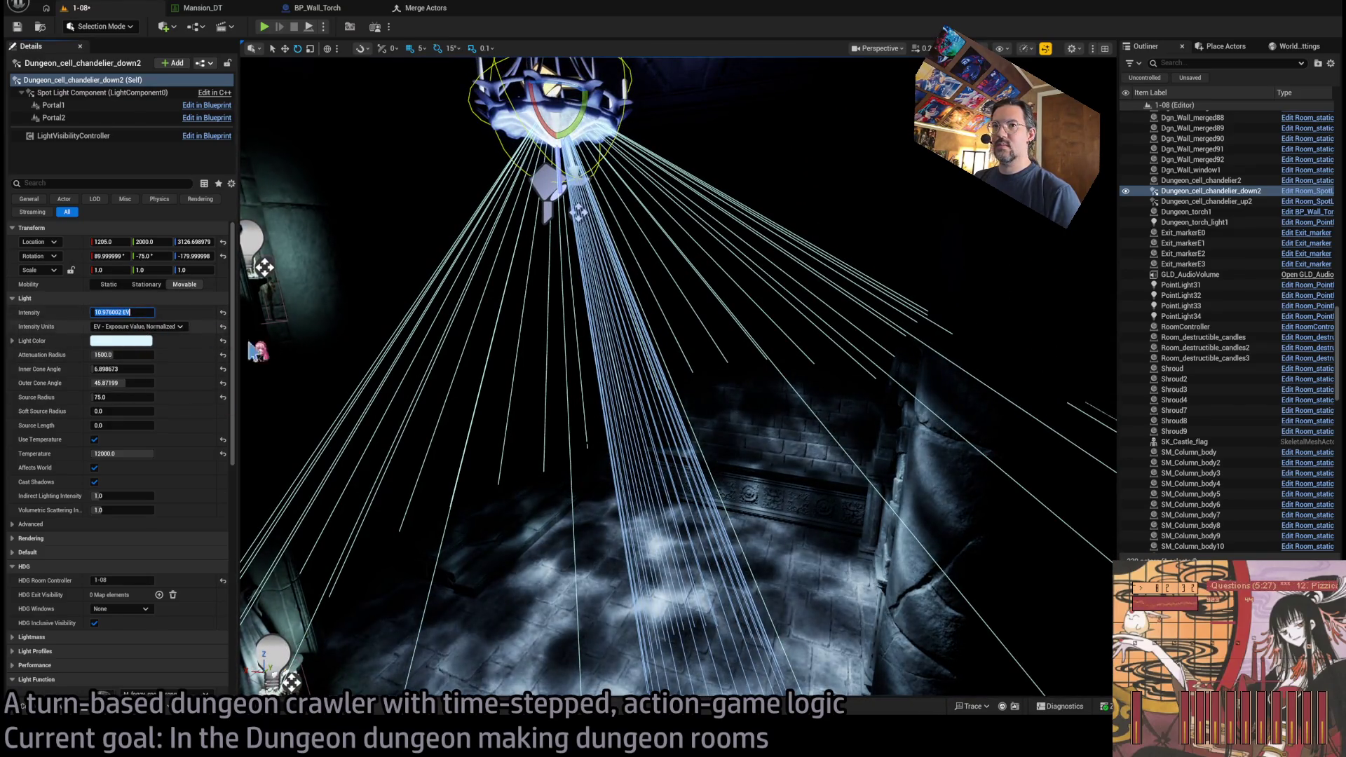
# - Select the wall candle sconce and move in closer to the candles
pyautogui.moveTo(278, 353); pyautogui.dragTo(249, 378)
pyautogui.click(690, 477)
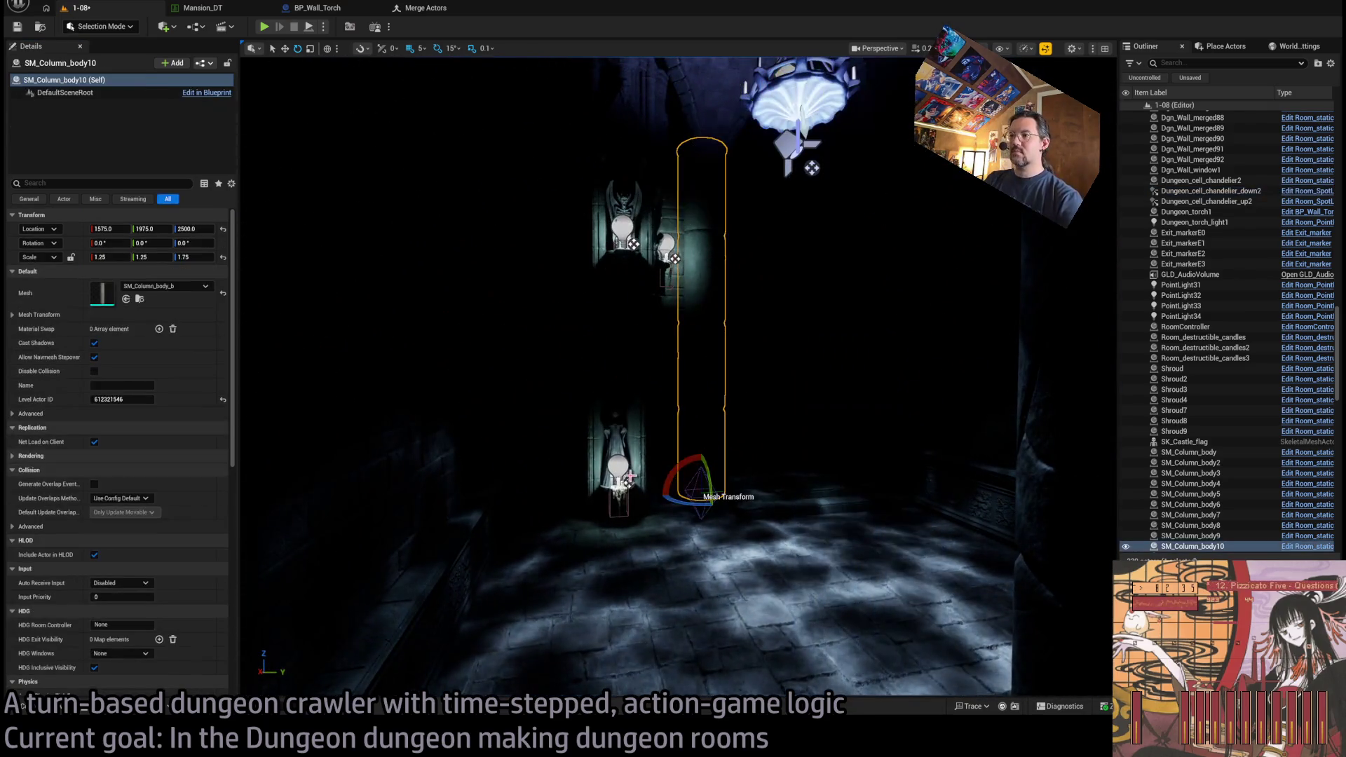
pyautogui.click(620, 476)
pyautogui.moveTo(547, 439); pyautogui.dragTo(532, 421)
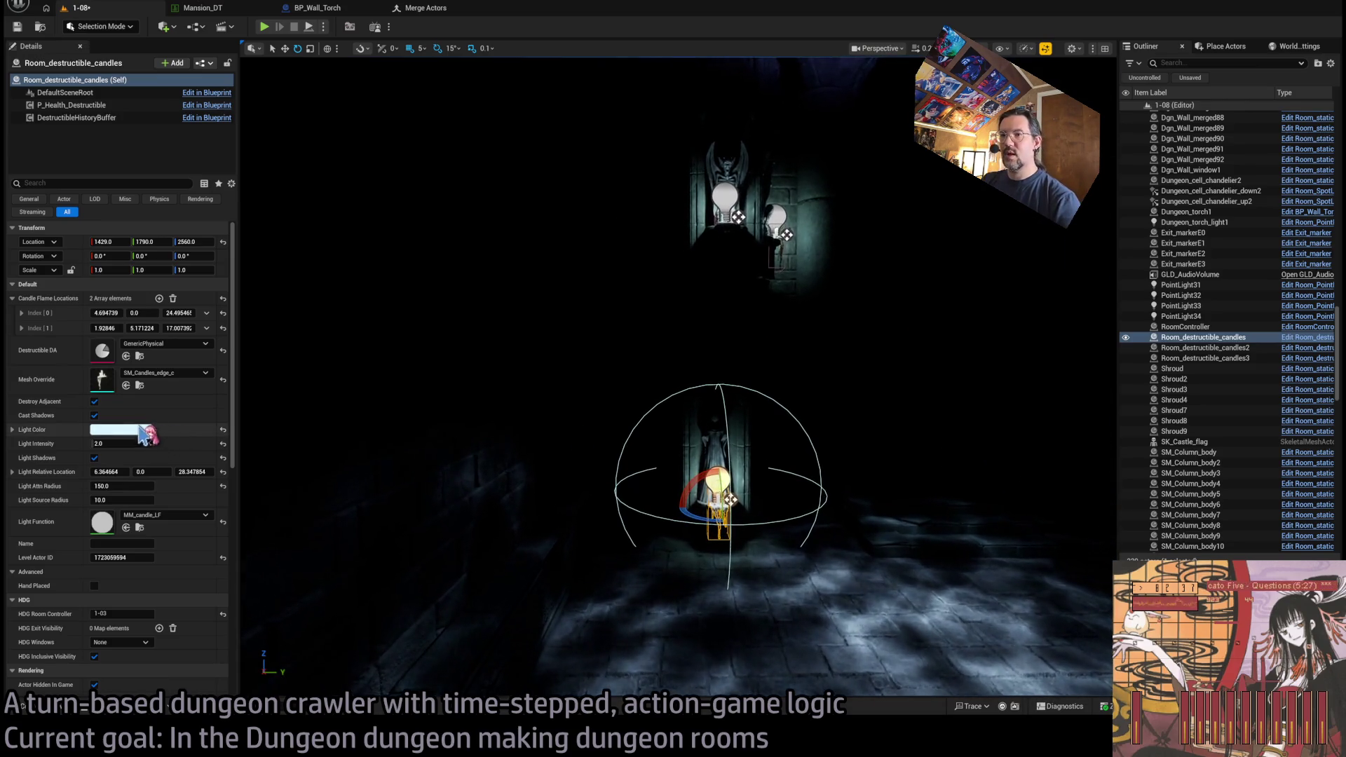
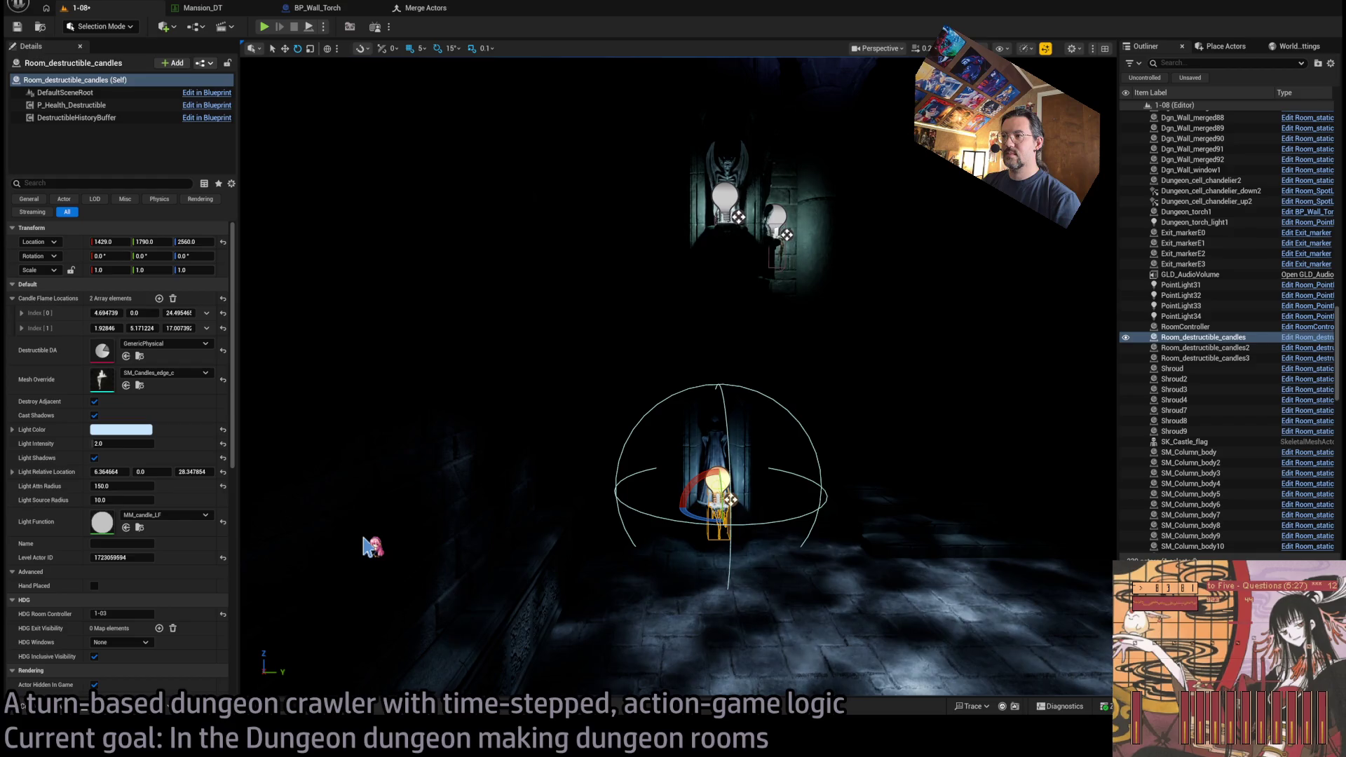
# - Fly to the chandelier, selecting the two wall candles, Stair2 and the chandelier's spotlights in turn
pyautogui.moveTo(365, 544); pyautogui.dragTo(309, 524)
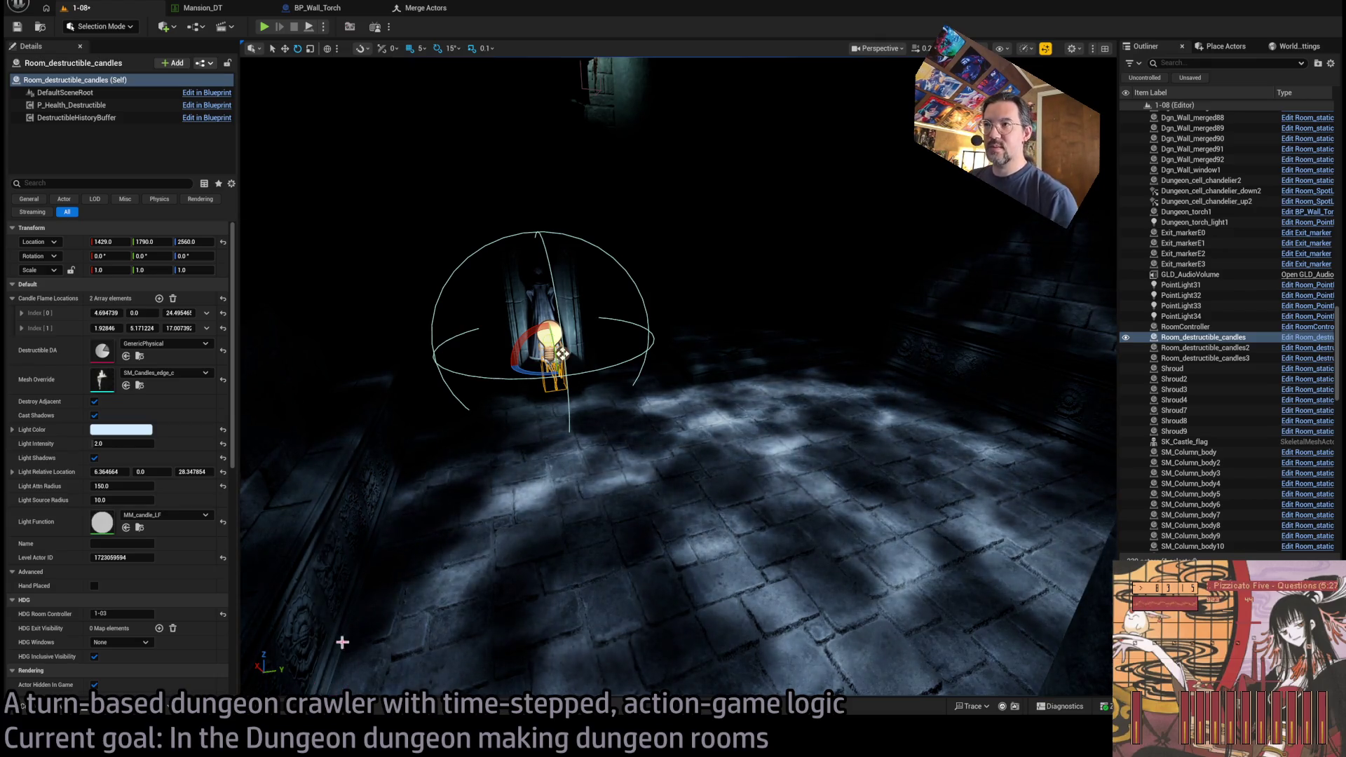
pyautogui.moveTo(340, 638); pyautogui.dragTo(340, 476)
pyautogui.click(688, 445)
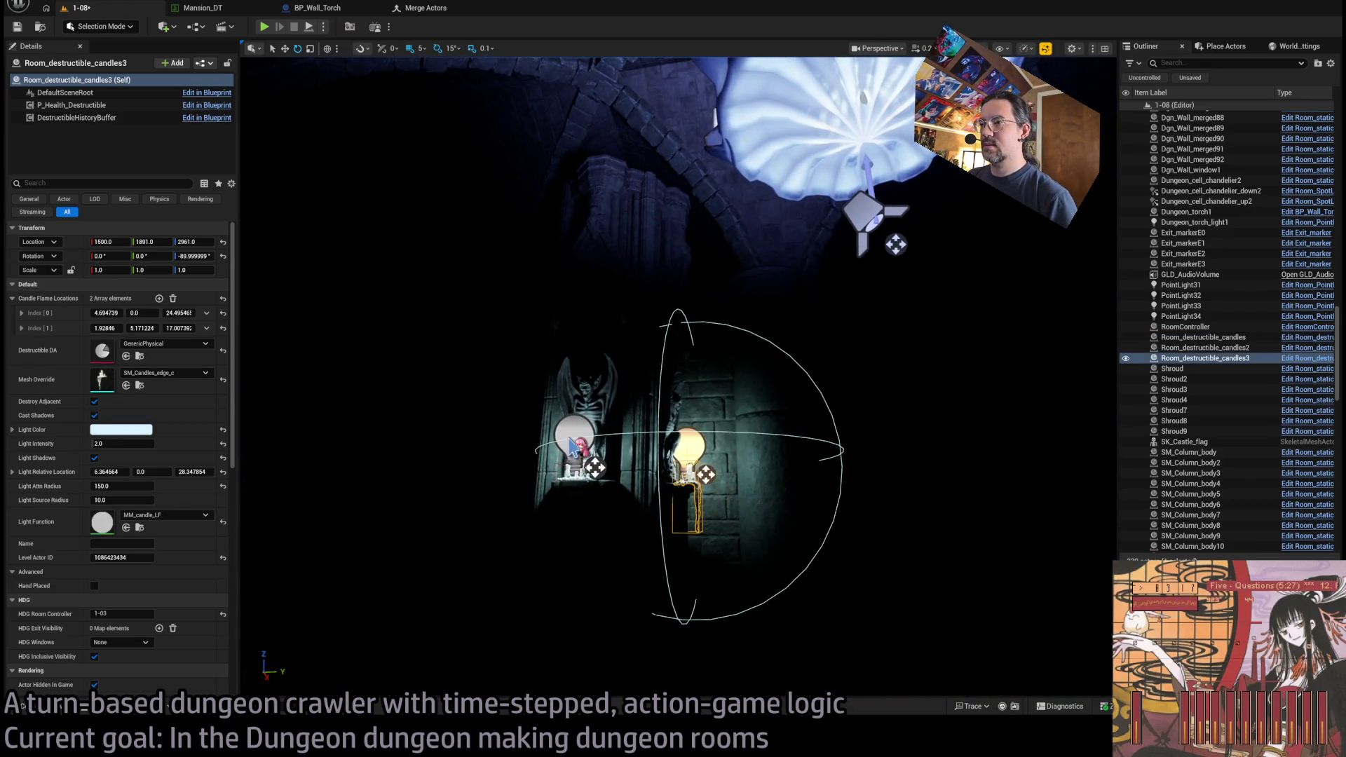
pyautogui.keyDown('ctrl'); pyautogui.click(573, 438); pyautogui.keyUp('ctrl')
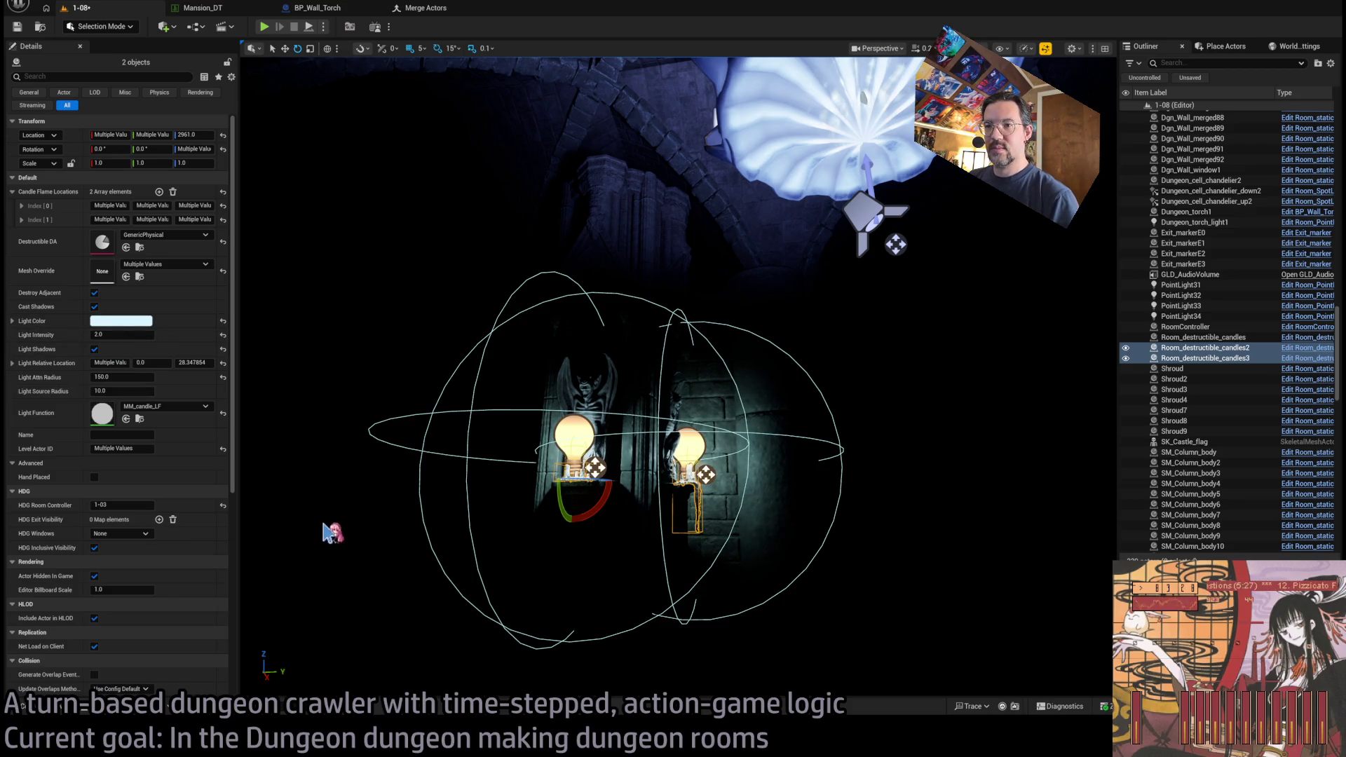
pyautogui.moveTo(285, 579); pyautogui.dragTo(285, 624)
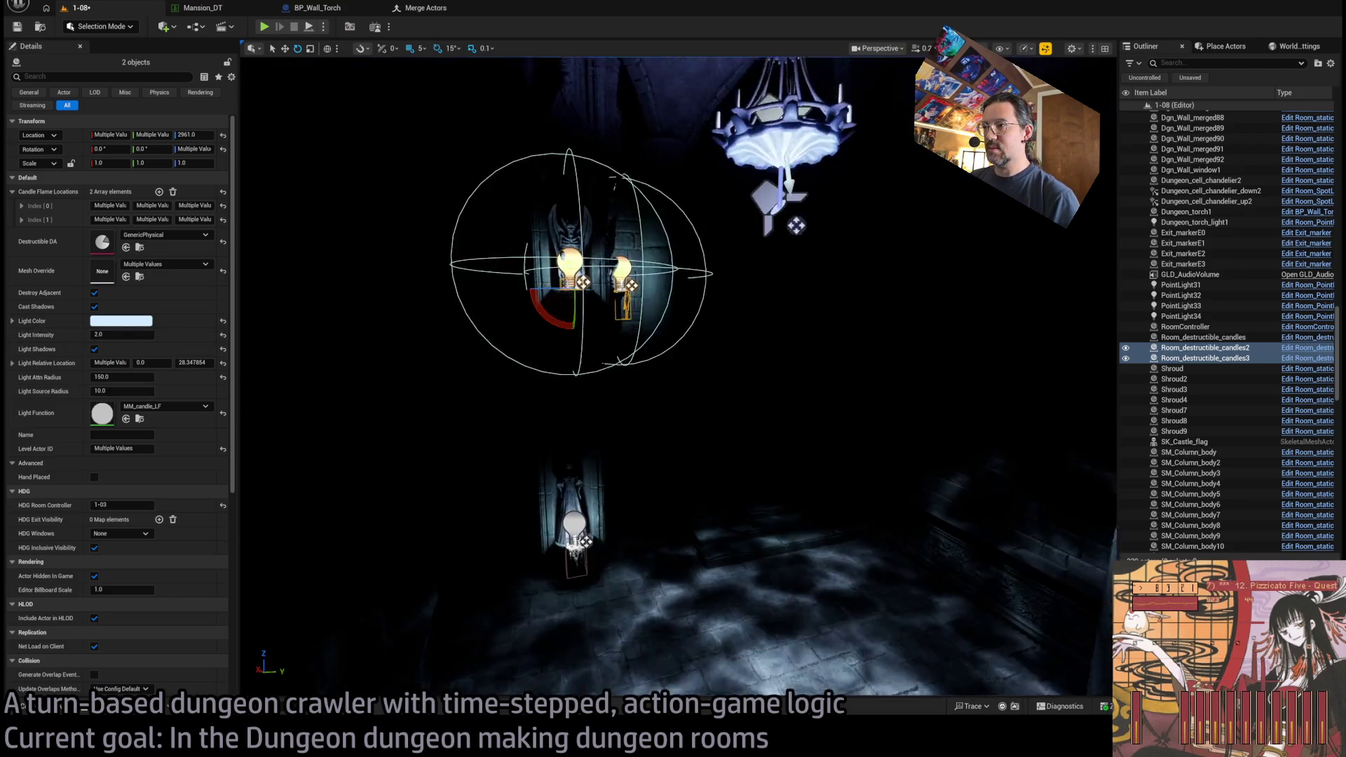
pyautogui.click(685, 469)
pyautogui.moveTo(685, 469)
pyautogui.mouseDown()
pyautogui.moveTo(685, 413)
pyautogui.moveTo(685, 448)
pyautogui.mouseUp()
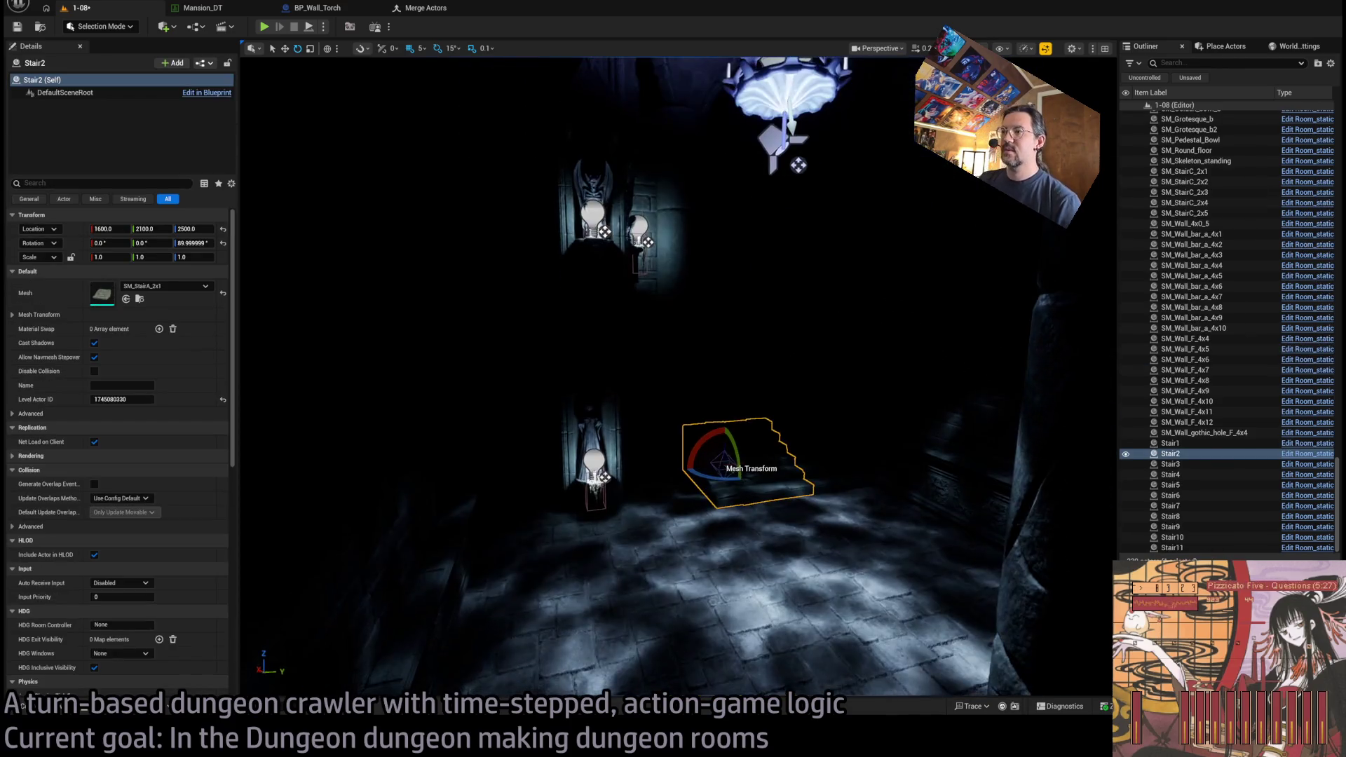
pyautogui.moveTo(844, 182)
pyautogui.mouseDown()
pyautogui.moveTo(862, 161)
pyautogui.moveTo(844, 159)
pyautogui.mouseUp()
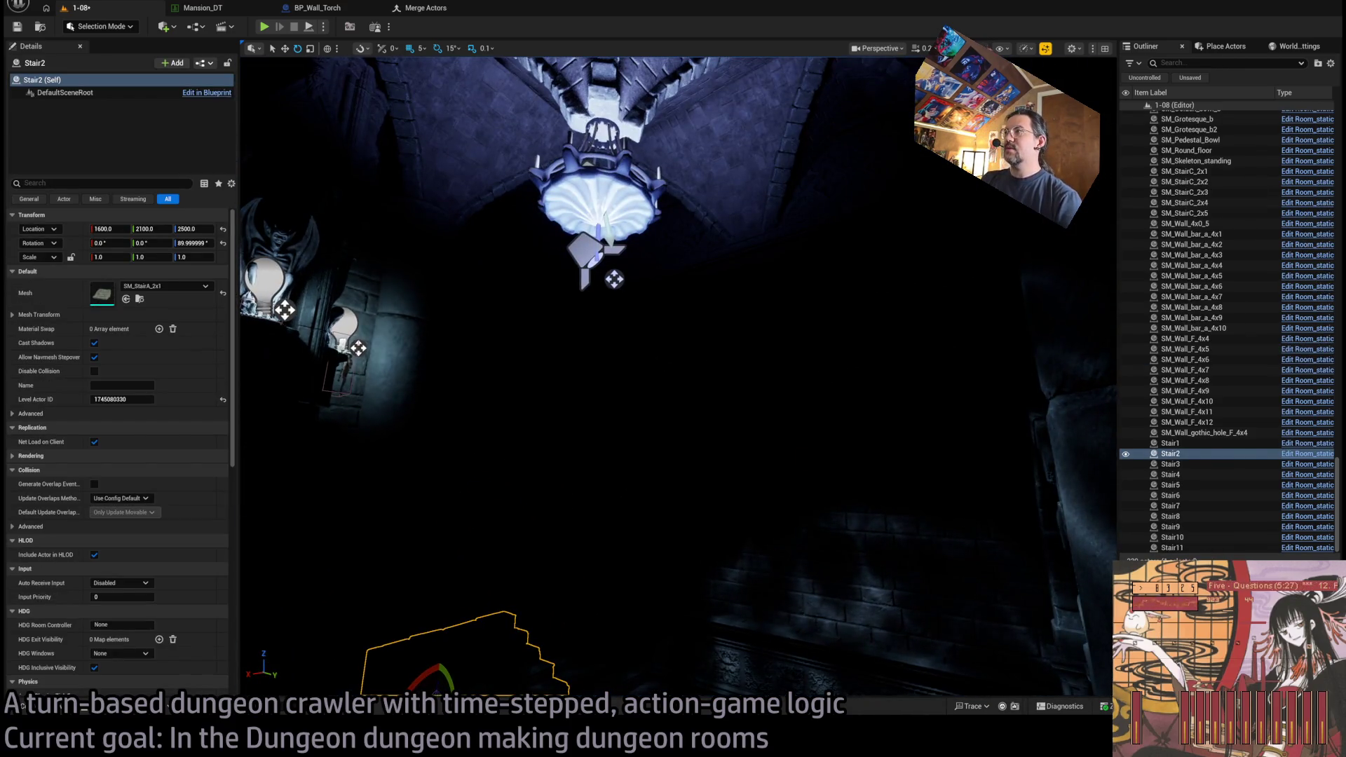
pyautogui.click(584, 272)
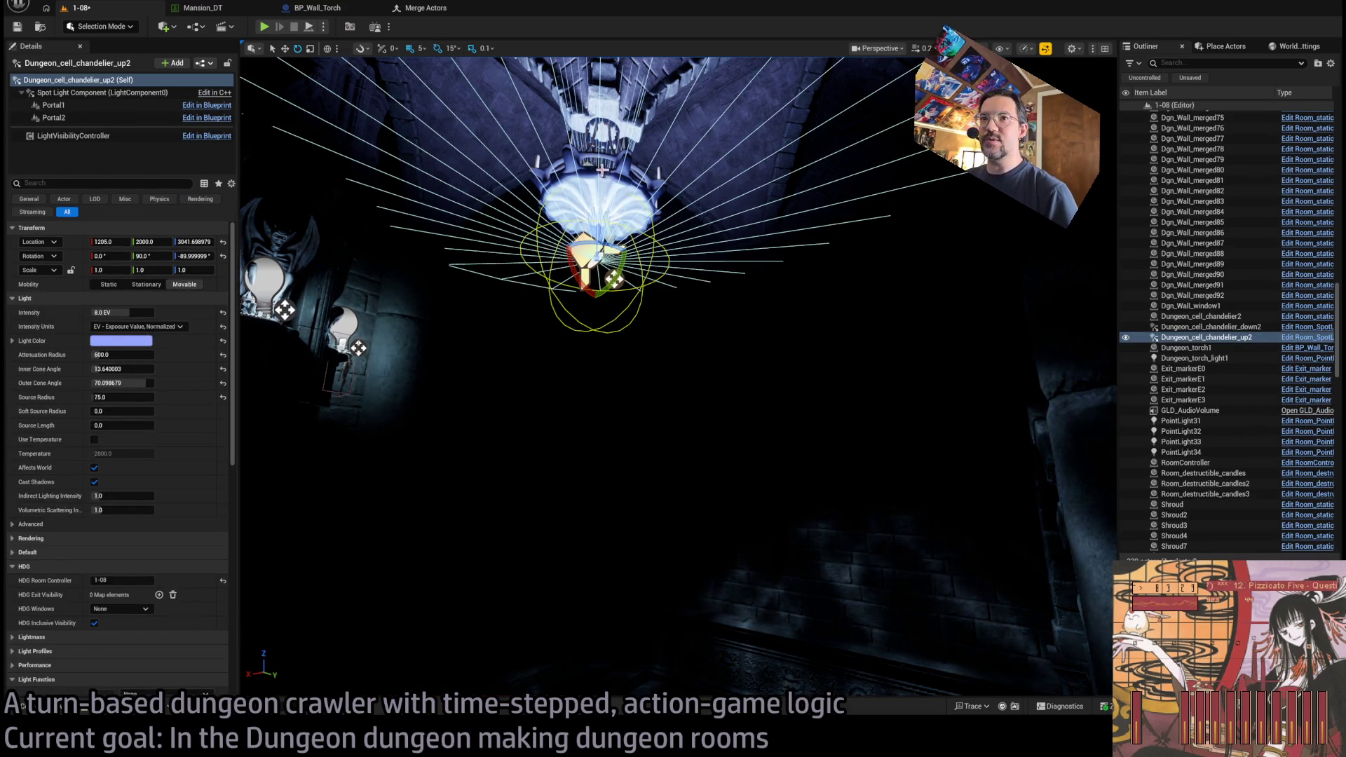
pyautogui.moveTo(602, 280); pyautogui.dragTo(630, 259)
pyautogui.click(648, 298)
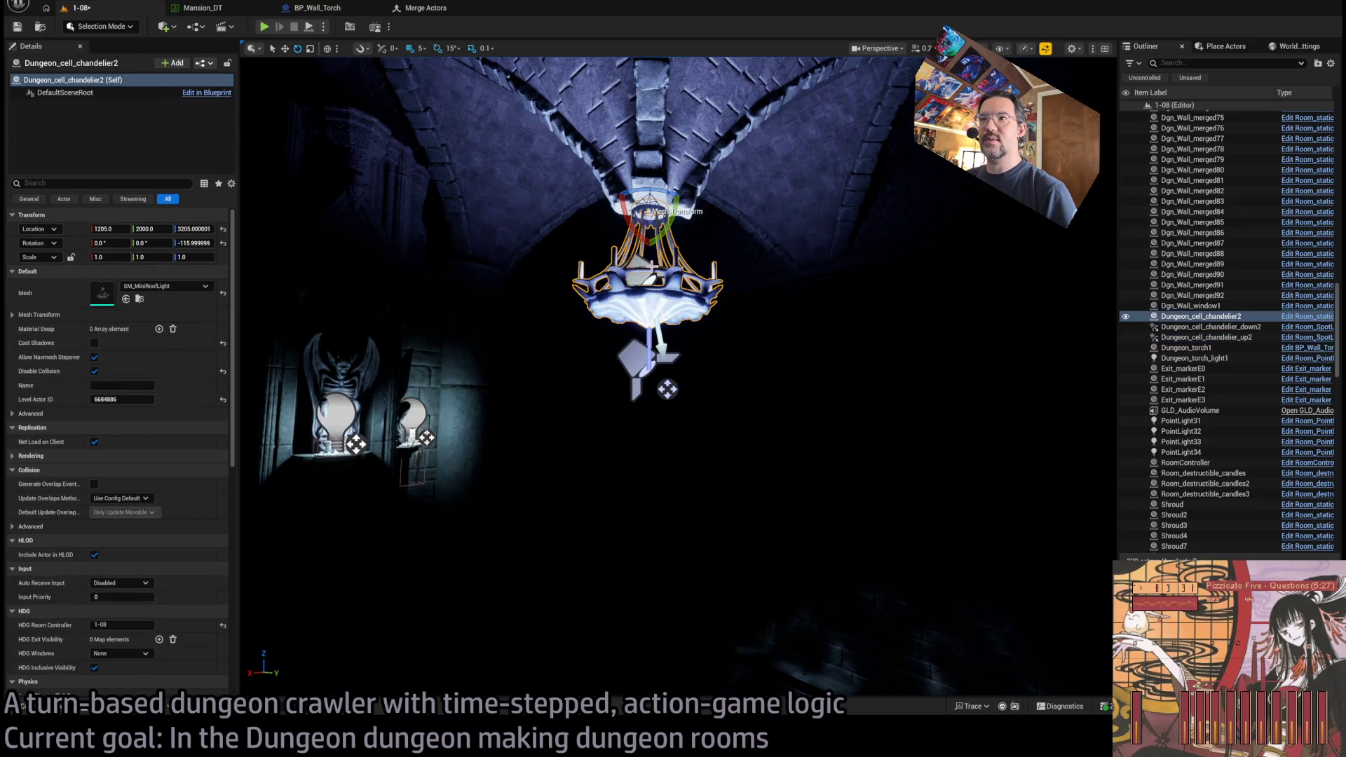
pyautogui.click(641, 275)
# - Move in under the chandelier and pick out its downward spotlight and the floor candle
pyautogui.hotkey('ctrl', 'z')
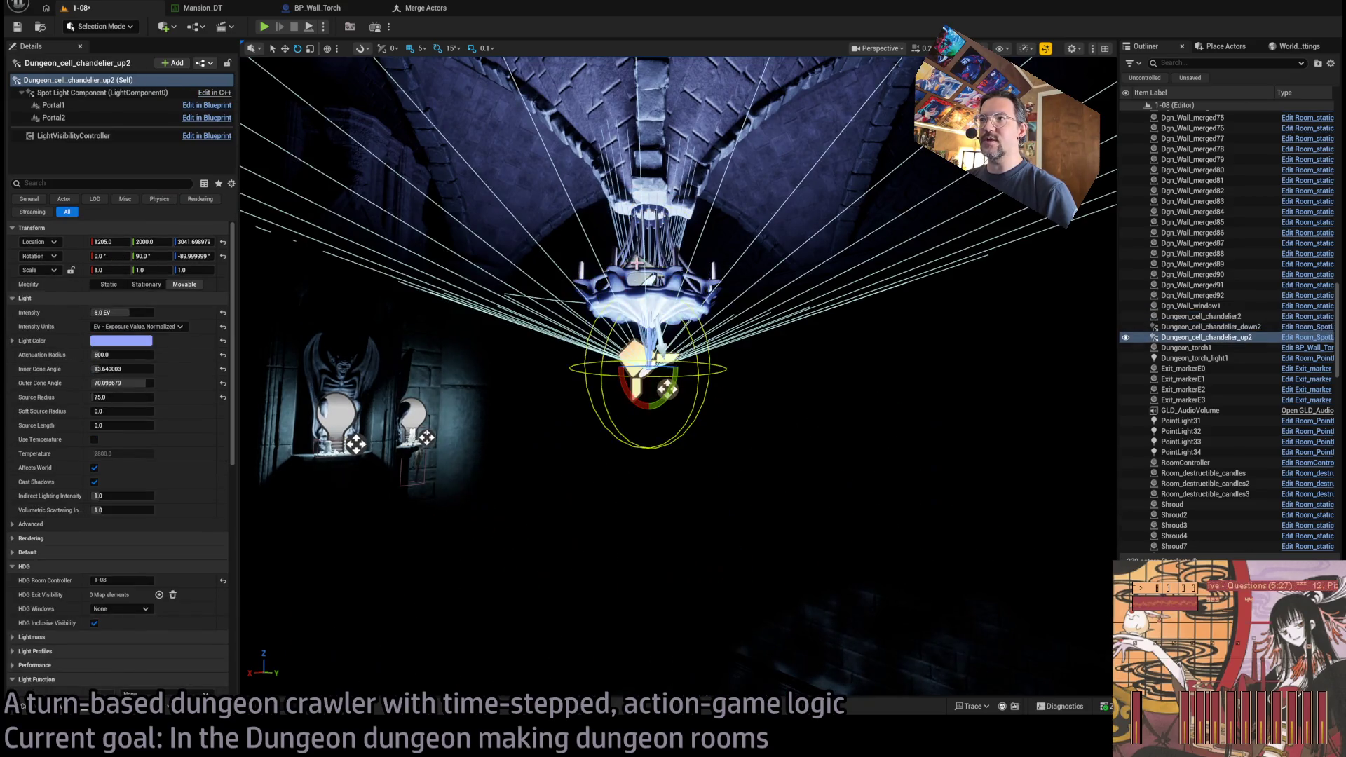
pyautogui.hotkey('ctrl', 'y')
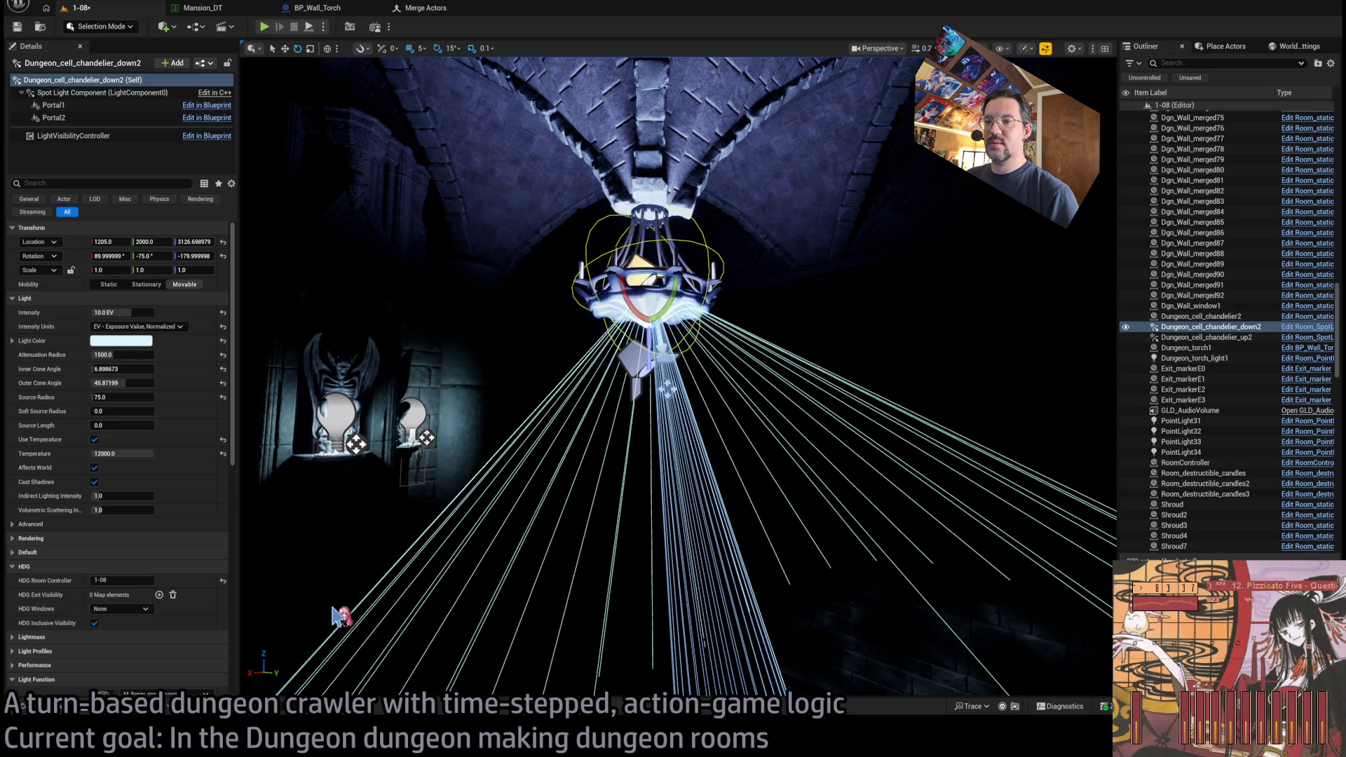
pyautogui.hotkey('ctrl', 'z')
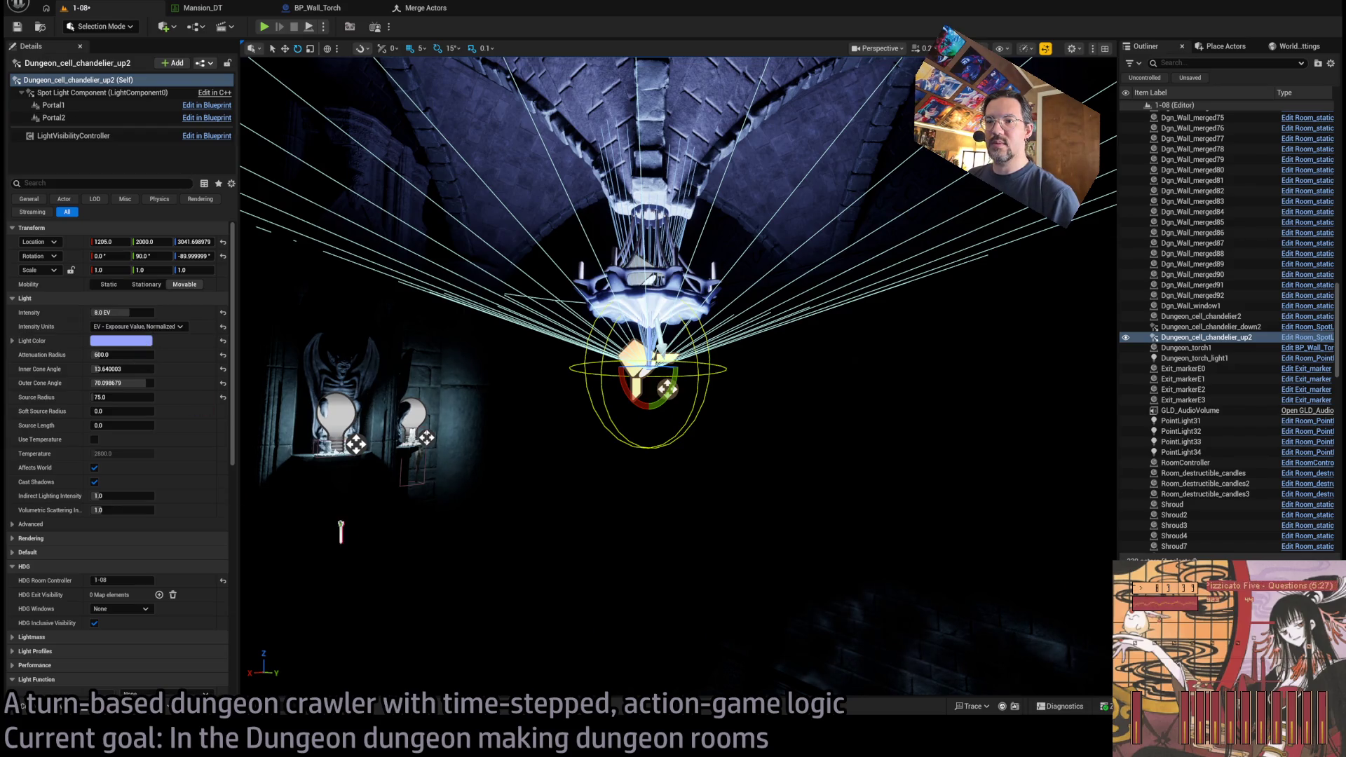
pyautogui.moveTo(304, 614); pyautogui.dragTo(361, 522)
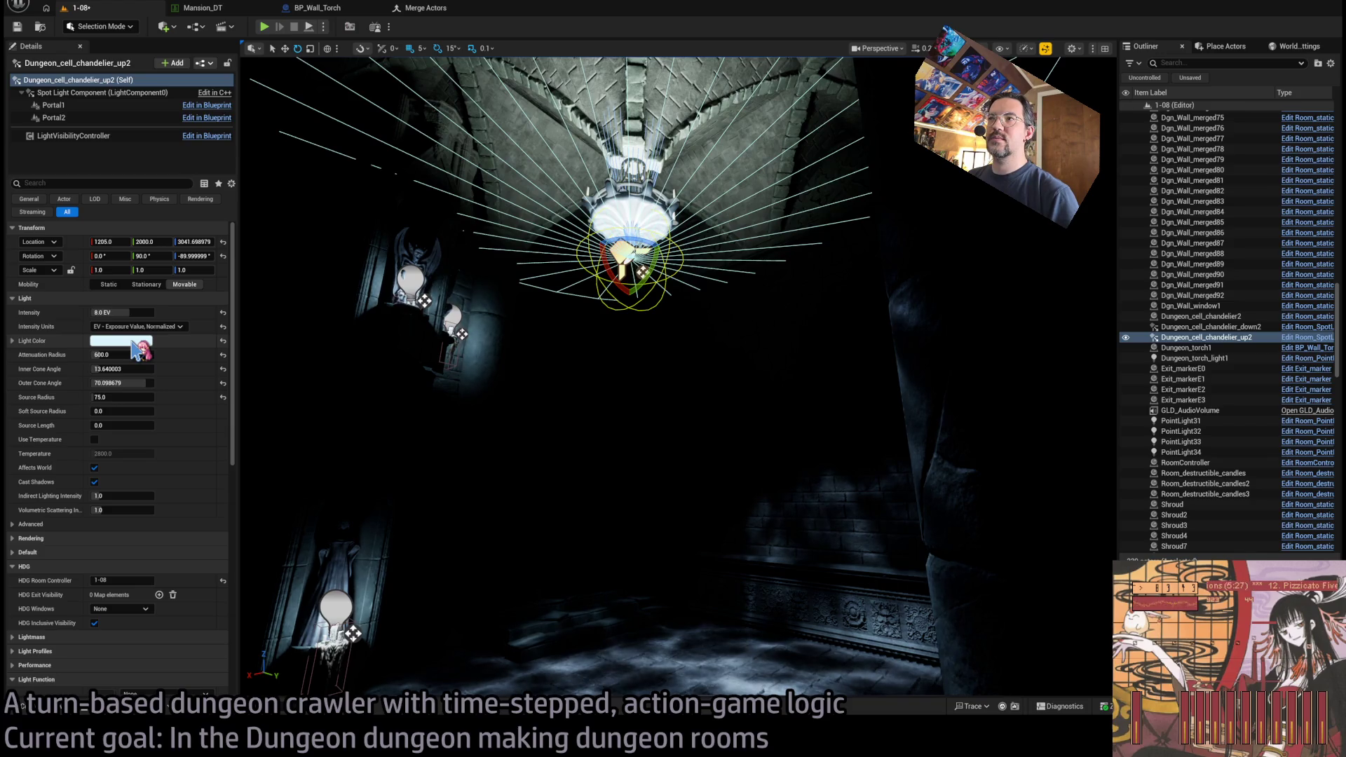
pyautogui.moveTo(189, 354)
pyautogui.mouseDown()
pyautogui.moveTo(571, 385)
pyautogui.moveTo(418, 382)
pyautogui.mouseUp()
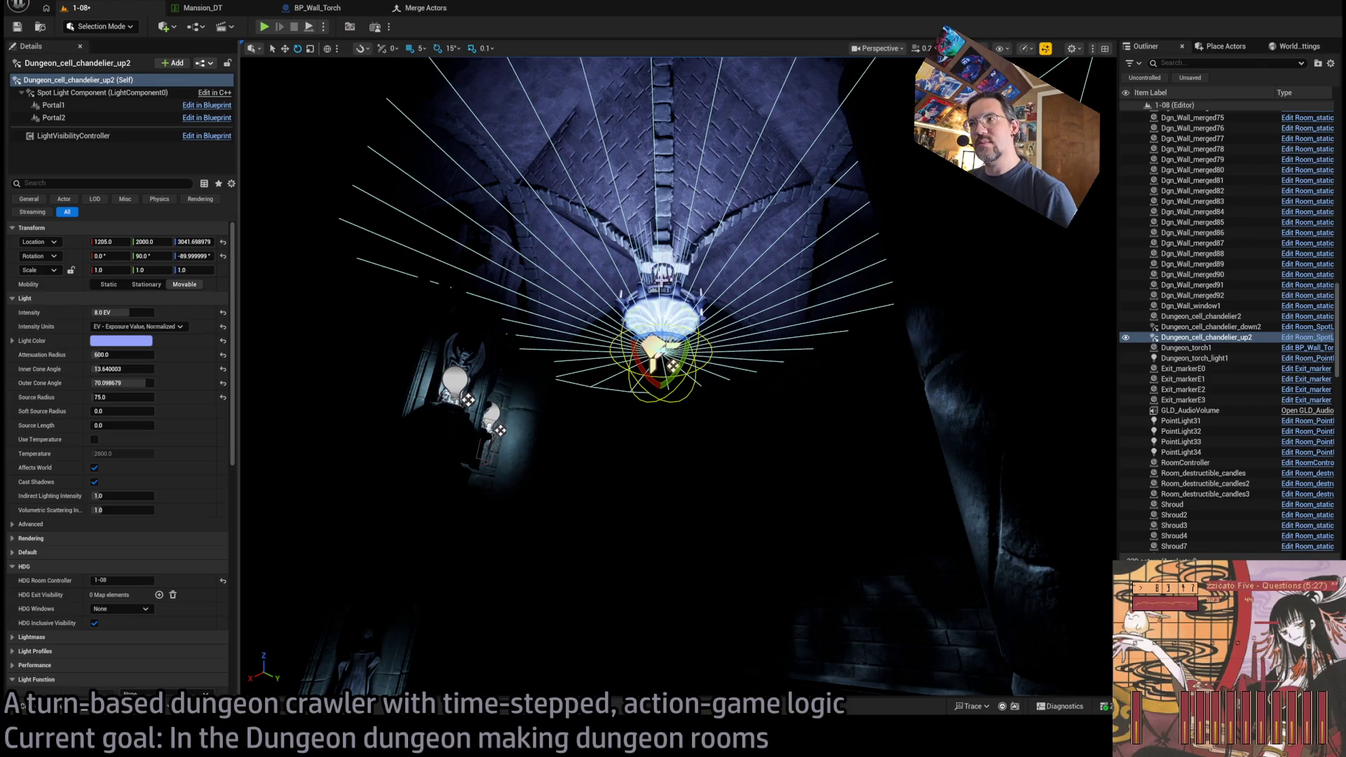
pyautogui.scroll(5, 661, 280)
pyautogui.click(664, 364)
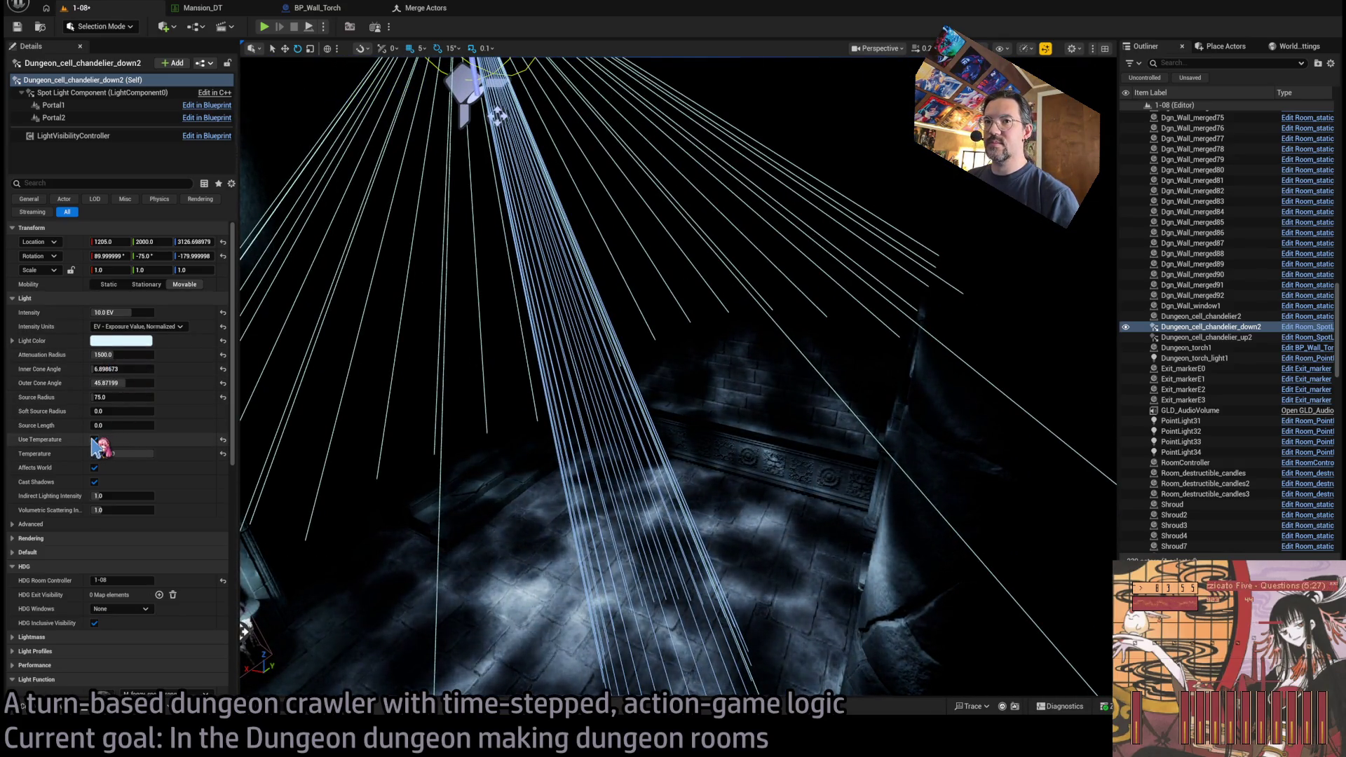
pyautogui.click(483, 466)
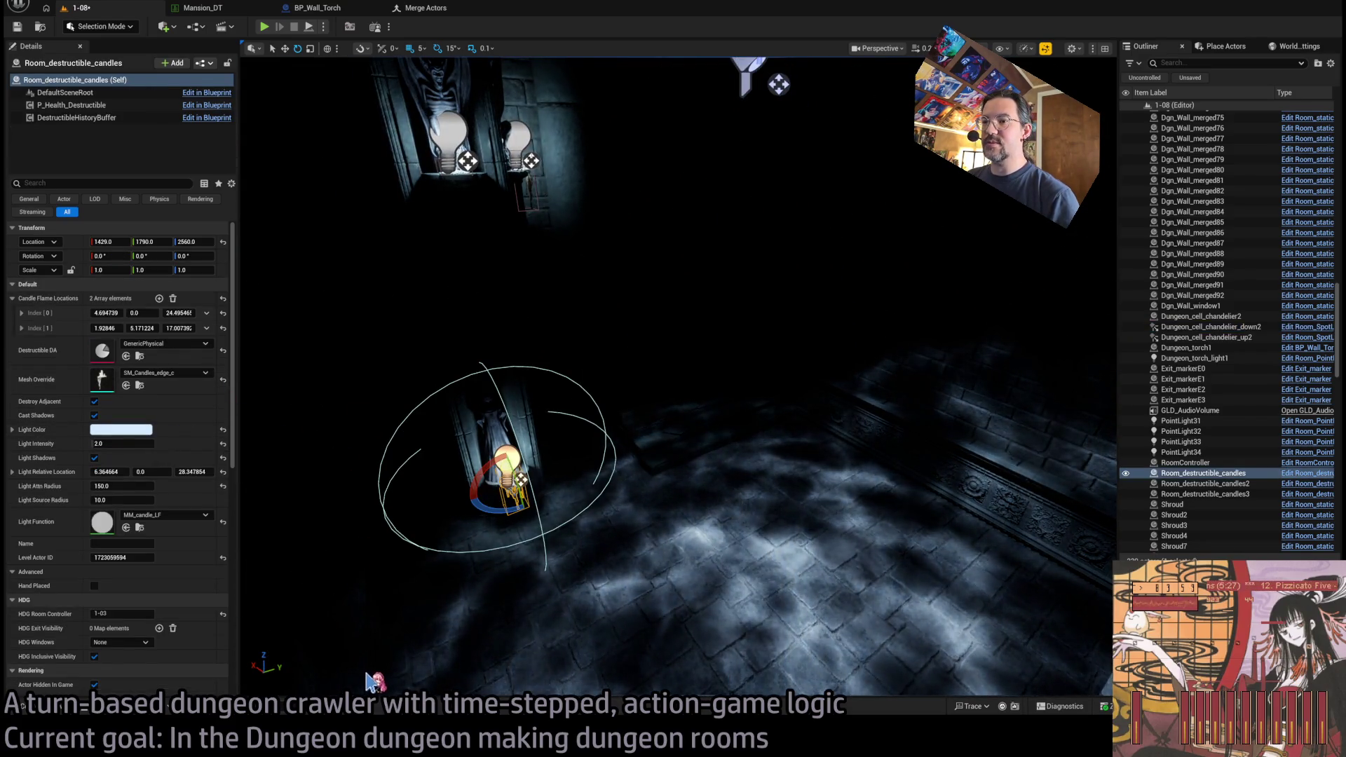
# - Turn off Use Temperature on Dungeon_cell_chandelier_down2 and orbit to view its light cone
pyautogui.click(710, 242)
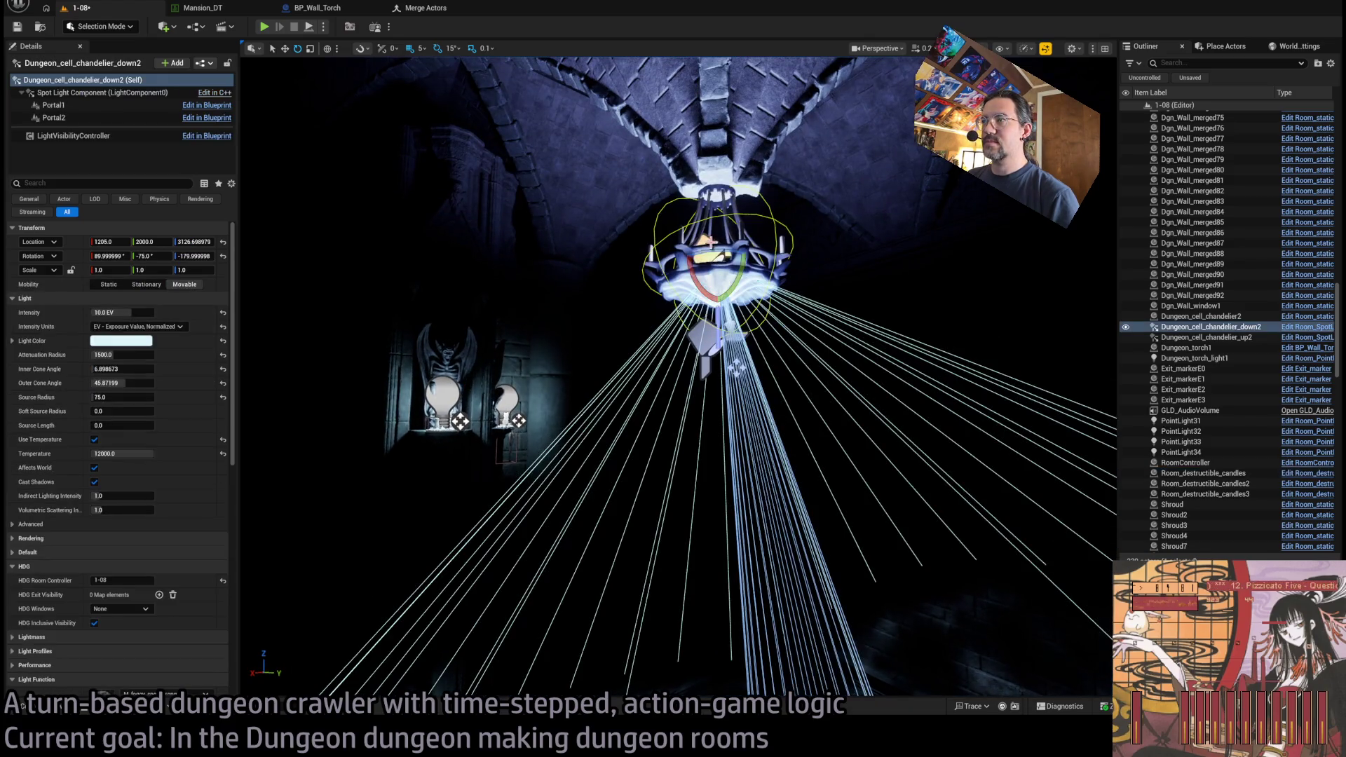
pyautogui.click(95, 440)
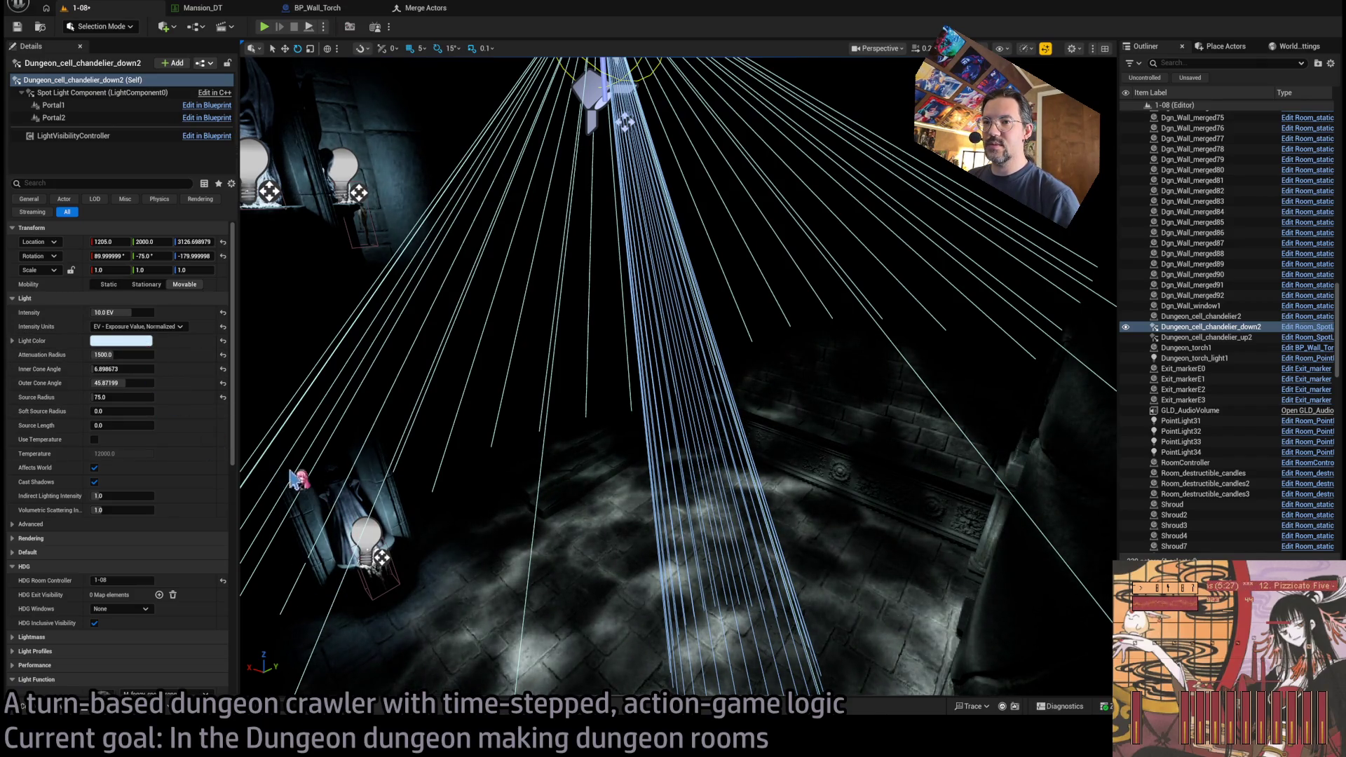
pyautogui.moveTo(291, 438); pyautogui.dragTo(448, 472)
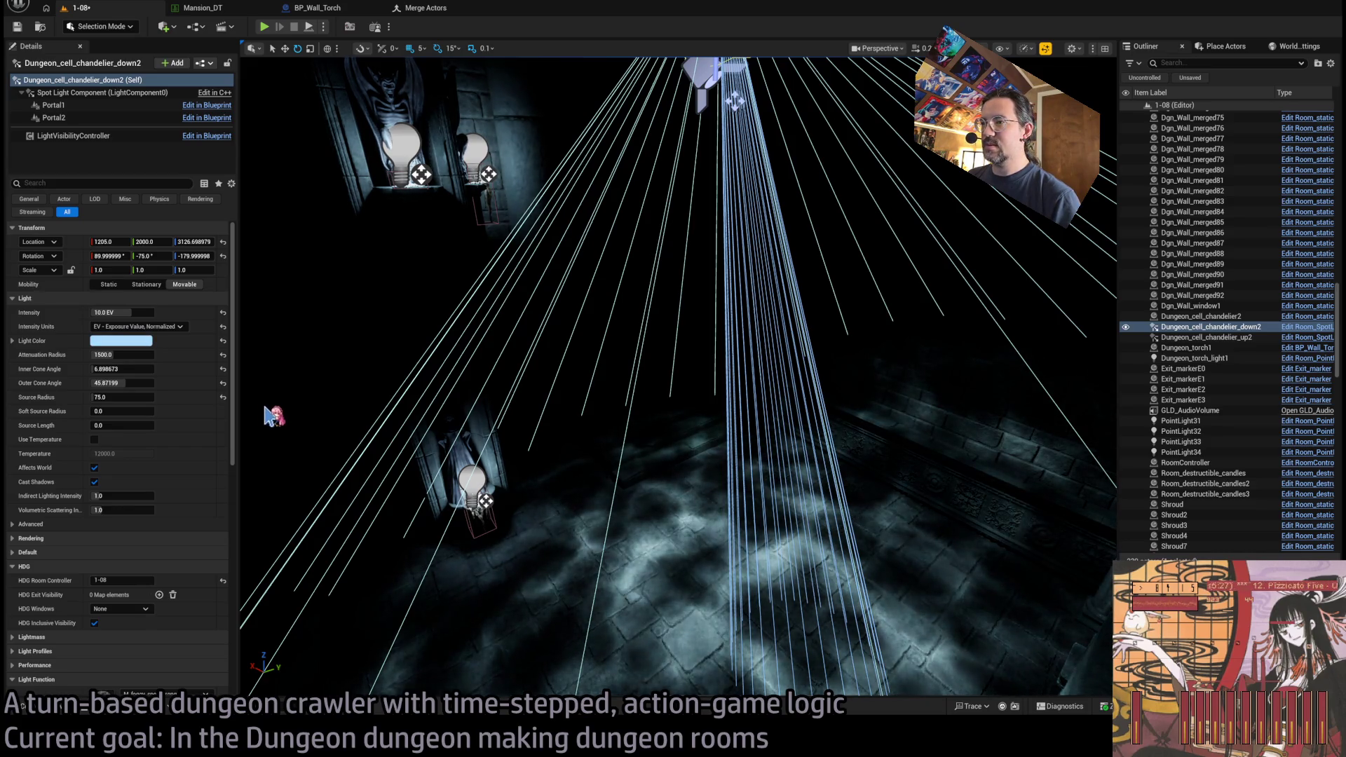
pyautogui.moveTo(287, 419)
pyautogui.mouseDown()
pyautogui.moveTo(315, 340)
pyautogui.moveTo(305, 505)
pyautogui.mouseUp()
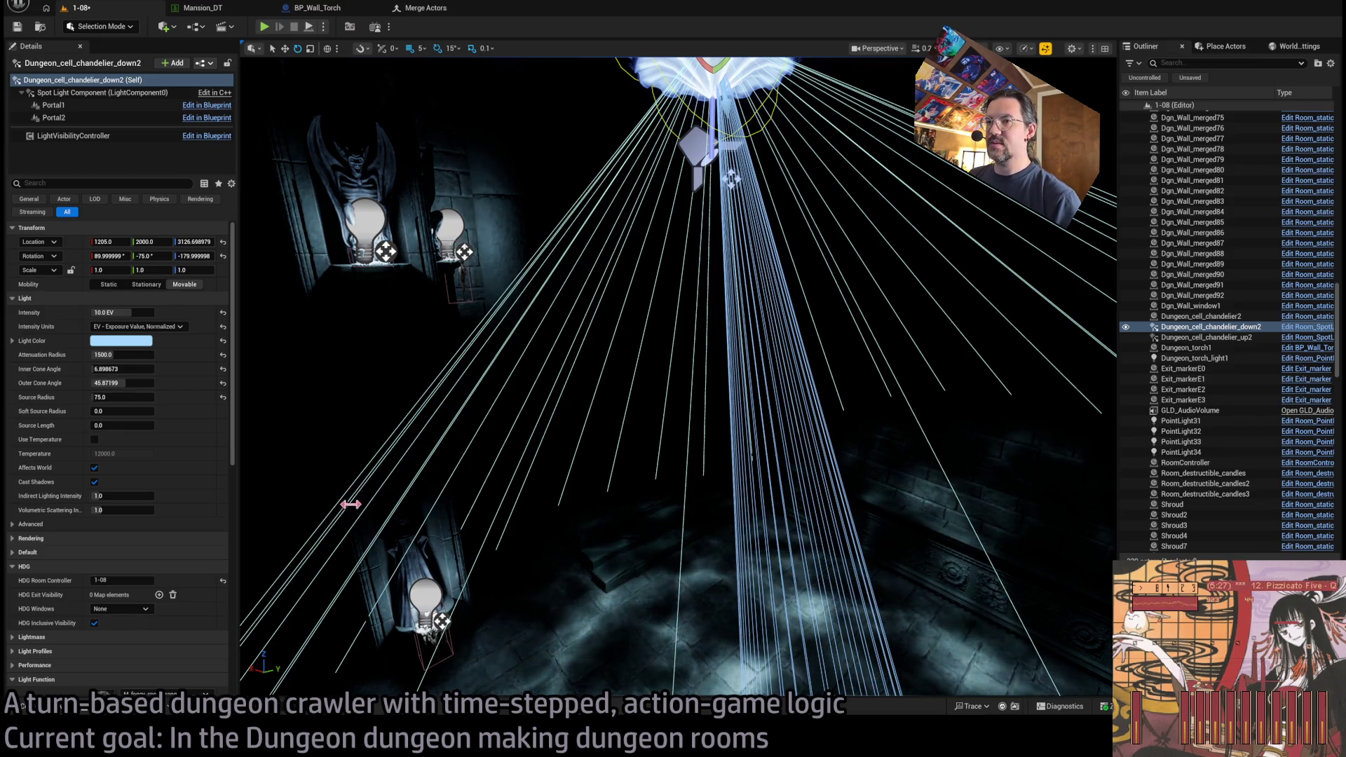
pyautogui.moveTo(343, 480); pyautogui.dragTo(344, 480)
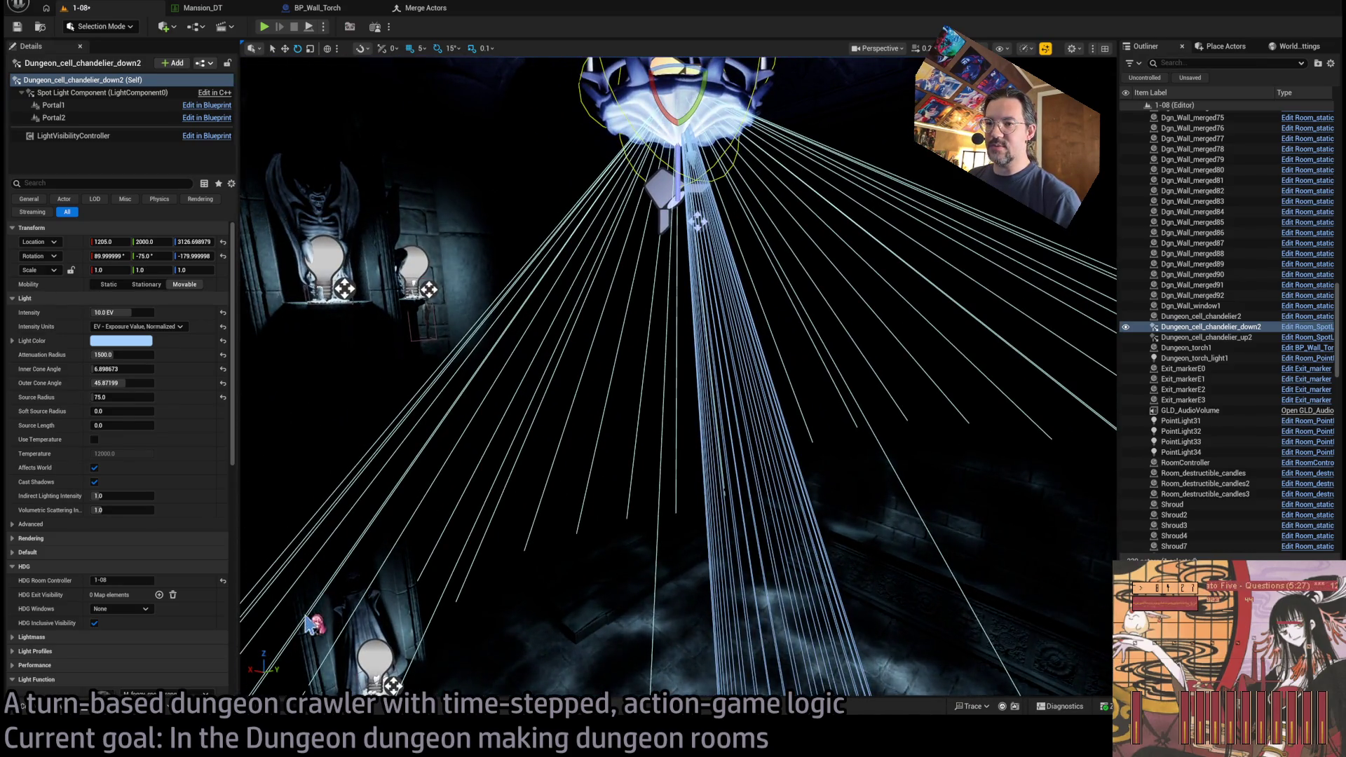
# - Inspect the upward spotlight, wall candle and floor candle, ending on the downward spotlight
pyautogui.click(656, 191)
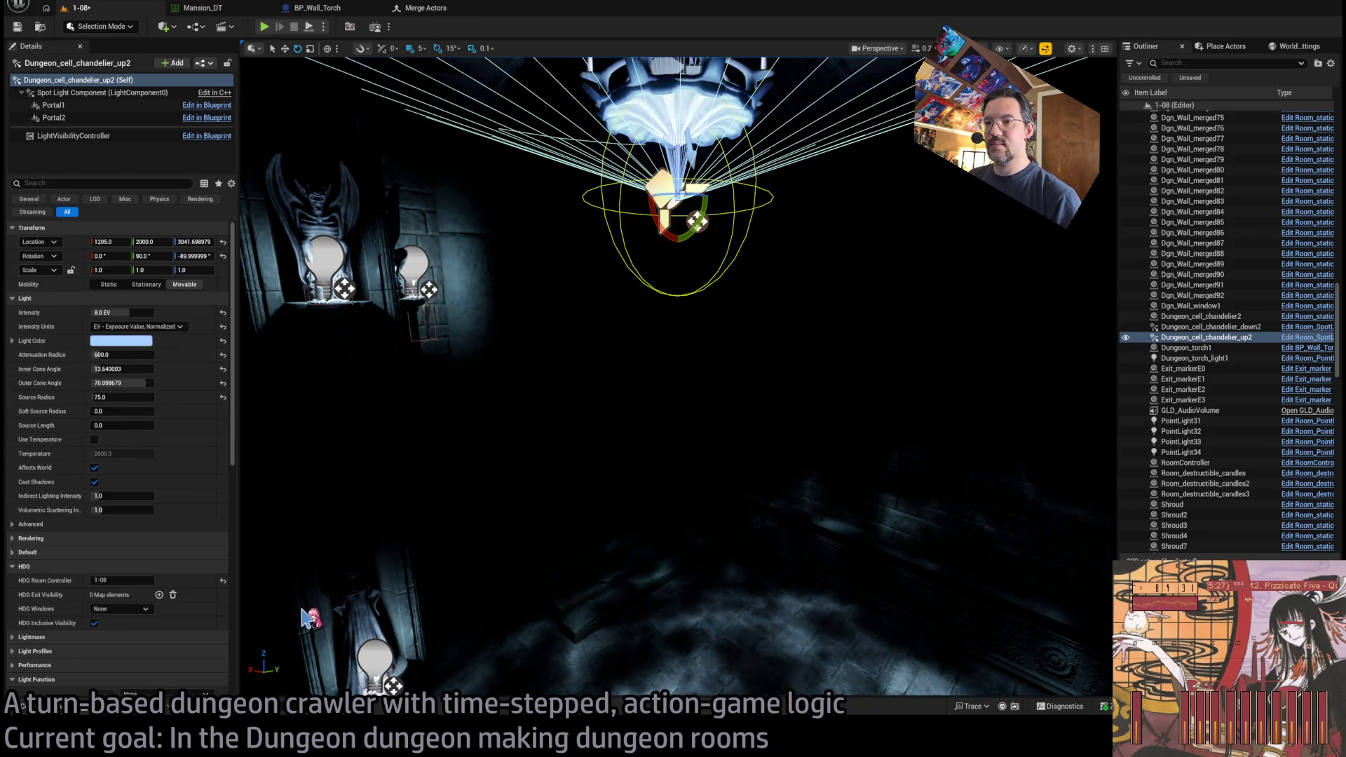
pyautogui.moveTo(342, 531); pyautogui.dragTo(343, 531)
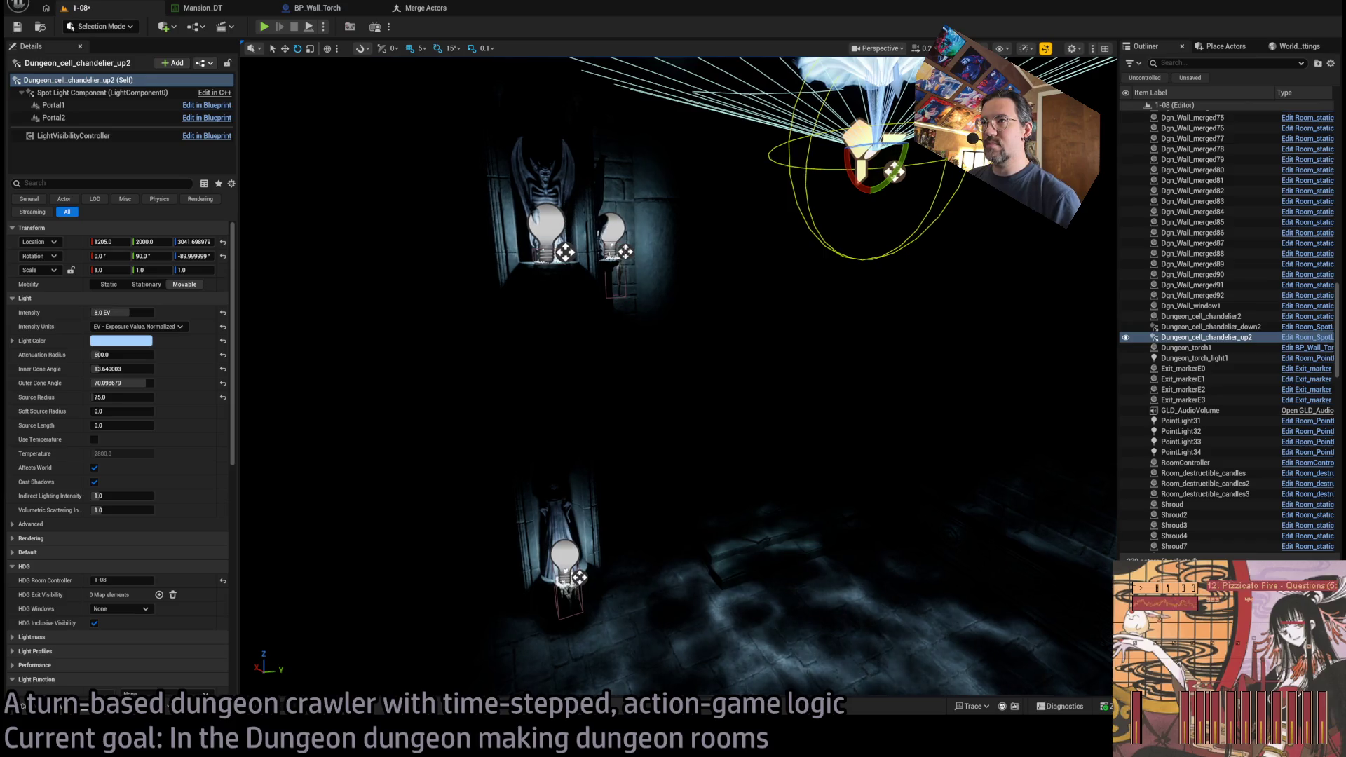
pyautogui.click(554, 232)
pyautogui.click(572, 556)
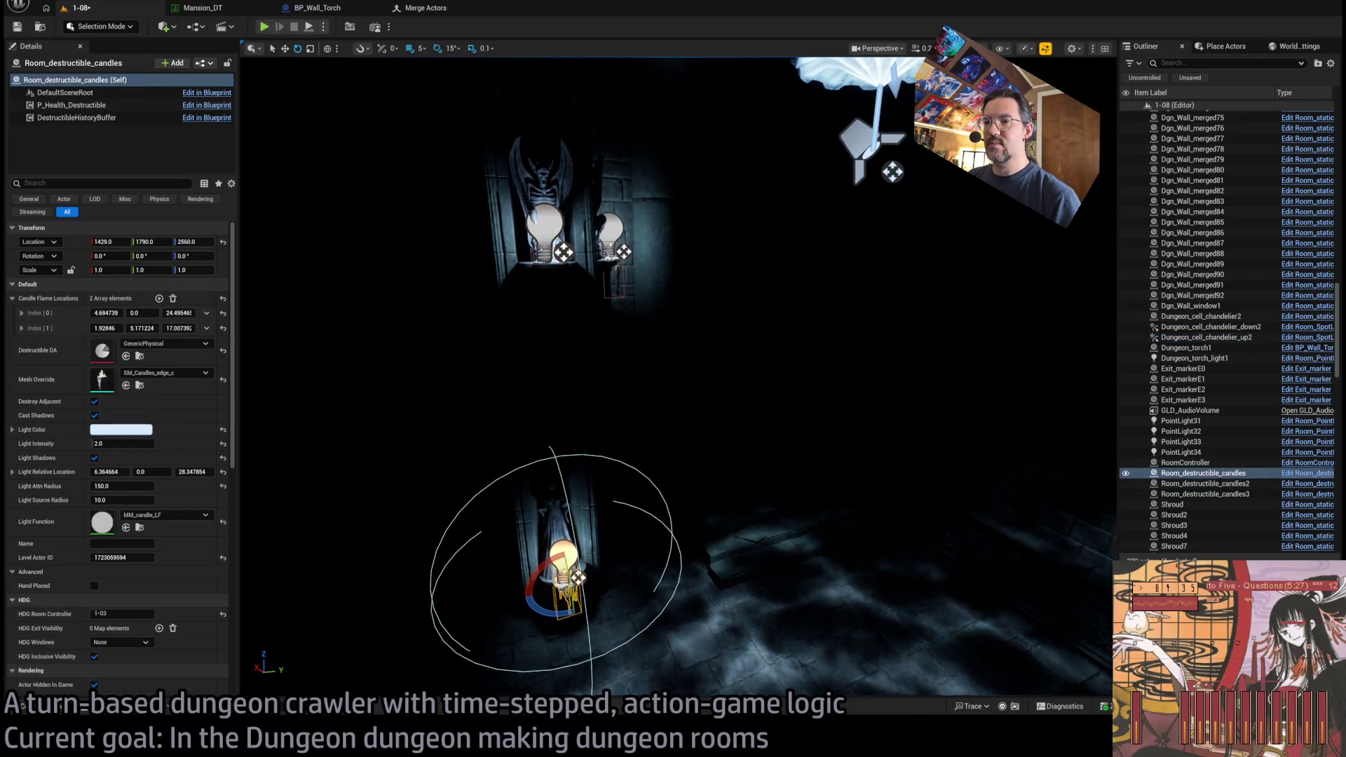
pyautogui.press('f')
pyautogui.moveTo(571, 555); pyautogui.dragTo(571, 556)
pyautogui.moveTo(764, 502); pyautogui.dragTo(764, 502)
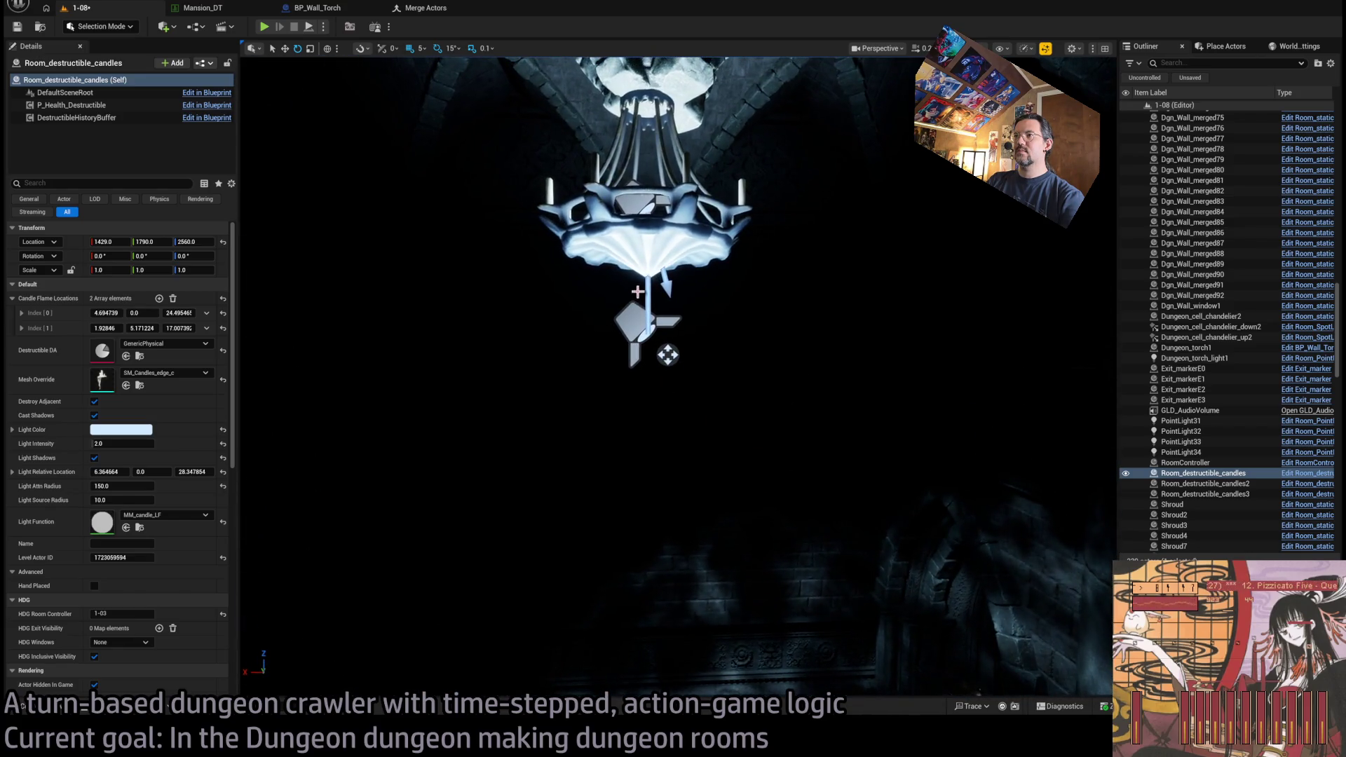
pyautogui.click(706, 411)
pyautogui.click(642, 216)
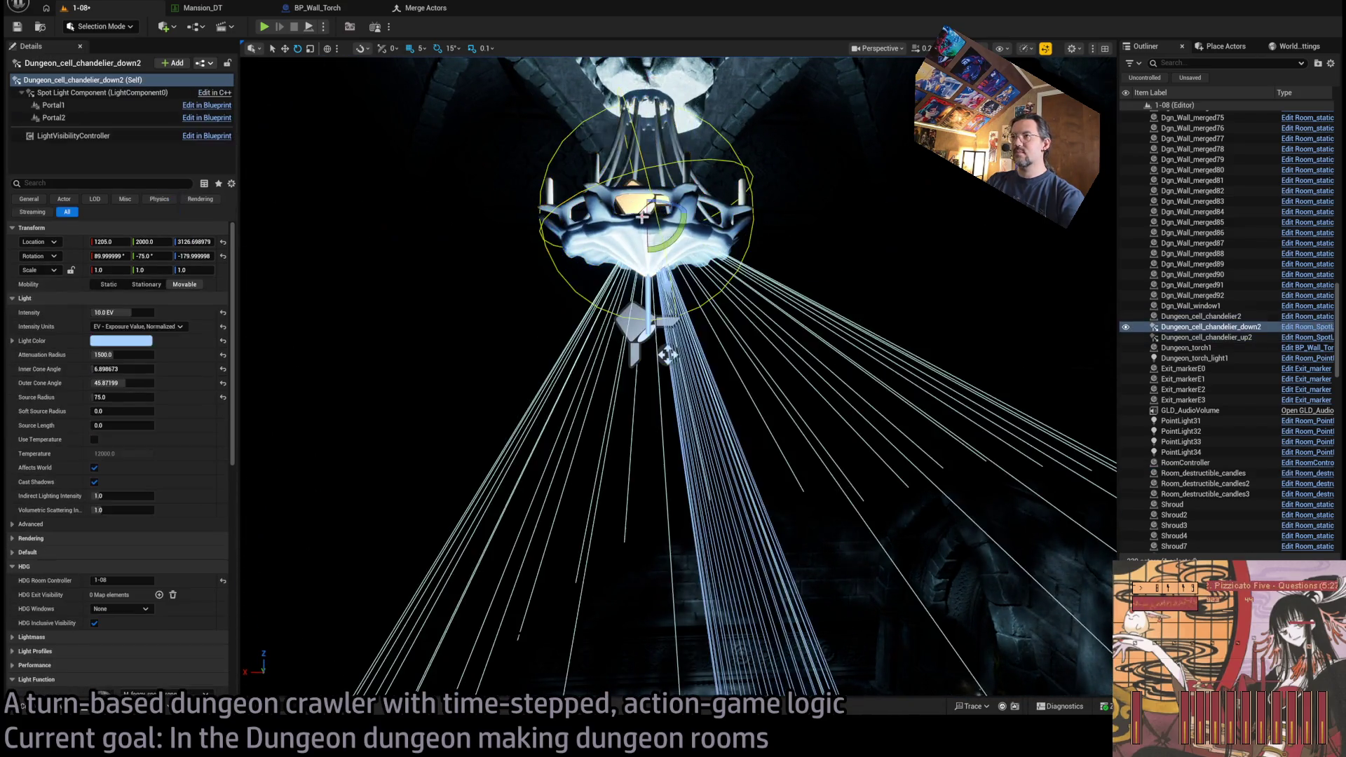
# - Survey the room and tilt the downward spotlight by about 3.78°
pyautogui.scroll(-5, 193, 541)
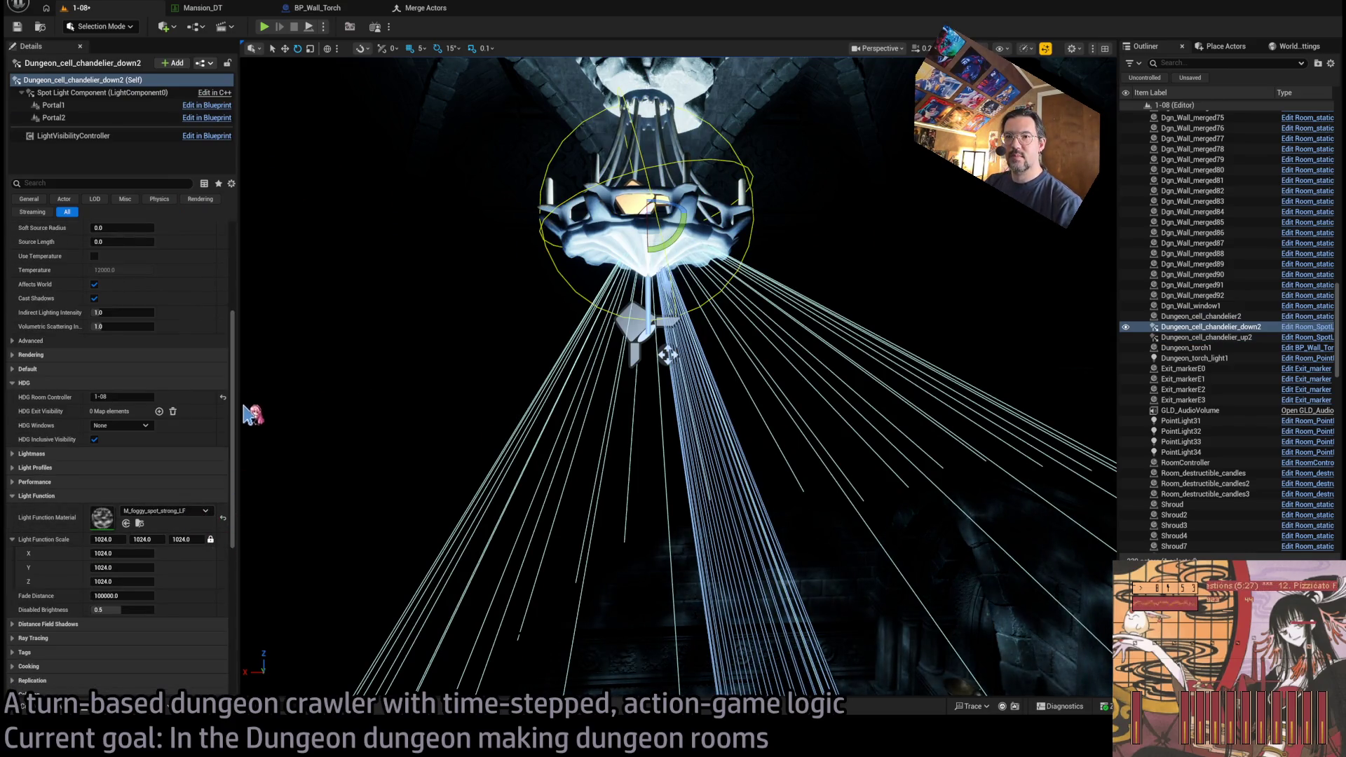
pyautogui.moveTo(636, 499); pyautogui.dragTo(714, 533)
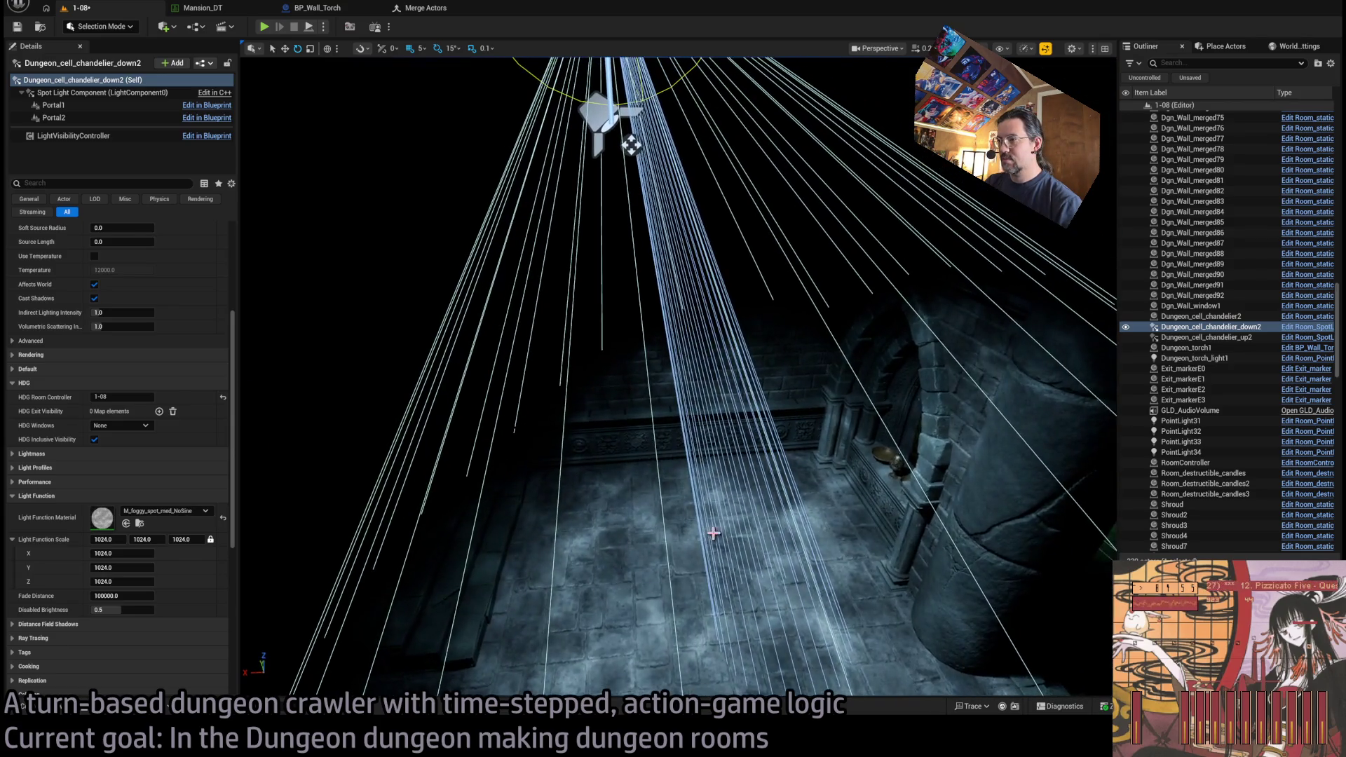
pyautogui.moveTo(798, 510)
pyautogui.mouseDown()
pyautogui.moveTo(858, 526)
pyautogui.moveTo(872, 483)
pyautogui.mouseUp()
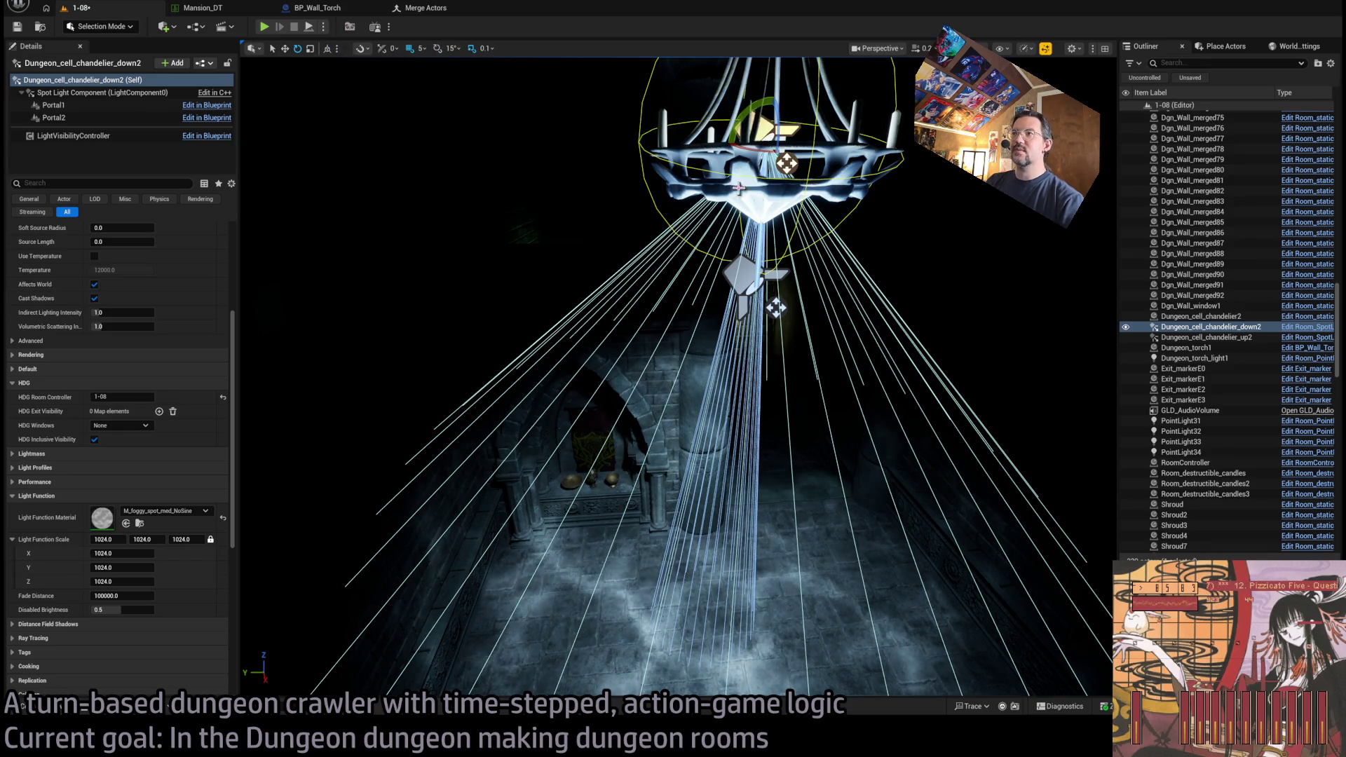
pyautogui.moveTo(767, 137)
pyautogui.mouseDown()
pyautogui.moveTo(789, 142)
pyautogui.moveTo(747, 137)
pyautogui.mouseUp()
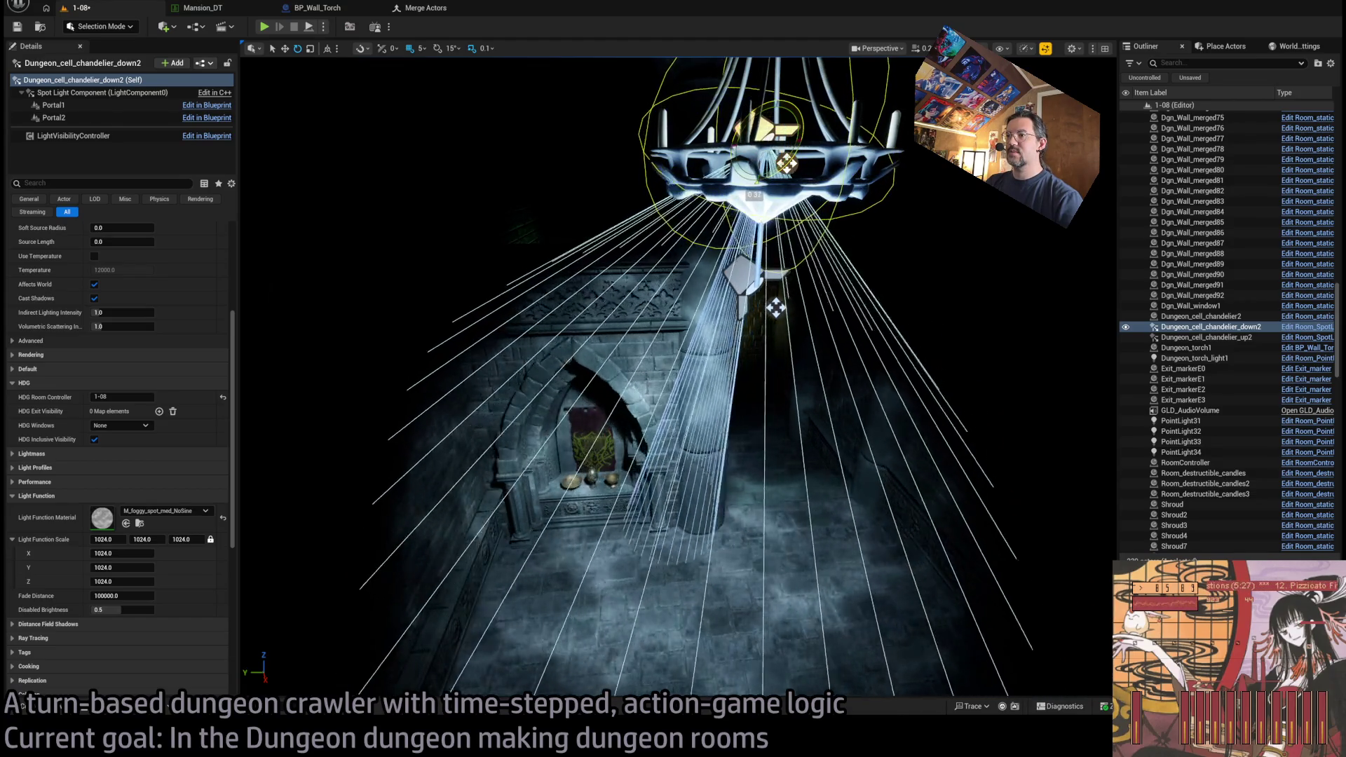
pyautogui.moveTo(775, 307); pyautogui.dragTo(776, 280)
# - Narrow the chandelier spotlight's inner cone angle to 1.0°, then select SM_Wall_bar_a_4x10
pyautogui.press('f')
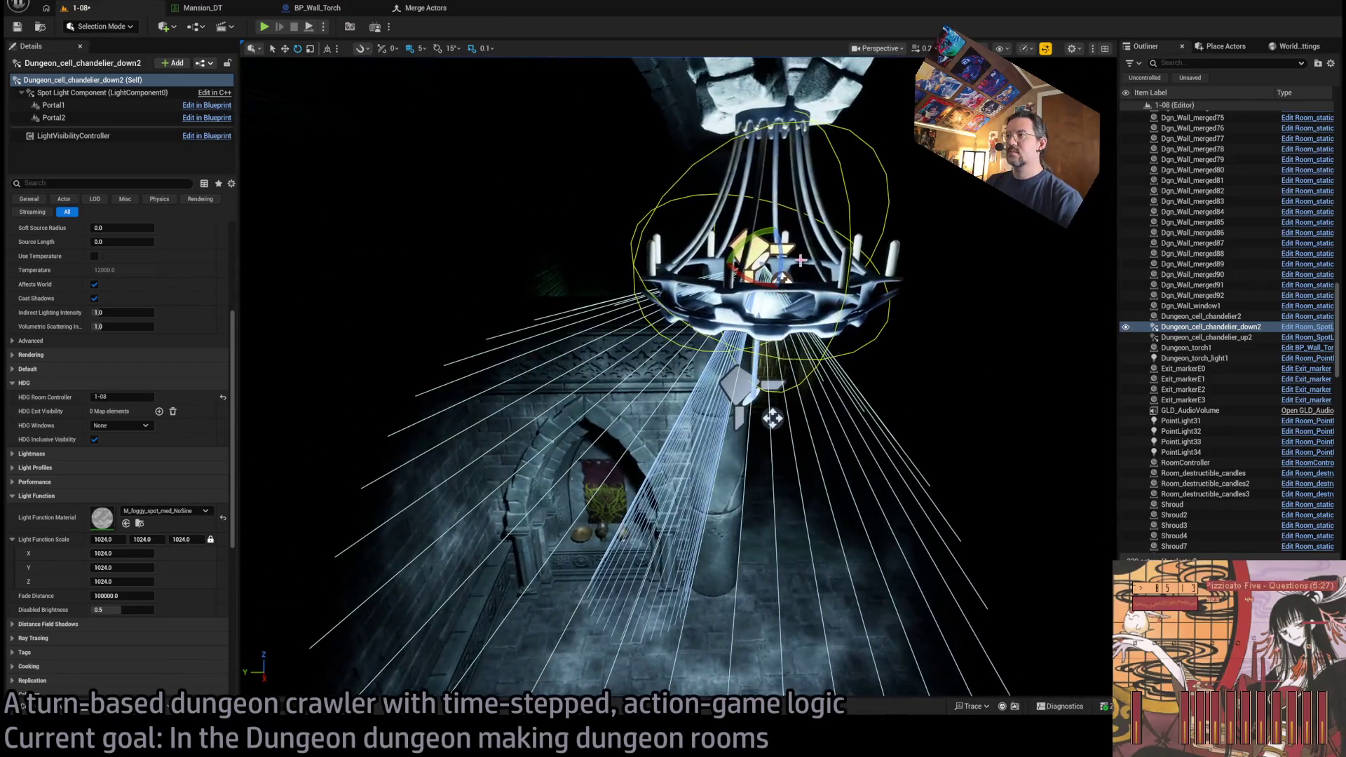
pyautogui.scroll(5, 126, 420)
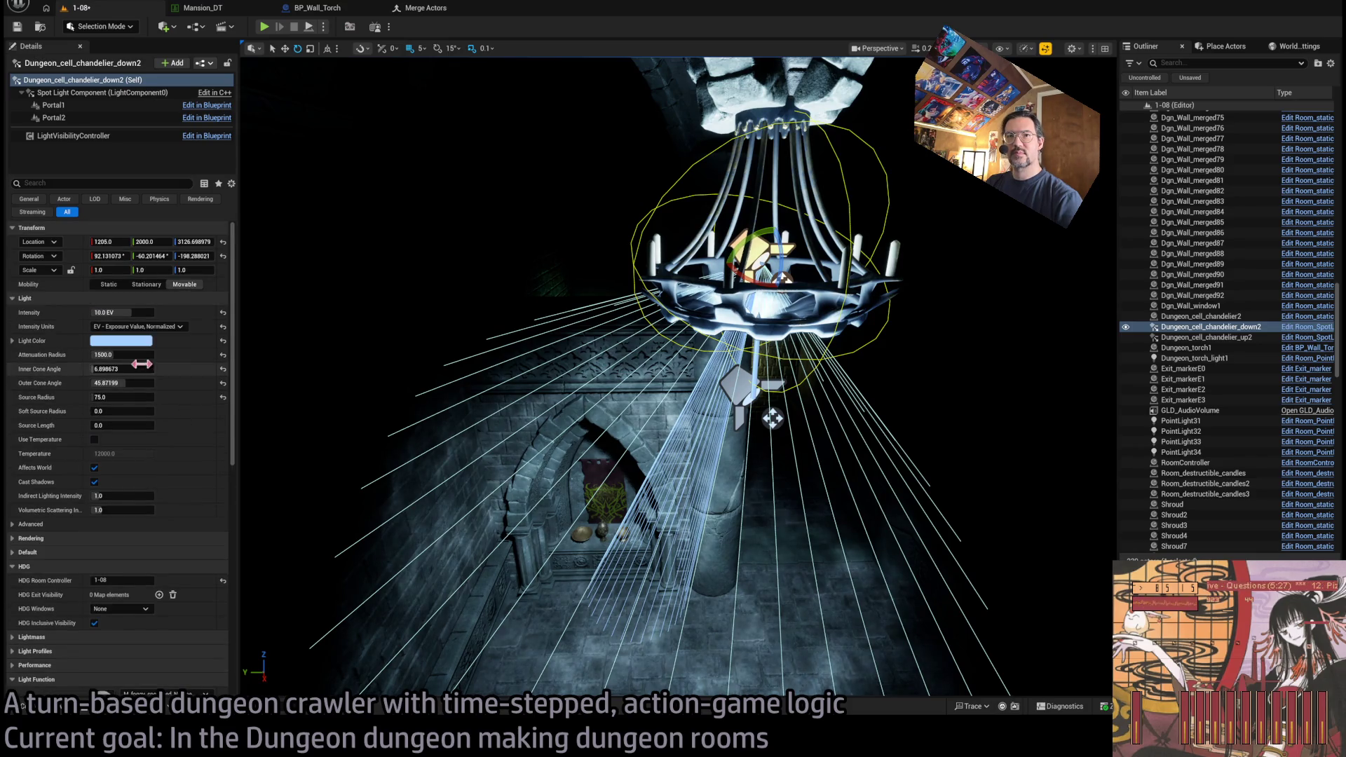
pyautogui.moveTo(126, 372); pyautogui.dragTo(84, 372)
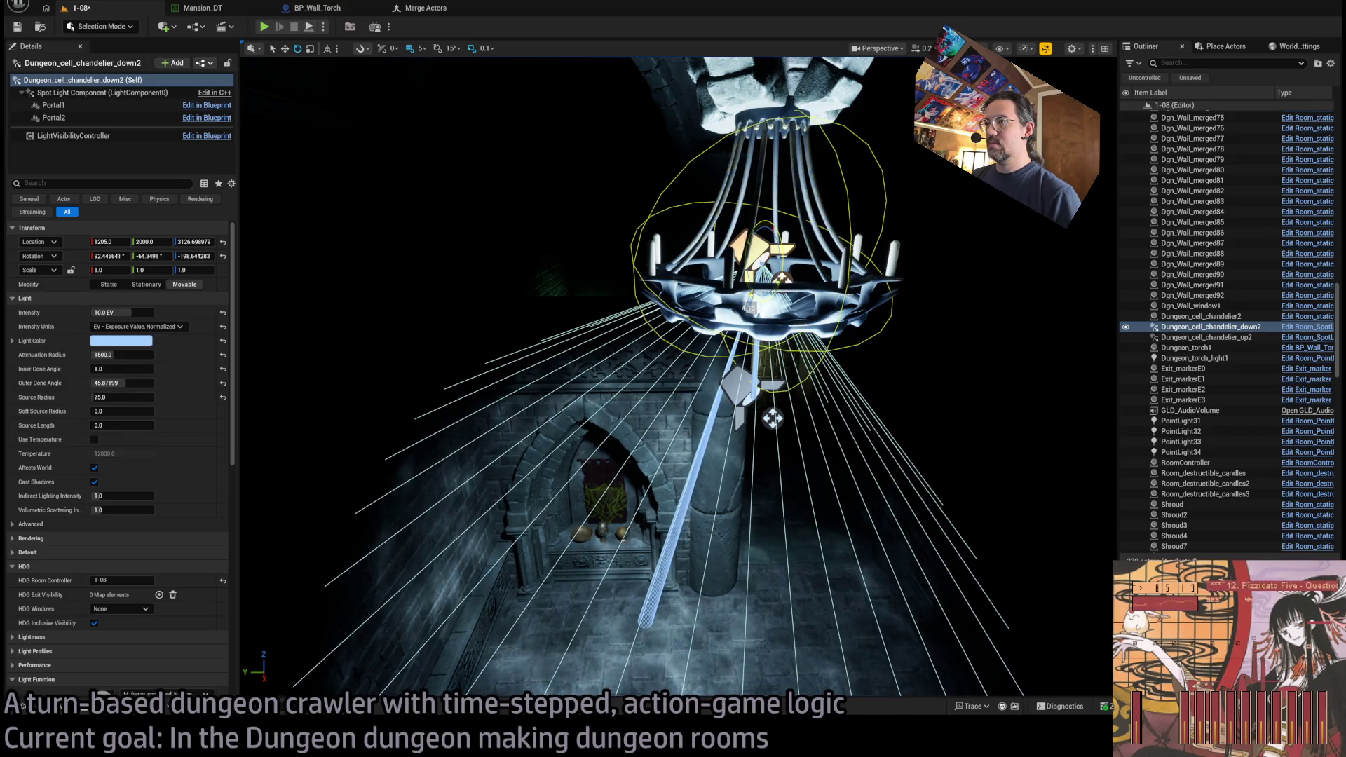
pyautogui.moveTo(782, 406); pyautogui.dragTo(266, 381)
pyautogui.click(805, 451)
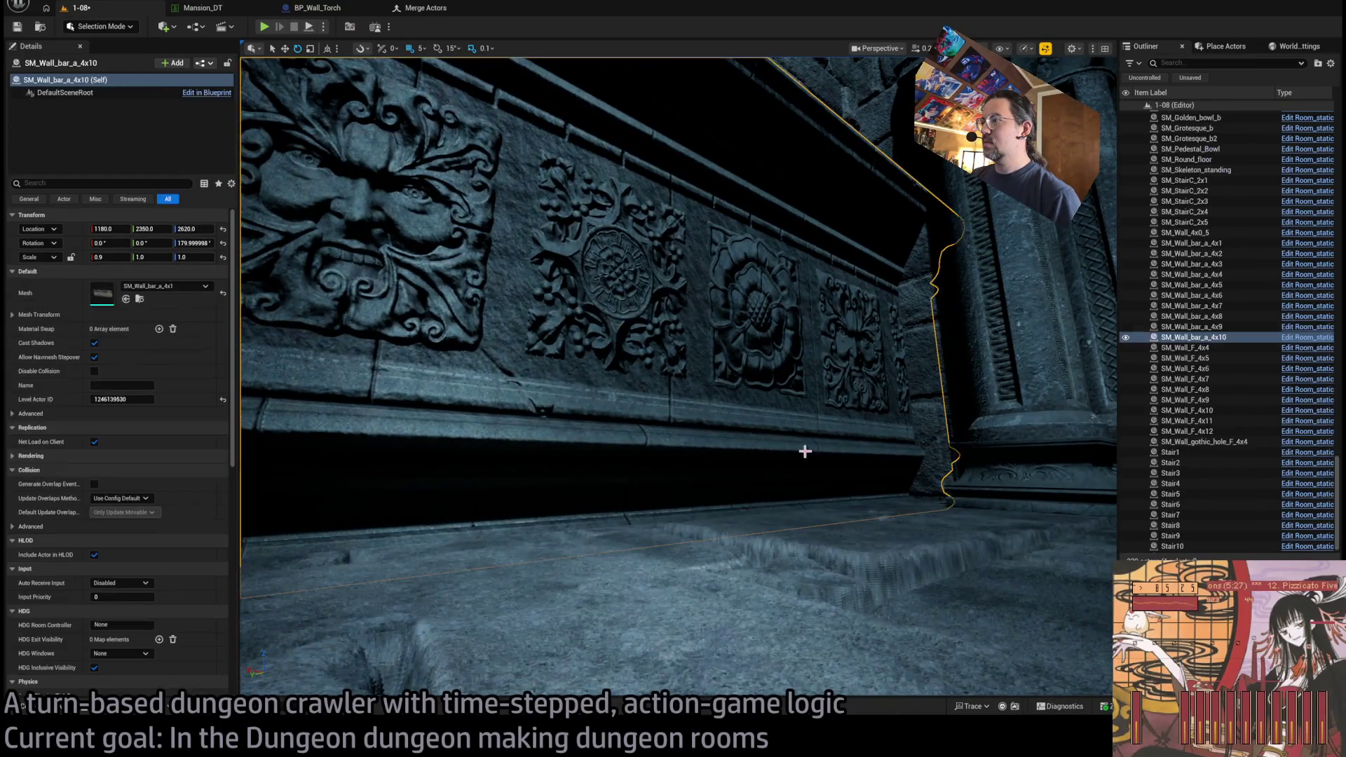
pyautogui.moveTo(802, 424)
pyautogui.mouseDown()
pyautogui.moveTo(812, 420)
pyautogui.moveTo(782, 428)
pyautogui.moveTo(767, 593)
pyautogui.moveTo(697, 540)
pyautogui.moveTo(700, 456)
pyautogui.moveTo(342, 286)
pyautogui.moveTo(364, 316)
pyautogui.moveTo(434, 274)
pyautogui.moveTo(630, 351)
pyautogui.moveTo(817, 441)
pyautogui.moveTo(817, 456)
pyautogui.mouseUp()
pyautogui.click(768, 594)
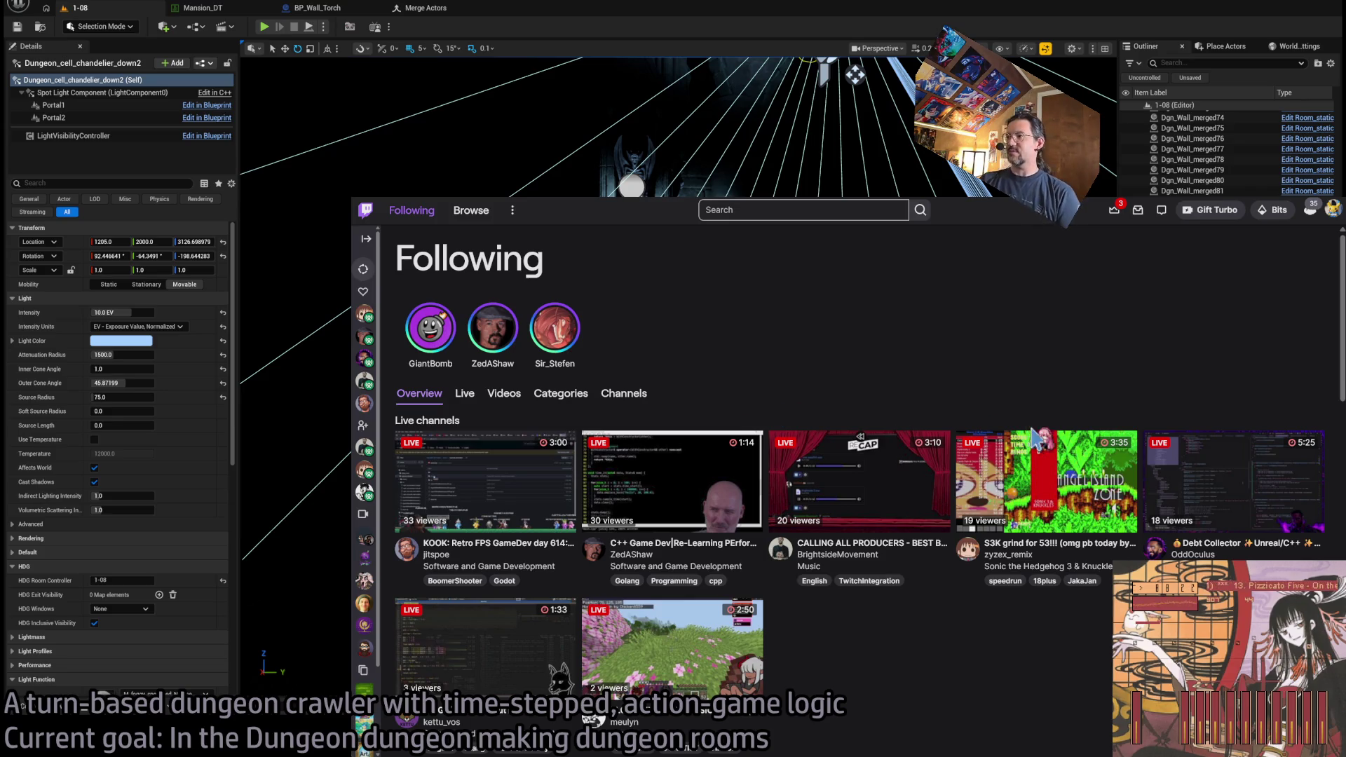
# - Open the Sonic speedrun stream, go back to Following, then face the Unreal arched alcove
pyautogui.click(1049, 479)
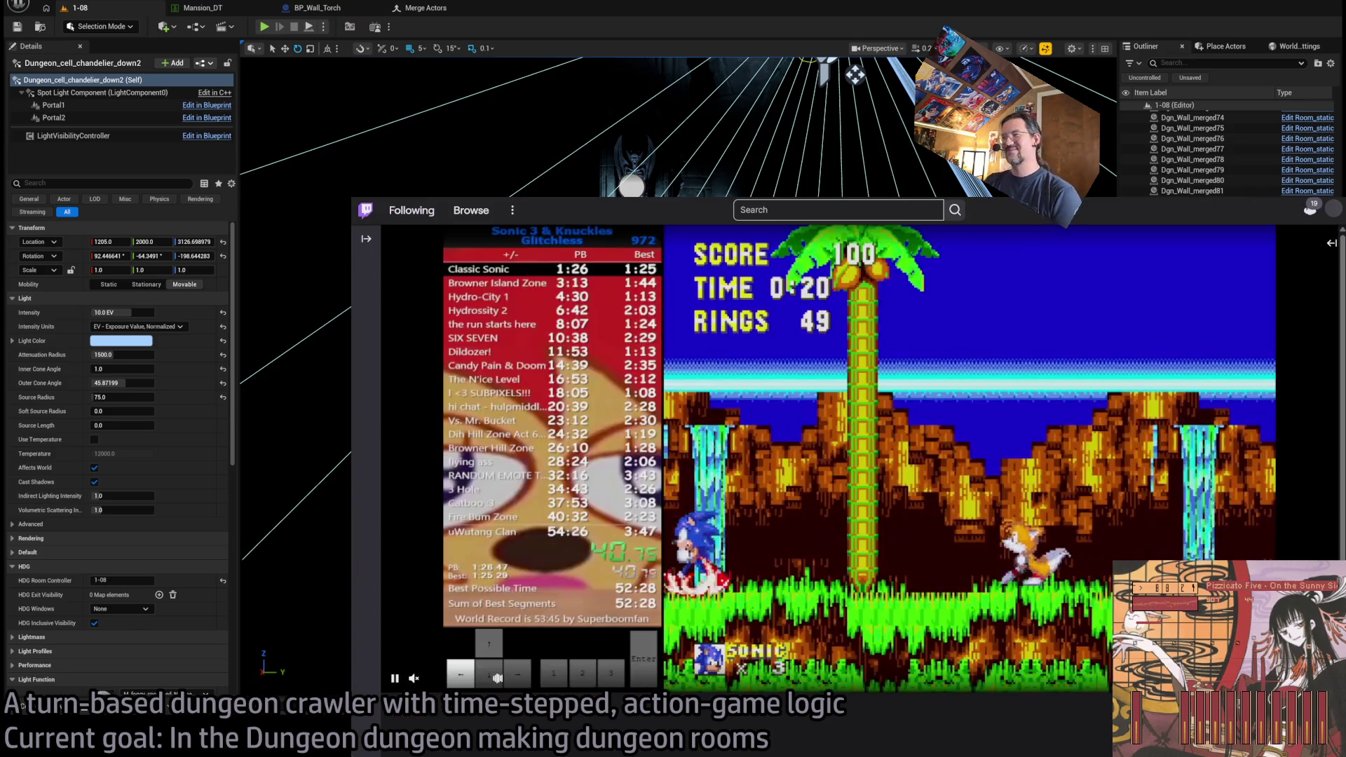
pyautogui.click(1332, 247)
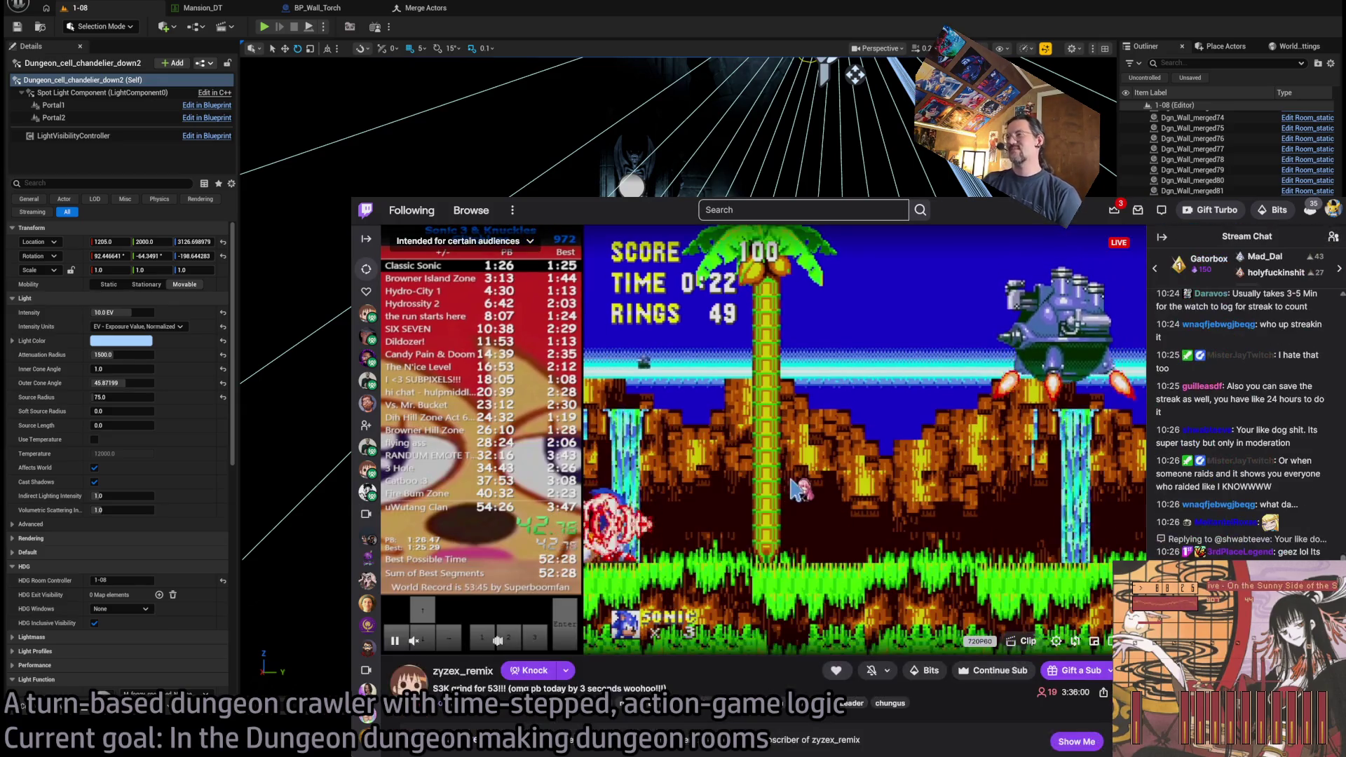
pyautogui.hotkey('alt', 'Left')
pyautogui.scroll(-2, 1009, 524)
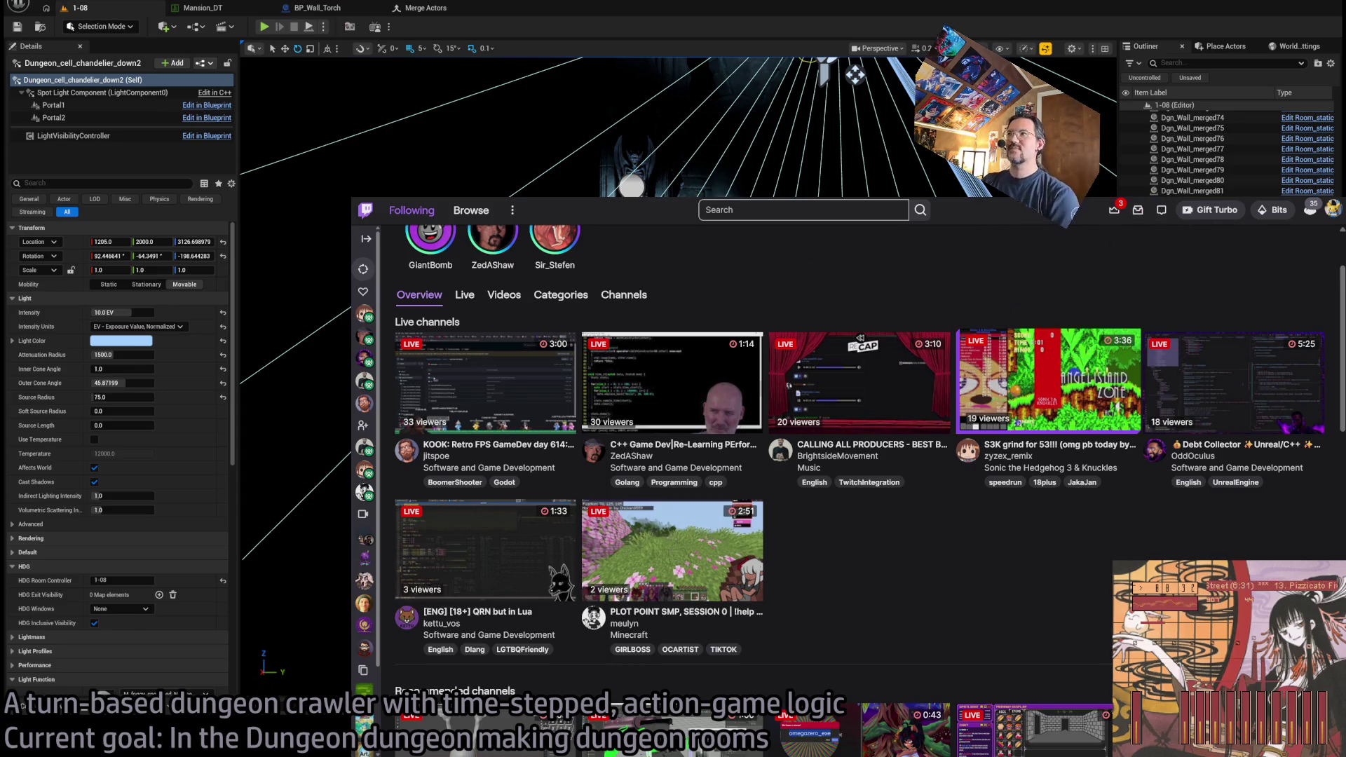
pyautogui.click(617, 4)
pyautogui.moveTo(580, 363)
pyautogui.mouseDown()
pyautogui.moveTo(546, 347)
pyautogui.moveTo(589, 345)
pyautogui.moveTo(588, 329)
pyautogui.moveTo(617, 343)
pyautogui.moveTo(592, 329)
pyautogui.moveTo(603, 344)
pyautogui.moveTo(459, 424)
pyautogui.mouseUp()
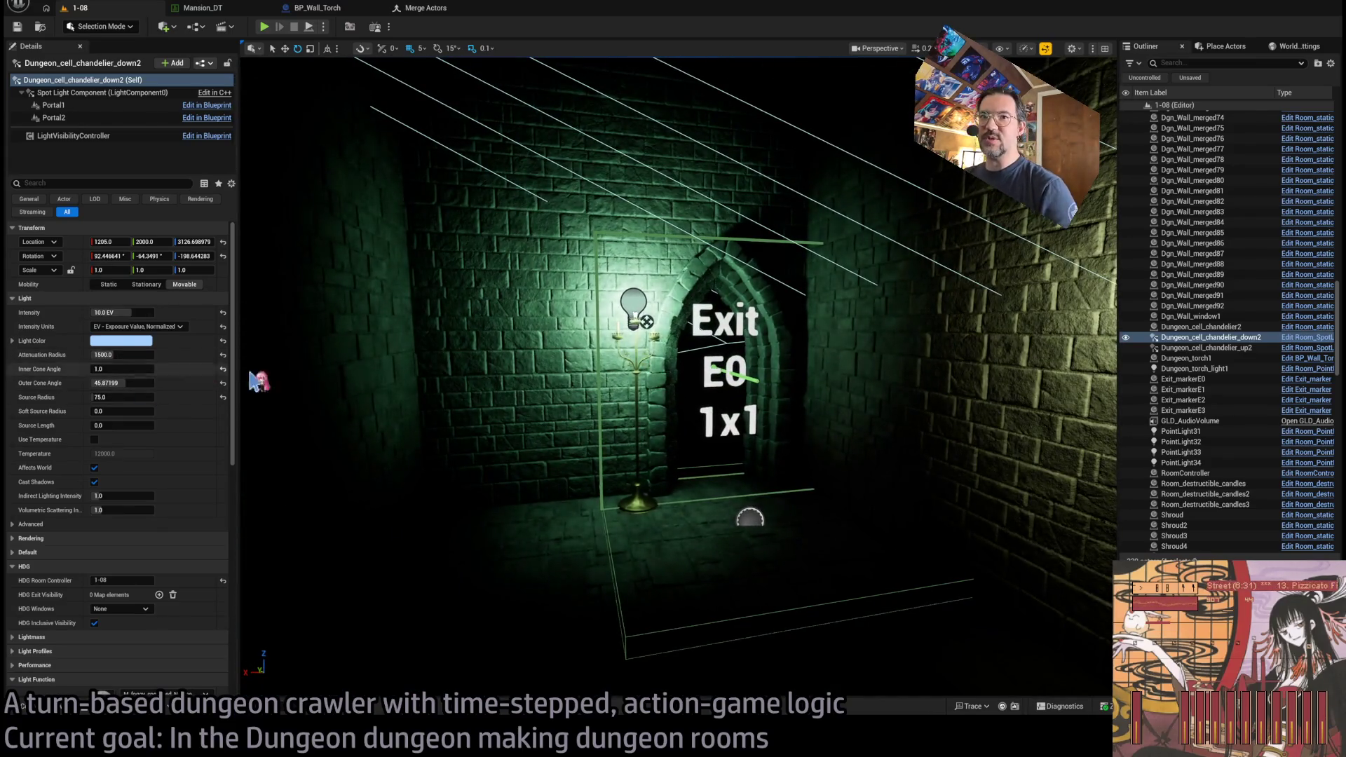
# - Set the downward spotlight's attenuation radius to 900 and its intensity to 11.0 EV
pyautogui.moveTo(122, 354); pyautogui.dragTo(112, 355)
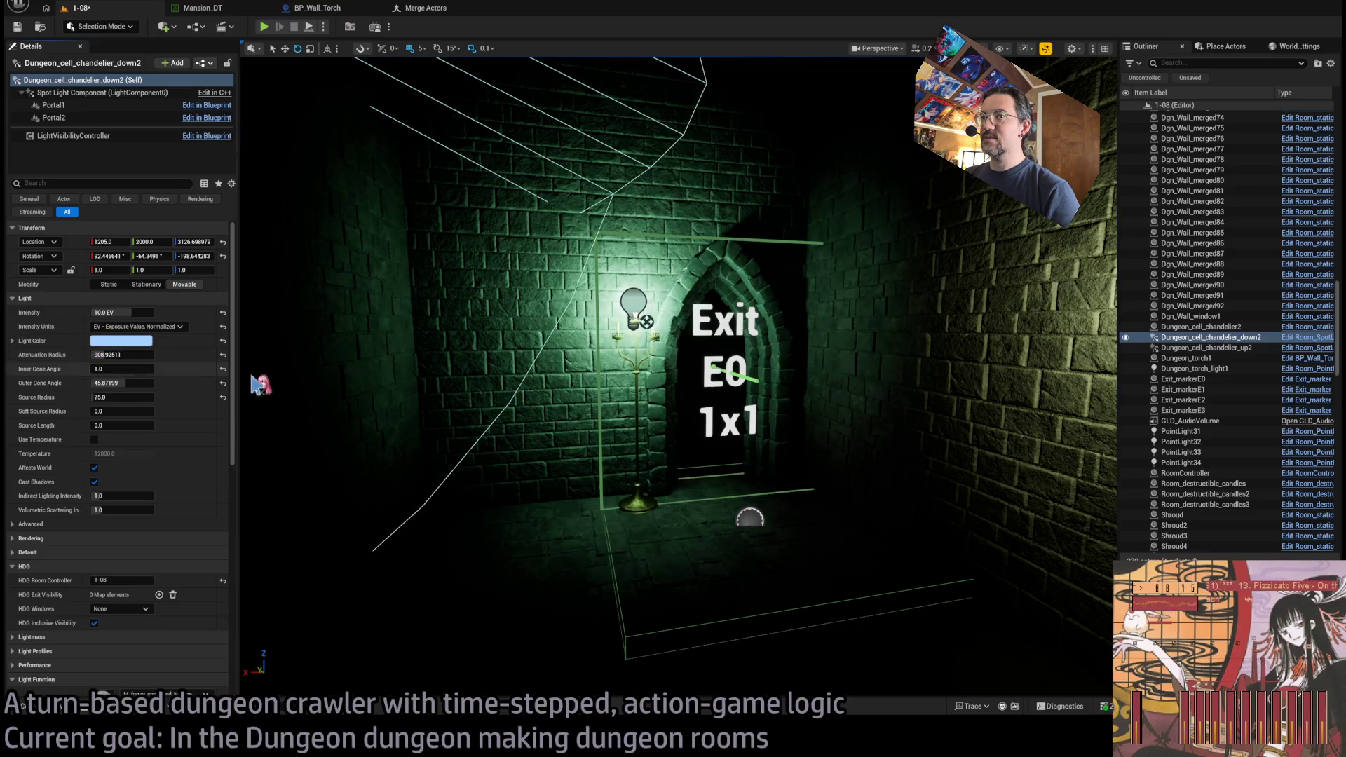
pyautogui.moveTo(261, 385); pyautogui.dragTo(447, 412)
pyautogui.hotkey('ctrl', 'z')
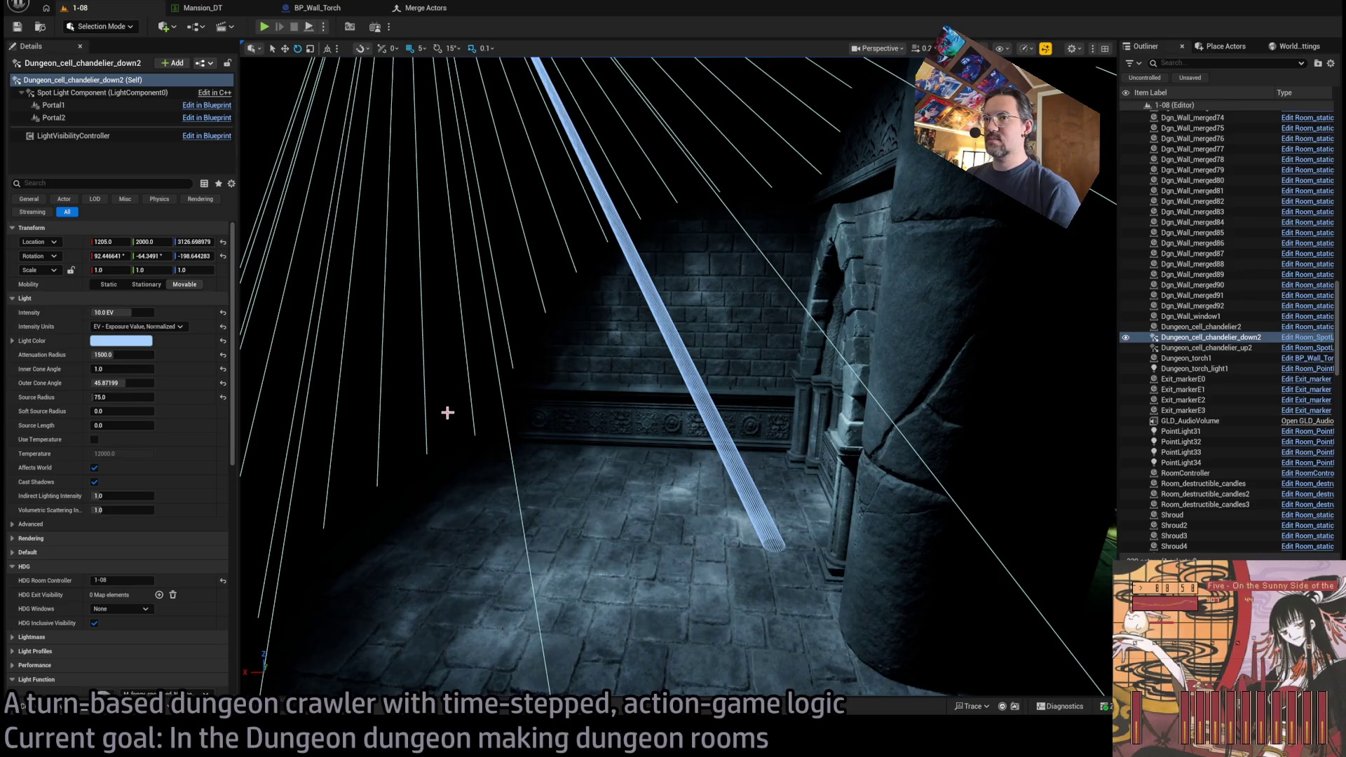
pyautogui.hotkey('ctrl', 'y')
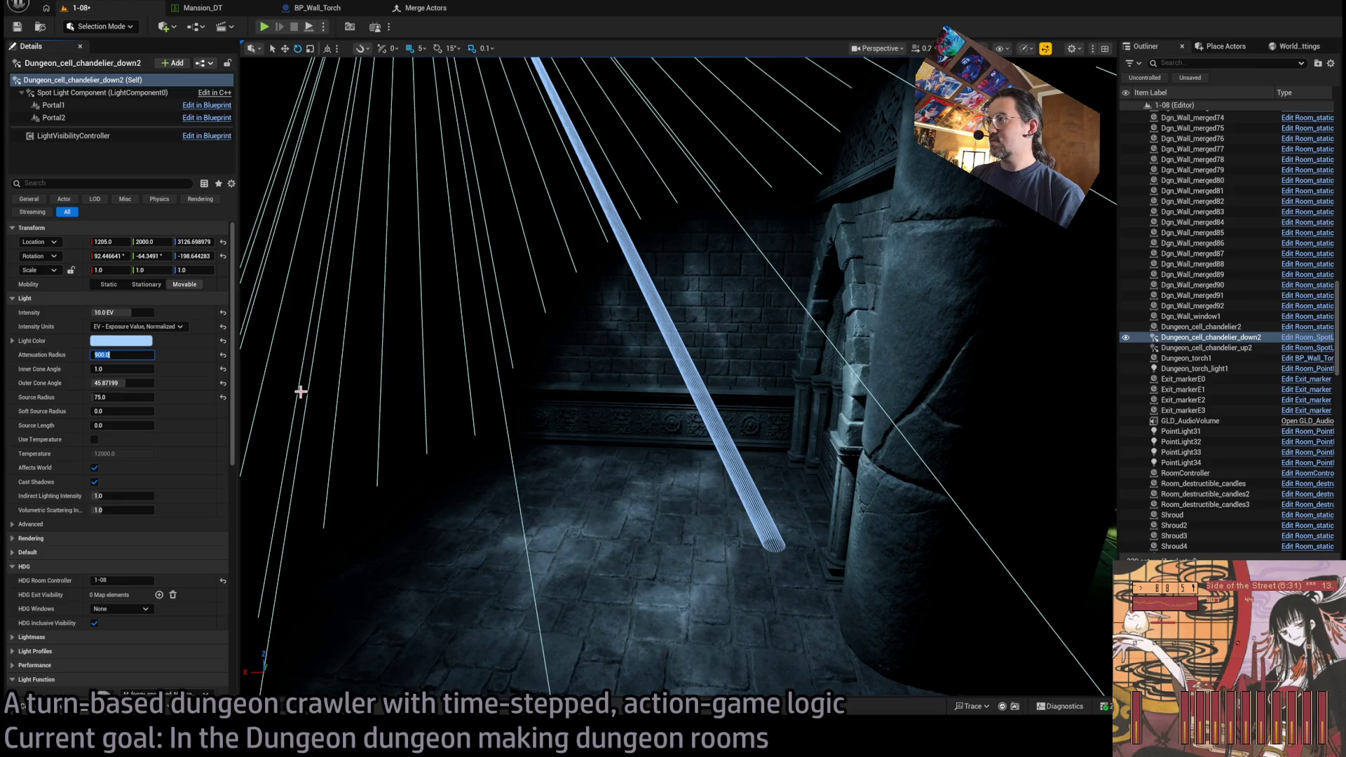
pyautogui.moveTo(301, 392); pyautogui.dragTo(256, 400)
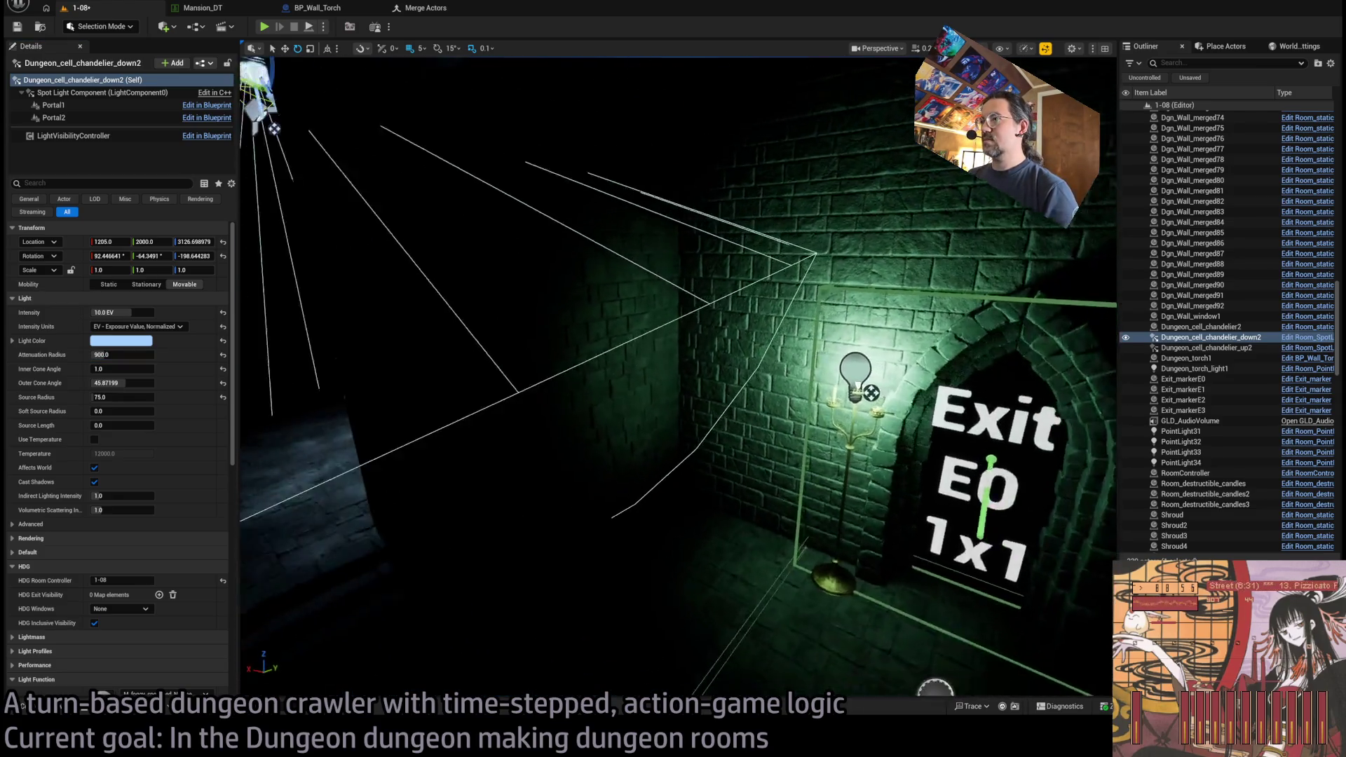
pyautogui.moveTo(451, 407); pyautogui.dragTo(451, 407)
pyautogui.moveTo(129, 312); pyautogui.dragTo(140, 312)
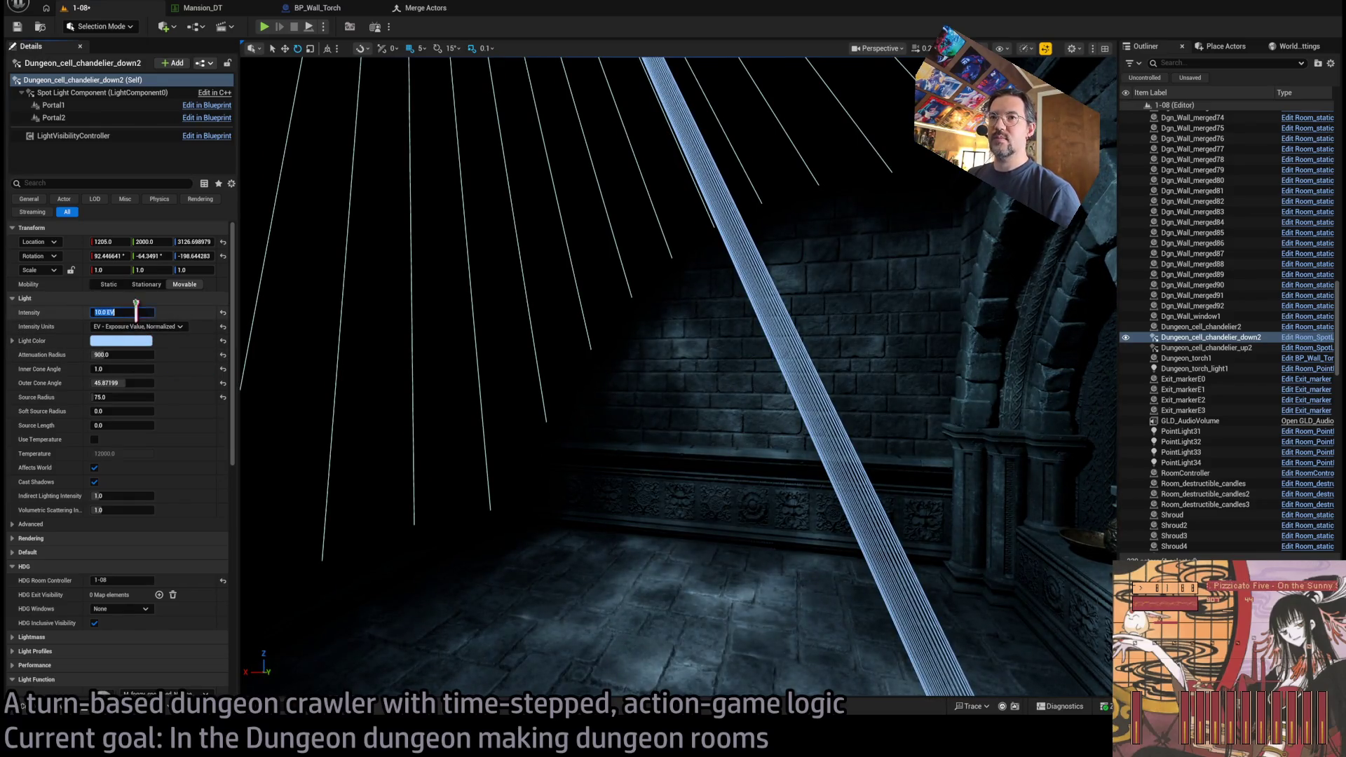
pyautogui.moveTo(453, 411); pyautogui.dragTo(453, 411)
pyautogui.moveTo(807, 349); pyautogui.dragTo(715, 348)
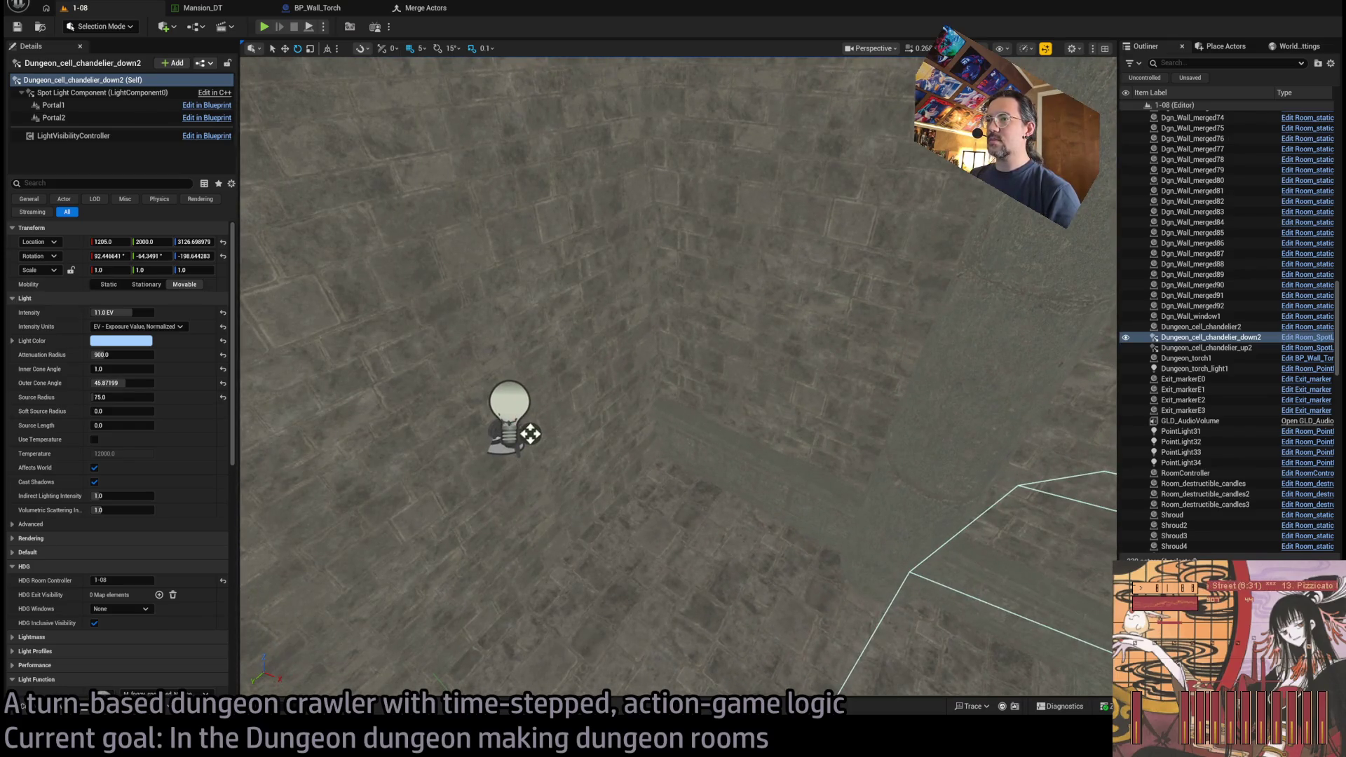
# - Duplicate Dungeon_torch1 together with its light, turning the copy 180°
pyautogui.click(530, 434)
pyautogui.keyDown('ctrl'); pyautogui.click(525, 429); pyautogui.keyUp('ctrl')
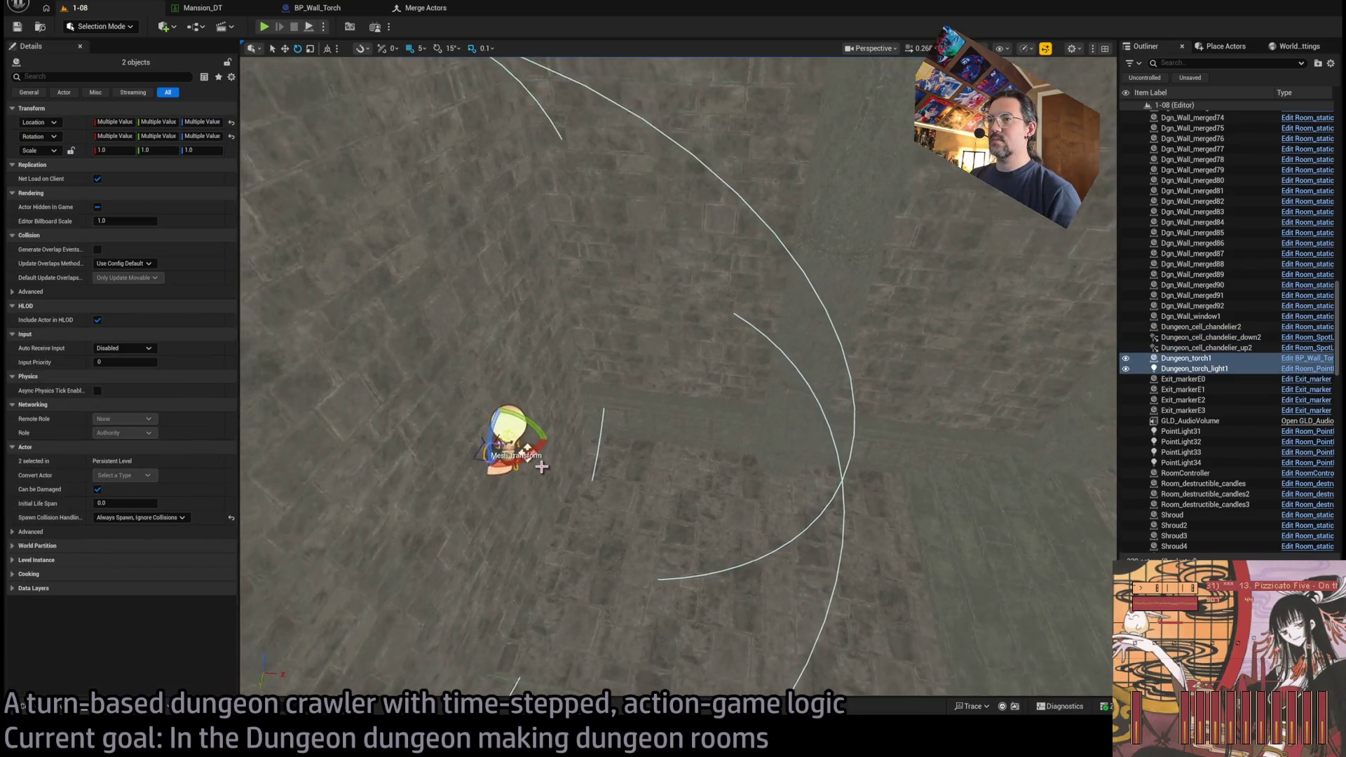
pyautogui.moveTo(542, 466); pyautogui.dragTo(561, 468)
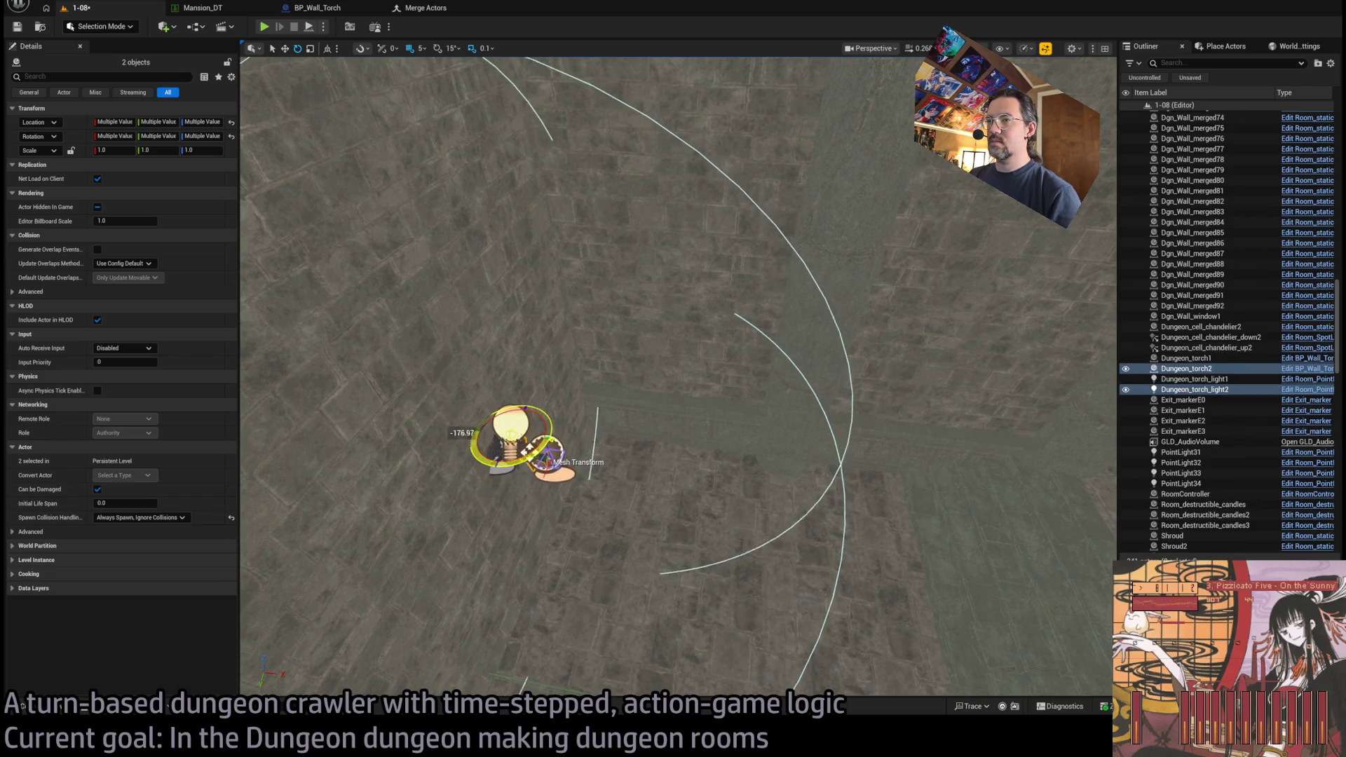
pyautogui.hotkey('ctrl', 'z')
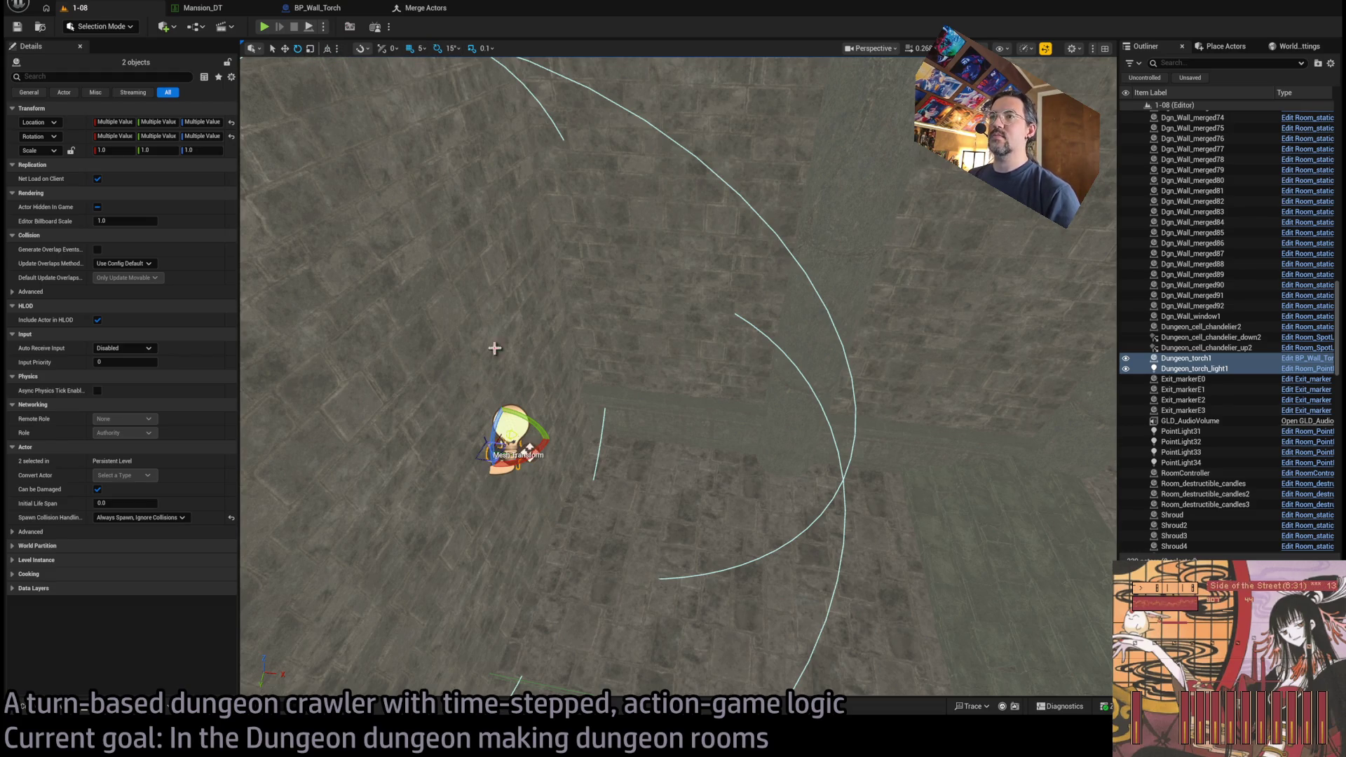
pyautogui.moveTo(552, 447)
pyautogui.mouseDown()
pyautogui.moveTo(553, 463)
pyautogui.moveTo(529, 449)
pyautogui.moveTo(541, 617)
pyautogui.moveTo(505, 582)
pyautogui.moveTo(525, 526)
pyautogui.moveTo(529, 579)
pyautogui.moveTo(480, 569)
pyautogui.mouseUp()
pyautogui.press('f')
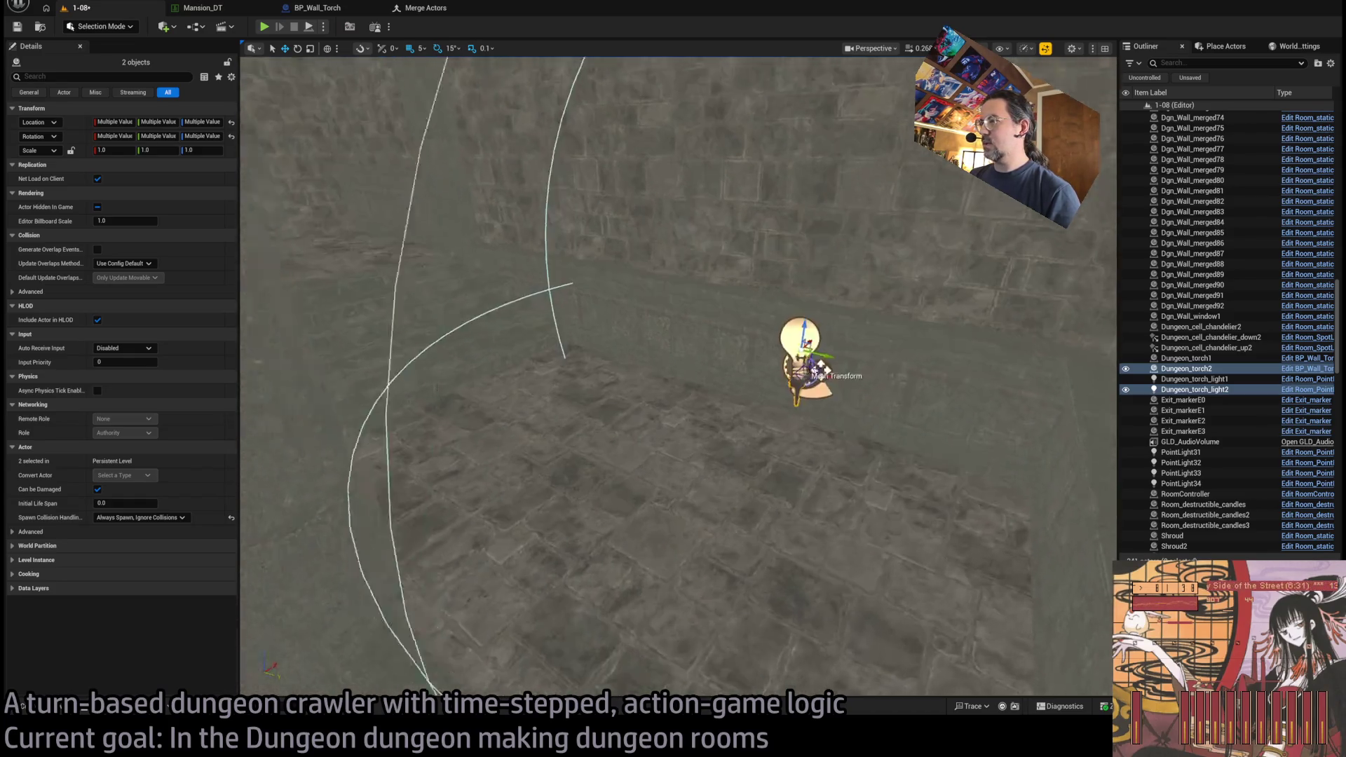
# - Check the rotated torch in lit view, then duplicate it again as Dungeon_torch3
pyautogui.moveTo(841, 463)
pyautogui.mouseDown()
pyautogui.moveTo(949, 472)
pyautogui.moveTo(822, 426)
pyautogui.mouseUp()
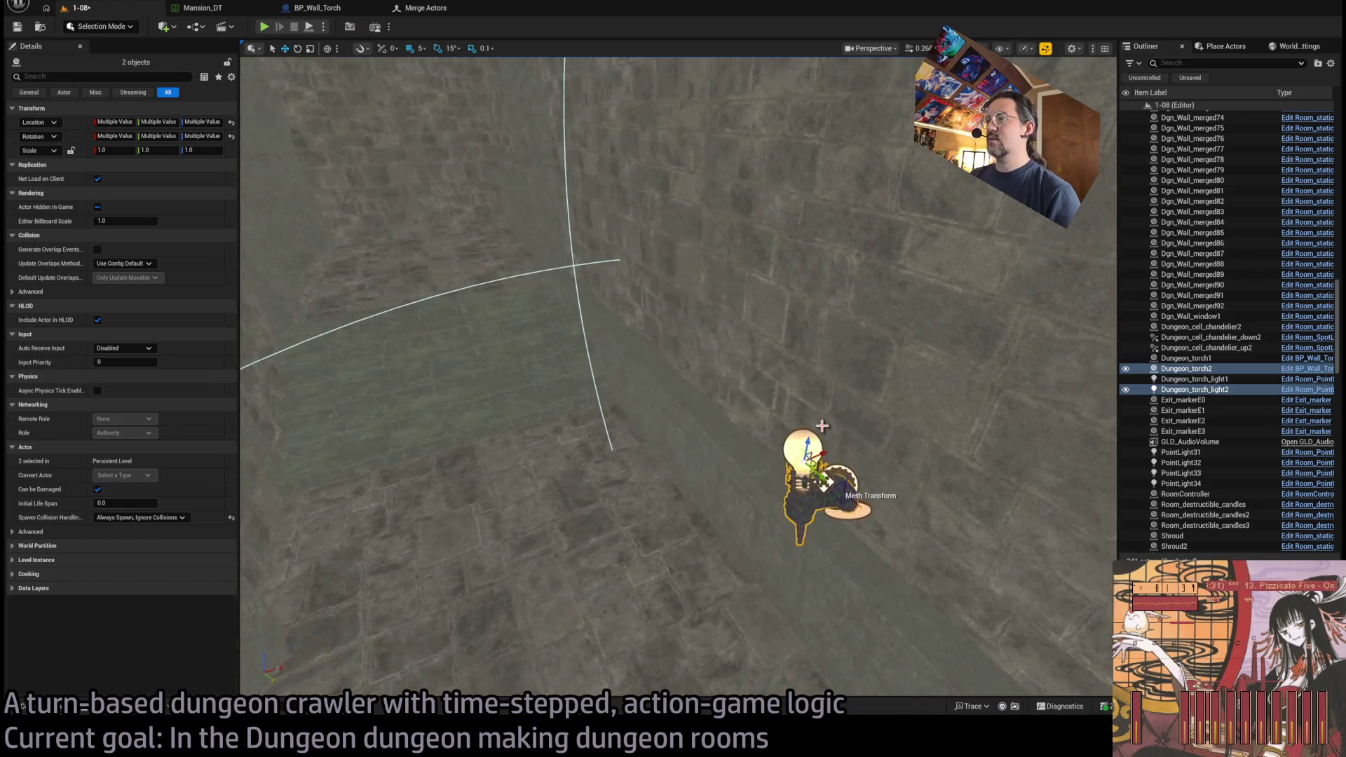
pyautogui.moveTo(827, 482)
pyautogui.mouseDown()
pyautogui.moveTo(844, 295)
pyautogui.moveTo(865, 315)
pyautogui.moveTo(835, 296)
pyautogui.mouseUp()
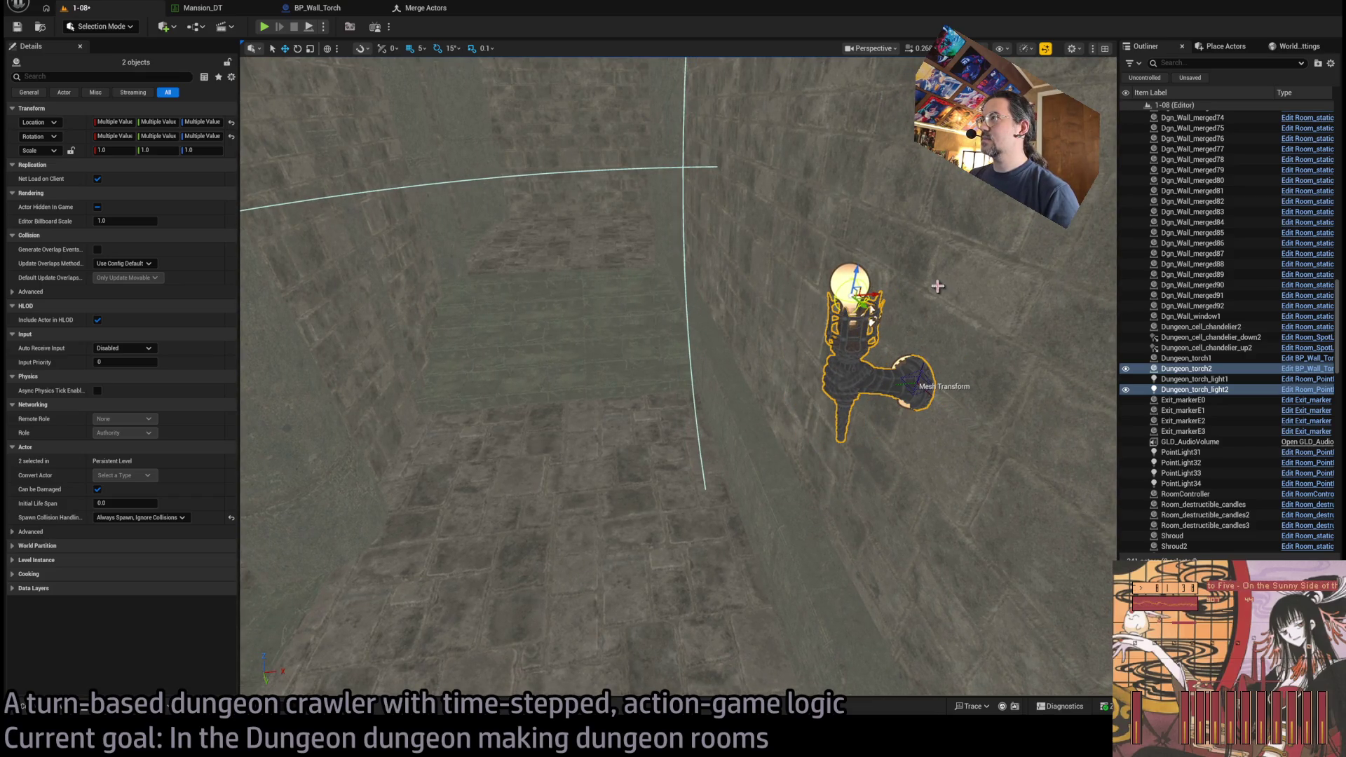
pyautogui.hotkey('alt', '4')
pyautogui.moveTo(874, 317)
pyautogui.mouseDown()
pyautogui.moveTo(869, 336)
pyautogui.moveTo(671, 337)
pyautogui.moveTo(659, 427)
pyautogui.moveTo(659, 406)
pyautogui.moveTo(708, 410)
pyautogui.moveTo(652, 393)
pyautogui.mouseUp()
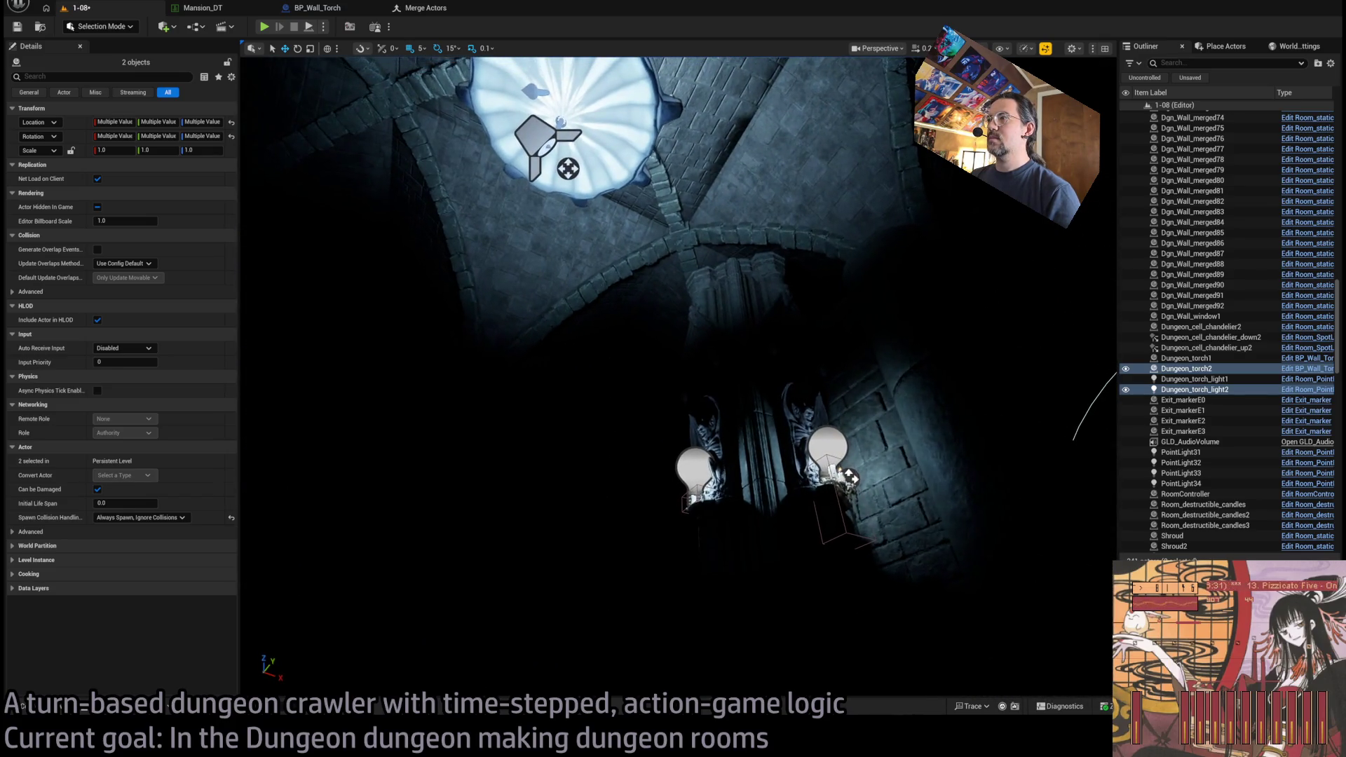
pyautogui.press('f')
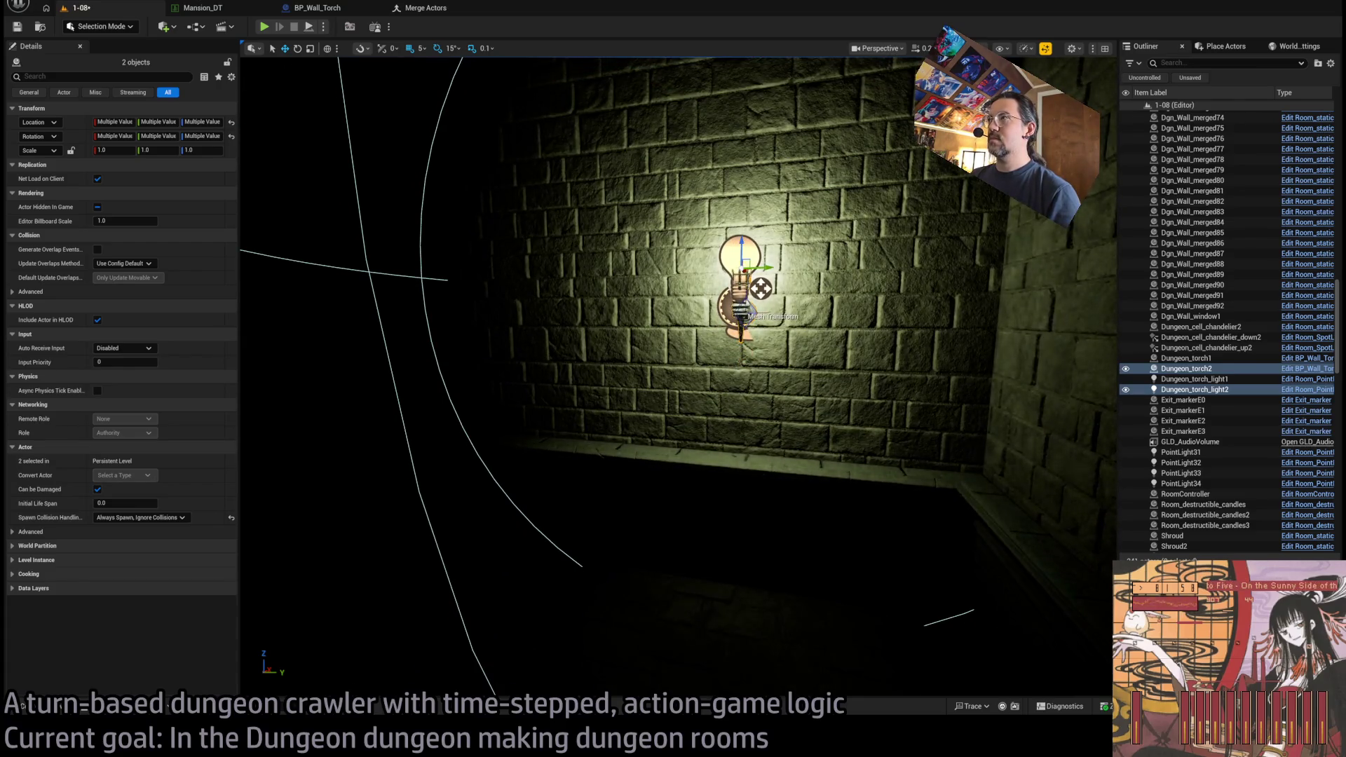
pyautogui.hotkey('alt', '3')
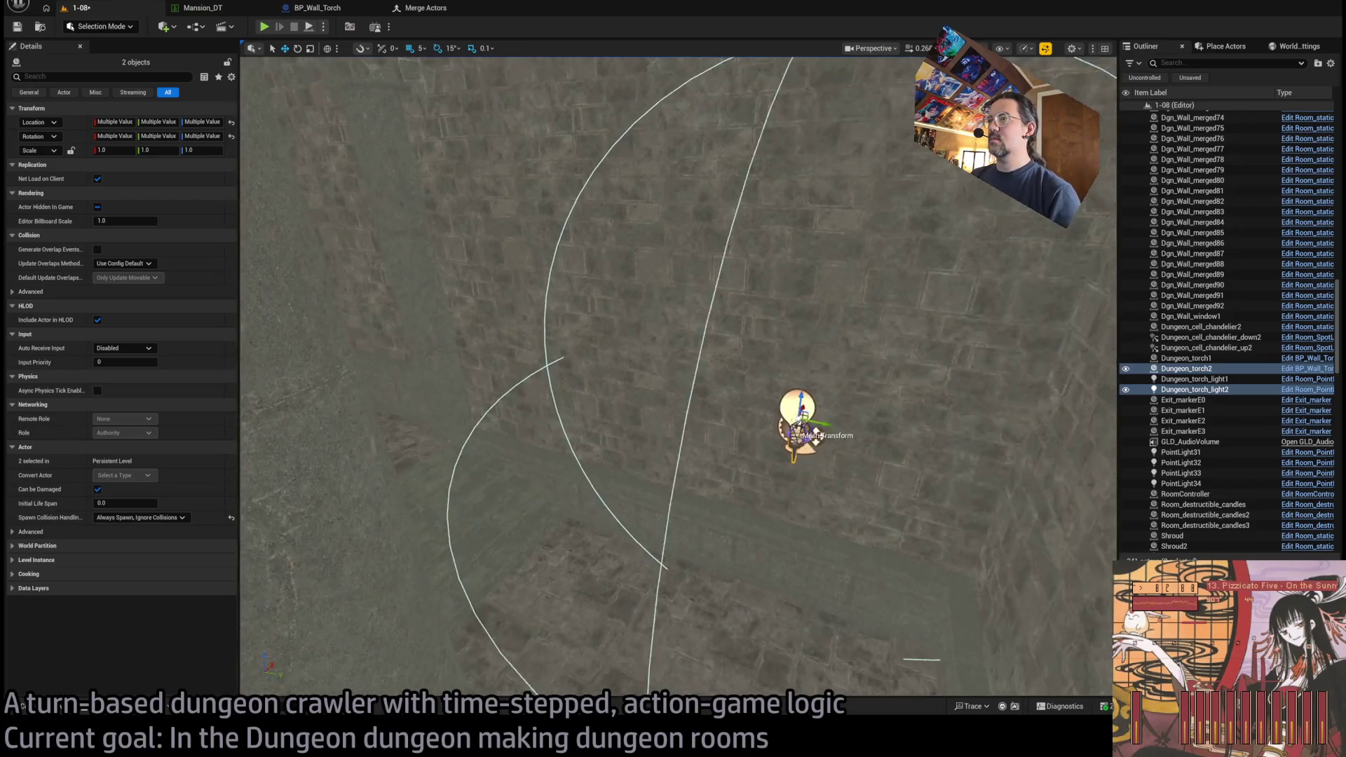
pyautogui.moveTo(794, 420); pyautogui.dragTo(348, 333)
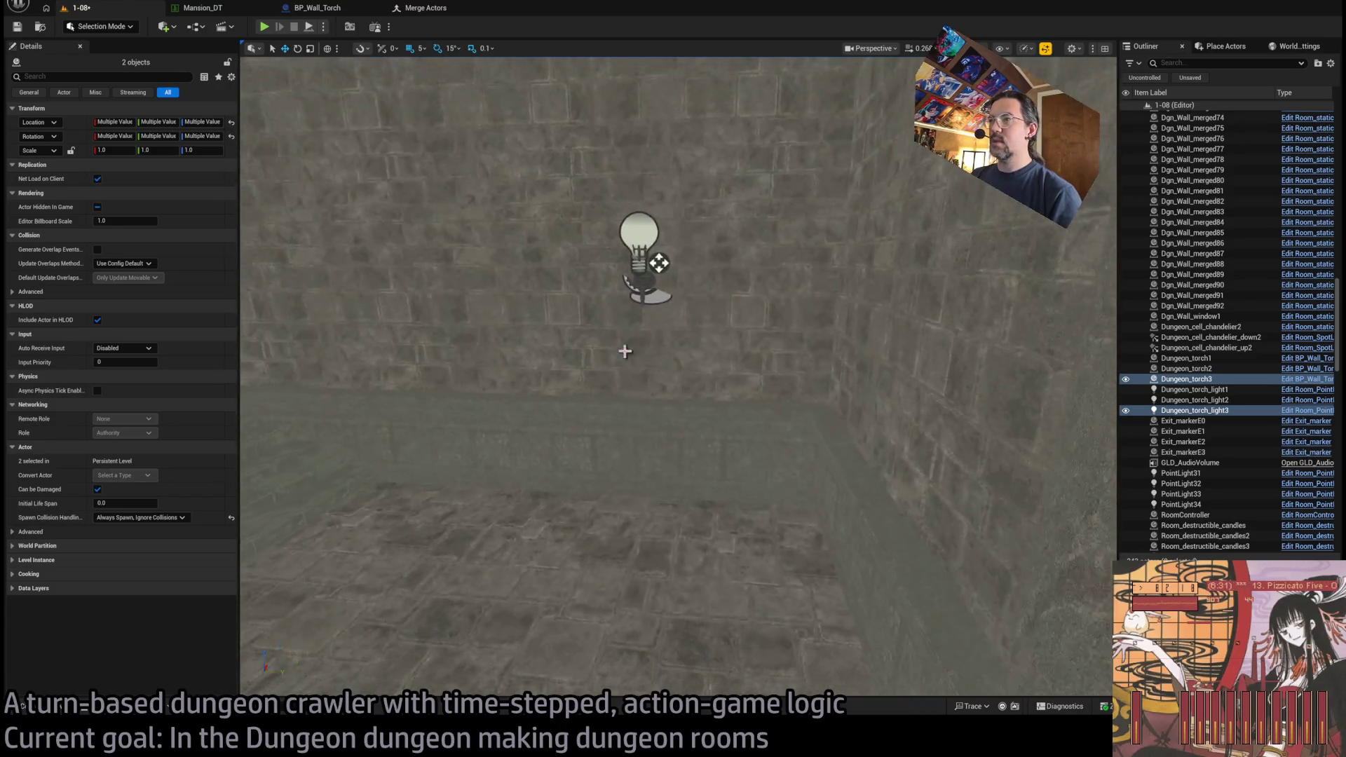
pyautogui.hotkey('ctrl', 'space')
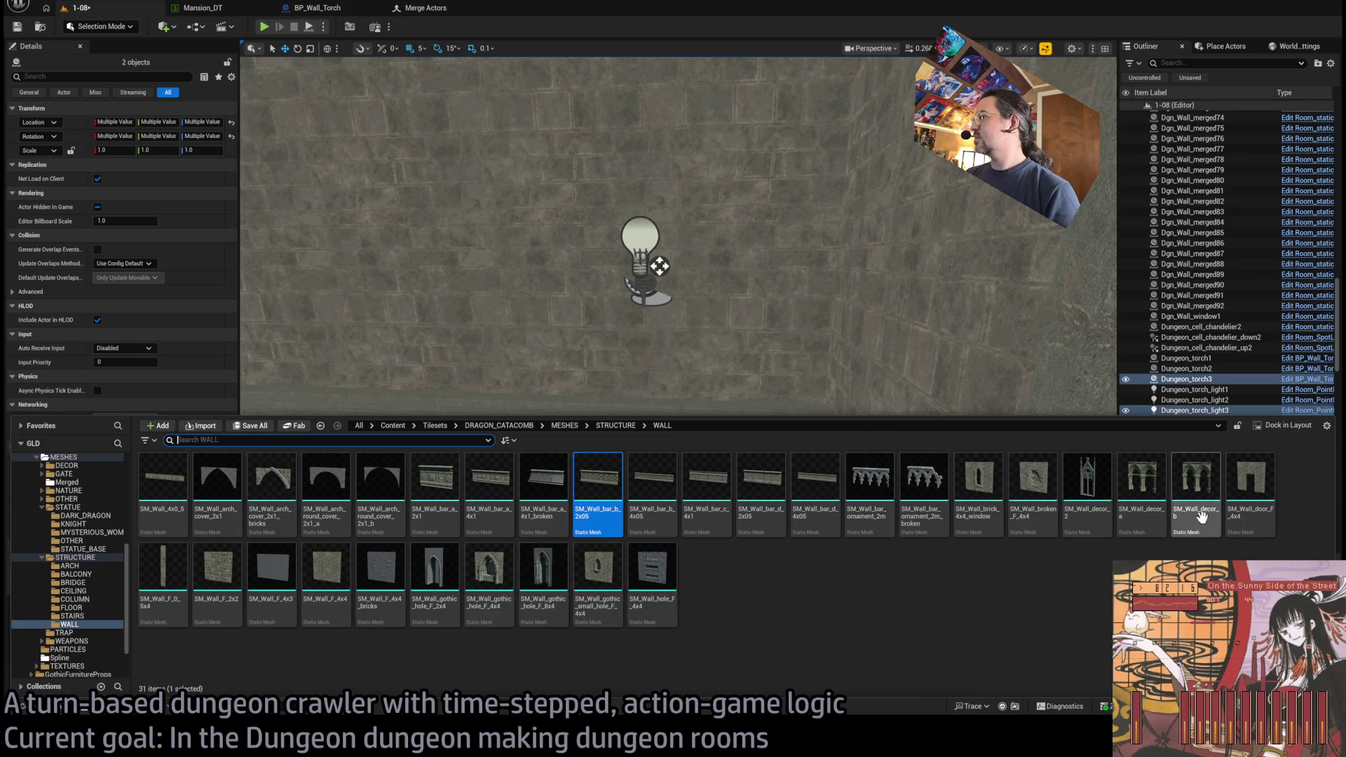
# - Turn SM_Wall_decor_a 90° and lower it to Z 2655
pyautogui.hotkey('ctrl', 'space')
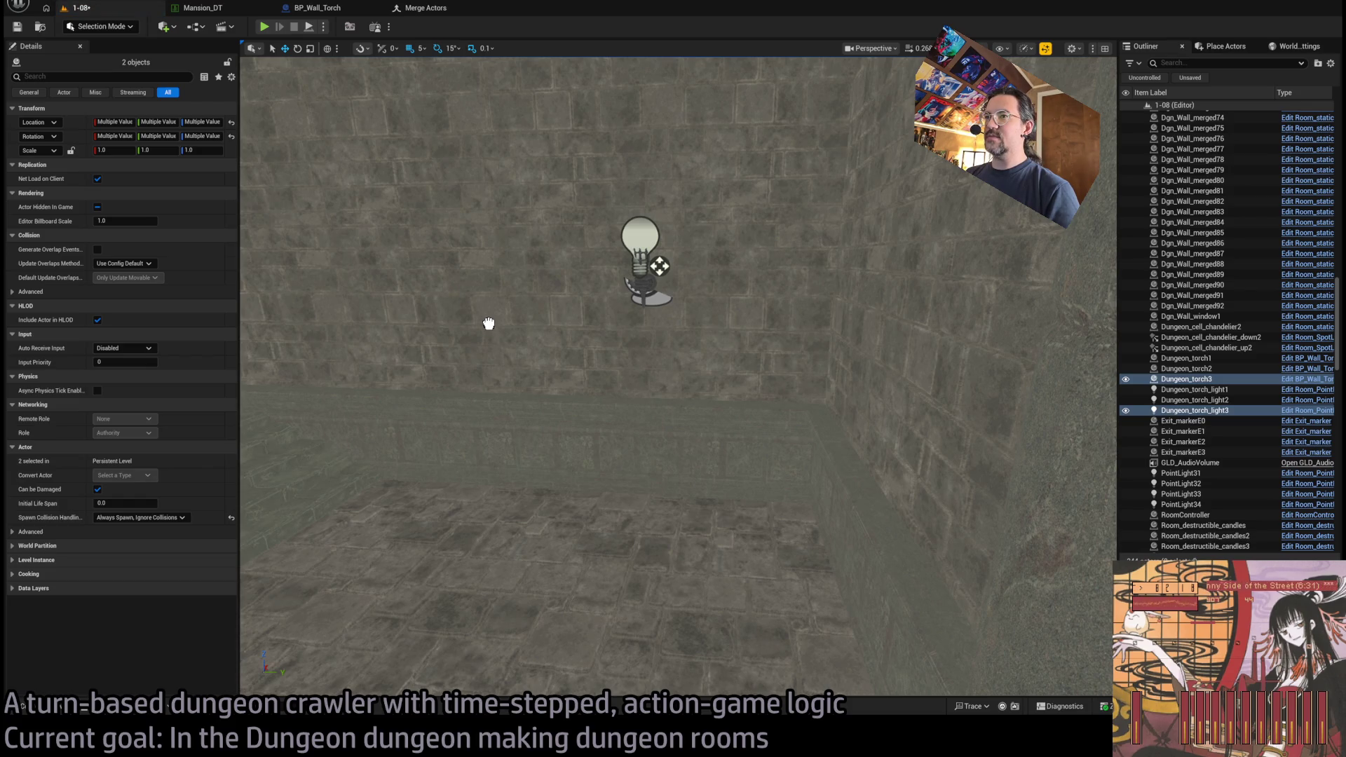
pyautogui.click(489, 323)
pyautogui.moveTo(508, 341)
pyautogui.mouseDown()
pyautogui.moveTo(521, 338)
pyautogui.moveTo(484, 372)
pyautogui.moveTo(502, 435)
pyautogui.moveTo(469, 438)
pyautogui.moveTo(691, 285)
pyautogui.moveTo(690, 301)
pyautogui.moveTo(812, 342)
pyautogui.mouseUp()
pyautogui.press('w')
pyautogui.scroll(5, 501, 372)
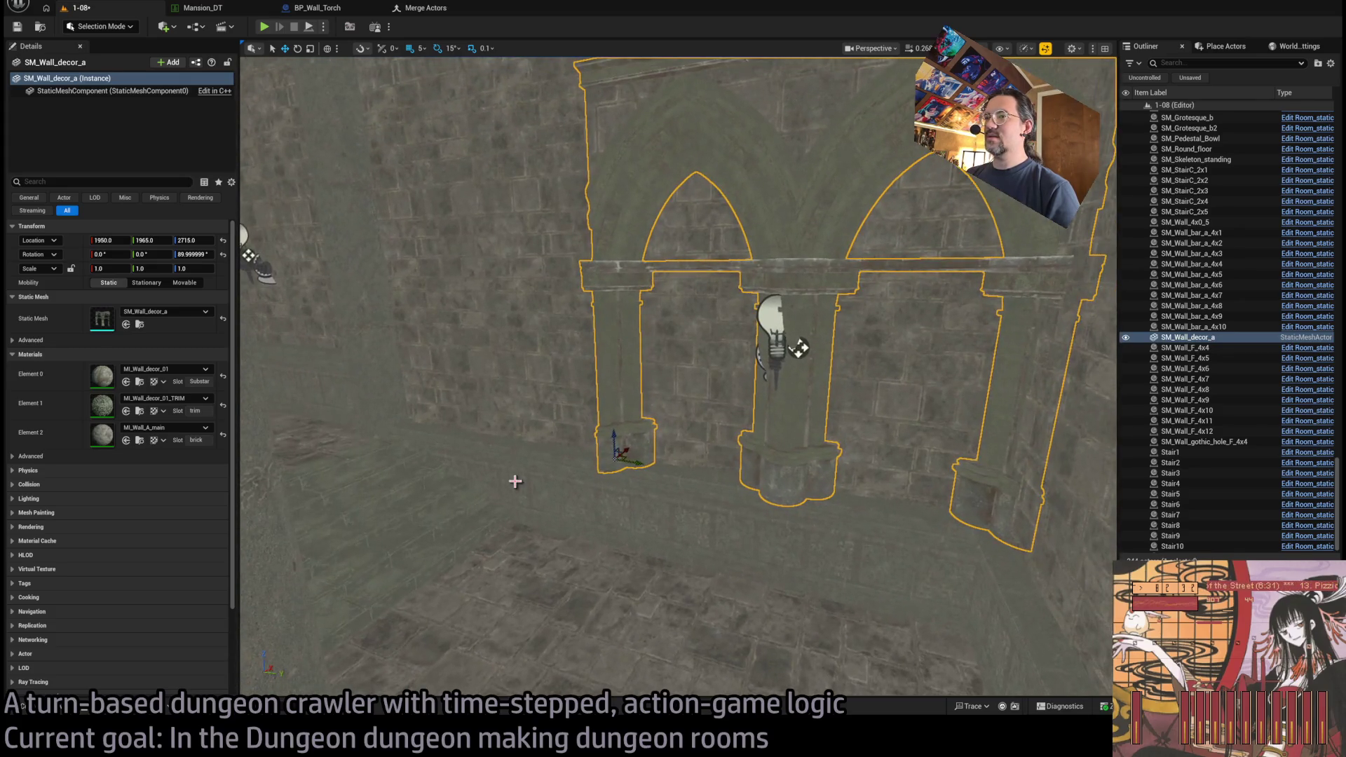
# - Delete floor bars SM_Wall_bar_a_4x5 and 4x6, and drop the arch piece to Z 2590
pyautogui.click(610, 486)
pyautogui.keyDown('ctrl'); pyautogui.click(876, 511); pyautogui.keyUp('ctrl')
pyautogui.press('Delete')
pyautogui.click(820, 506)
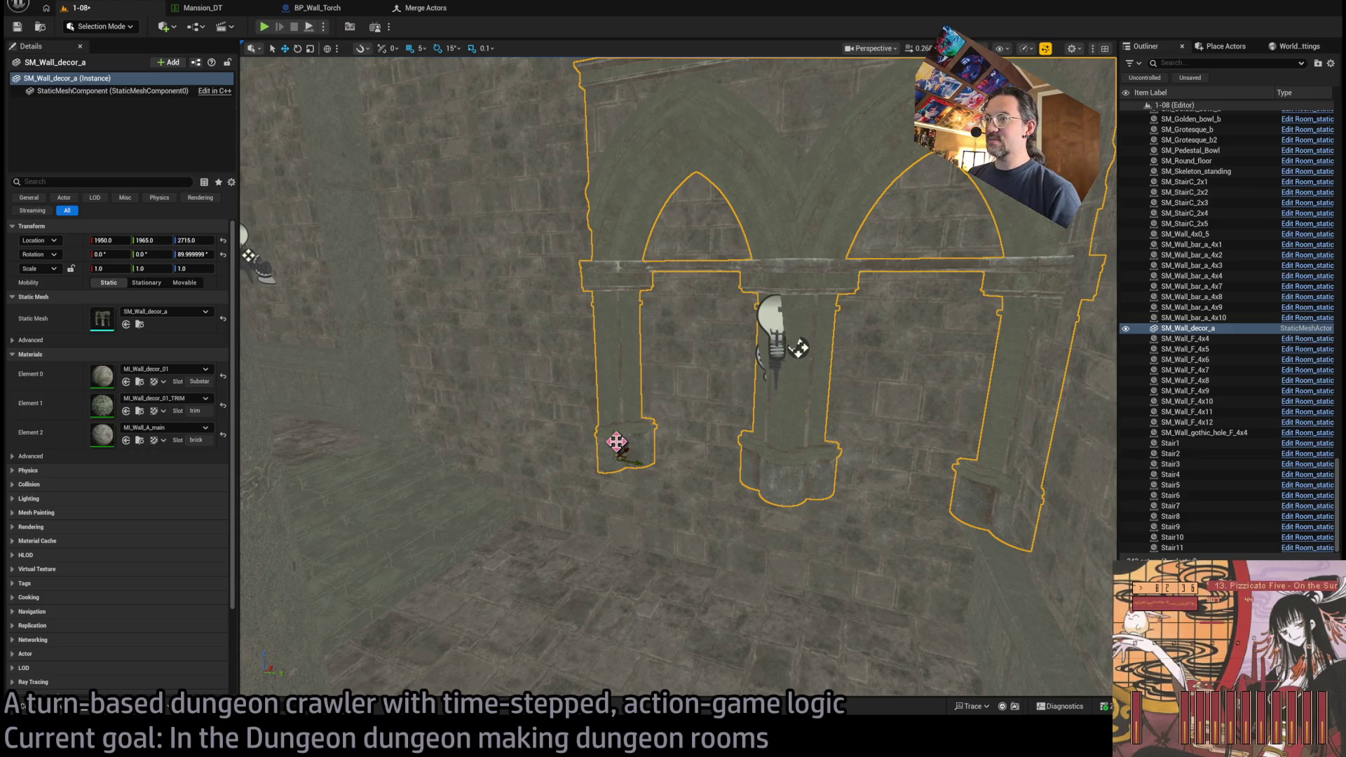
pyautogui.press('End')
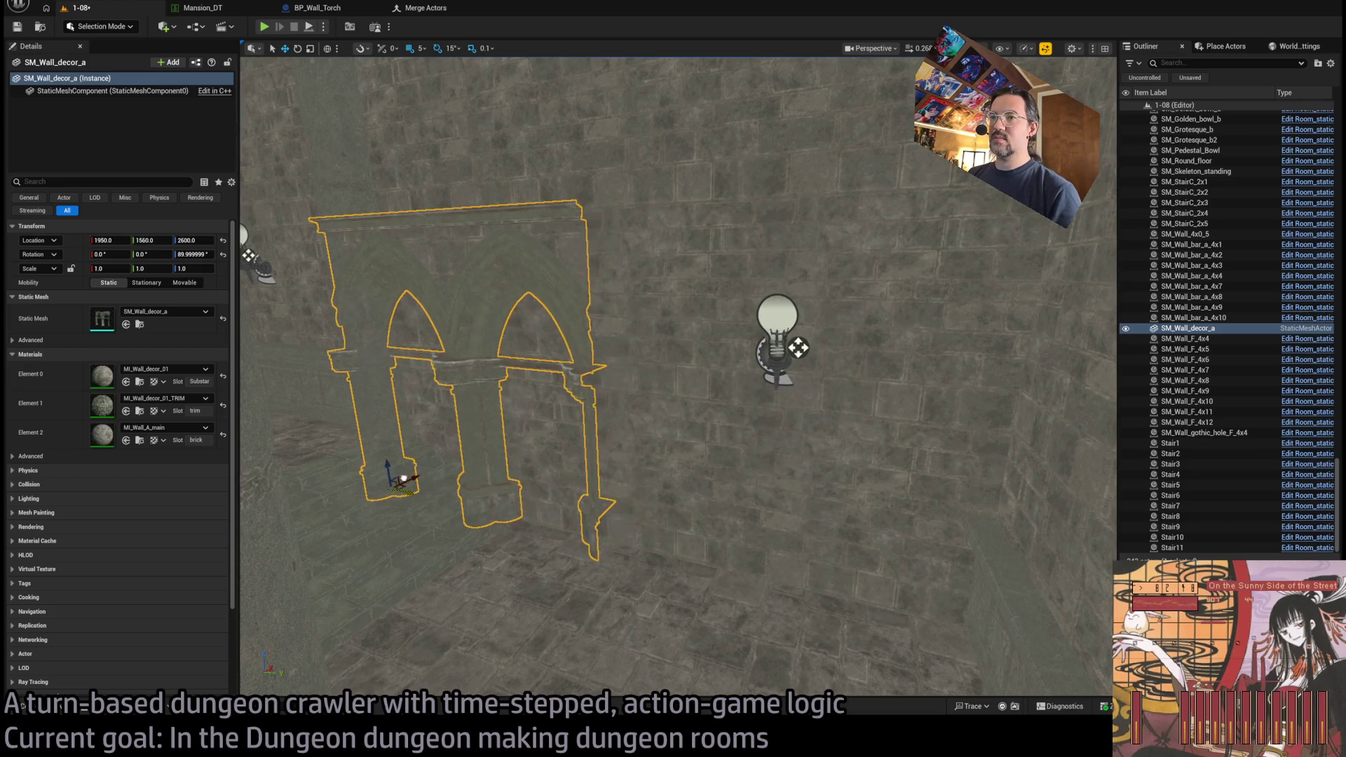
pyautogui.scroll(5, 430, 480)
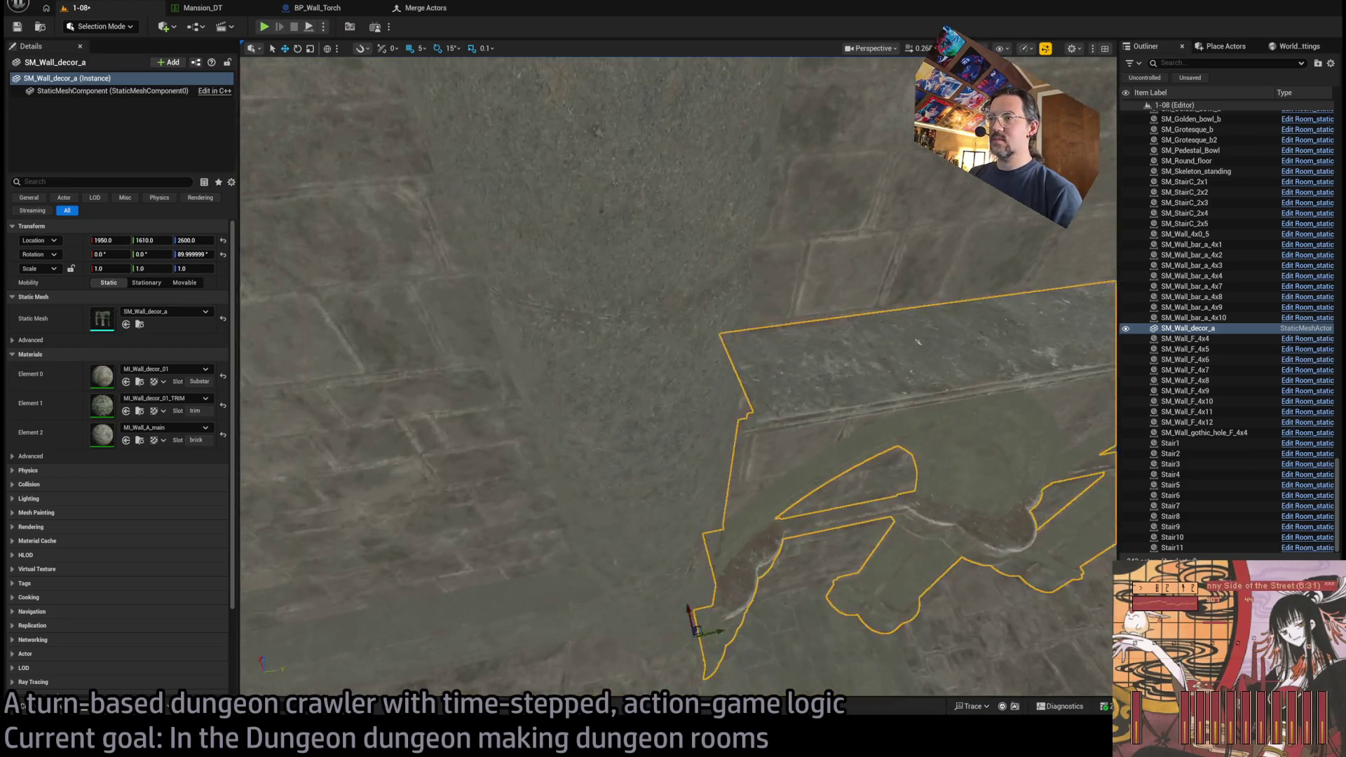
pyautogui.scroll(-5, 631, 484)
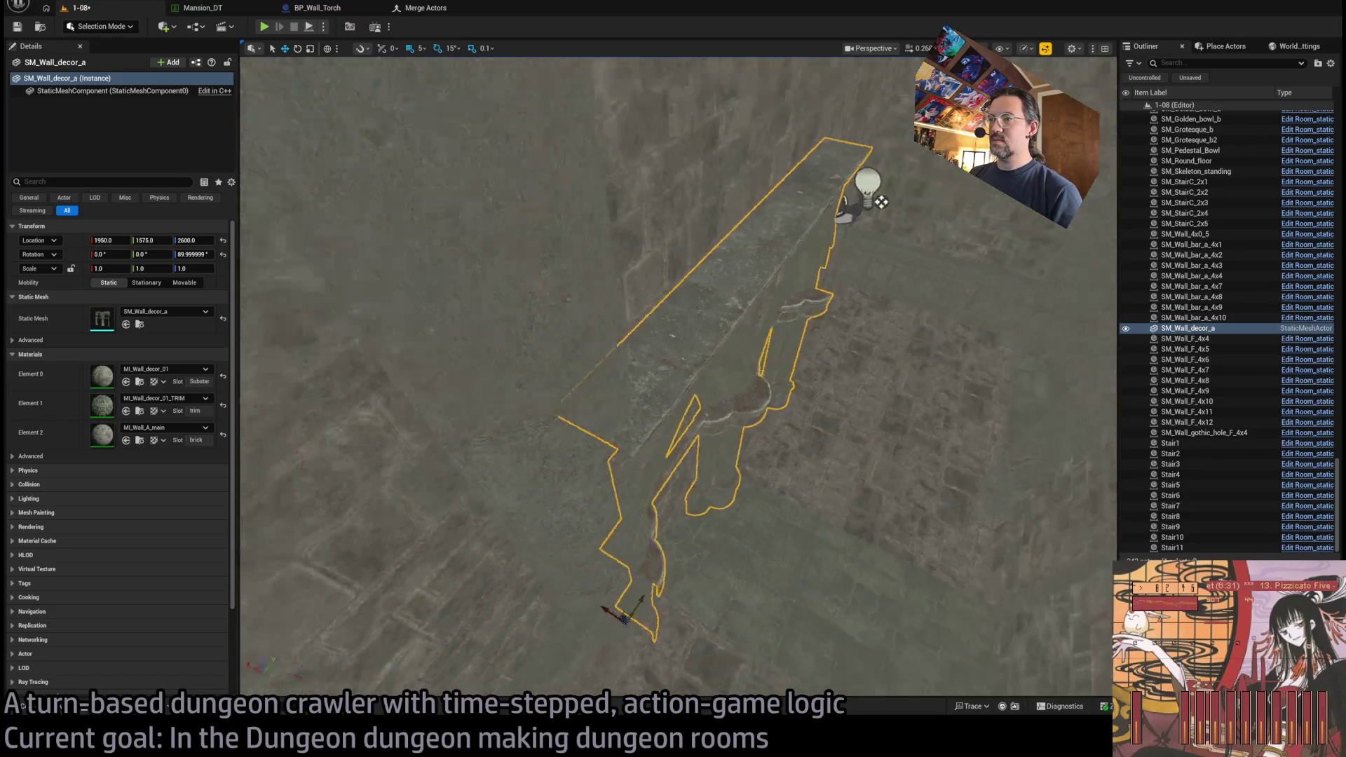
# - Duplicate the arch wall as SM_Wall_decor_a2 at Y 1975 and select both pieces
pyautogui.click(604, 520)
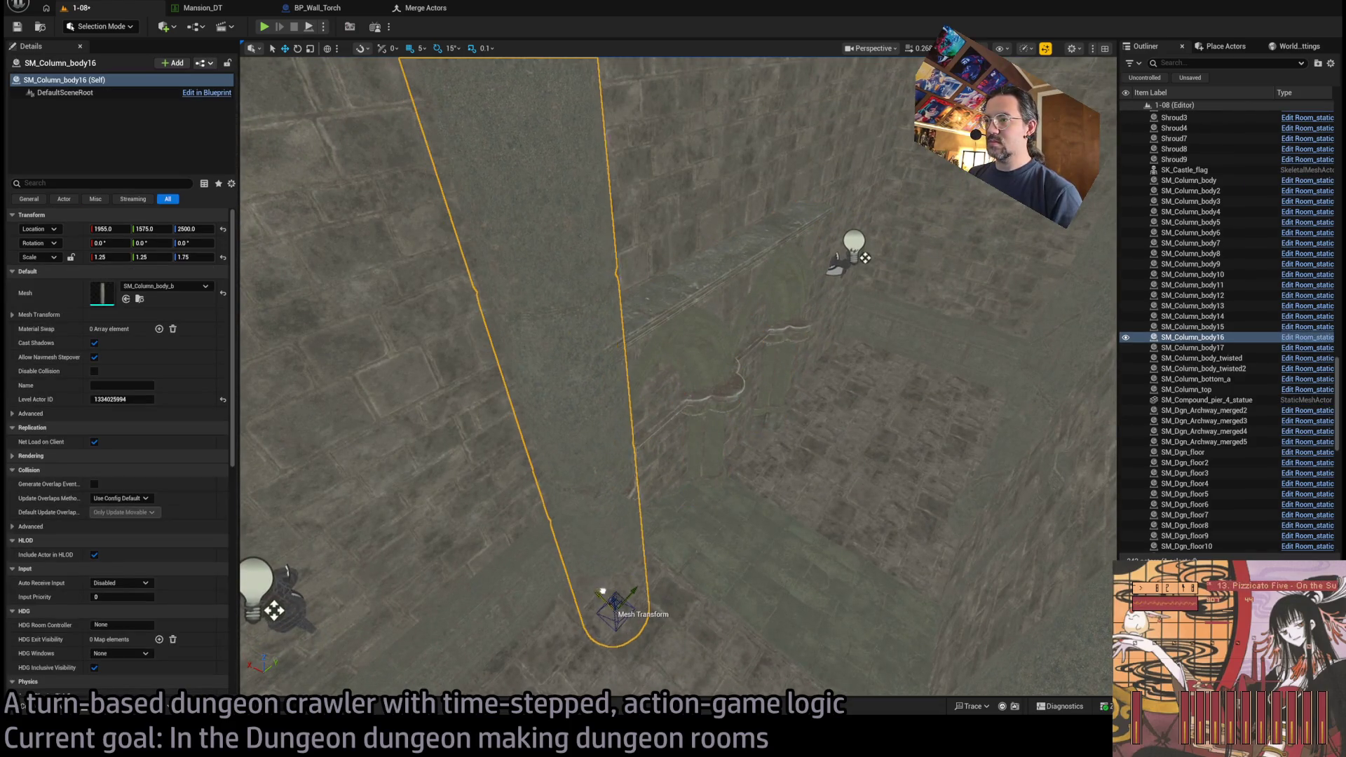
pyautogui.scroll(3, 611, 595)
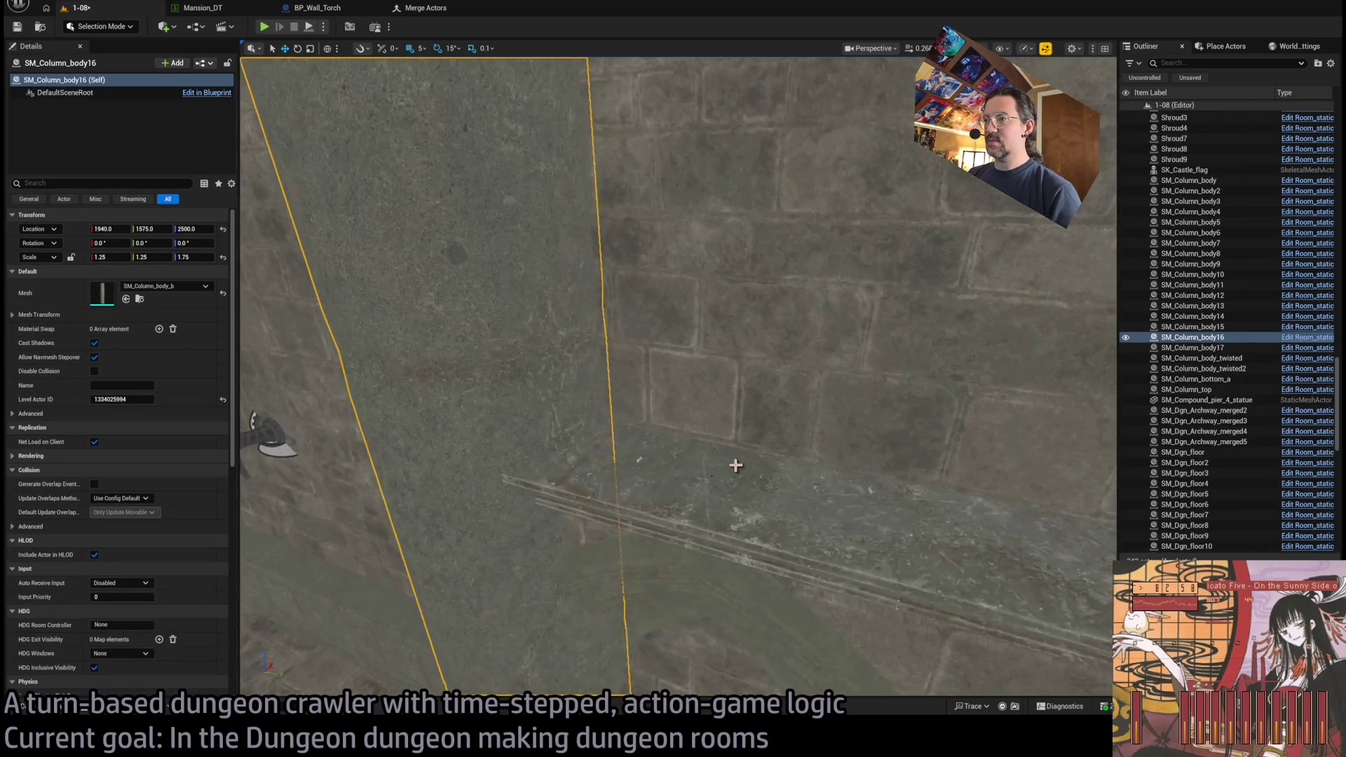
pyautogui.hotkey('ctrl', 'z')
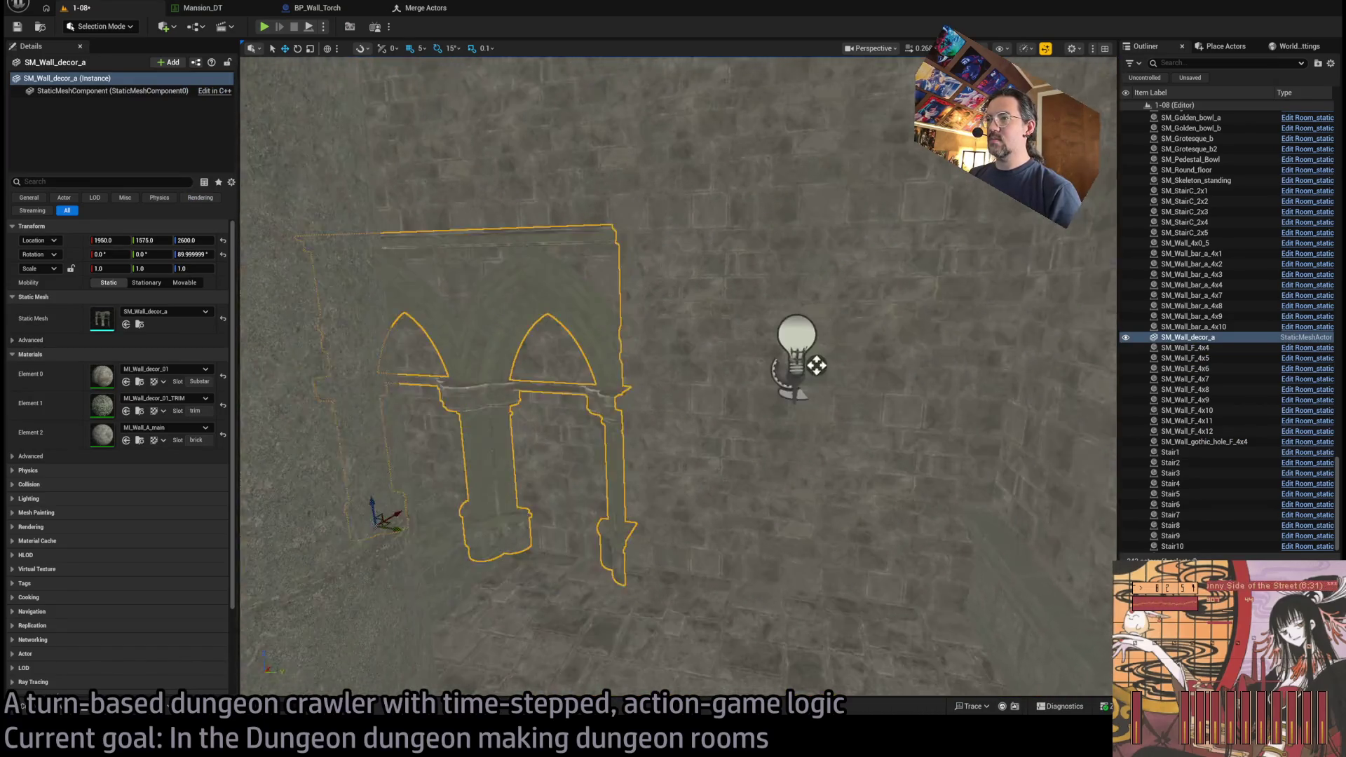
pyautogui.moveTo(455, 457); pyautogui.dragTo(671, 488)
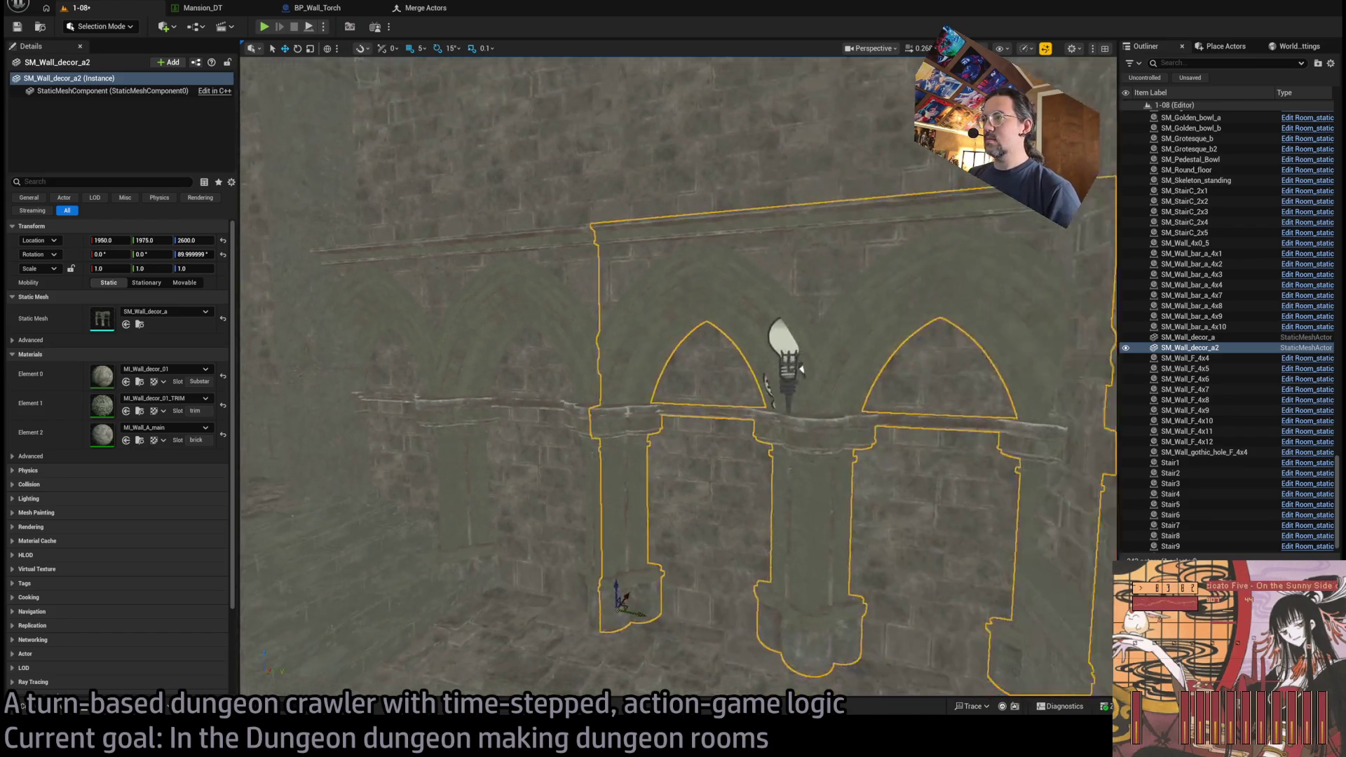
pyautogui.hotkey('ctrl', 'z')
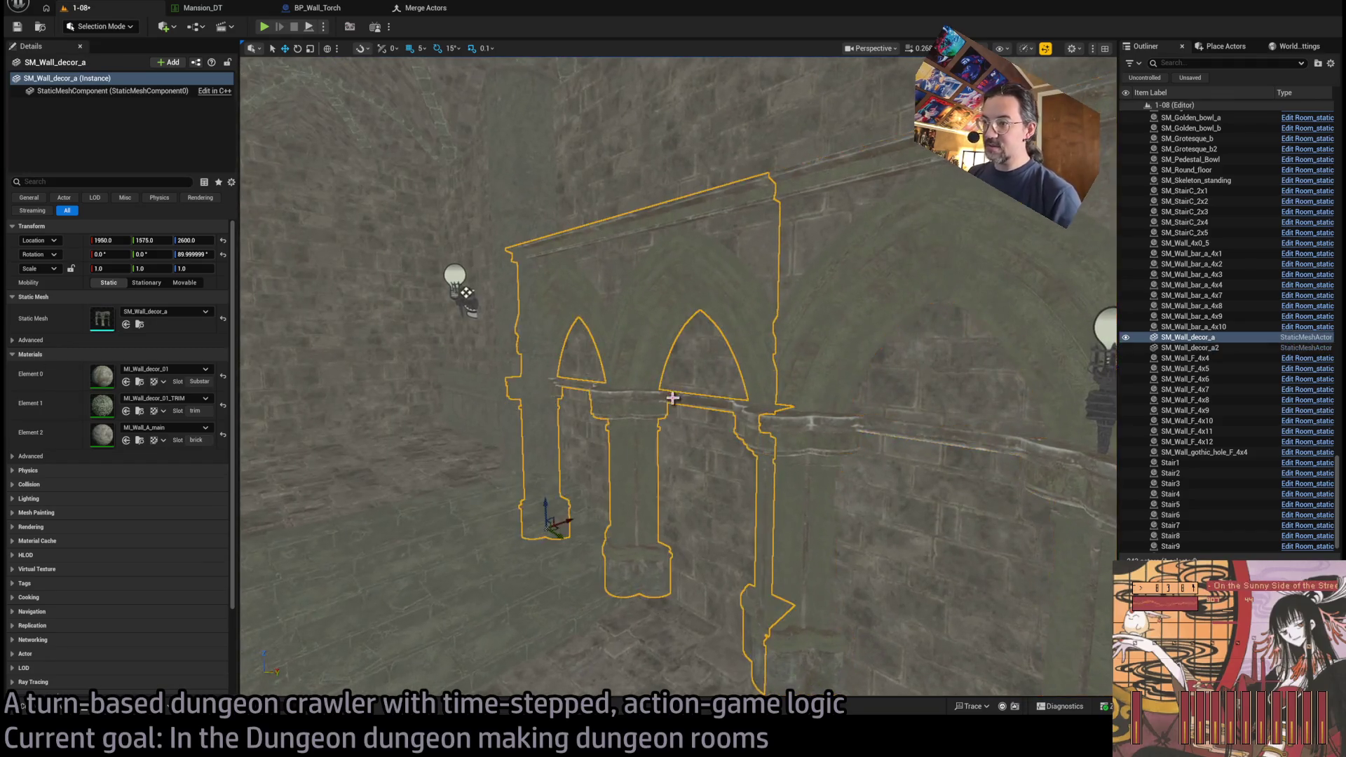
pyautogui.moveTo(757, 353); pyautogui.dragTo(757, 352)
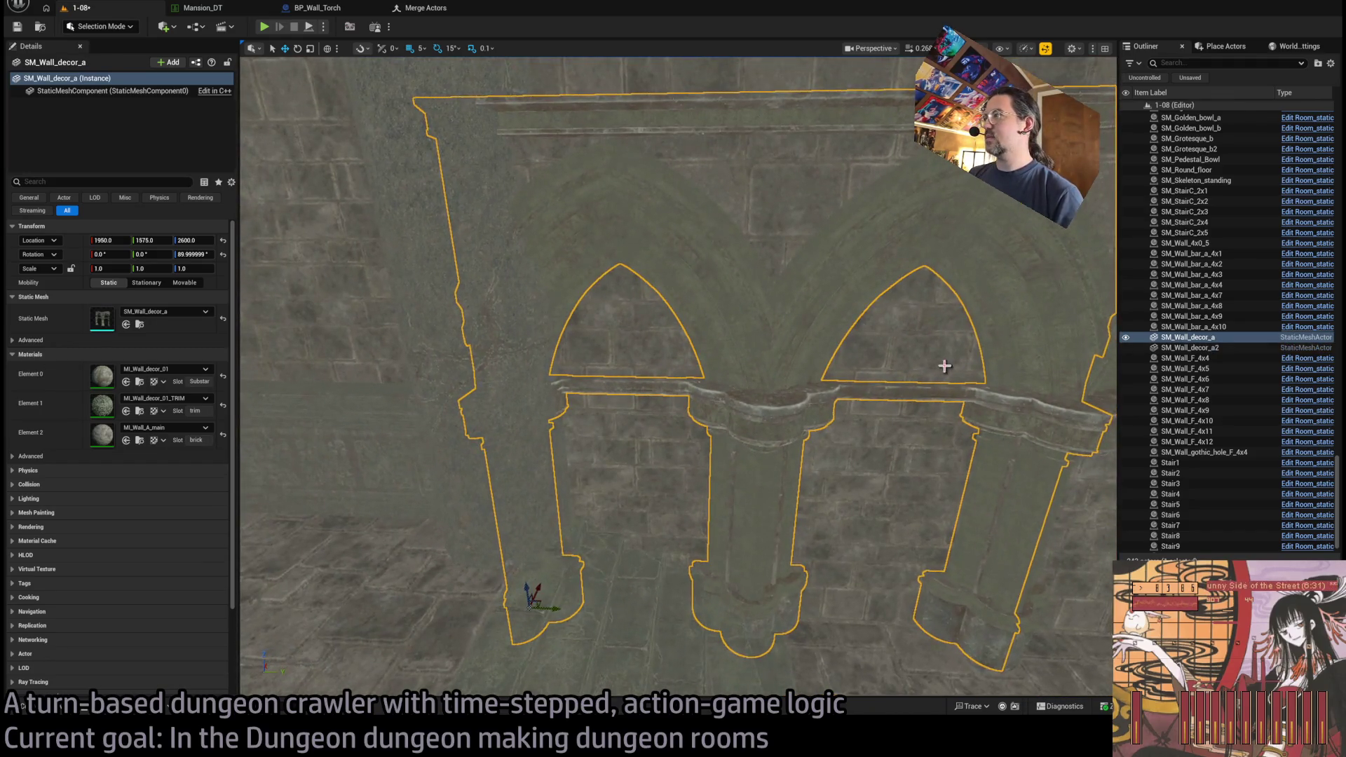
pyautogui.scroll(-3, 944, 365)
pyautogui.keyDown('ctrl'); pyautogui.click(1085, 351); pyautogui.keyUp('ctrl')
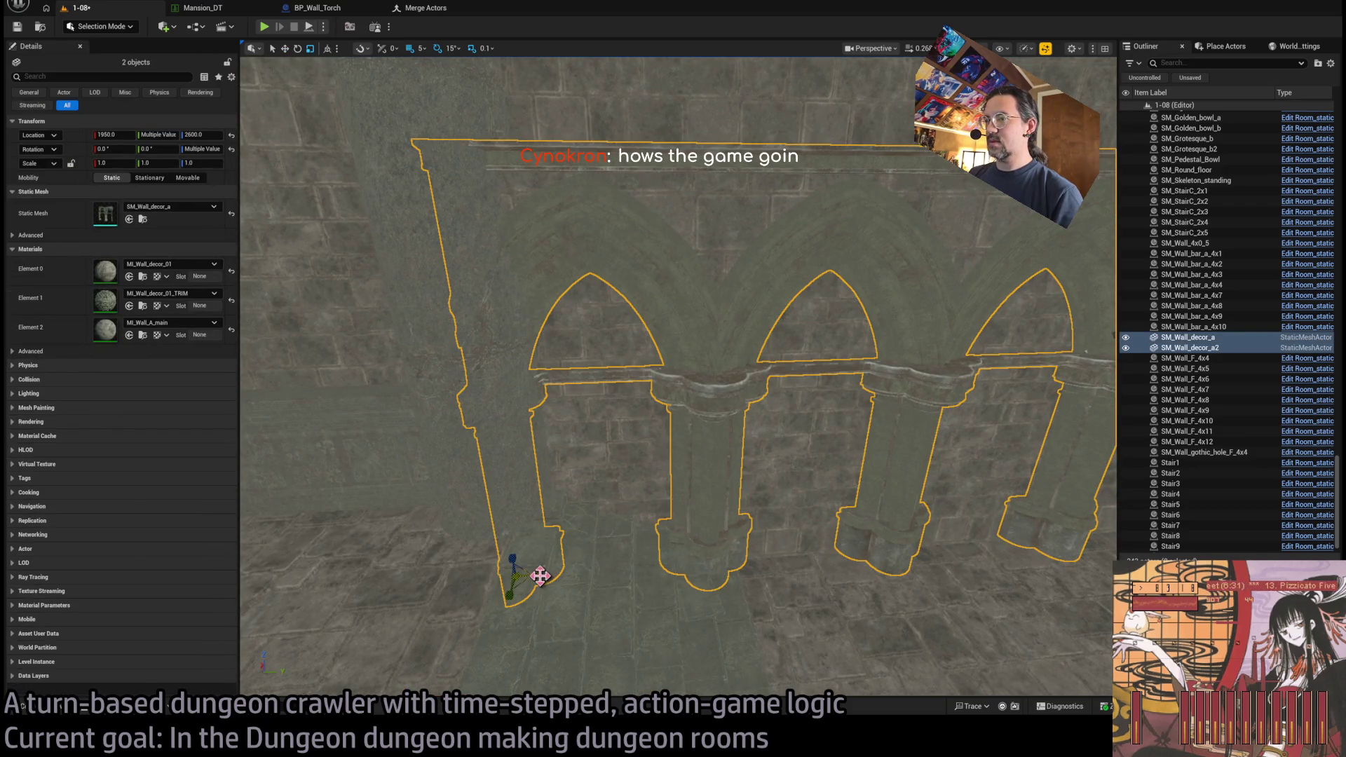
# - Give both arched wall pieces an X scale of 0.95
pyautogui.scroll(5, 871, 355)
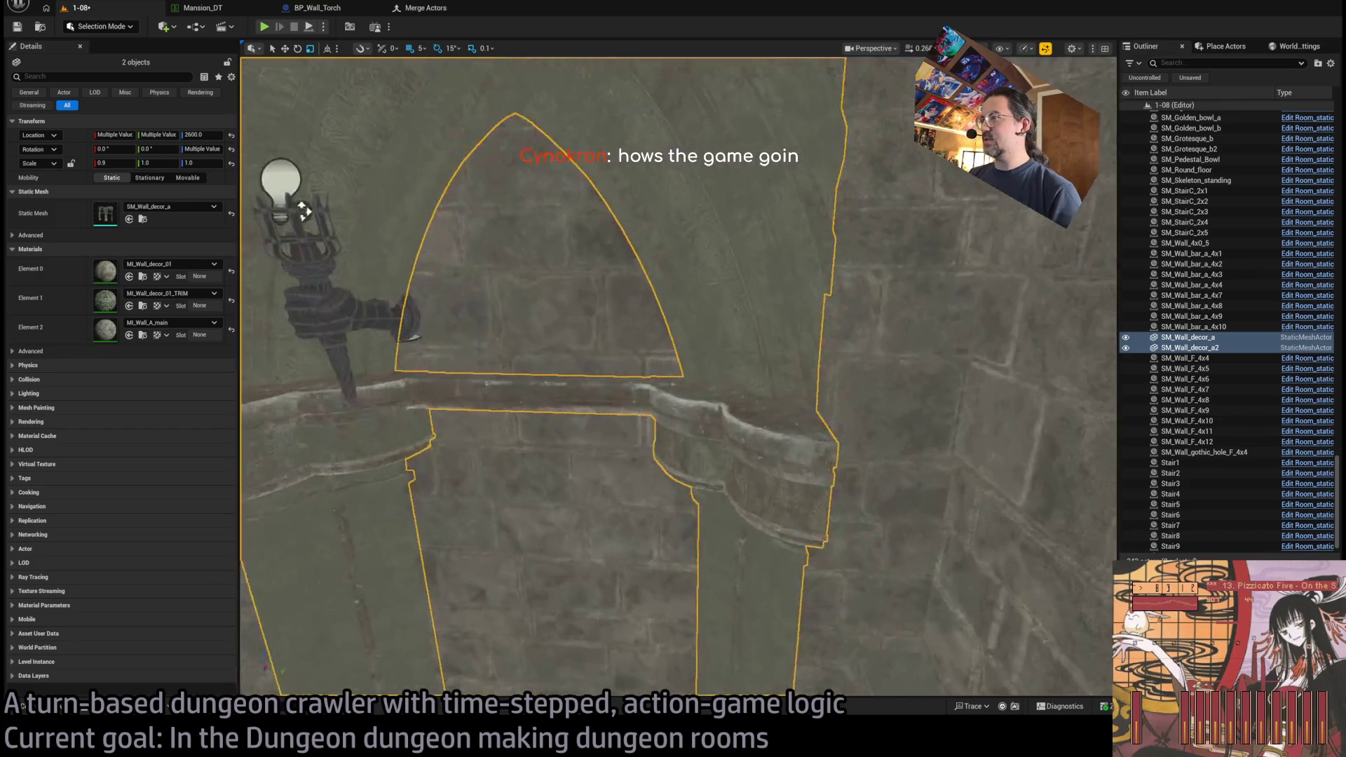
pyautogui.scroll(-5, 677, 377)
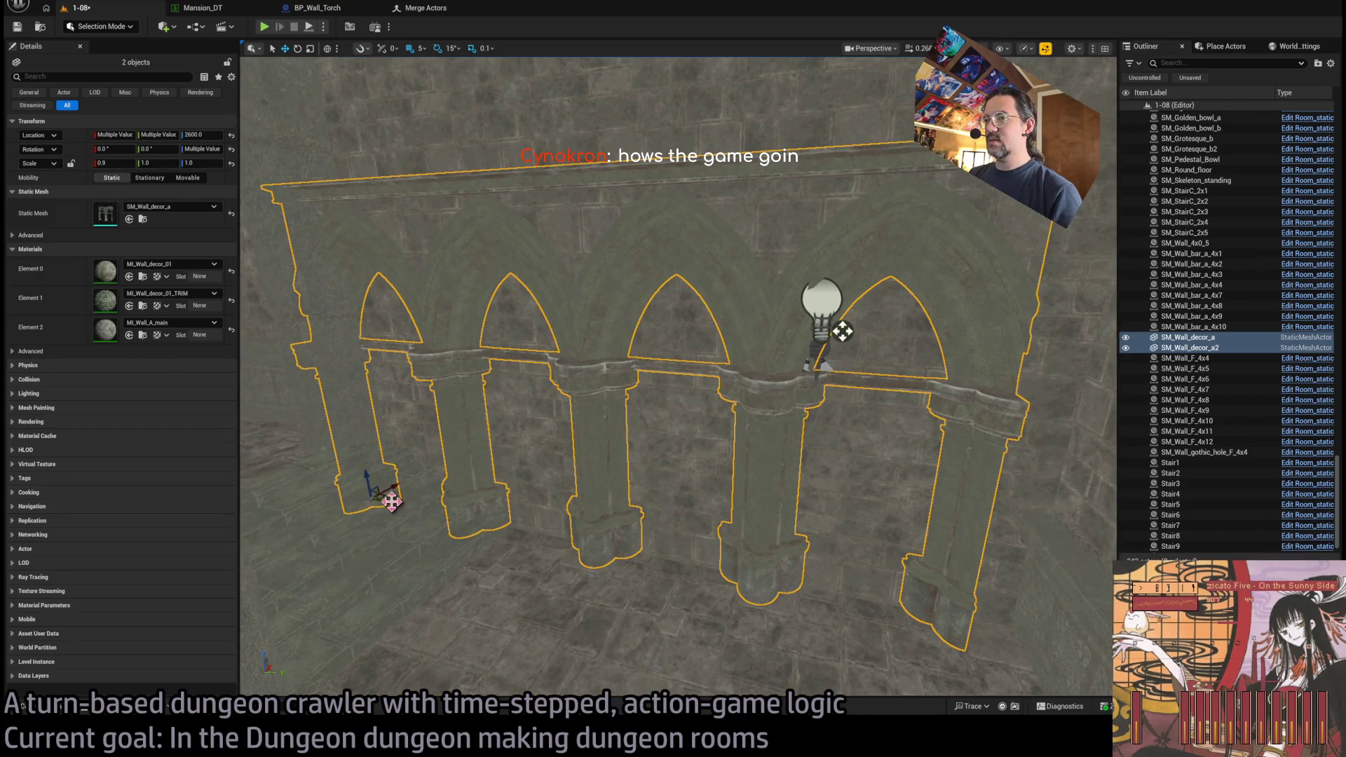
pyautogui.scroll(1, 842, 331)
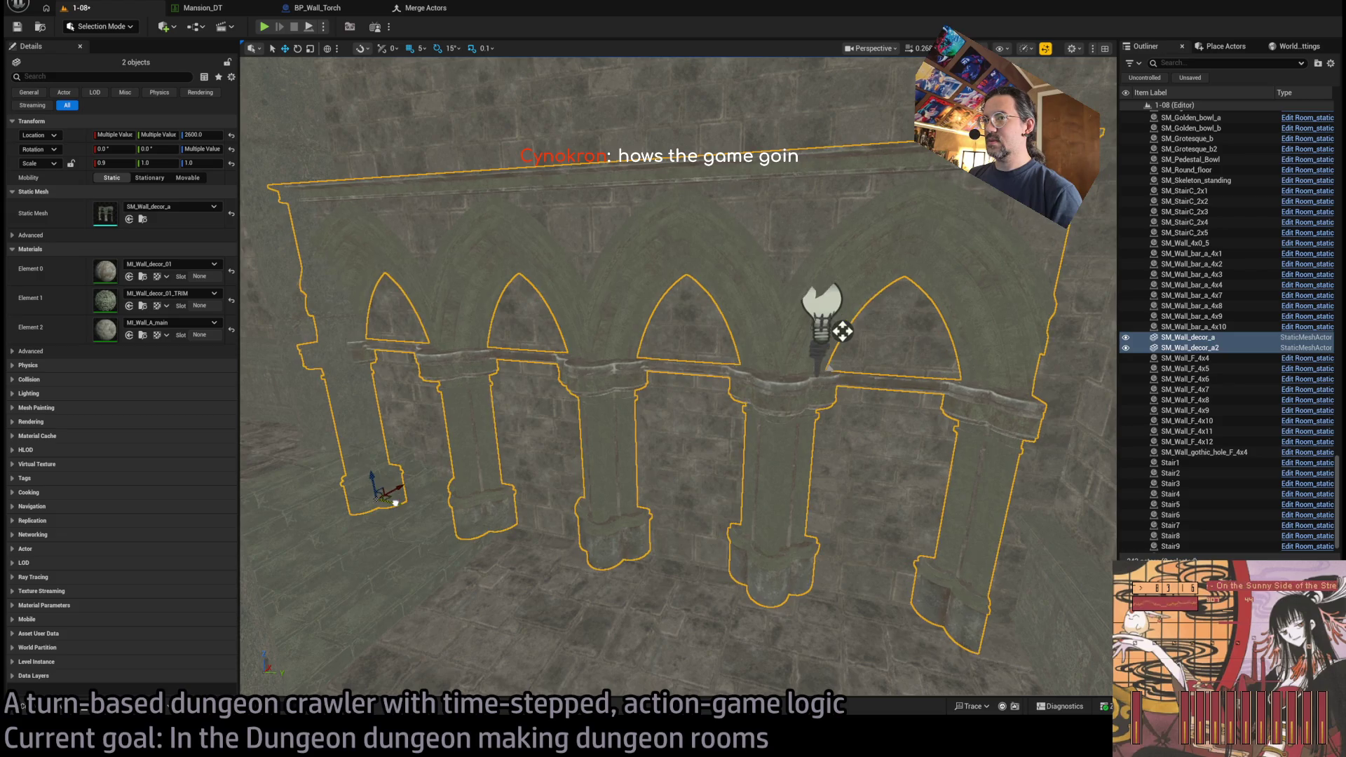
pyautogui.scroll(1, 842, 331)
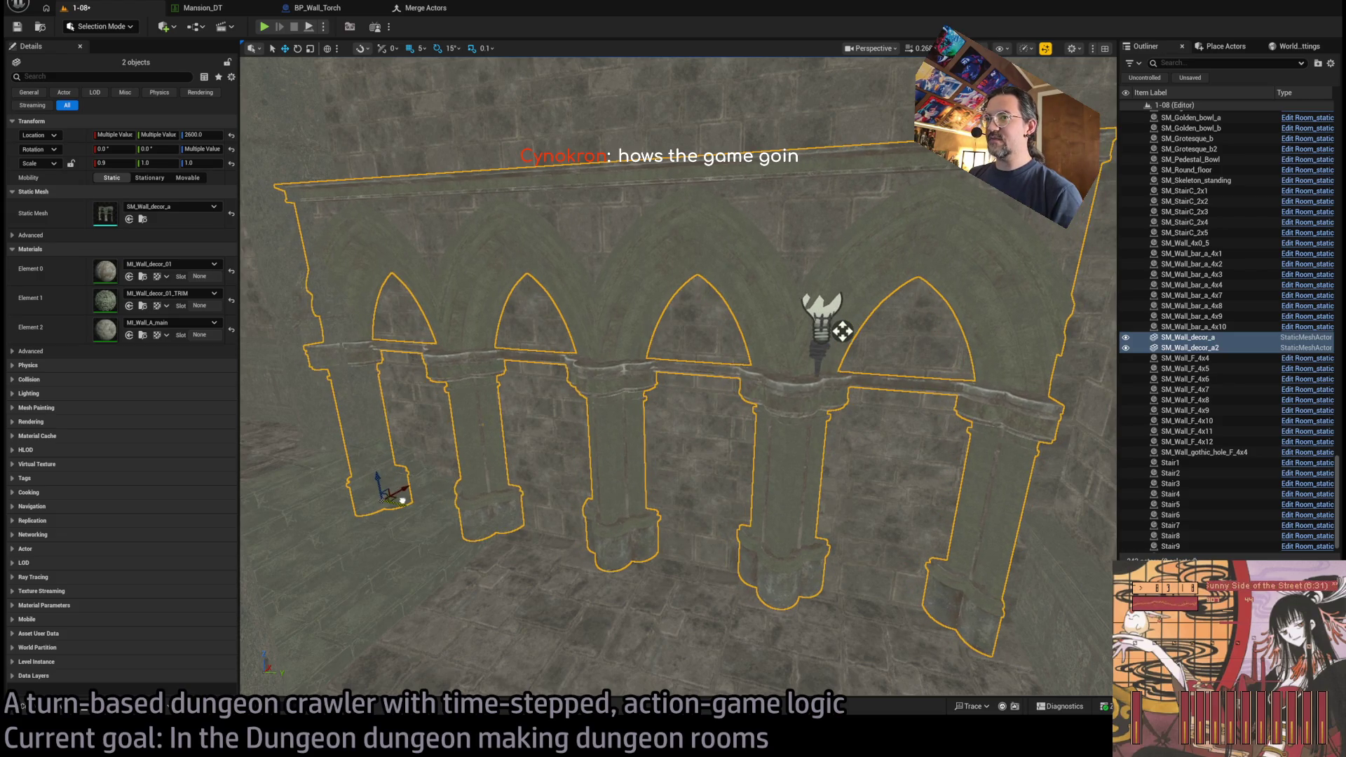
pyautogui.moveTo(685, 479); pyautogui.dragTo(437, 433)
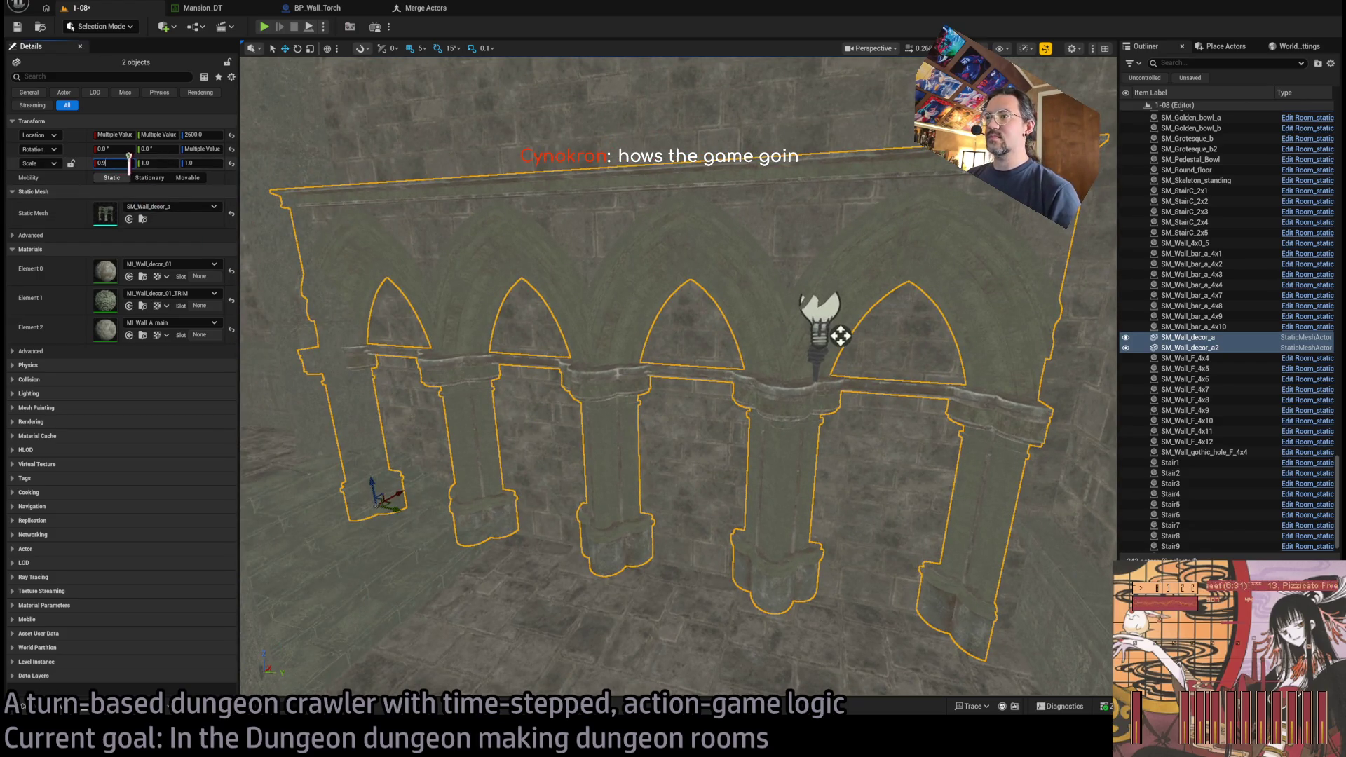
pyautogui.write('5')
pyautogui.press('Return')
# - Try a 0.98 width on both pieces, then undo back to full width
pyautogui.scroll(5, 321, 276)
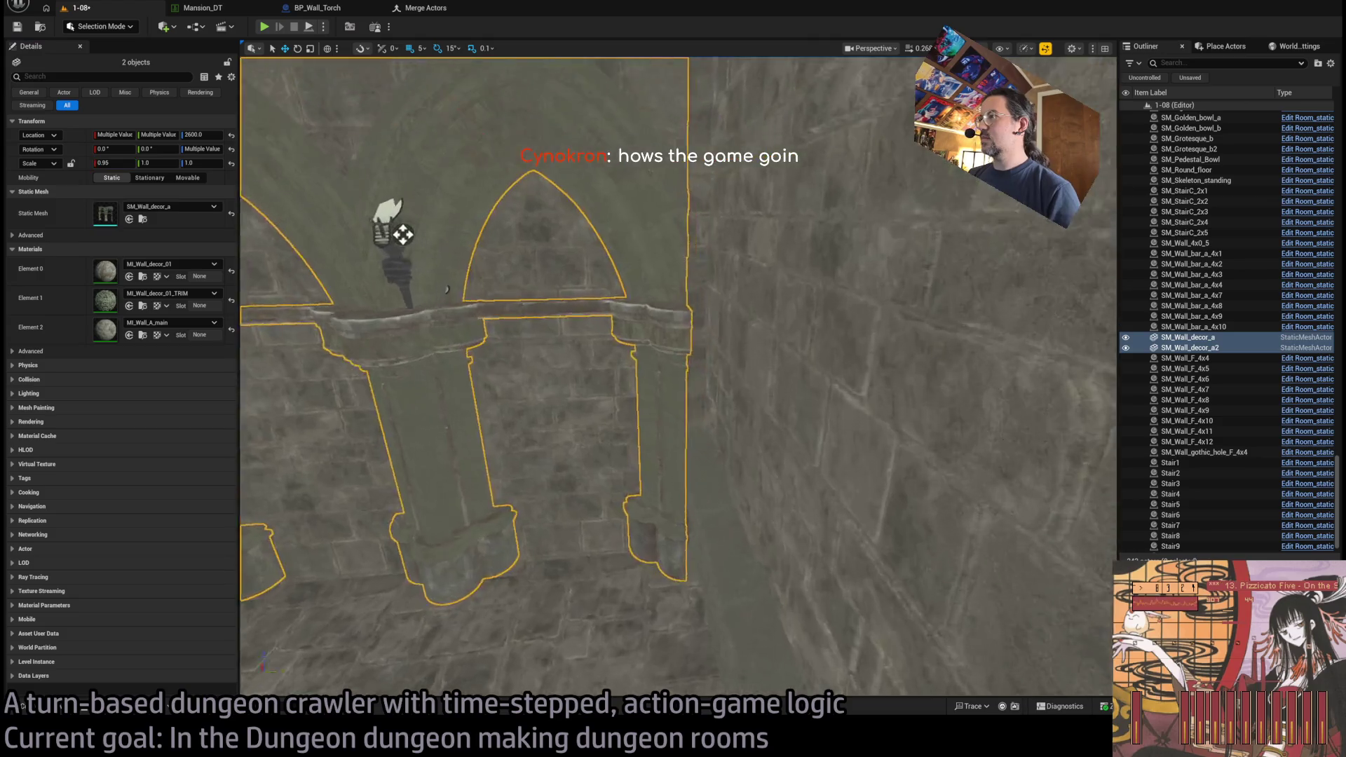
pyautogui.scroll(-4, 428, 229)
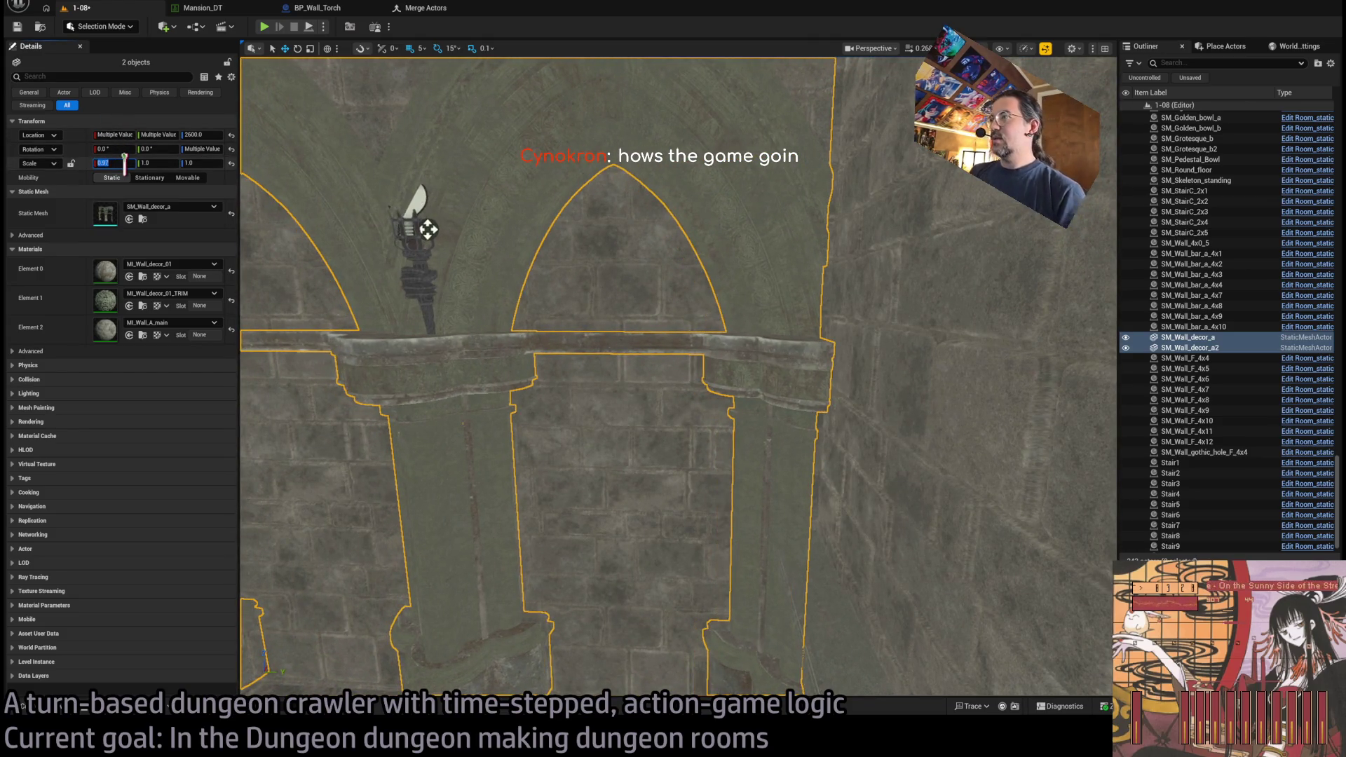
pyautogui.press('BackSpace')
pyautogui.write('8')
pyautogui.press('Return')
pyautogui.scroll(3, 429, 229)
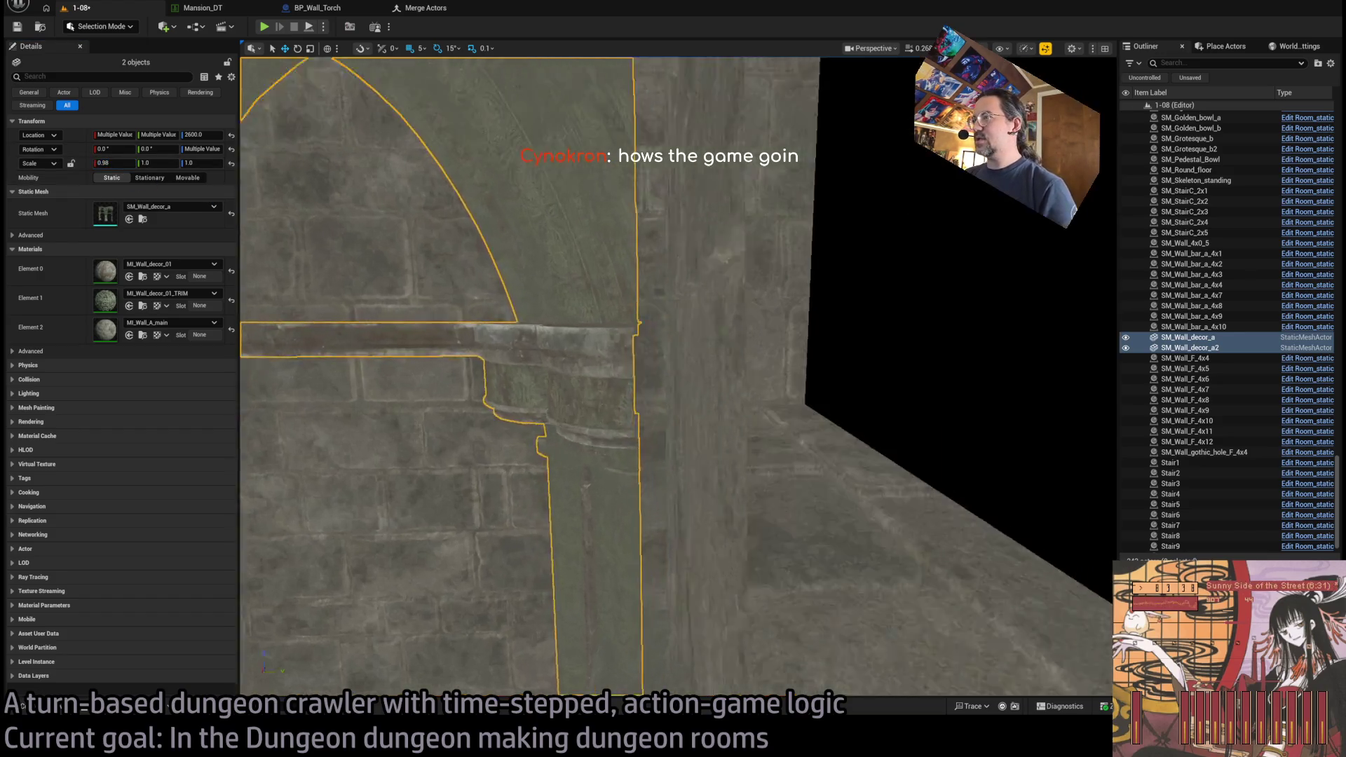
pyautogui.hotkey('ctrl', 'z')
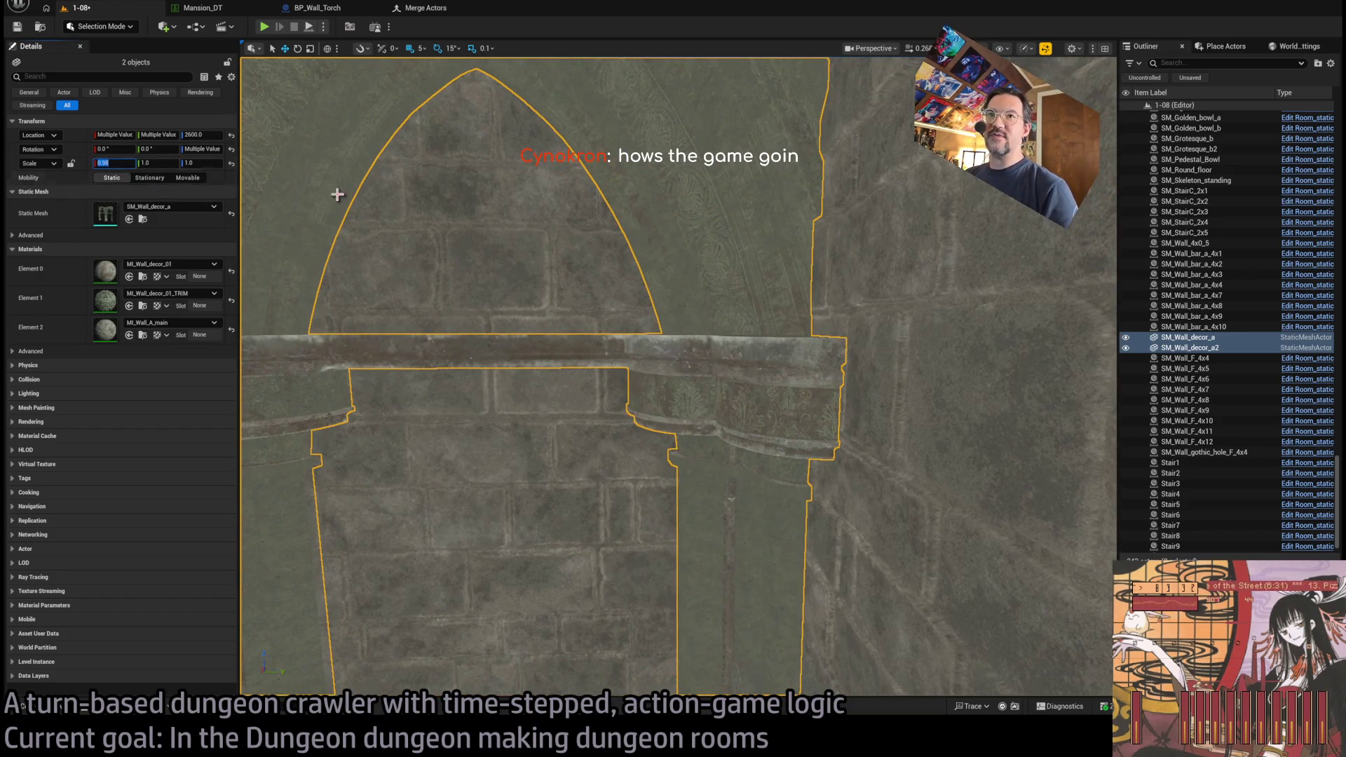
# - Set Scale X to 0.95 again on both arched wall pieces
pyautogui.moveTo(337, 192)
pyautogui.mouseDown()
pyautogui.moveTo(615, 286)
pyautogui.moveTo(241, 175)
pyautogui.mouseUp()
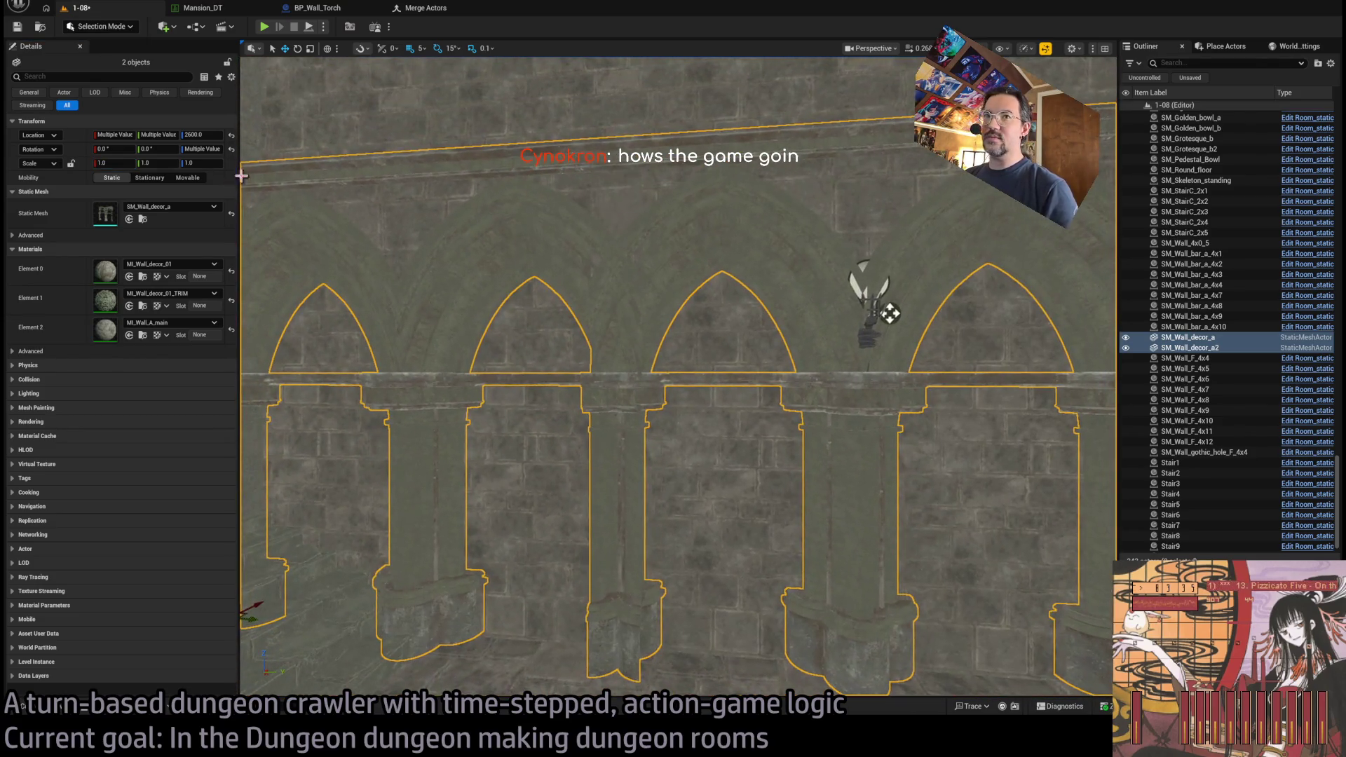
pyautogui.click(115, 162)
pyautogui.write('0.95')
pyautogui.press('Return')
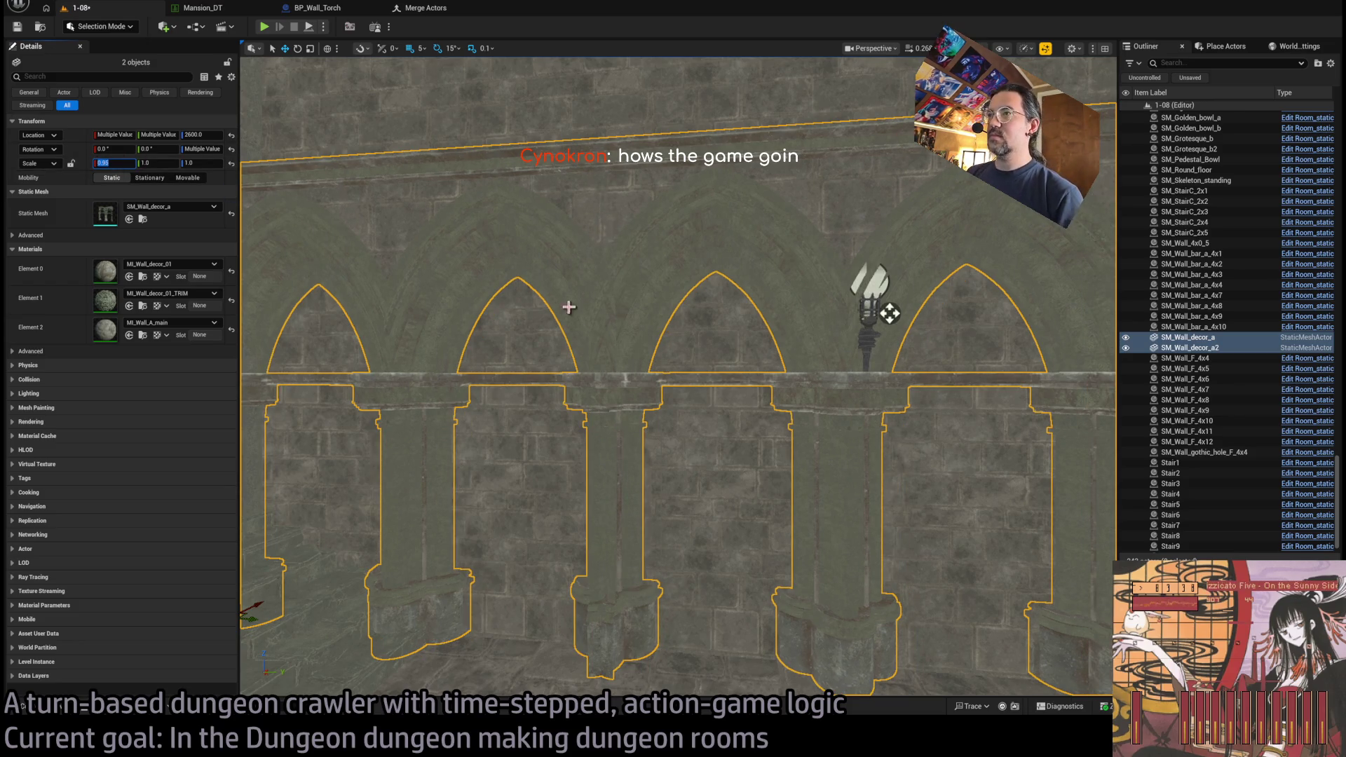
# - Move SM_Wall_decor_a2 to Y 1970 so its arches line up
pyautogui.click(675, 339)
pyautogui.moveTo(889, 314); pyautogui.dragTo(888, 313)
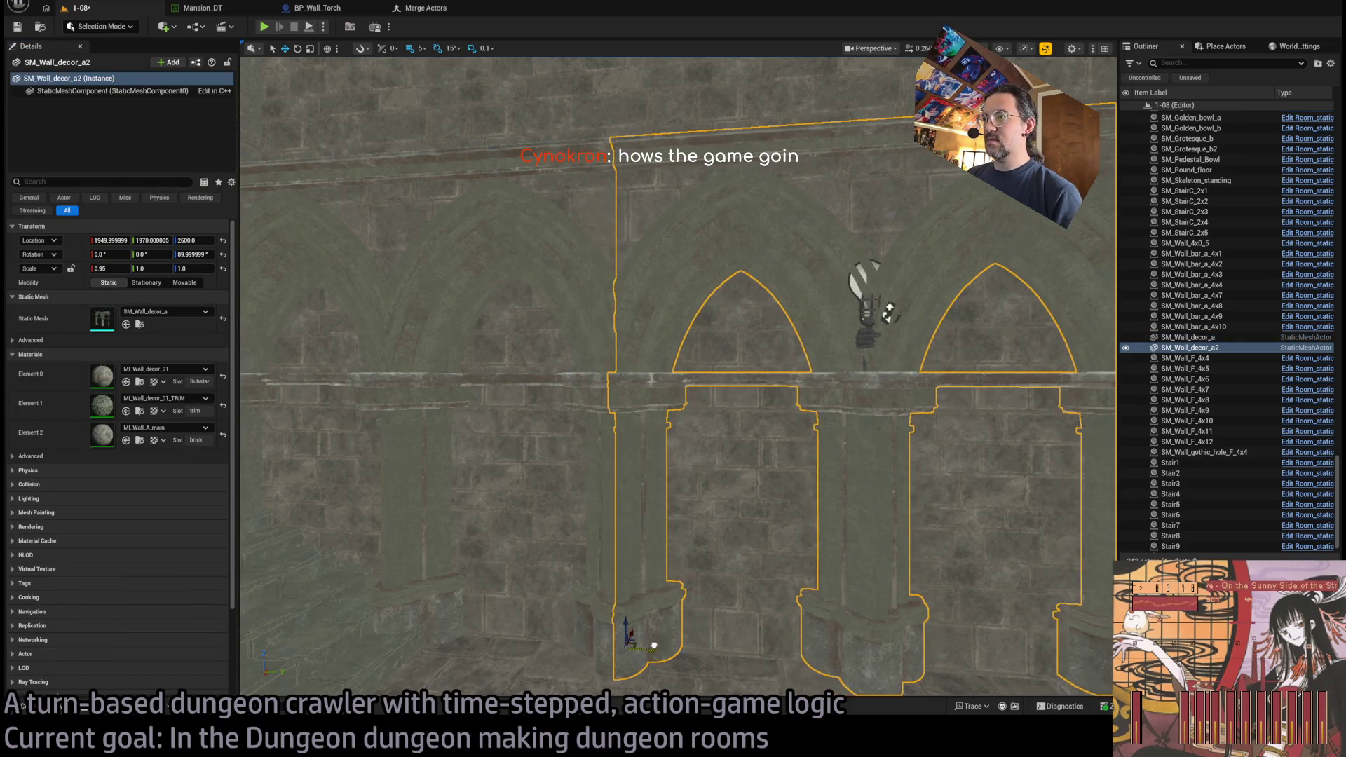
pyautogui.scroll(8, 703, 379)
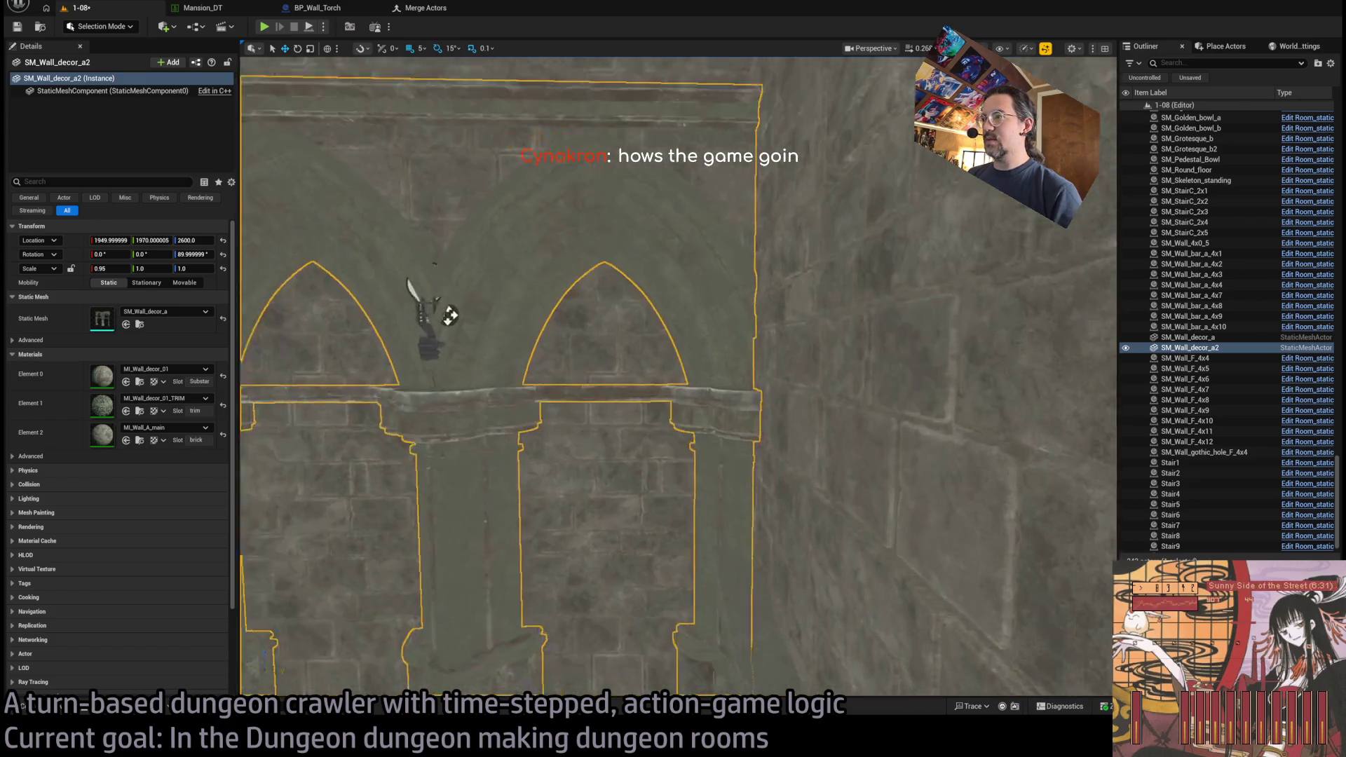
pyautogui.press('f')
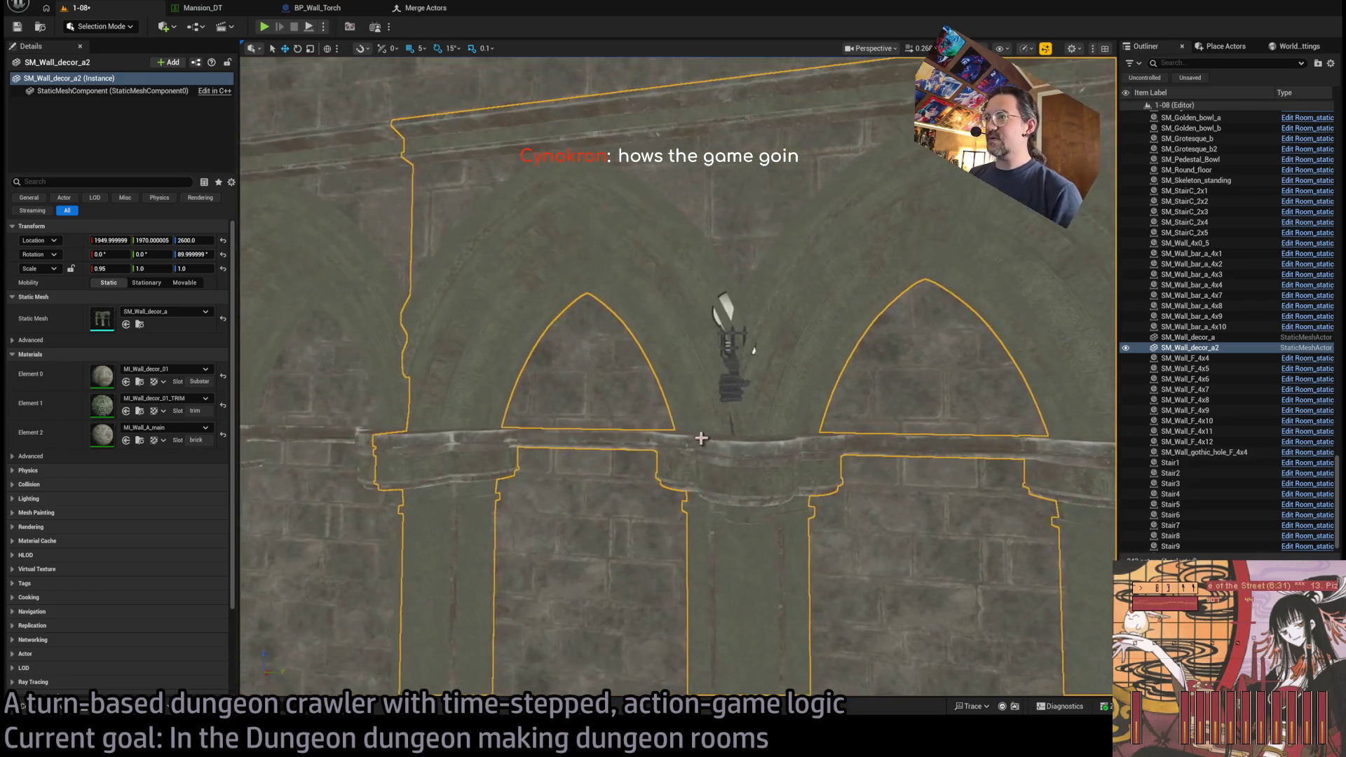
pyautogui.click(757, 348)
# - Slide Dungeon_torch2 and its light leftward and preview them with lighting
pyautogui.press('f')
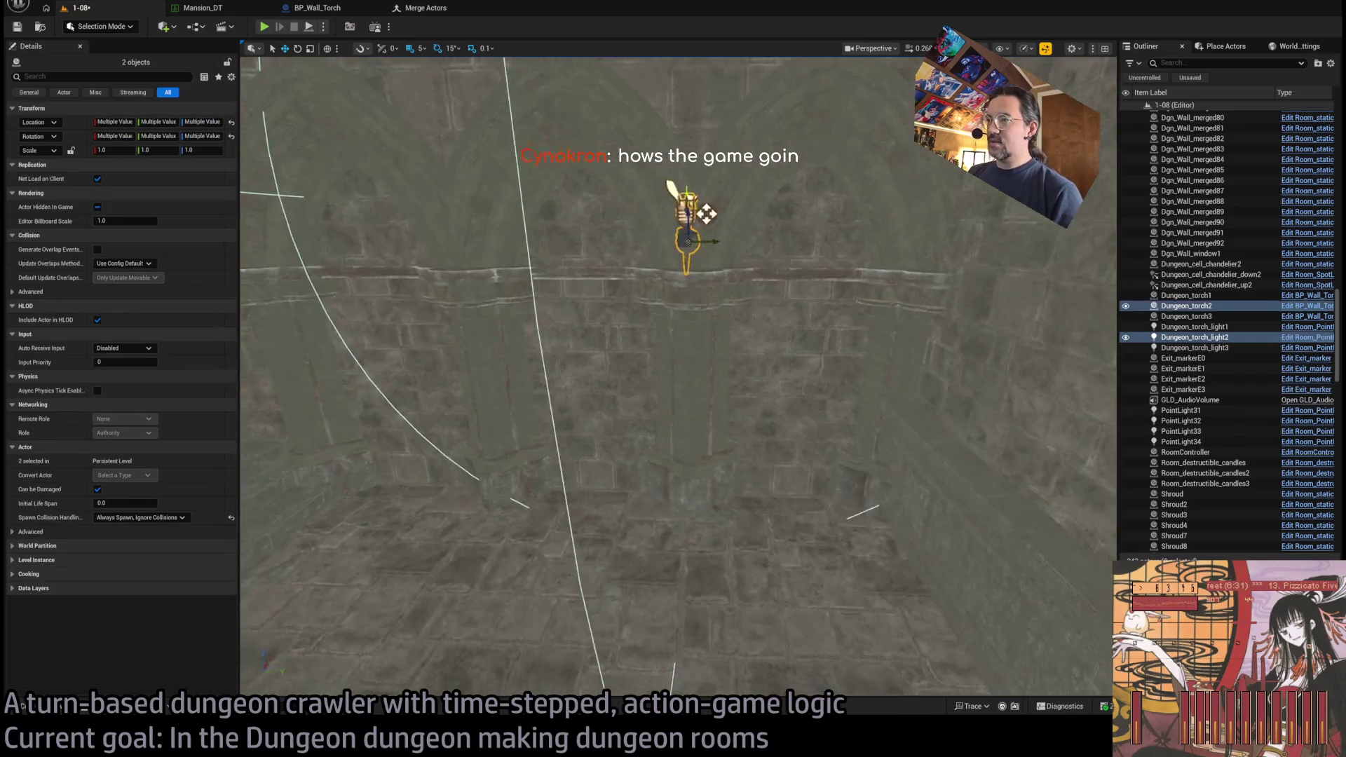
pyautogui.moveTo(711, 301); pyautogui.dragTo(596, 301)
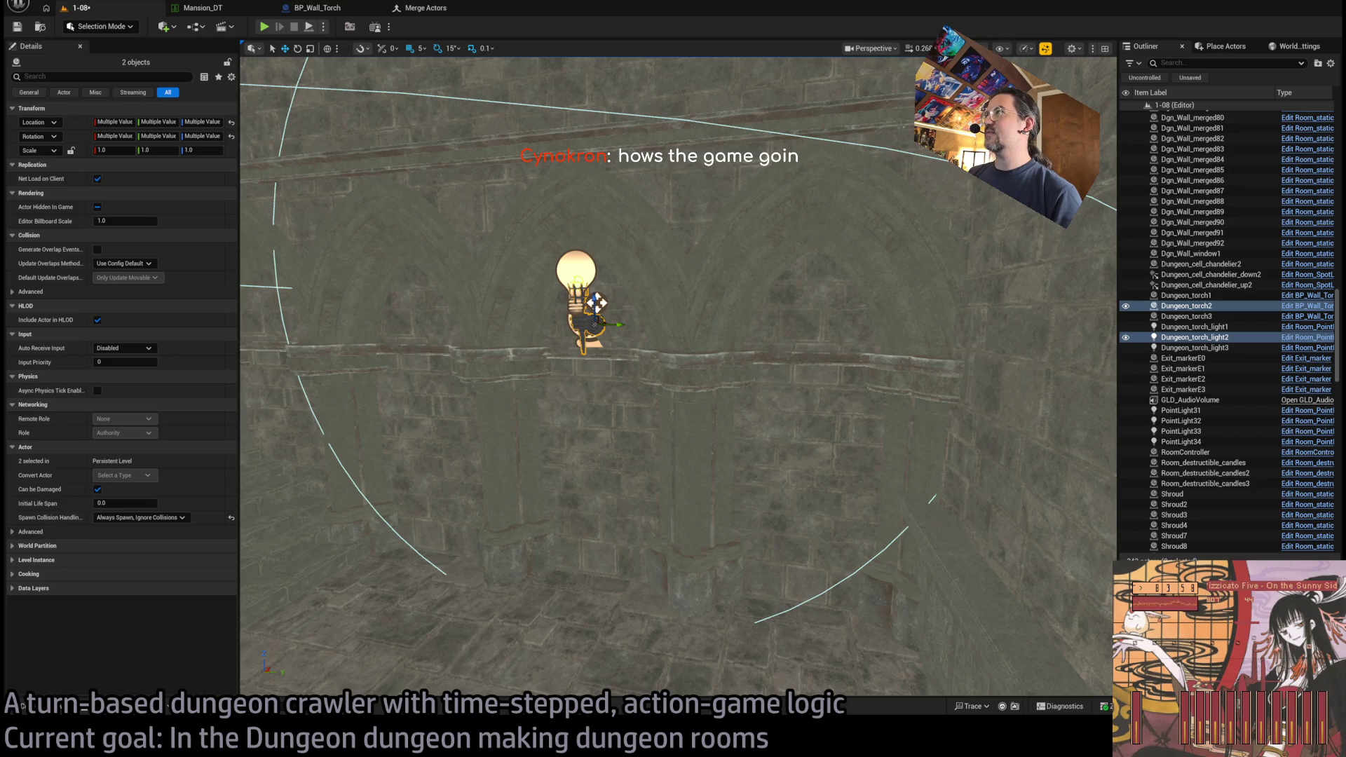
pyautogui.hotkey('alt', '4')
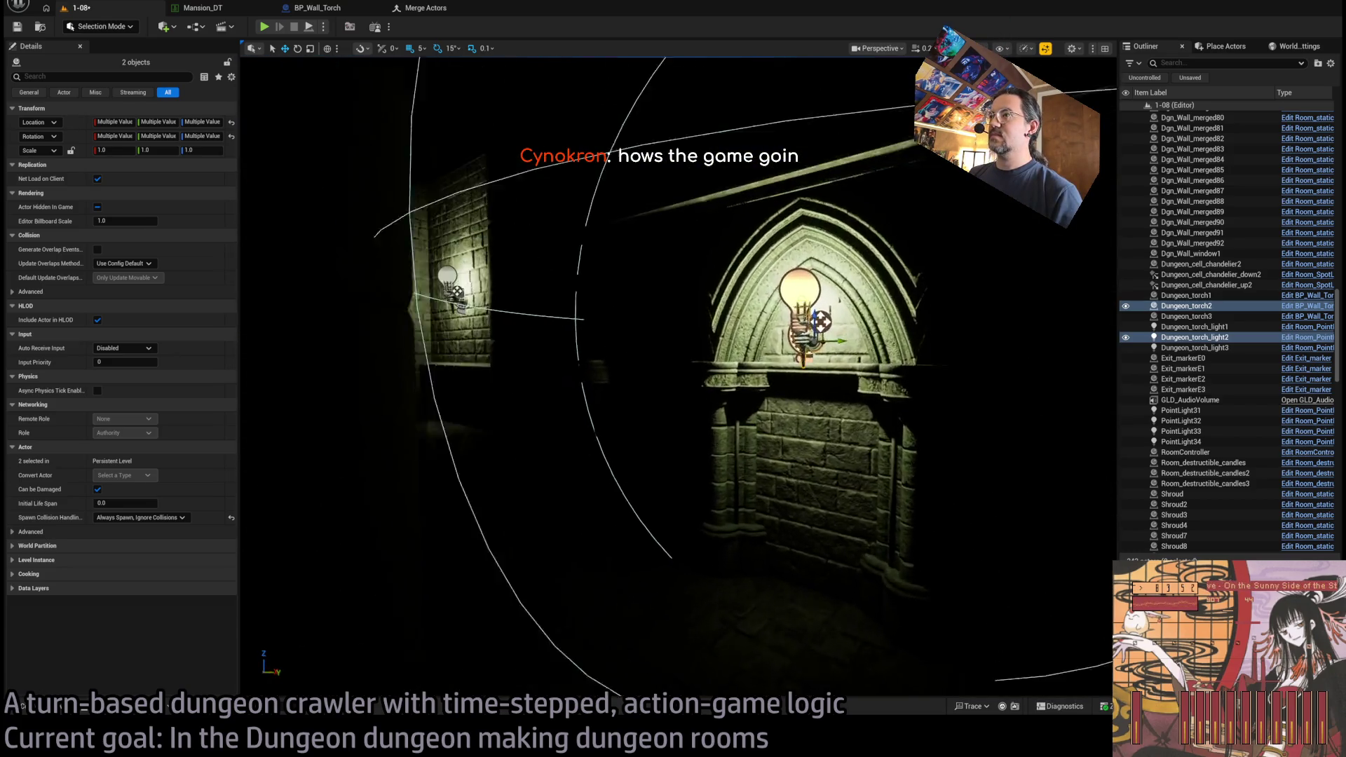
pyautogui.hotkey('alt', '3')
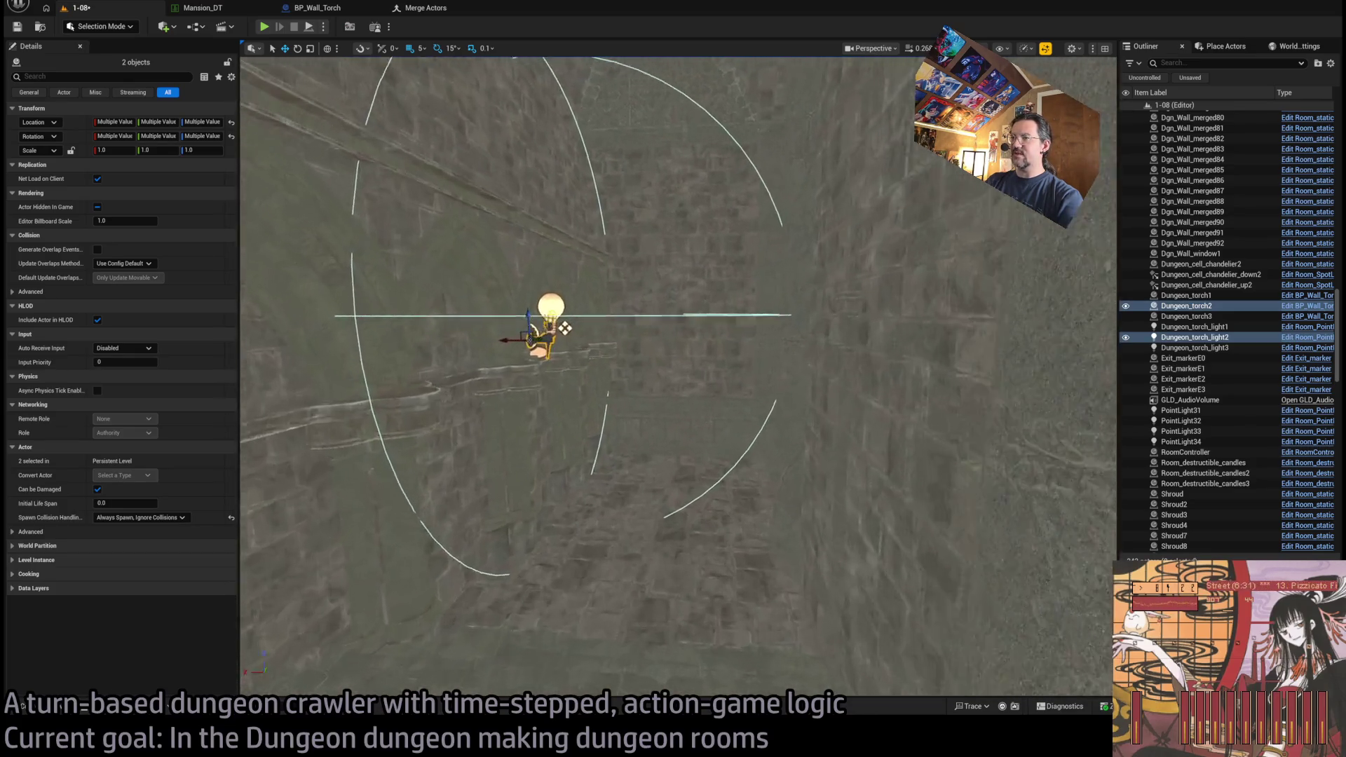
# - Frame the arched banner niche and view the level in Unlit mode
pyautogui.press('f')
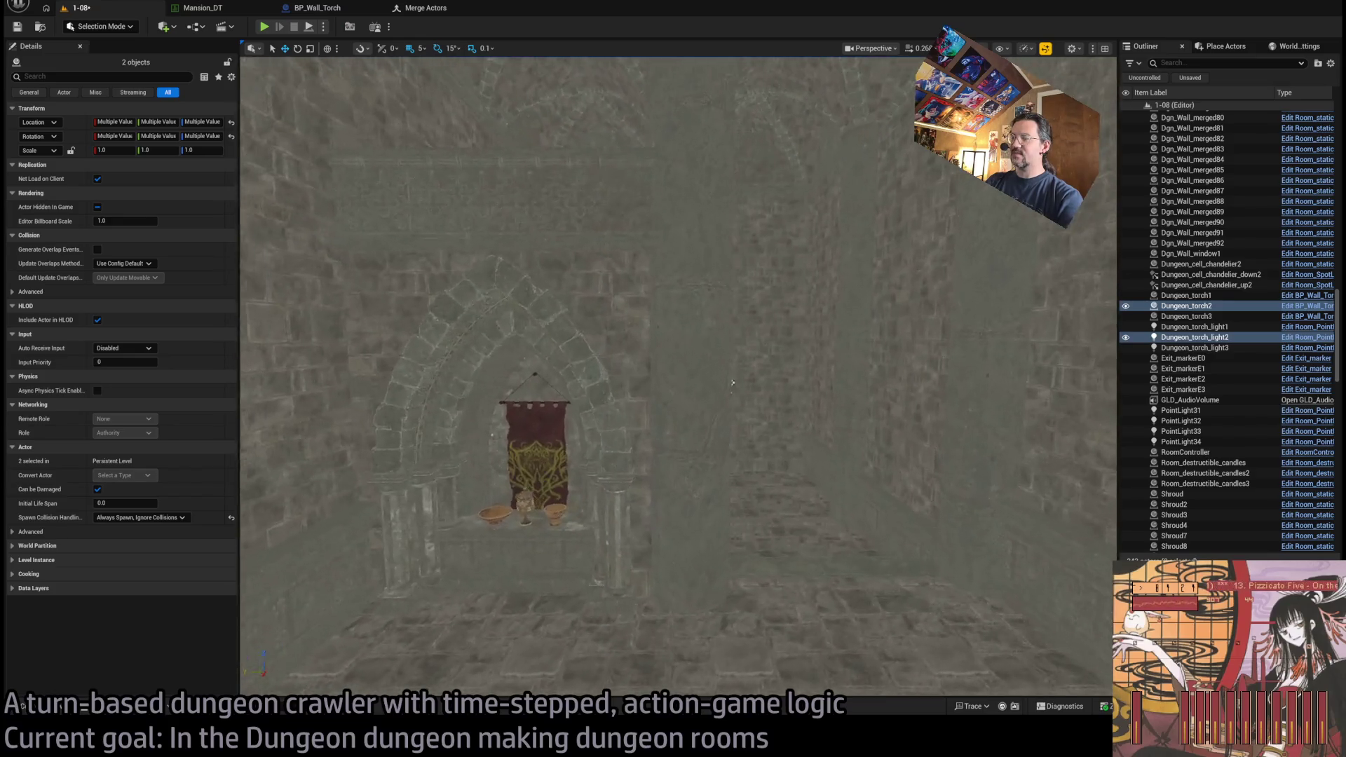
pyautogui.scroll(5, 724, 382)
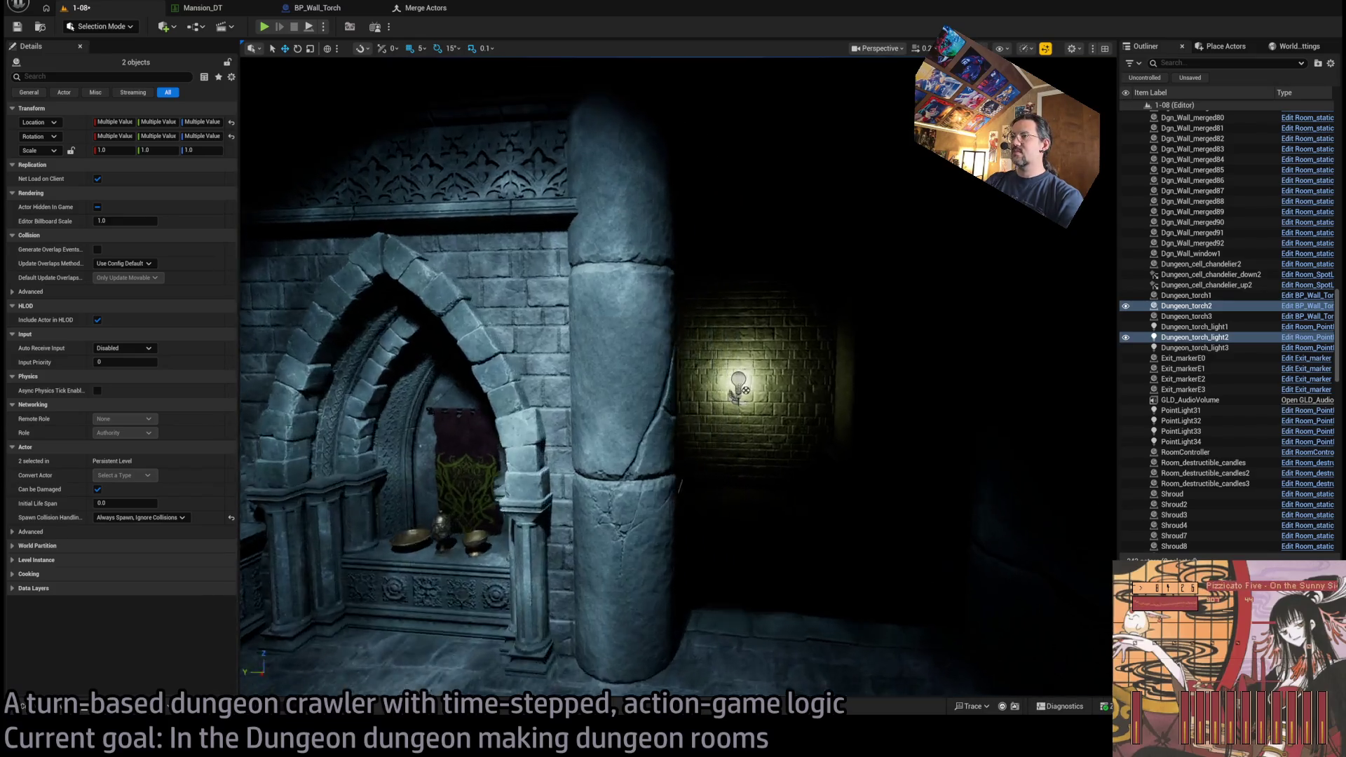
pyautogui.scroll(-5, 678, 377)
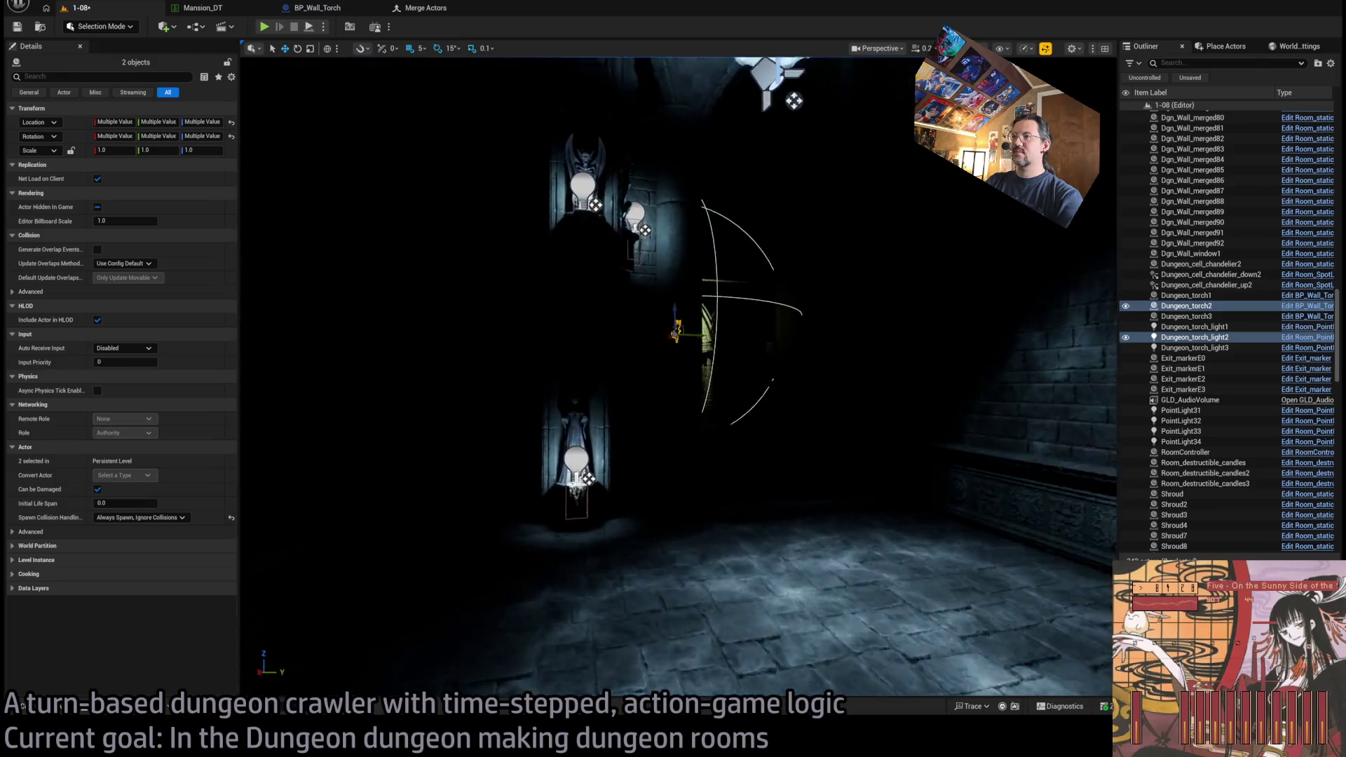
pyautogui.scroll(5, 678, 376)
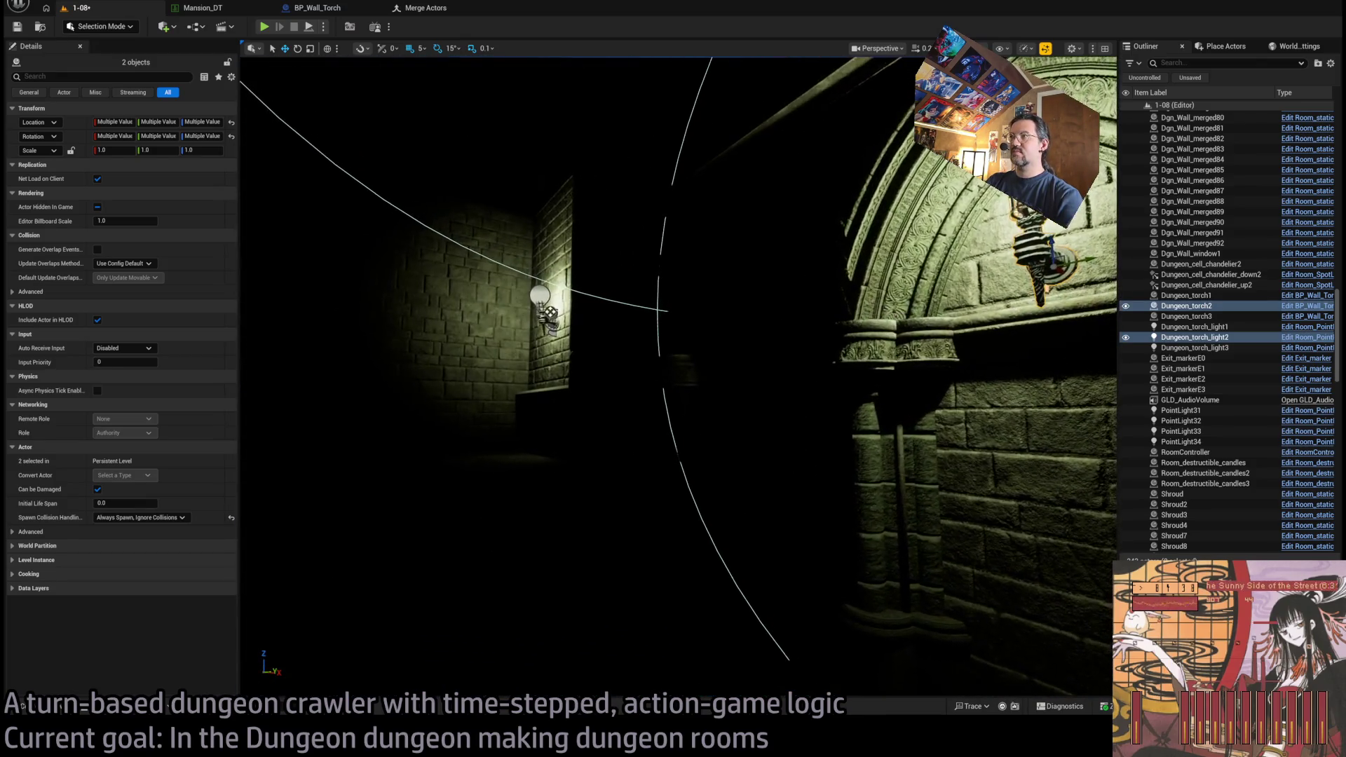
pyautogui.hotkey('alt', '3')
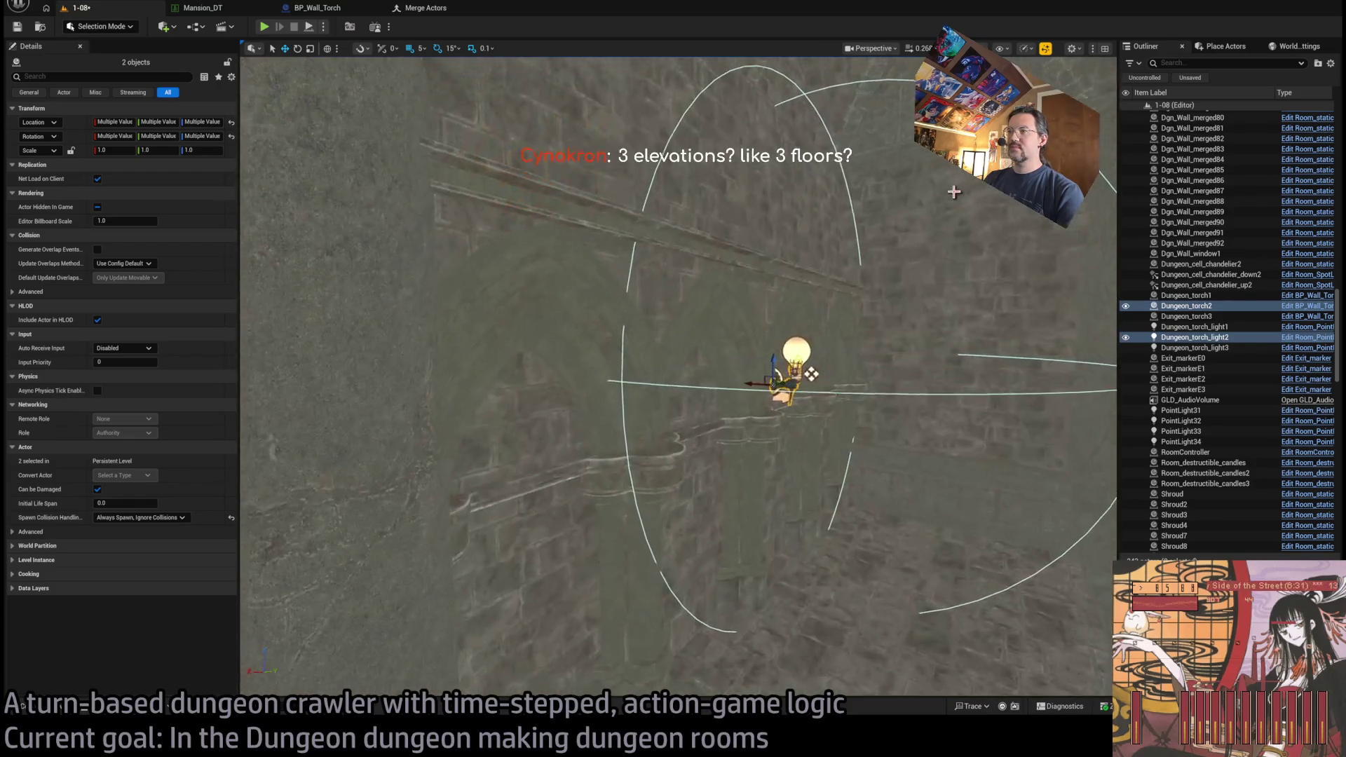
# - Duplicate the first arched window wall, turn the copy around, and set its width scale to 1
pyautogui.click(799, 282)
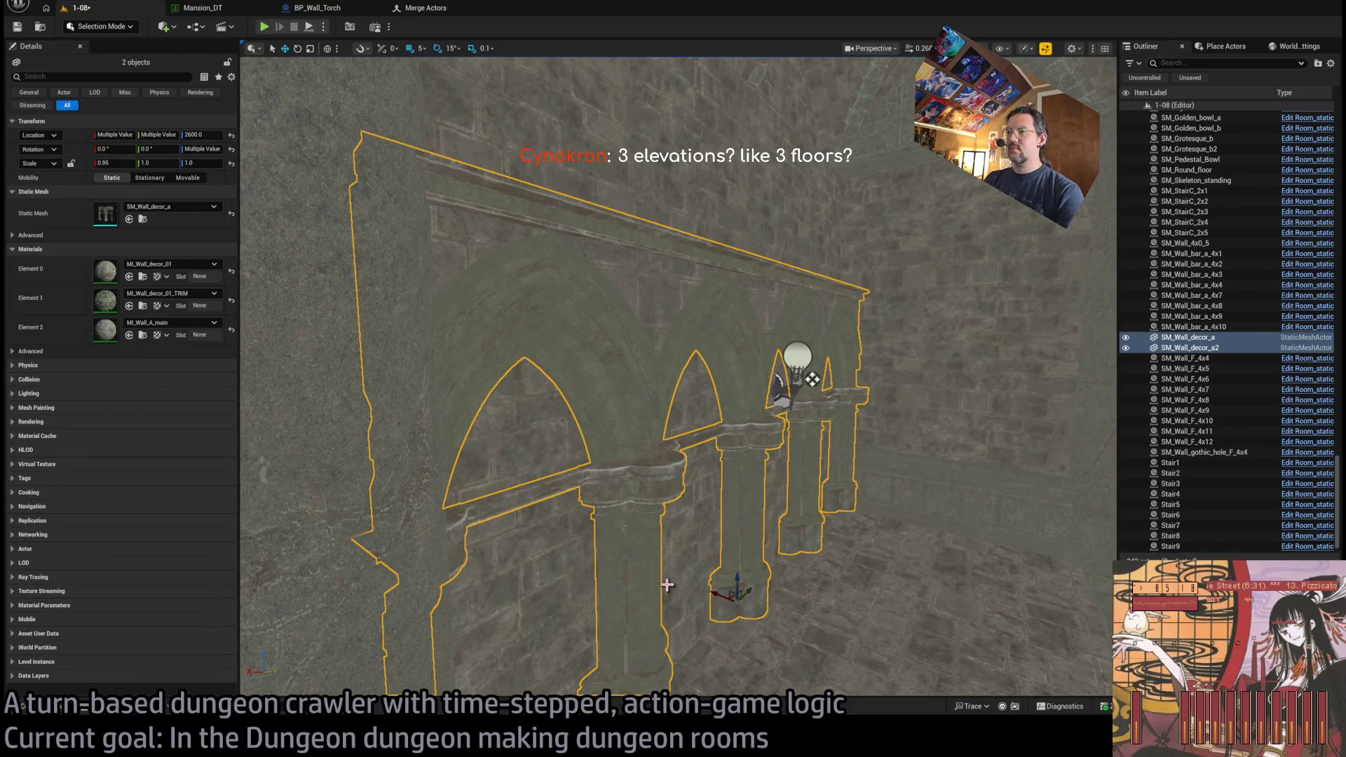
pyautogui.click(667, 584)
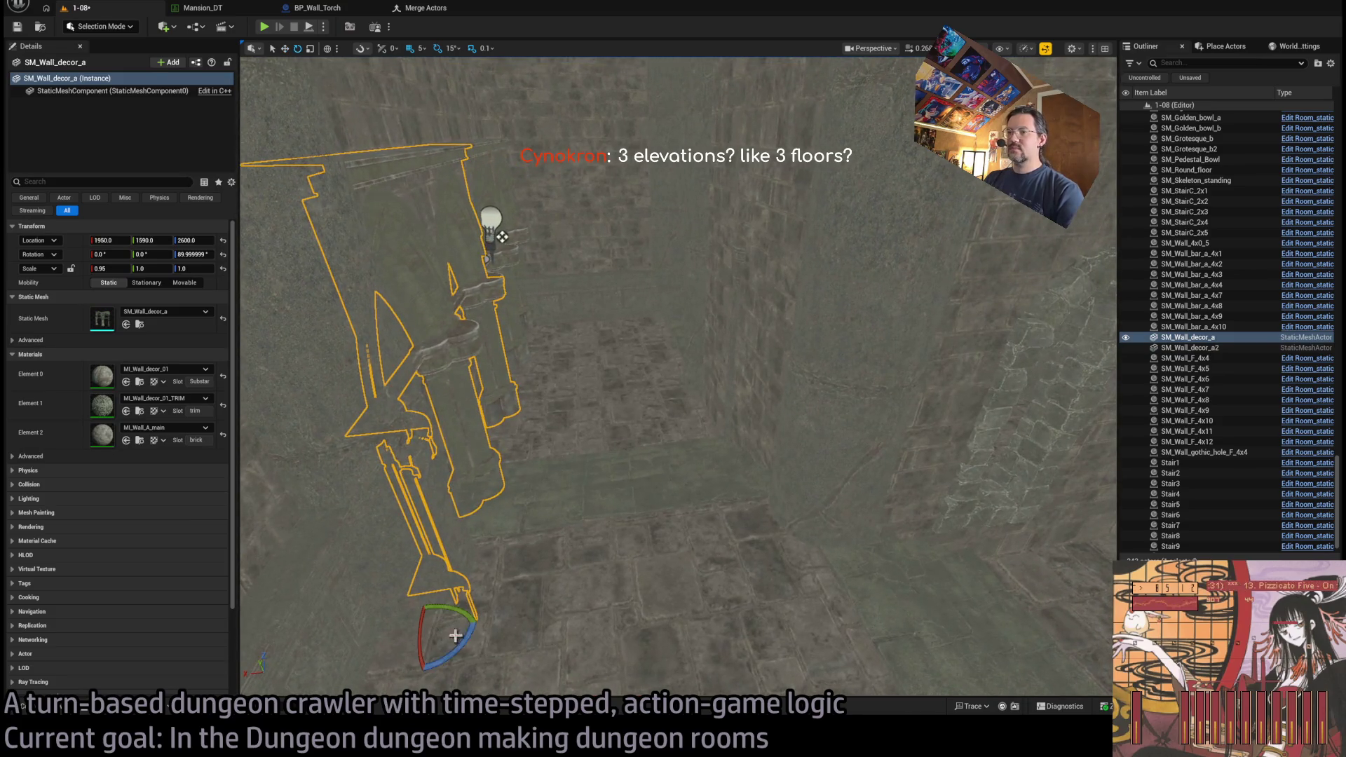
pyautogui.keyDown('alt'); pyautogui.moveTo(392, 639); pyautogui.dragTo(473, 631); pyautogui.keyUp('alt')
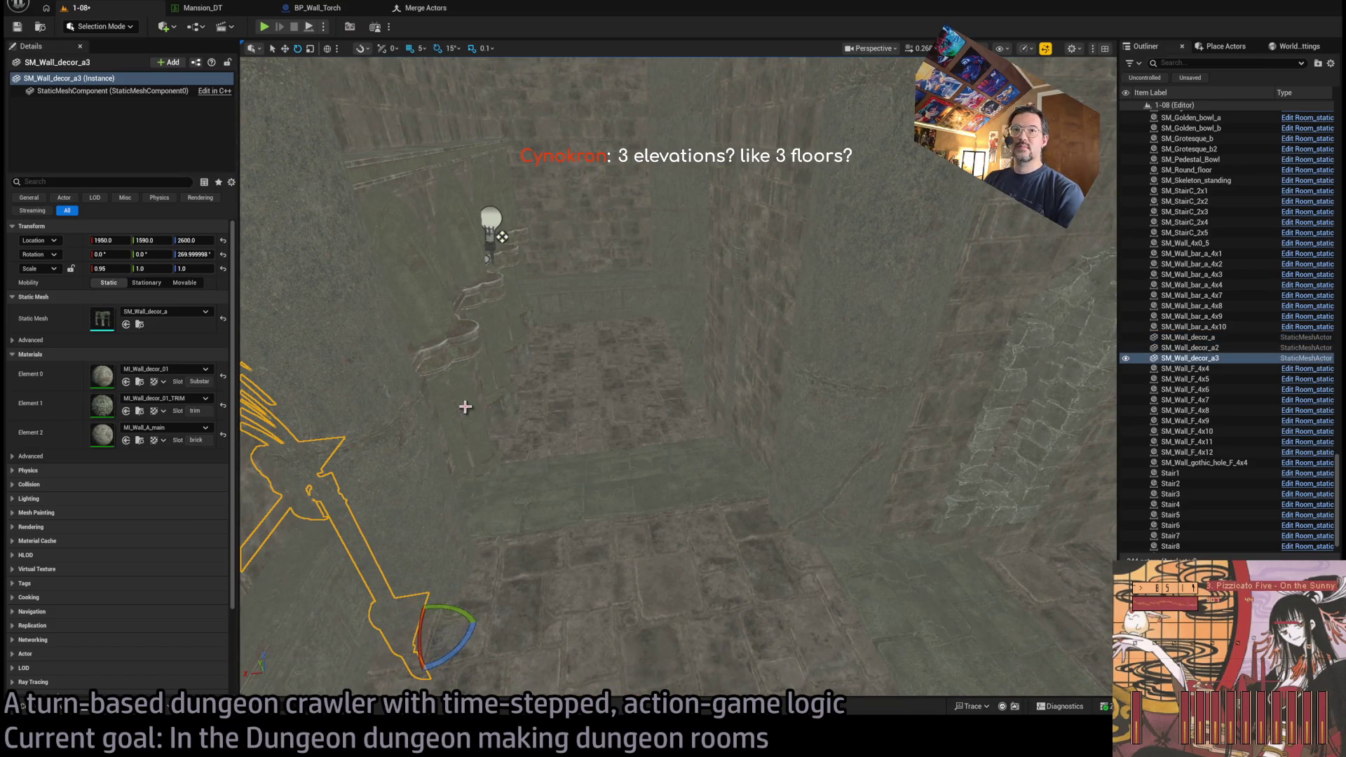
pyautogui.click(109, 269)
pyautogui.write('1')
pyautogui.press('Return')
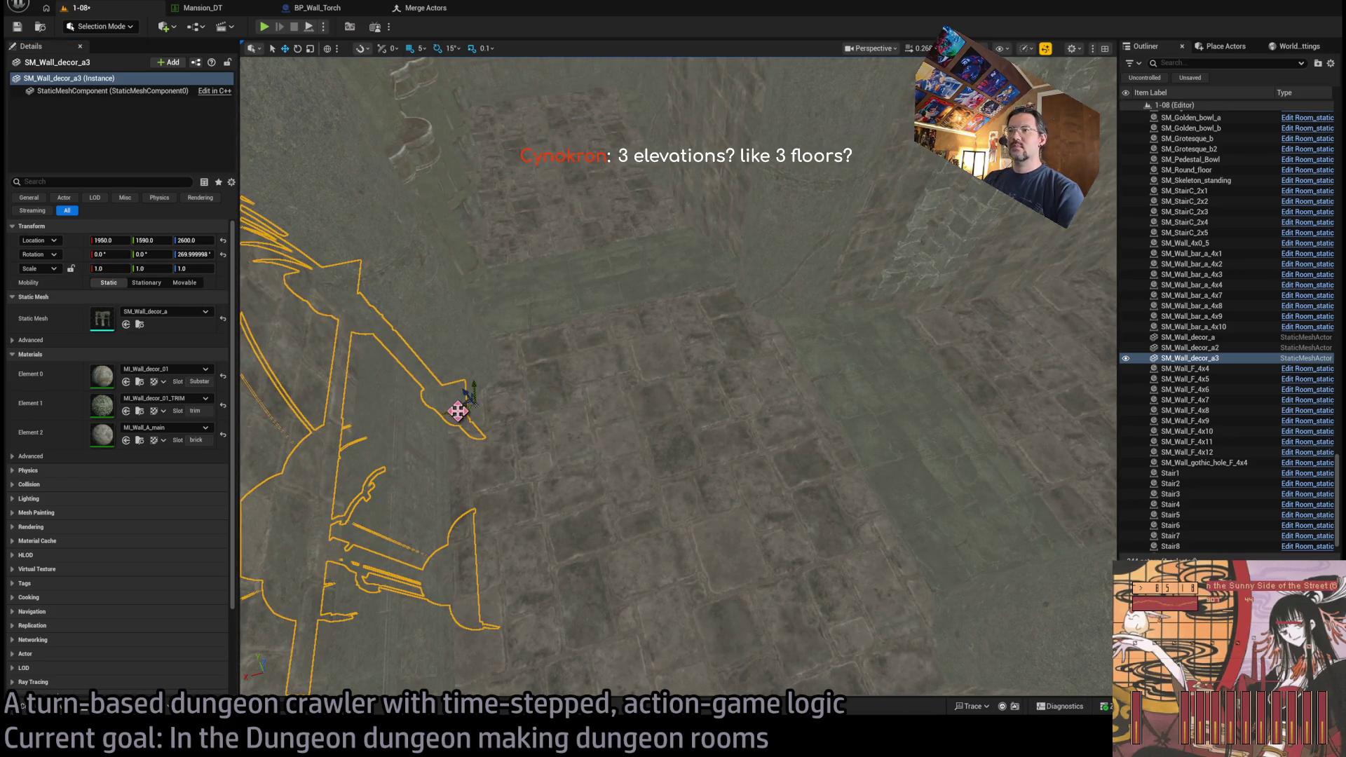
# - Move the turned copy across the room into its place on the wall
pyautogui.moveTo(457, 410); pyautogui.dragTo(1063, 333)
pyautogui.press('f')
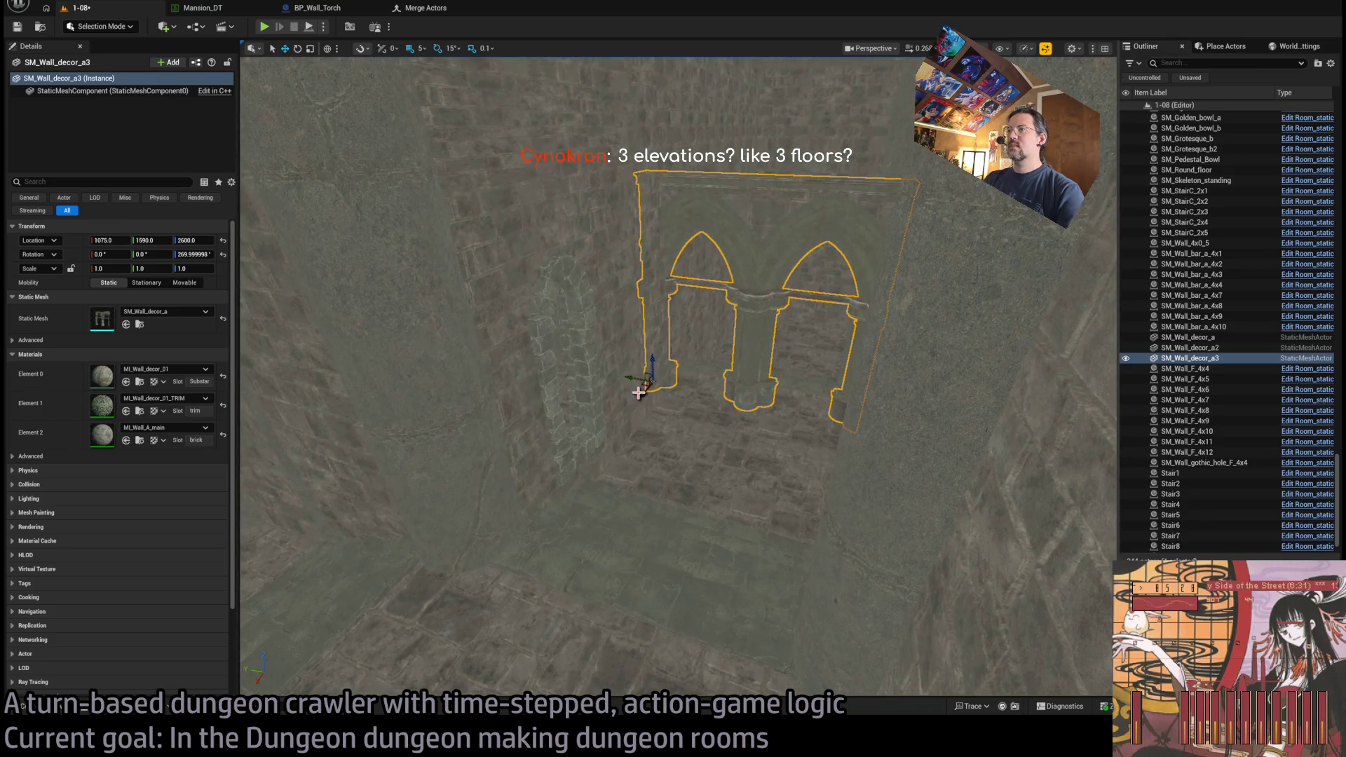
pyautogui.moveTo(638, 393)
pyautogui.mouseDown()
pyautogui.moveTo(788, 276)
pyautogui.moveTo(773, 300)
pyautogui.mouseUp()
pyautogui.press('f')
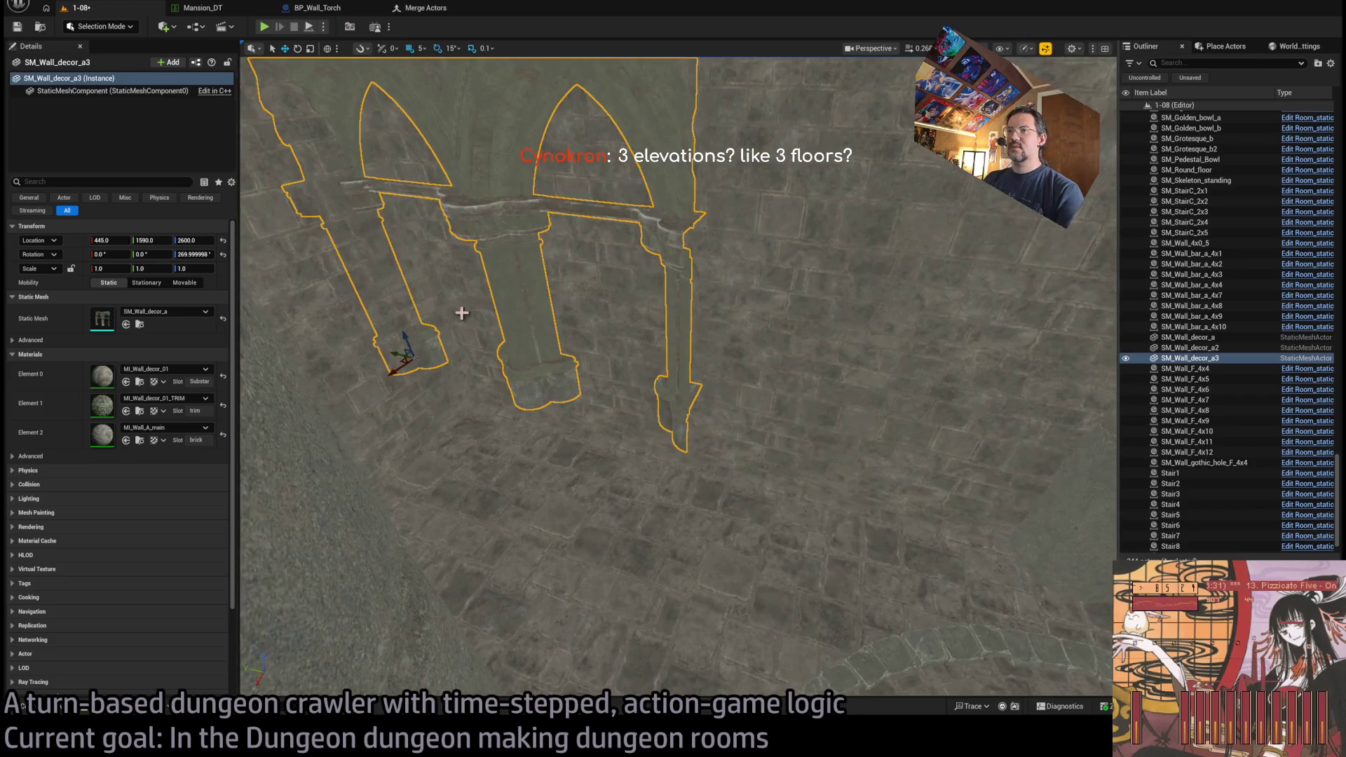
pyautogui.moveTo(391, 354)
pyautogui.mouseDown()
pyautogui.moveTo(733, 415)
pyautogui.moveTo(637, 405)
pyautogui.mouseUp()
pyautogui.press('f')
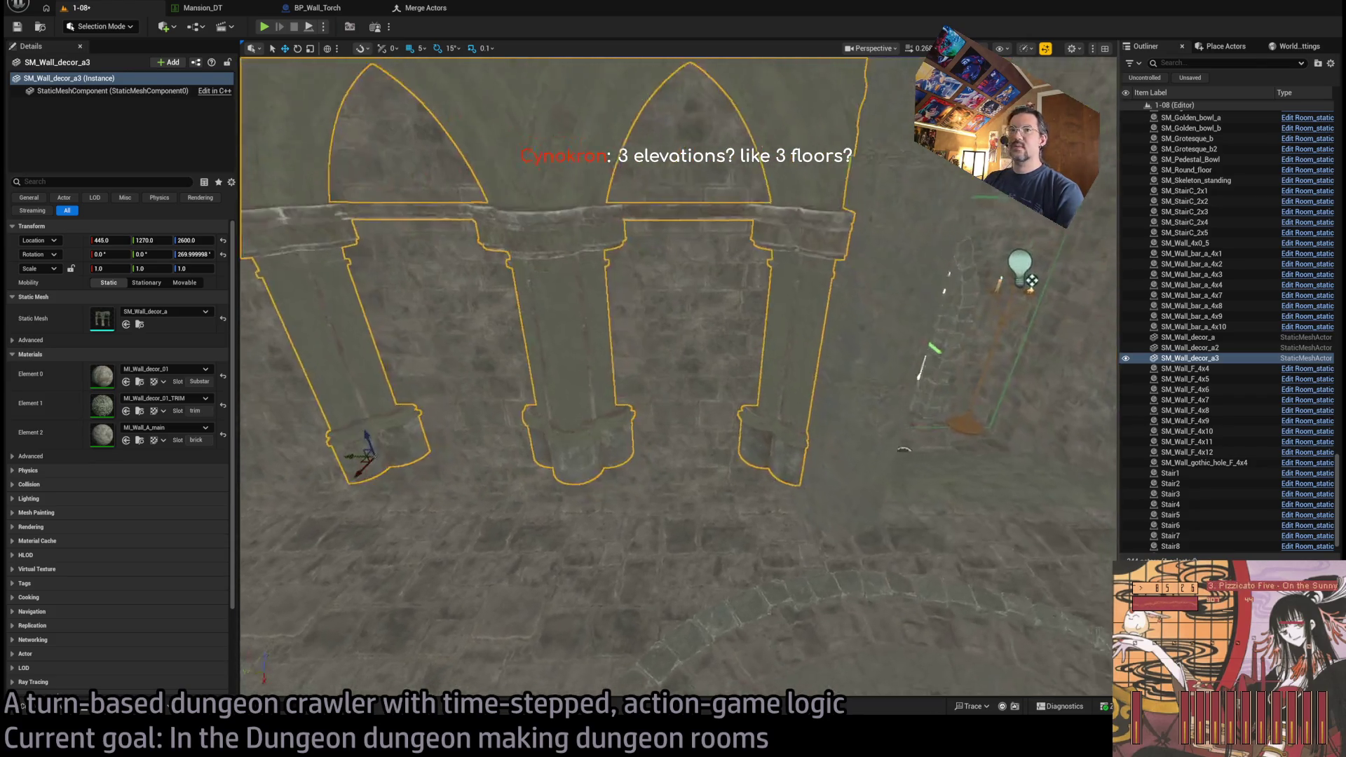
pyautogui.moveTo(295, 451); pyautogui.dragTo(293, 474)
pyautogui.moveTo(385, 460); pyautogui.dragTo(497, 458)
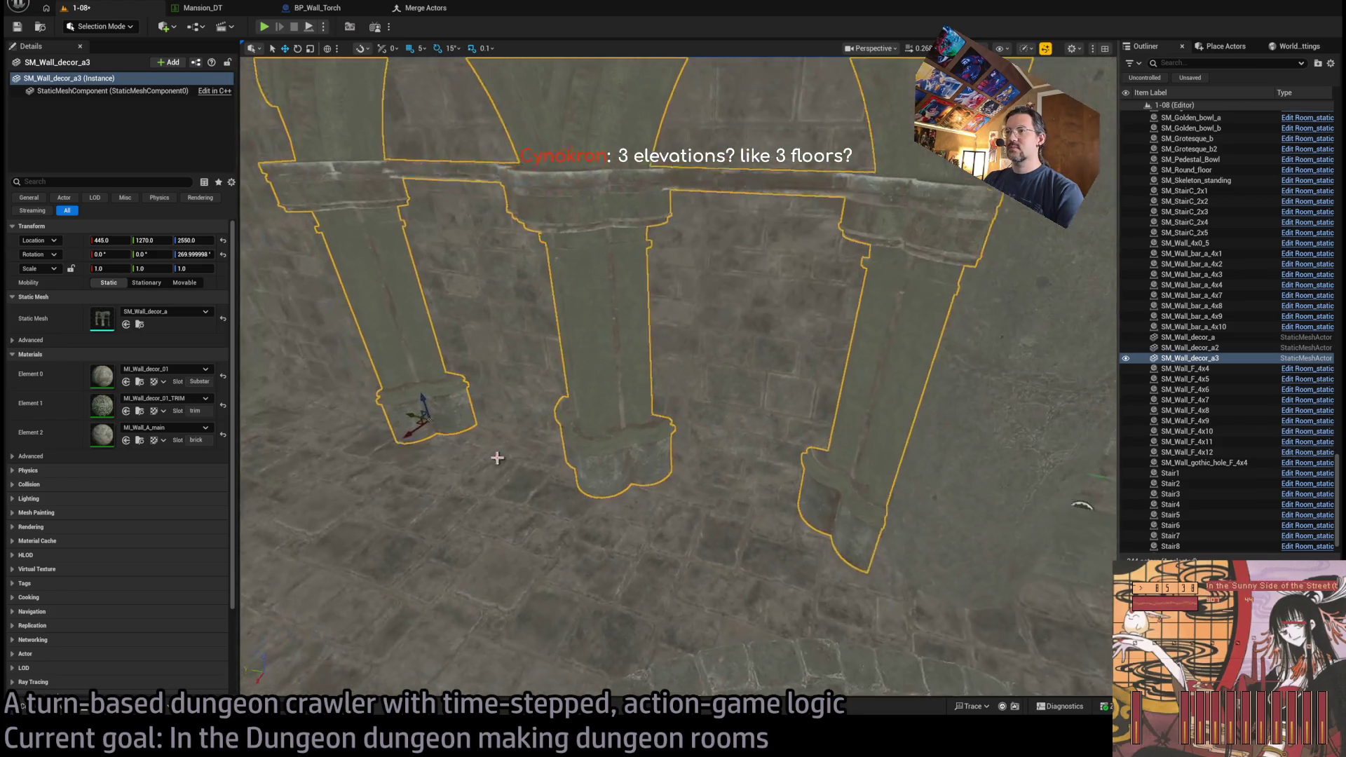
pyautogui.moveTo(408, 406)
pyautogui.mouseDown()
pyautogui.moveTo(472, 420)
pyautogui.moveTo(444, 414)
pyautogui.moveTo(509, 363)
pyautogui.mouseUp()
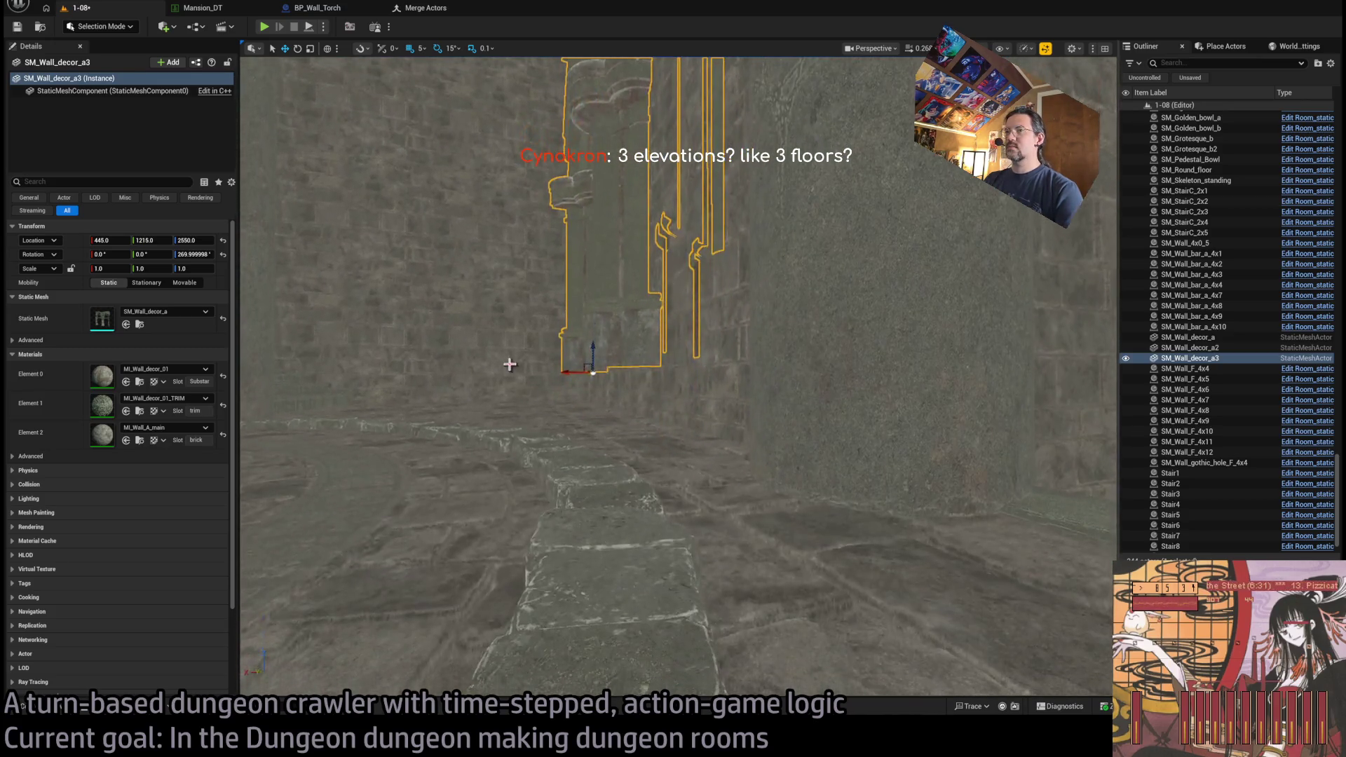
# - Set the copy's height to 2500 and fine-tune its X position to about 405
pyautogui.click(192, 240)
pyautogui.write('2500')
pyautogui.press('Return')
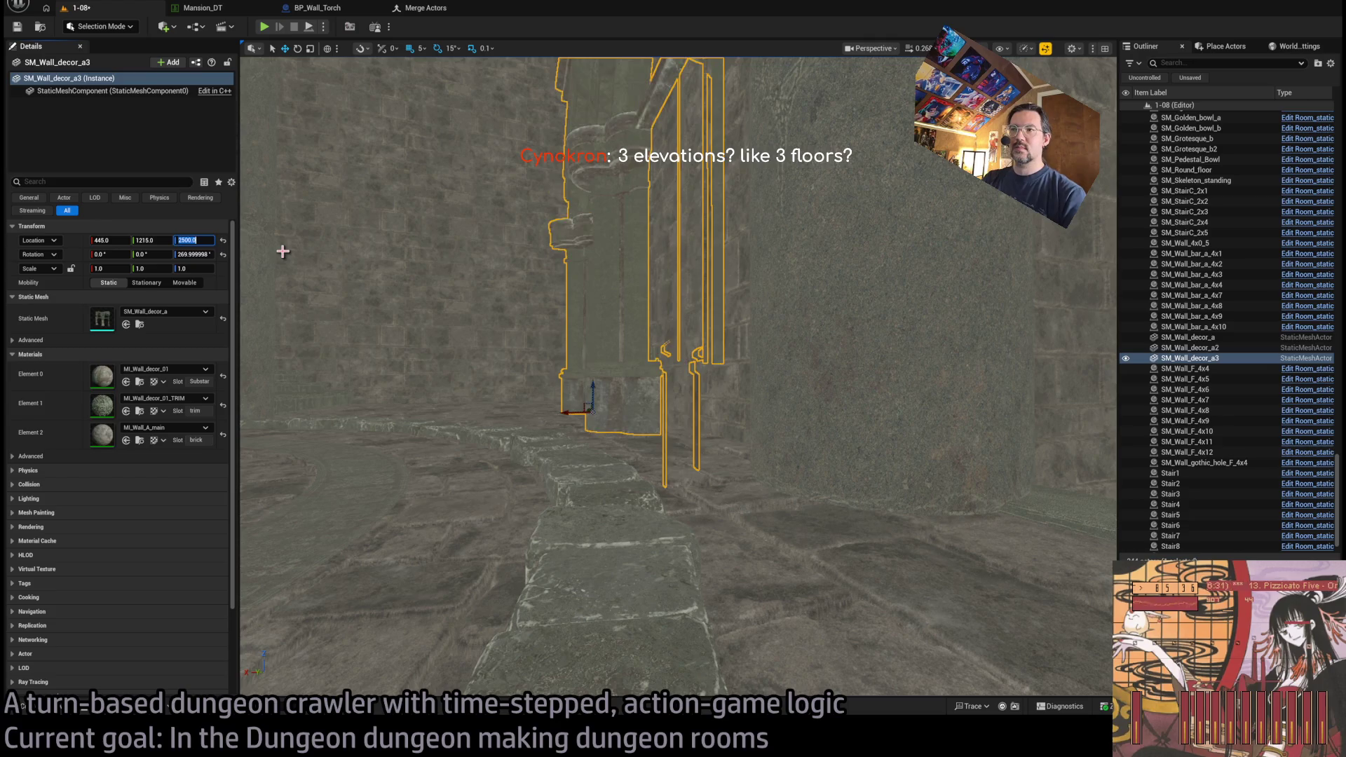
pyautogui.moveTo(567, 413)
pyautogui.mouseDown()
pyautogui.moveTo(609, 413)
pyautogui.moveTo(634, 309)
pyautogui.mouseUp()
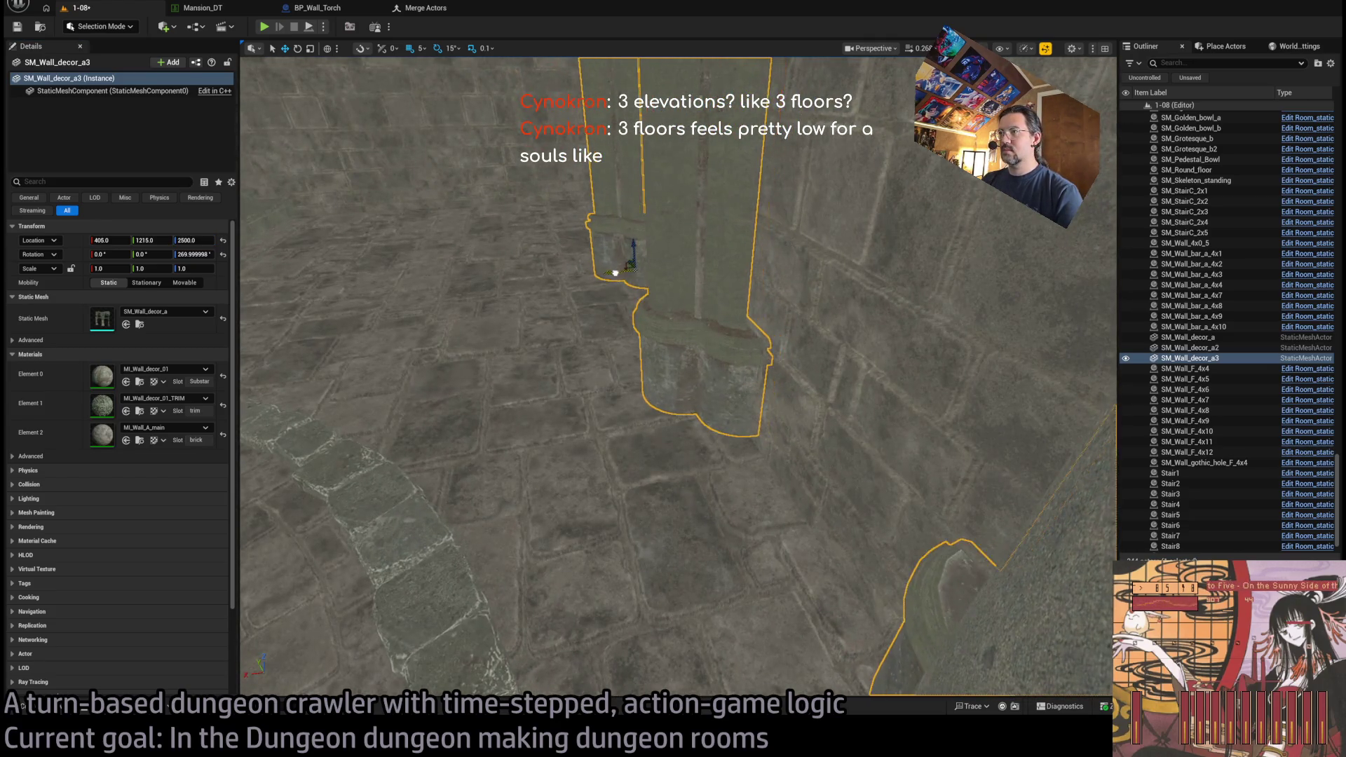
pyautogui.moveTo(616, 271); pyautogui.dragTo(609, 277)
pyautogui.scroll(5, 610, 276)
pyautogui.scroll(-5, 997, 376)
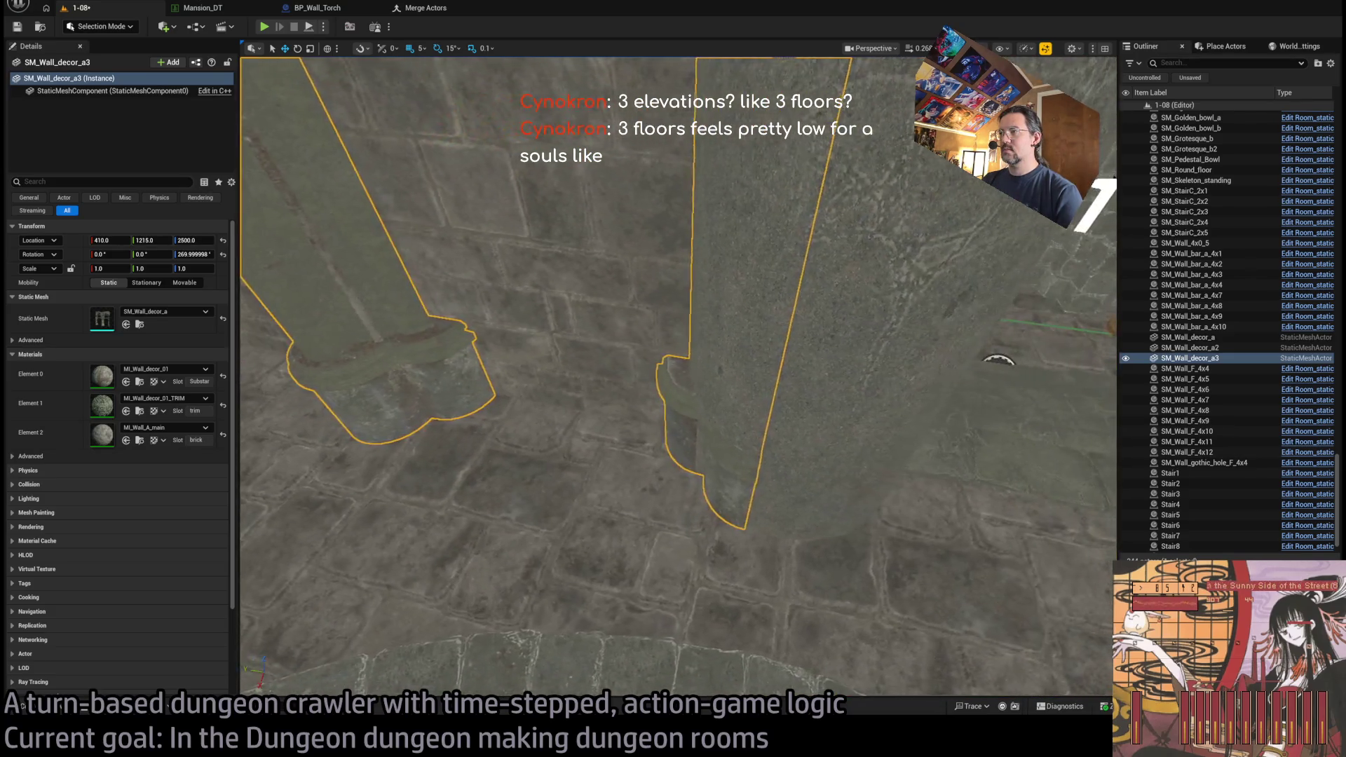
pyautogui.scroll(-2, 474, 413)
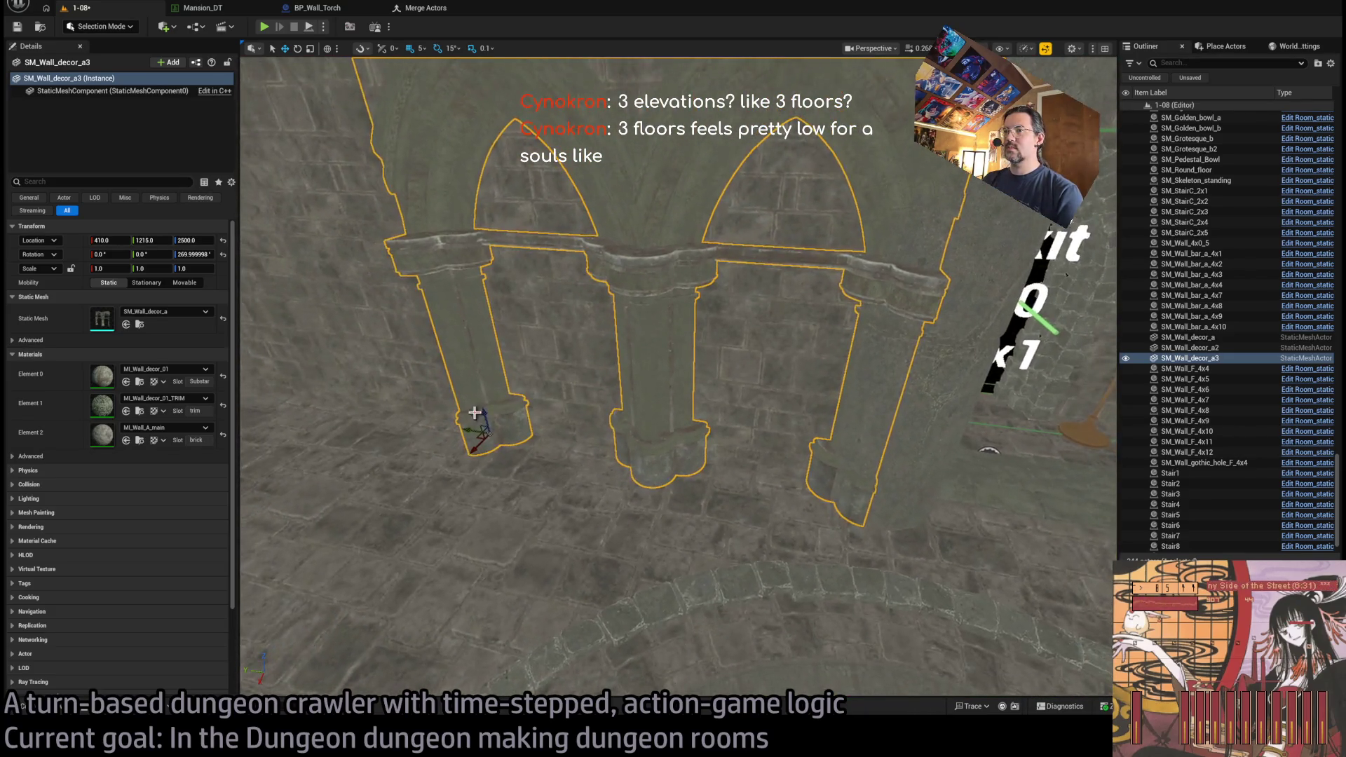
pyautogui.moveTo(475, 432); pyautogui.dragTo(479, 433)
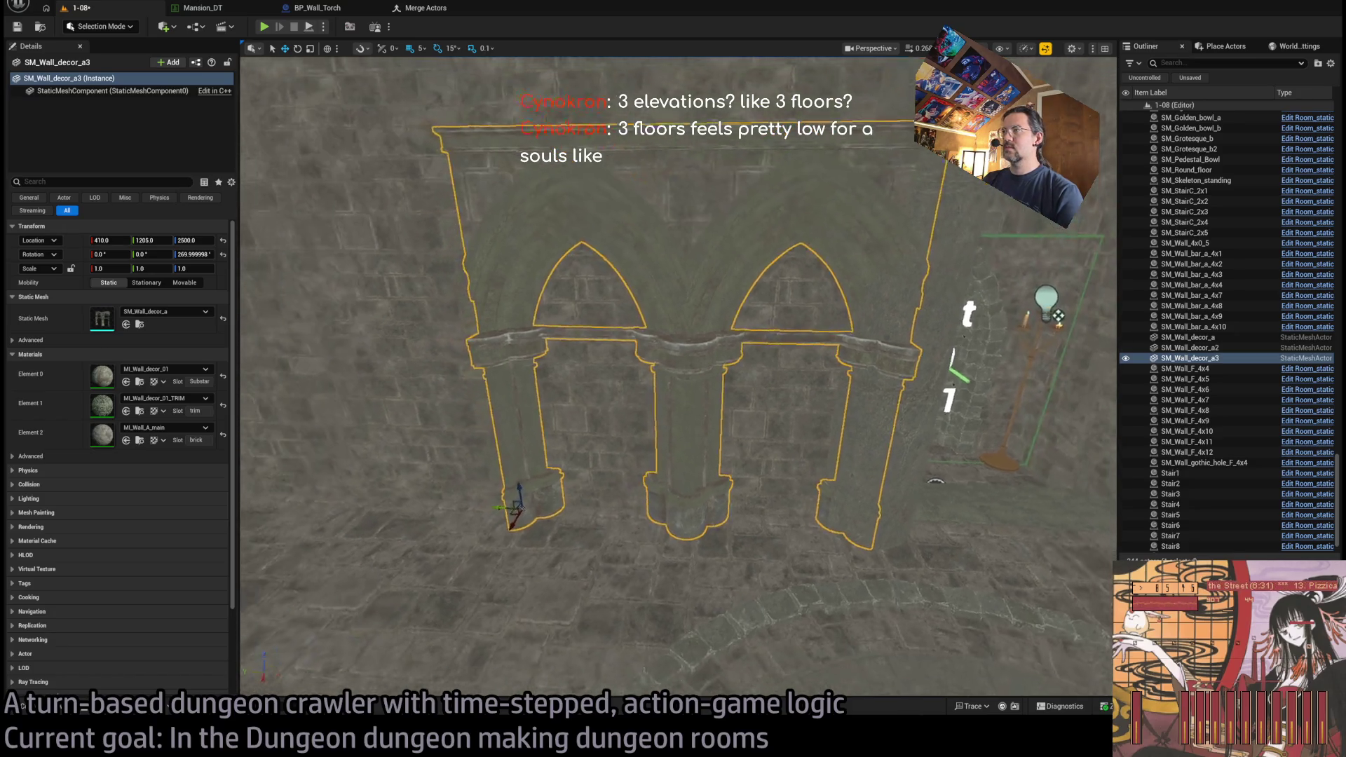
pyautogui.scroll(2, 592, 435)
# - Duplicate a second arched section beside it and narrow both arched walls to 0.9 width
pyautogui.keyDown('alt'); pyautogui.moveTo(575, 504); pyautogui.dragTo(246, 483); pyautogui.keyUp('alt')
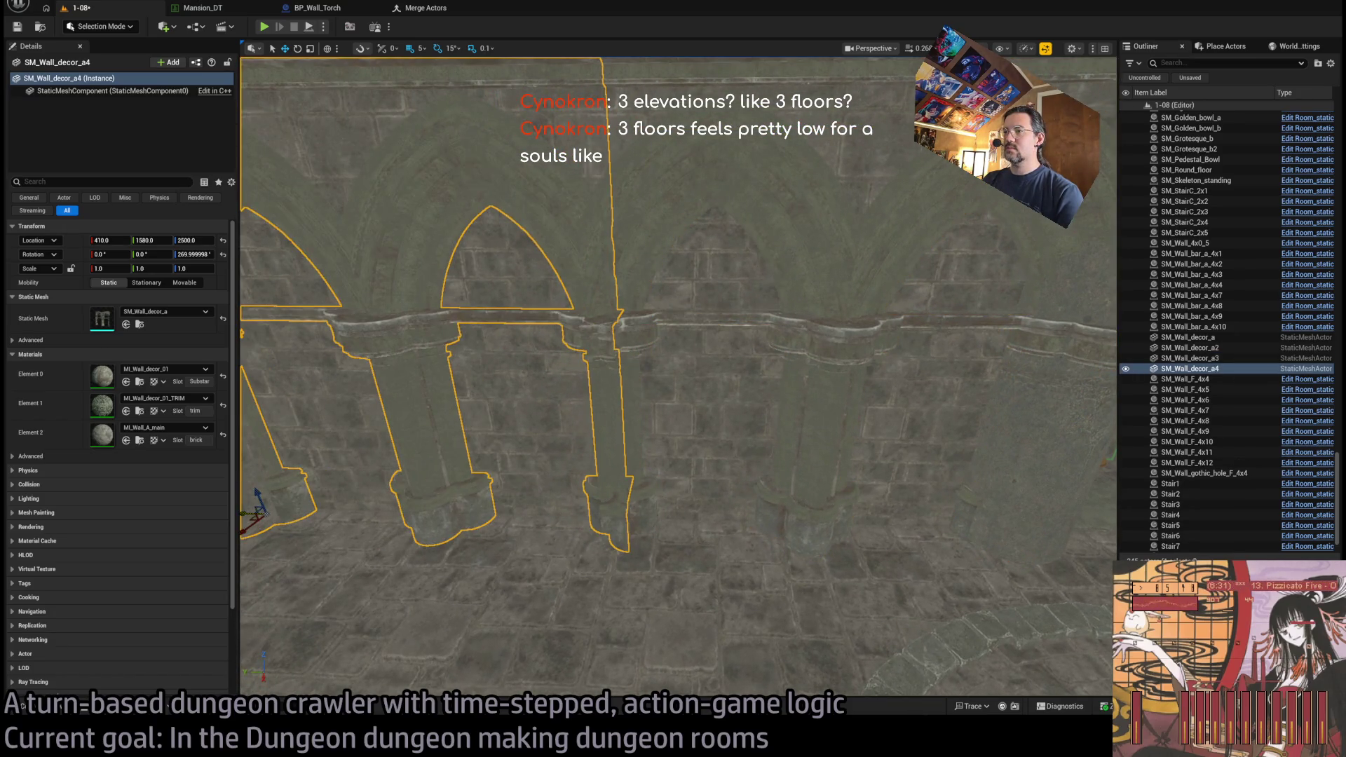
pyautogui.scroll(-2, 246, 483)
pyautogui.moveTo(484, 490); pyautogui.dragTo(477, 489)
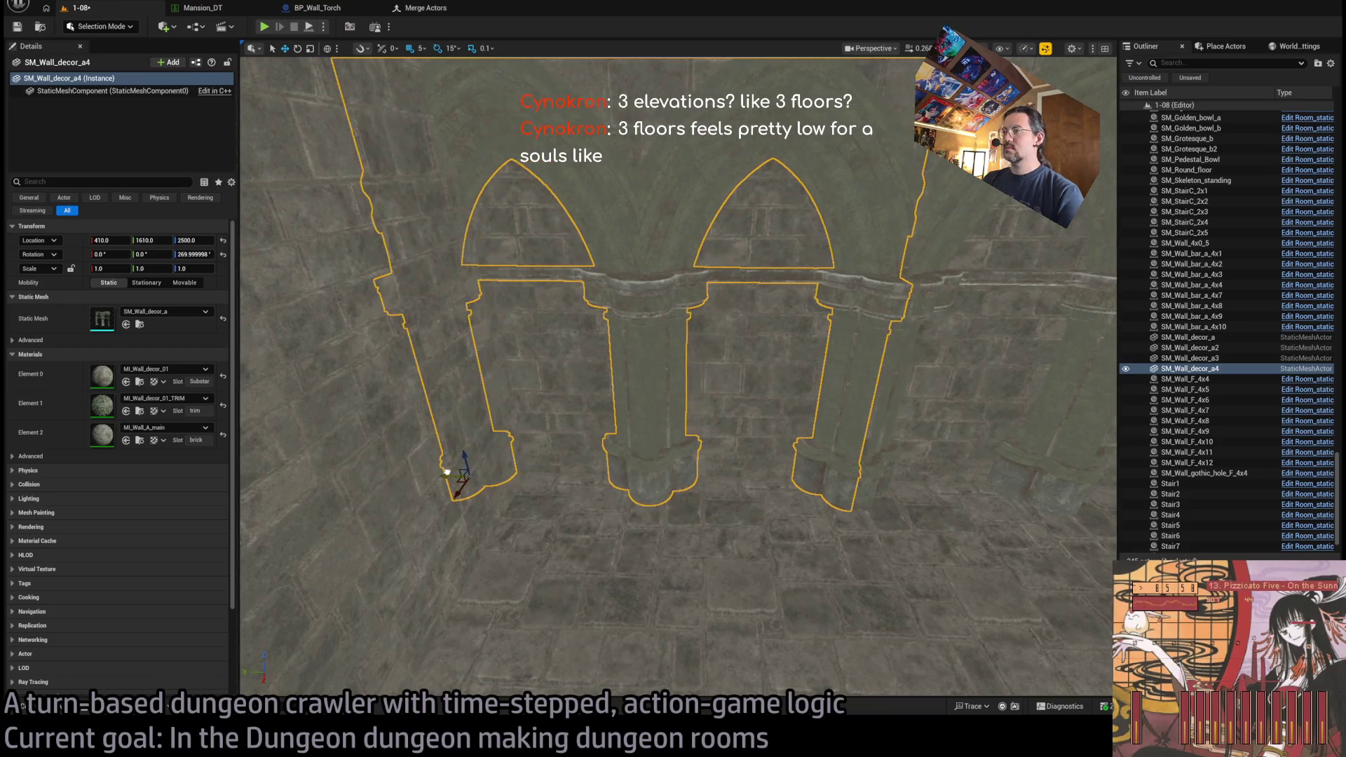
pyautogui.scroll(-3, 511, 465)
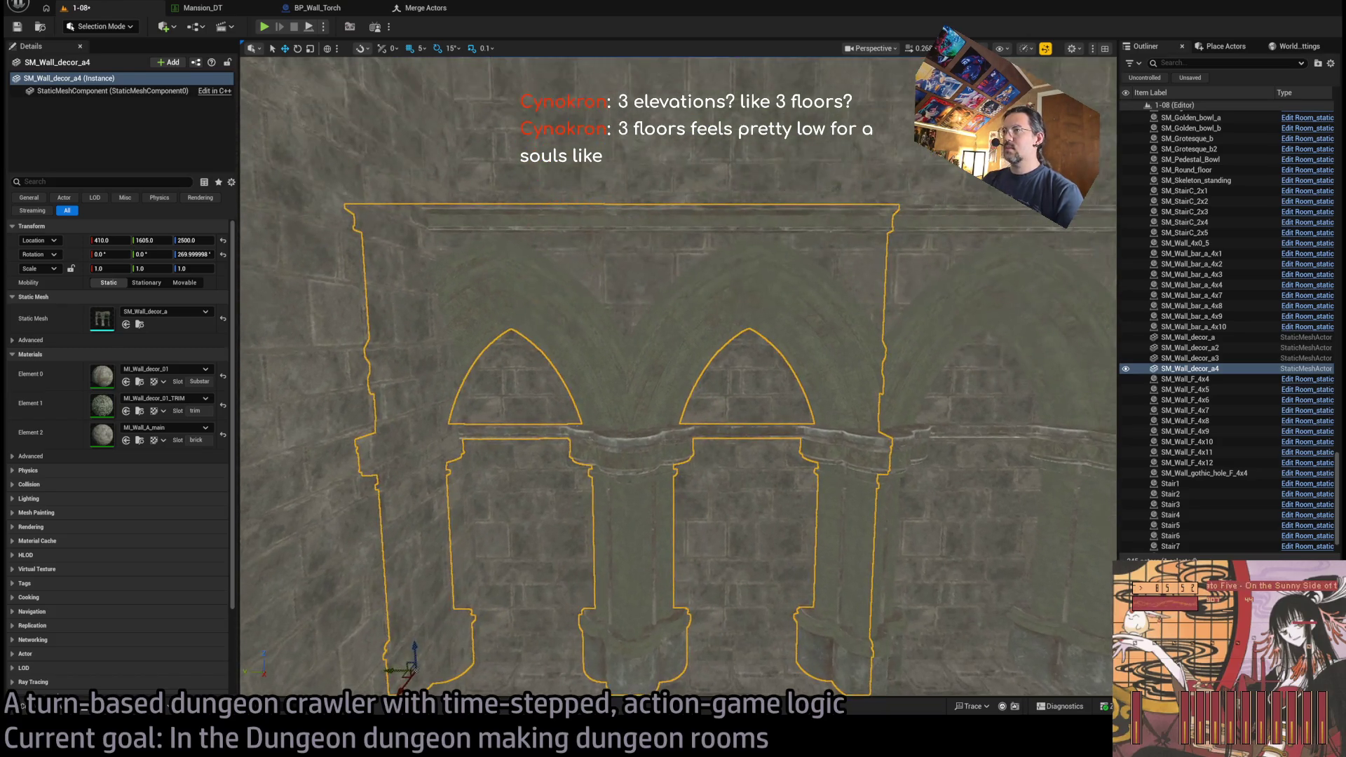
pyautogui.keyDown('ctrl'); pyautogui.click(646, 469); pyautogui.keyUp('ctrl')
pyautogui.moveTo(836, 267); pyautogui.dragTo(836, 292)
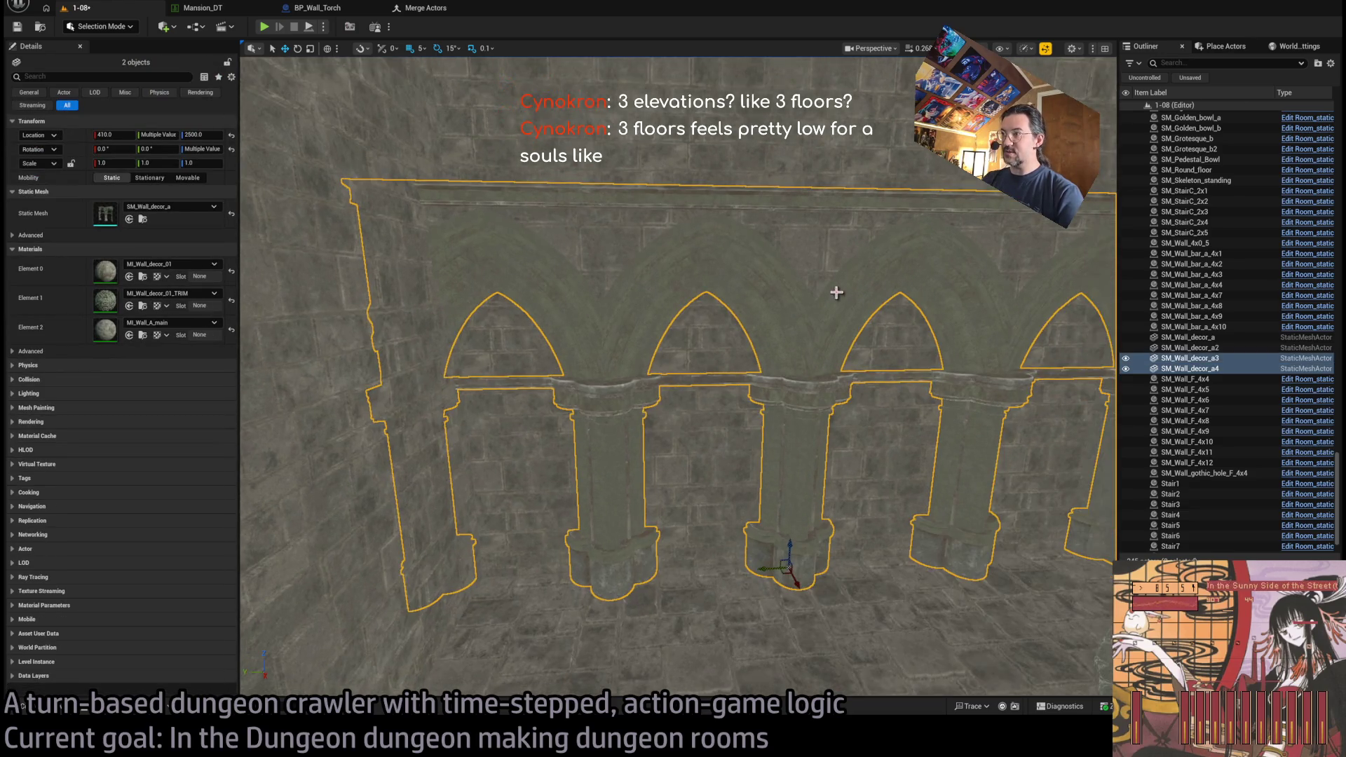
pyautogui.moveTo(789, 560); pyautogui.dragTo(778, 561)
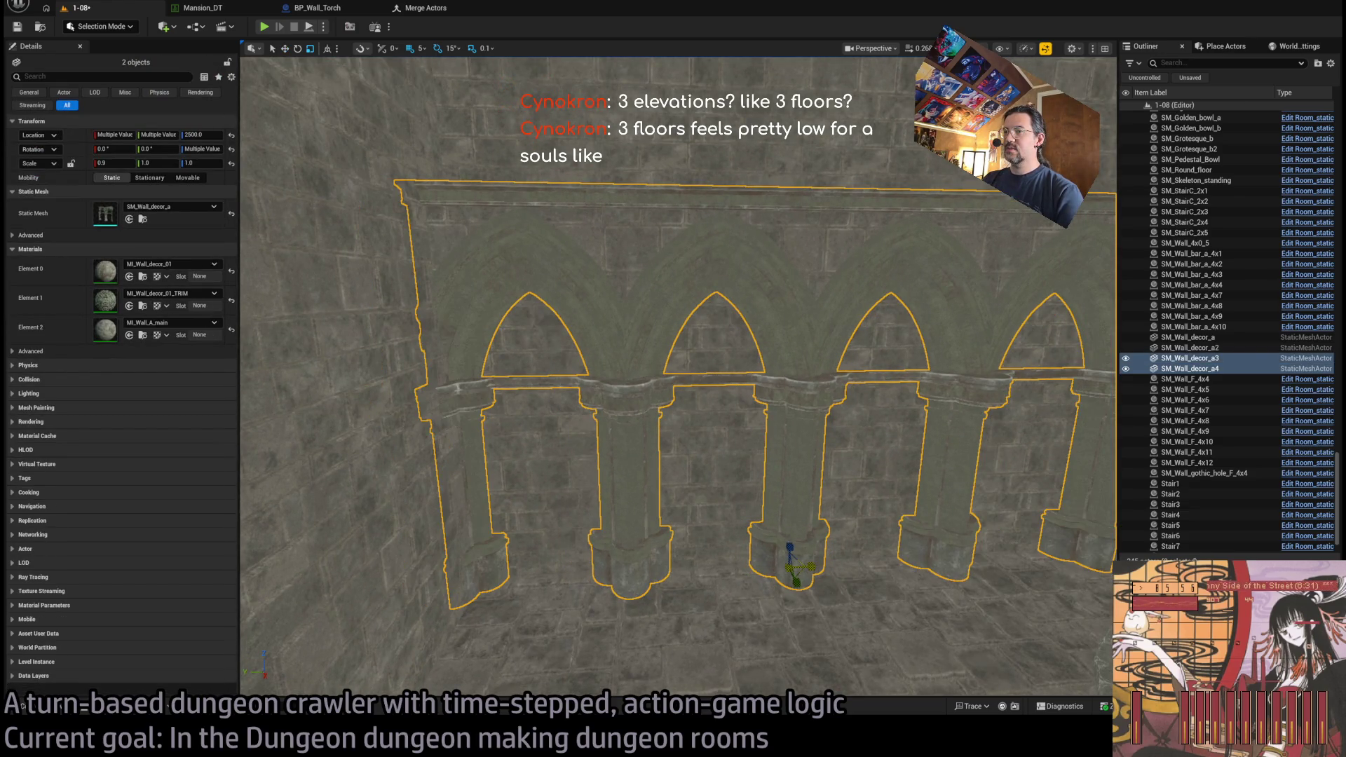
# - Select the stone column SM_Column_body7
pyautogui.scroll(5, 678, 379)
pyautogui.scroll(-4, 678, 535)
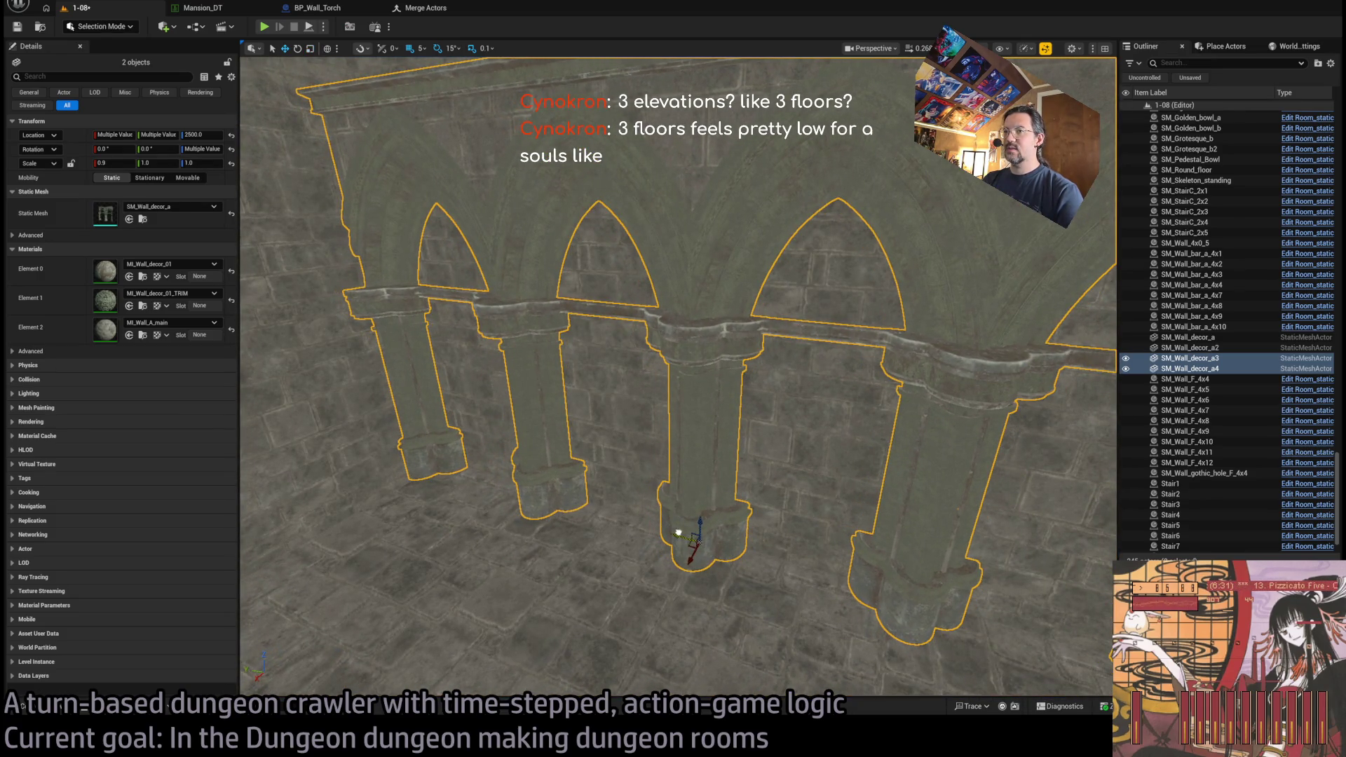
pyautogui.scroll(8, 679, 531)
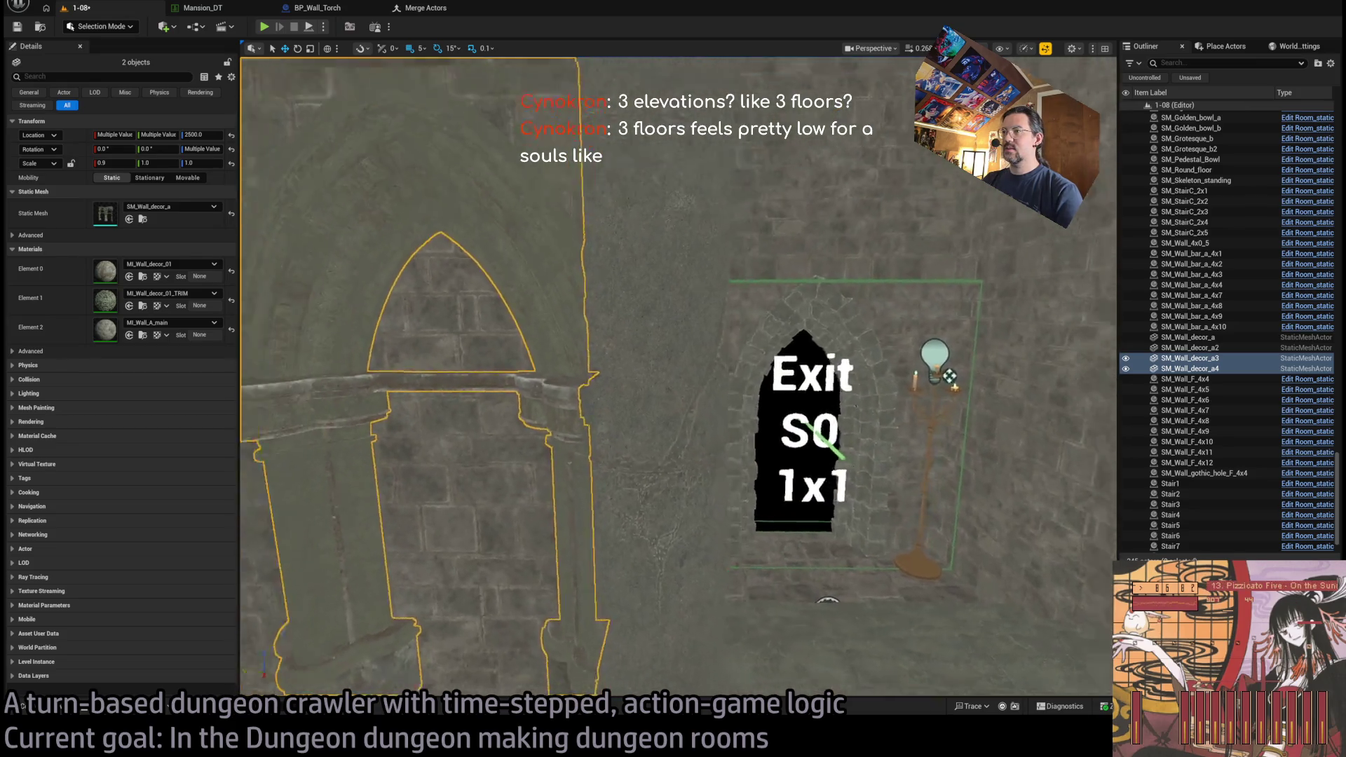
pyautogui.scroll(-5, 677, 379)
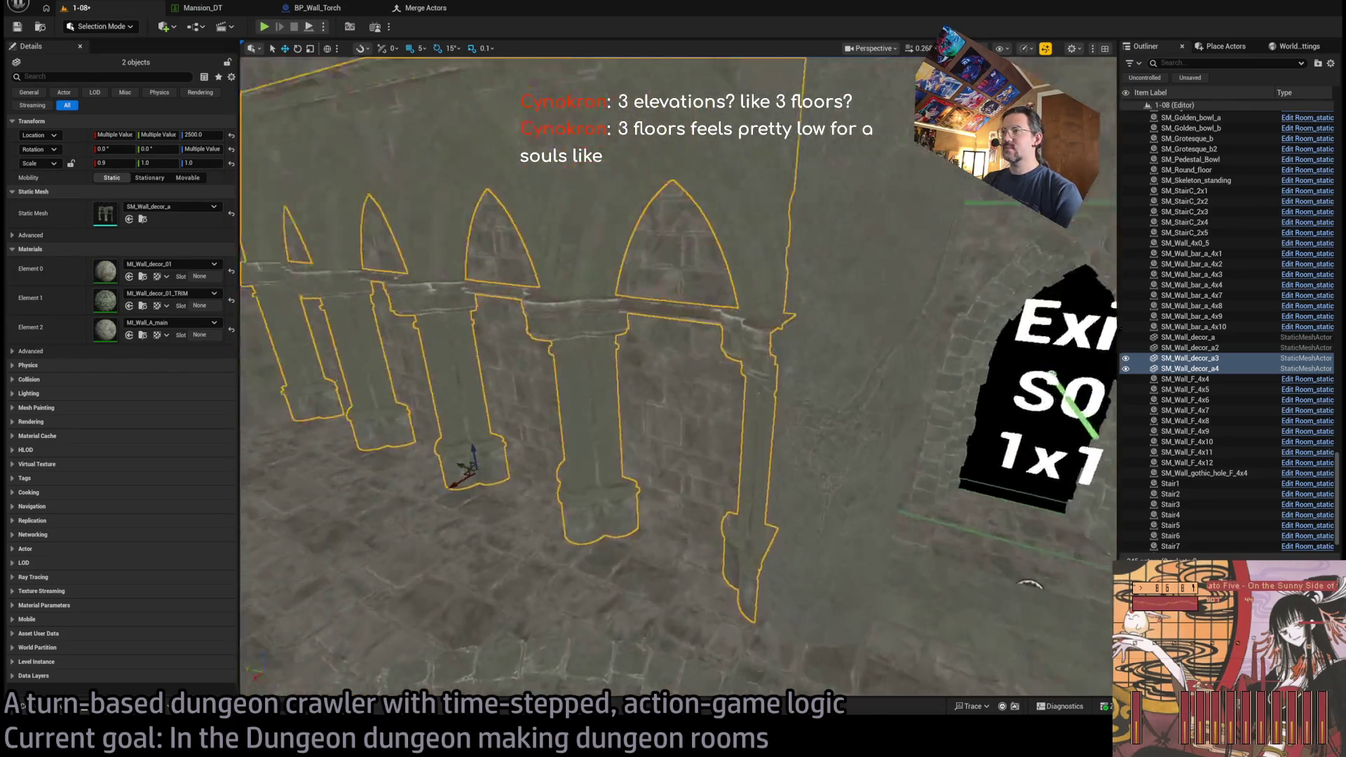
pyautogui.scroll(5, 678, 420)
pyautogui.click(709, 585)
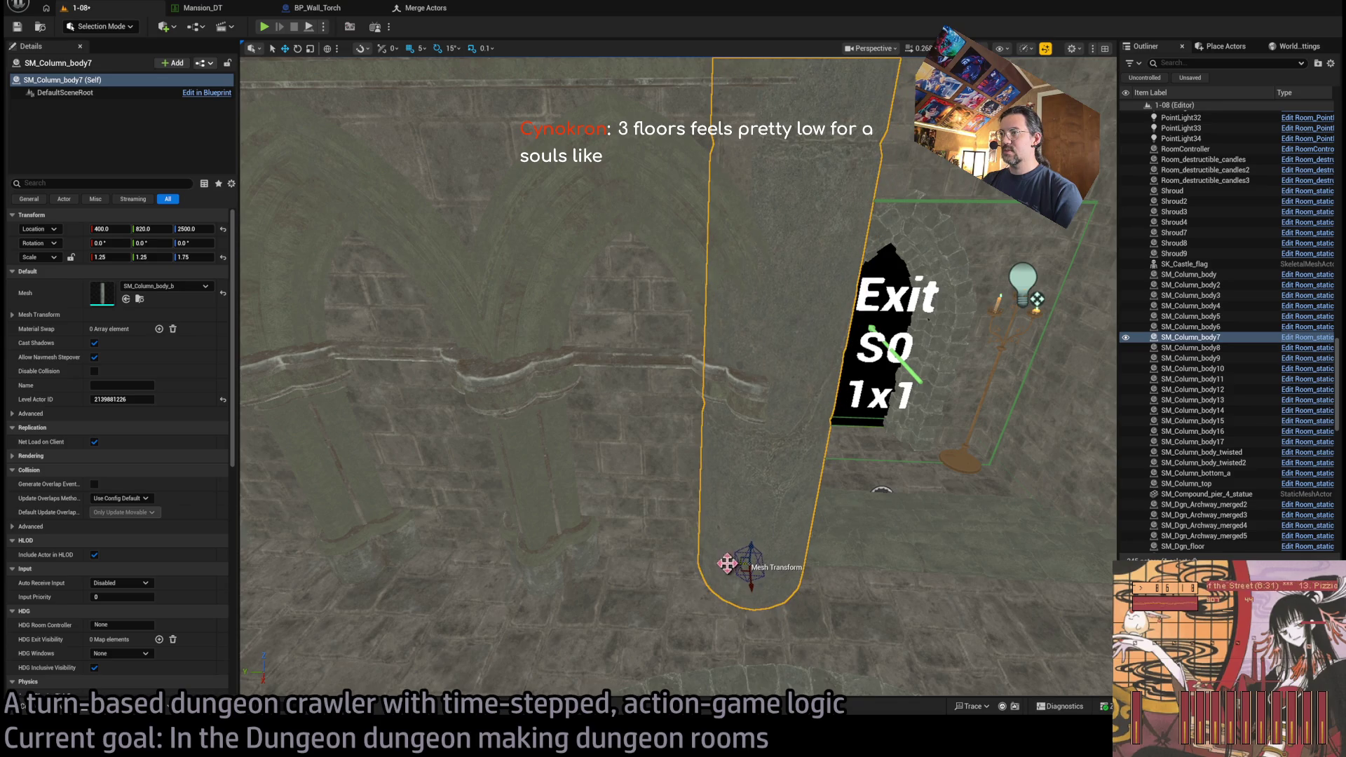
# - Move SM_Column_body7 to X 425, Y 810, then select arched wall SM_Wall_decor_a4
pyautogui.scroll(3, 727, 563)
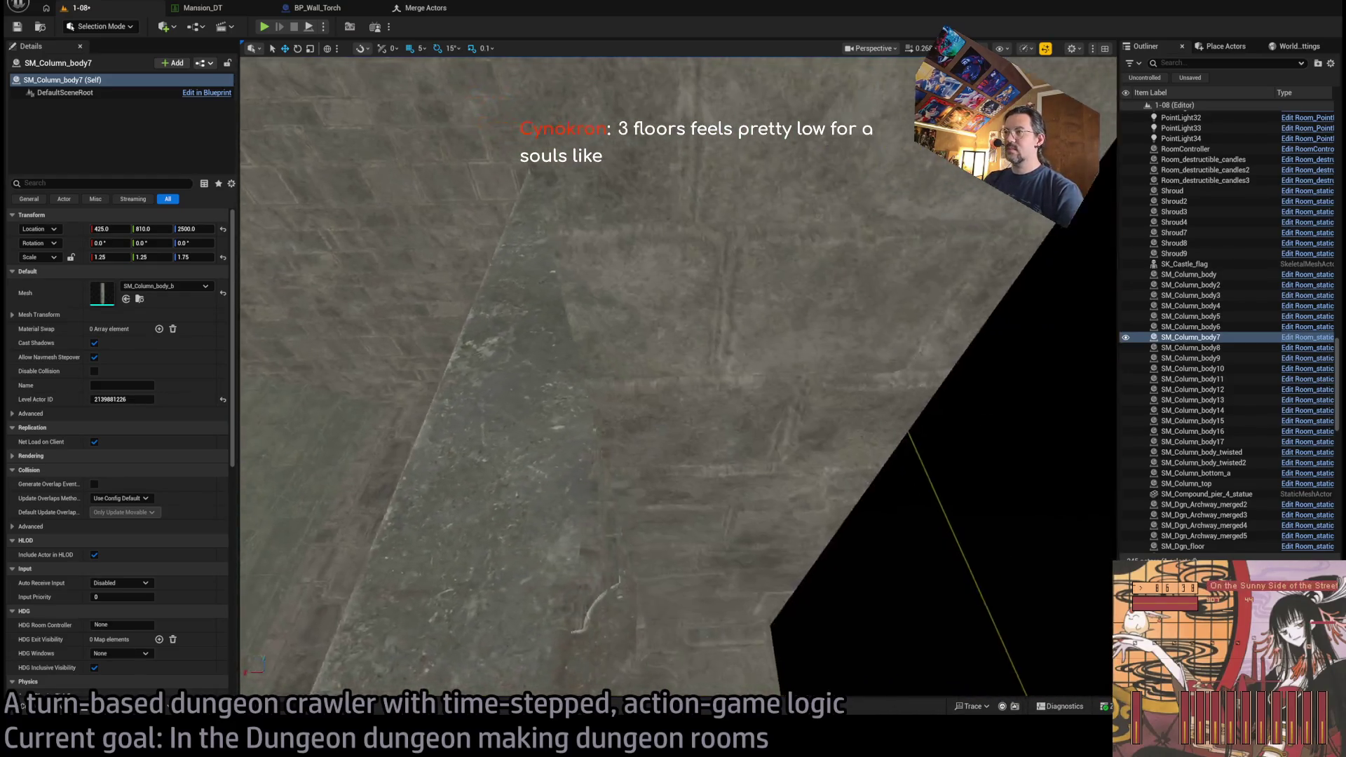
pyautogui.press('w')
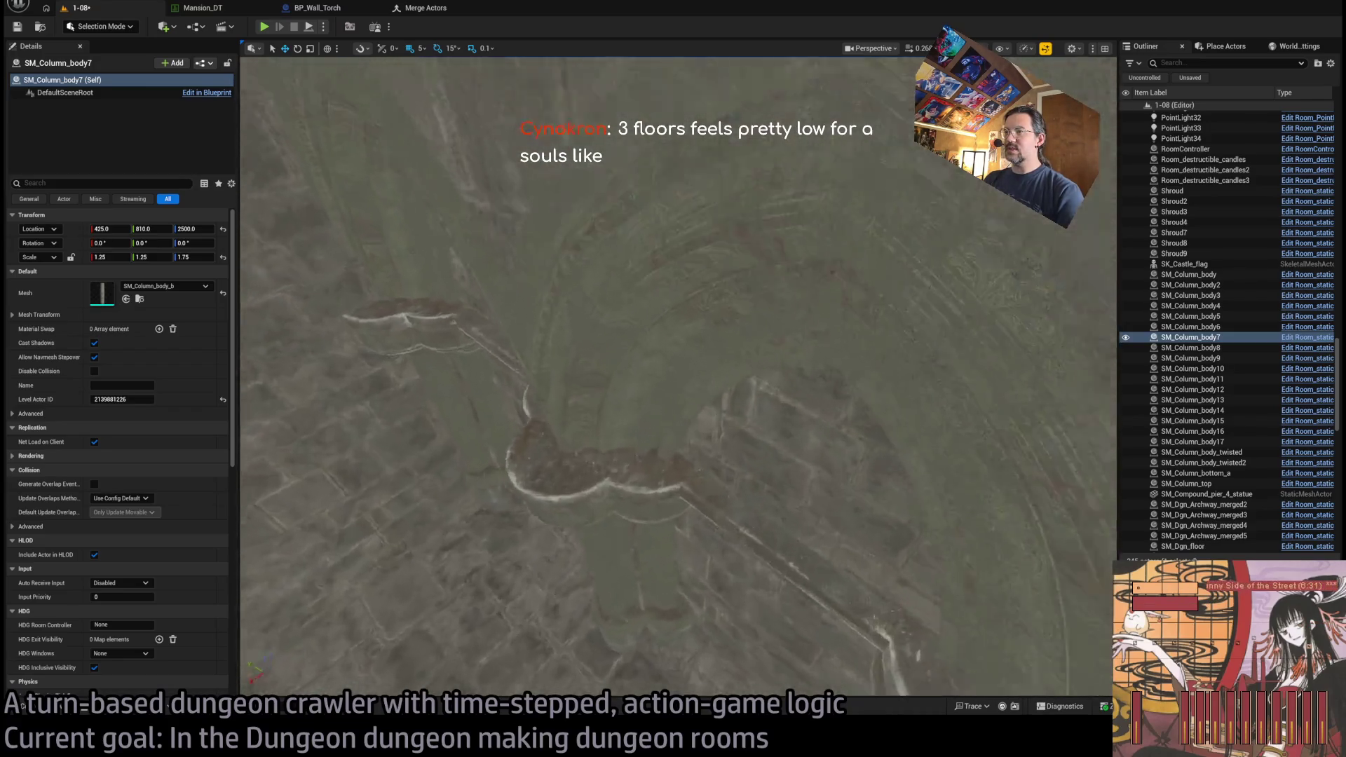
pyautogui.click(735, 392)
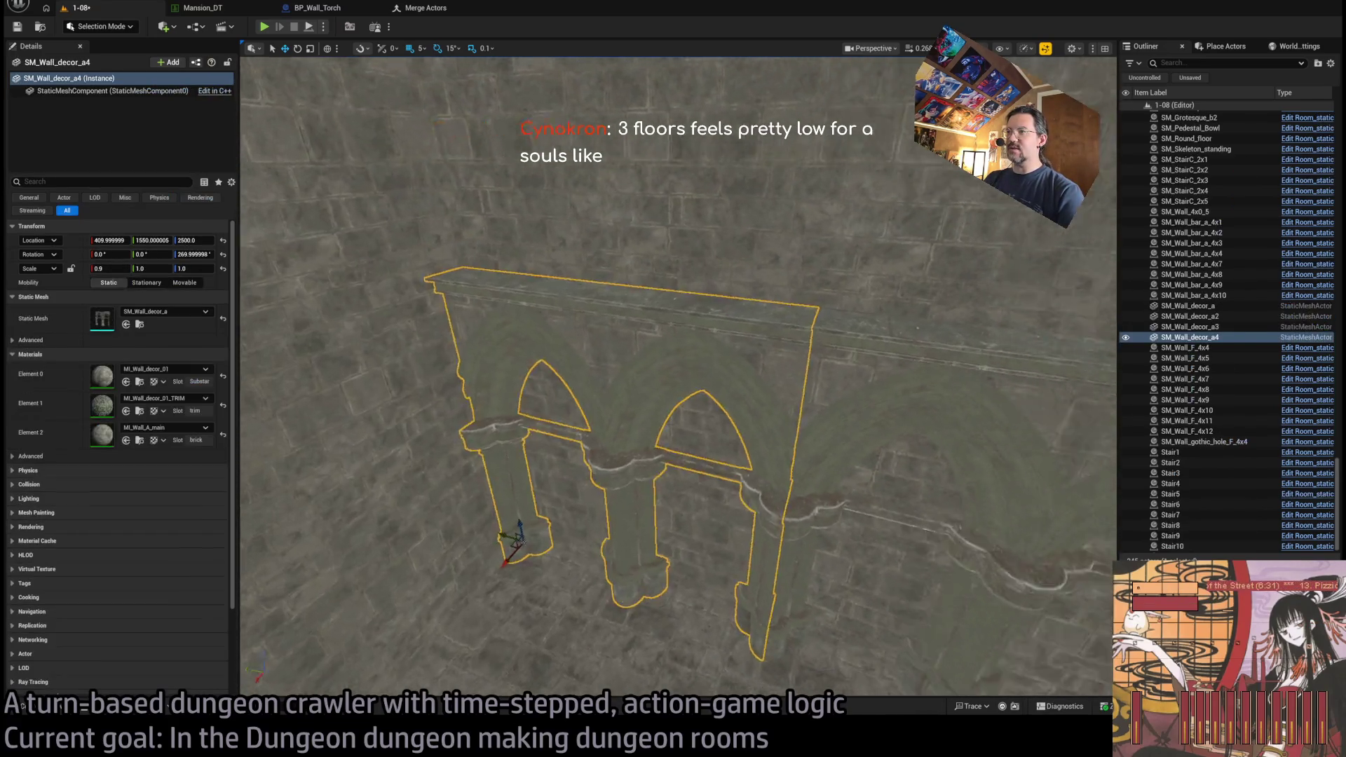
# - Select both arched walls plus SM_Column_body7, frame them, and look up at the arches
pyautogui.keyDown('ctrl'); pyautogui.click(769, 375); pyautogui.keyUp('ctrl')
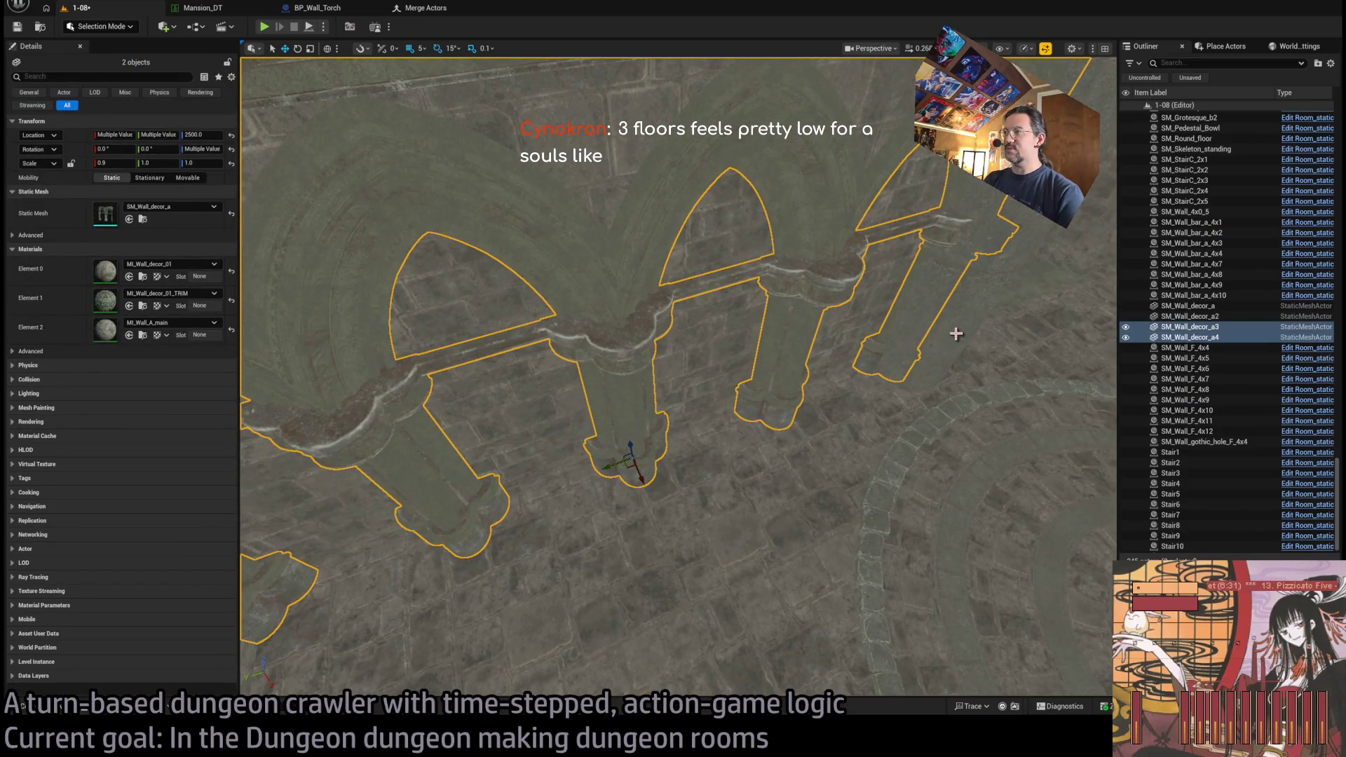
pyautogui.scroll(5, 956, 334)
pyautogui.keyDown('ctrl'); pyautogui.click(747, 424); pyautogui.keyUp('ctrl')
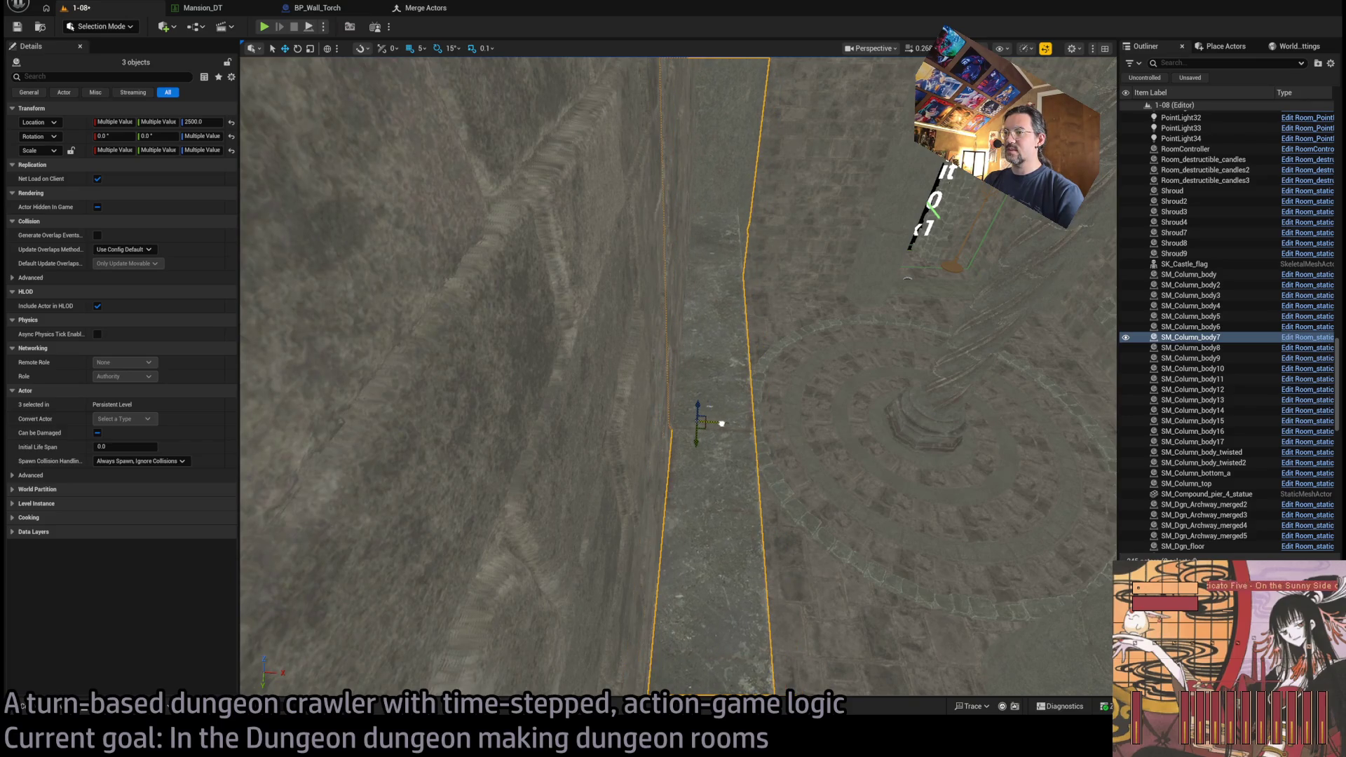
pyautogui.press('f')
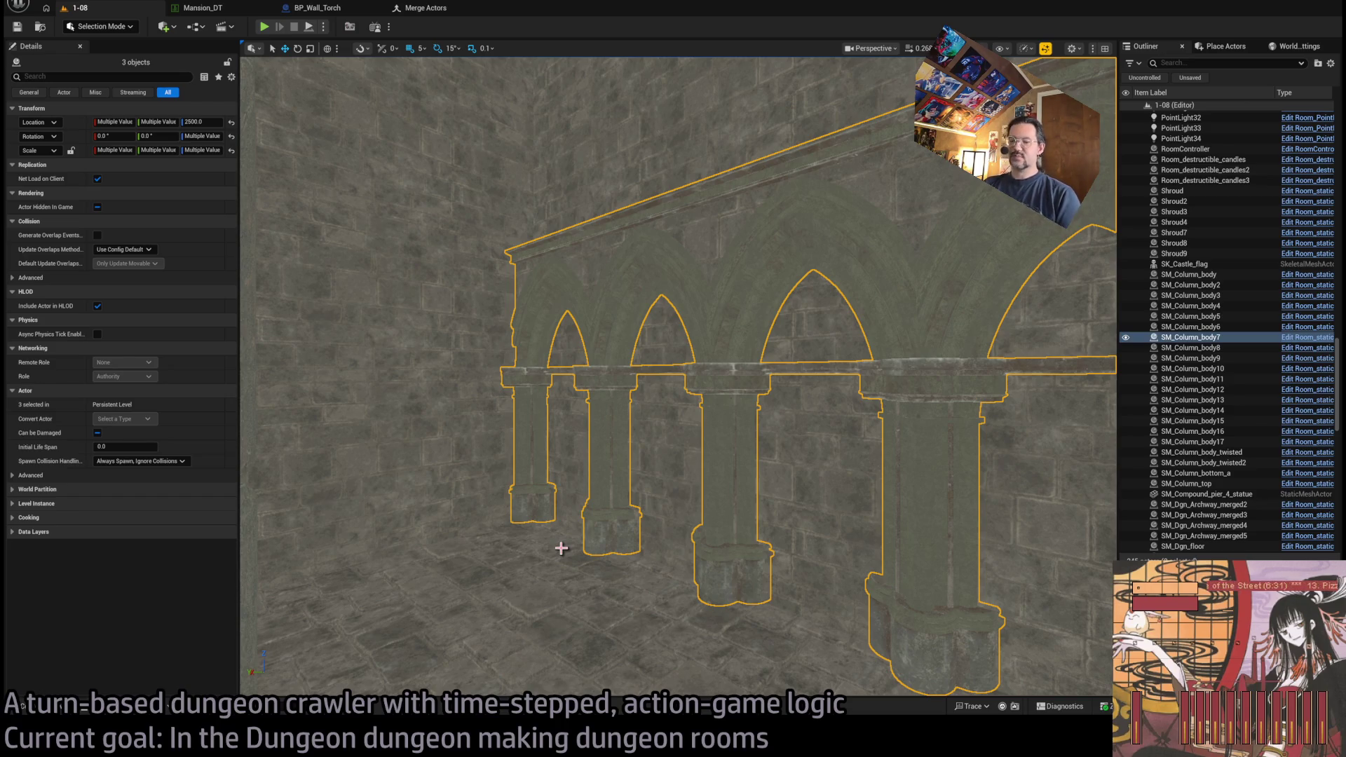
pyautogui.moveTo(560, 548); pyautogui.dragTo(575, 491)
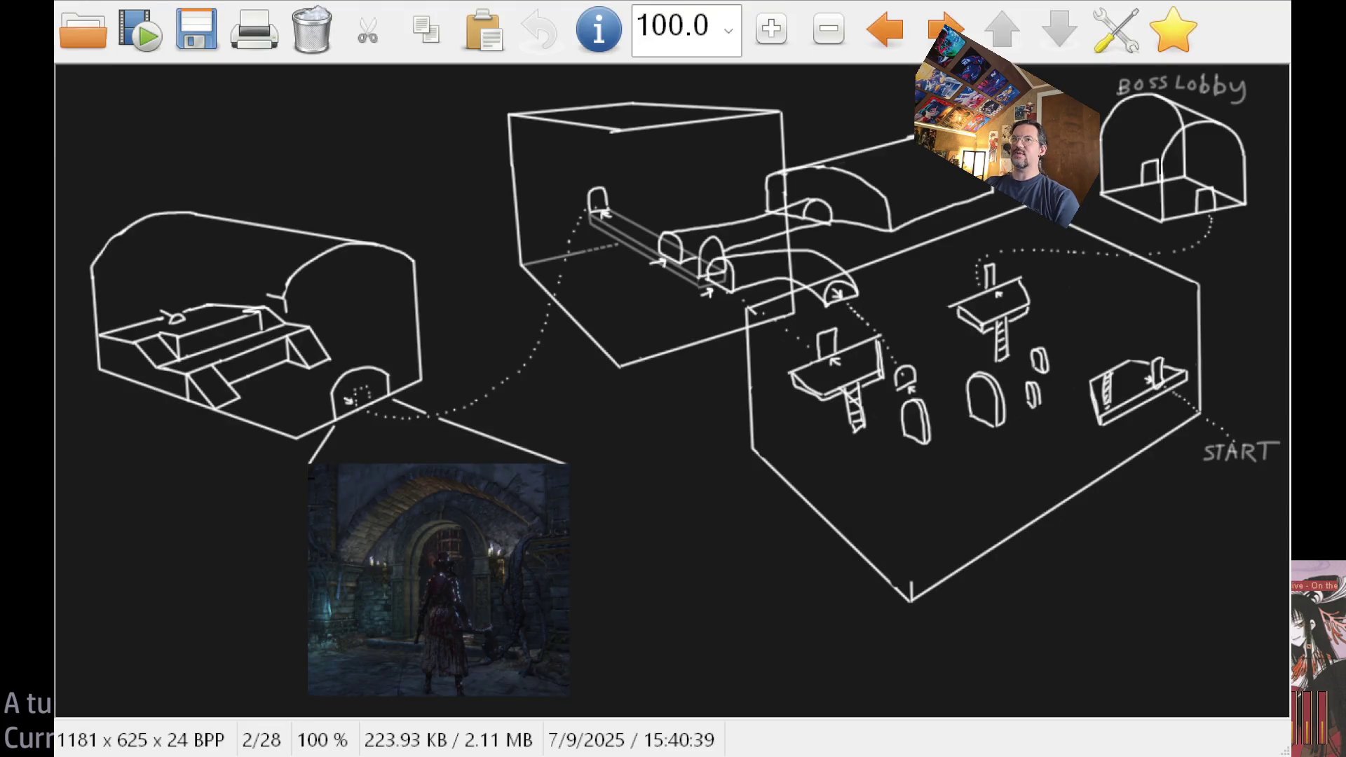
# - Outline regions of the dungeon sketch, including the left-hand rooms, then close the viewer
pyautogui.moveTo(409, 191)
pyautogui.mouseDown()
pyautogui.moveTo(119, 536)
pyautogui.moveTo(117, 477)
pyautogui.mouseUp()
pyautogui.click(442, 224)
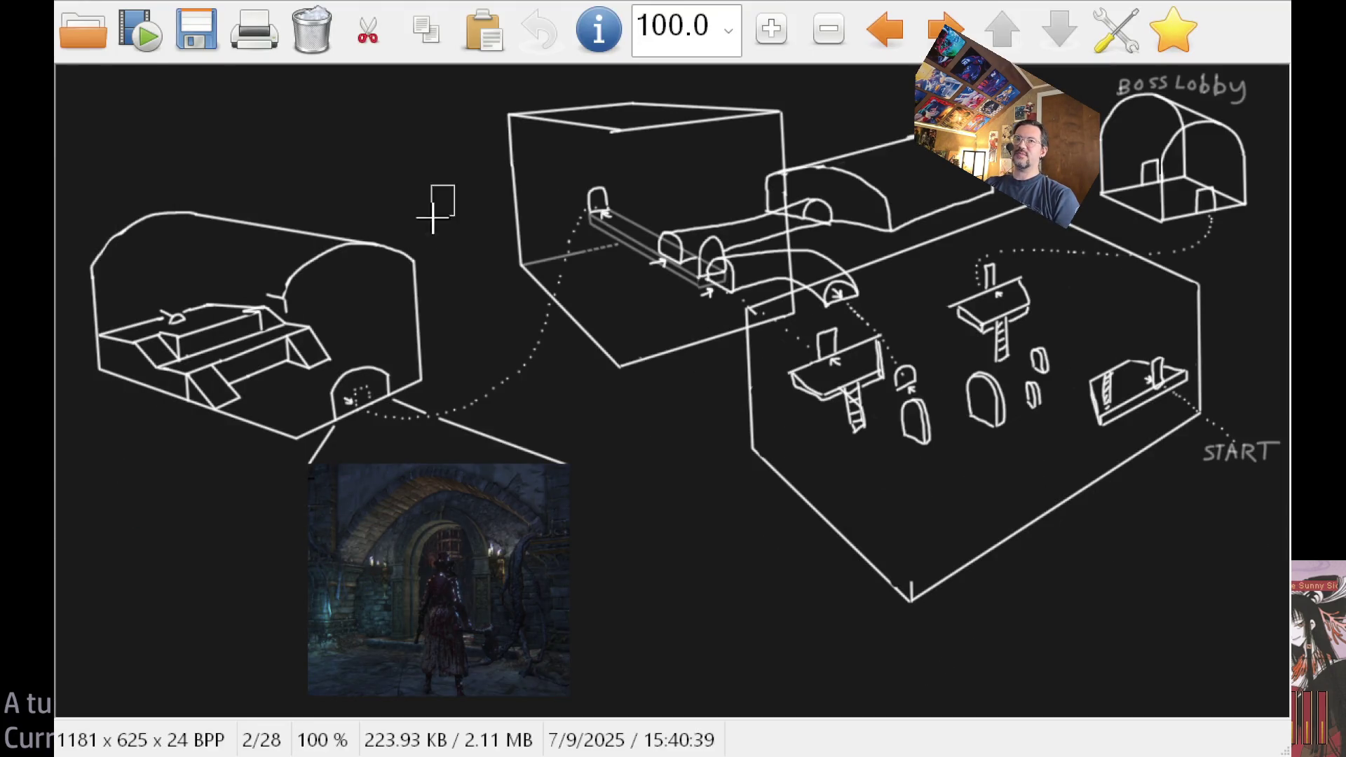
pyautogui.moveTo(454, 185)
pyautogui.mouseDown()
pyautogui.moveTo(93, 450)
pyautogui.moveTo(78, 445)
pyautogui.mouseUp()
pyautogui.click(405, 428)
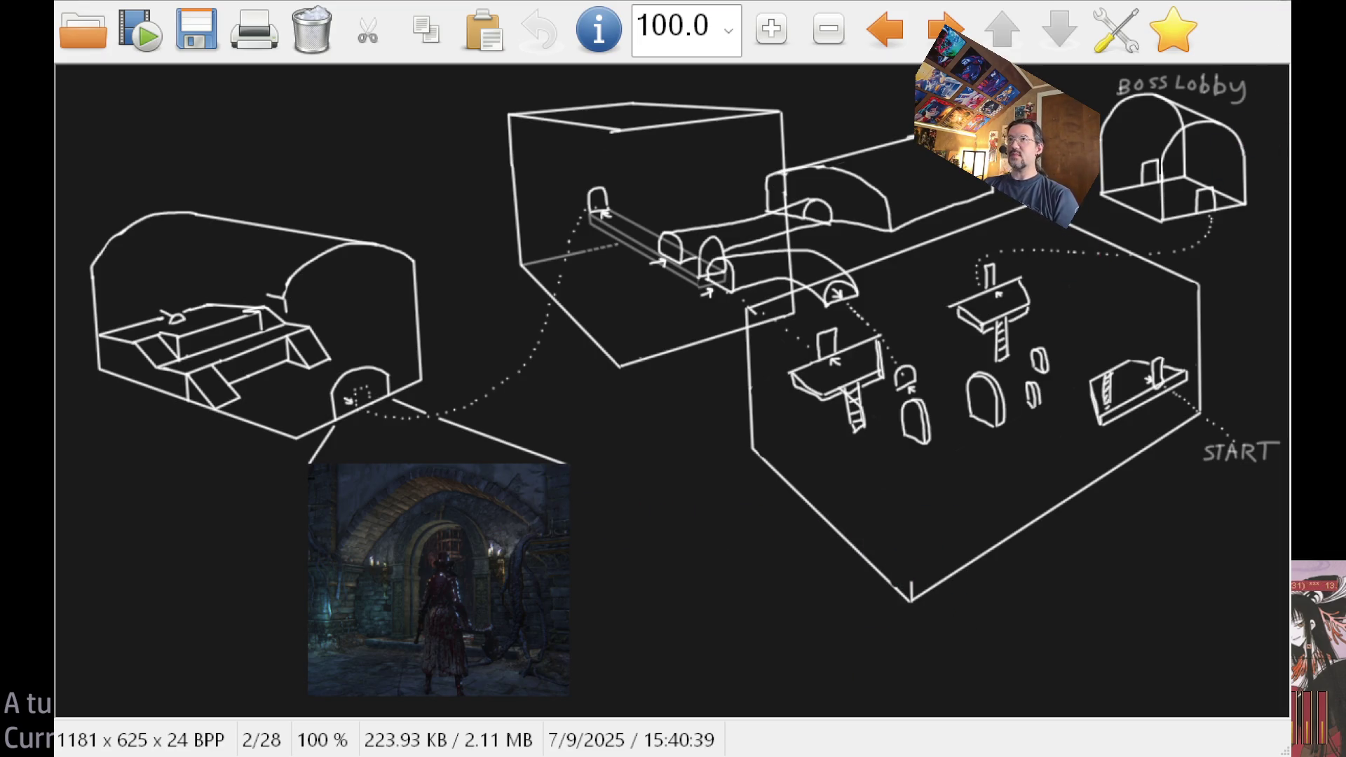
pyautogui.press('Escape')
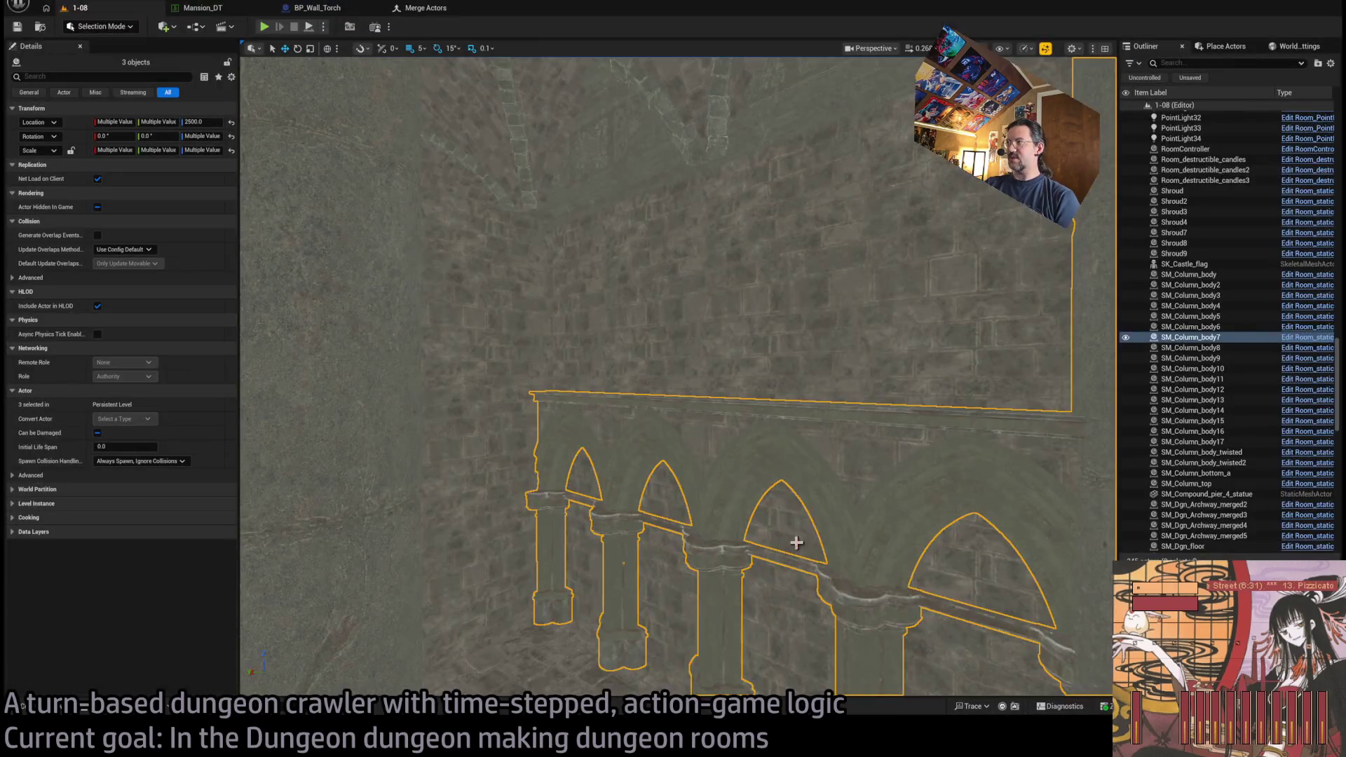
# - Start a Play In Editor session and play the first turns of level 1-17
pyautogui.moveTo(529, 288); pyautogui.dragTo(490, 284)
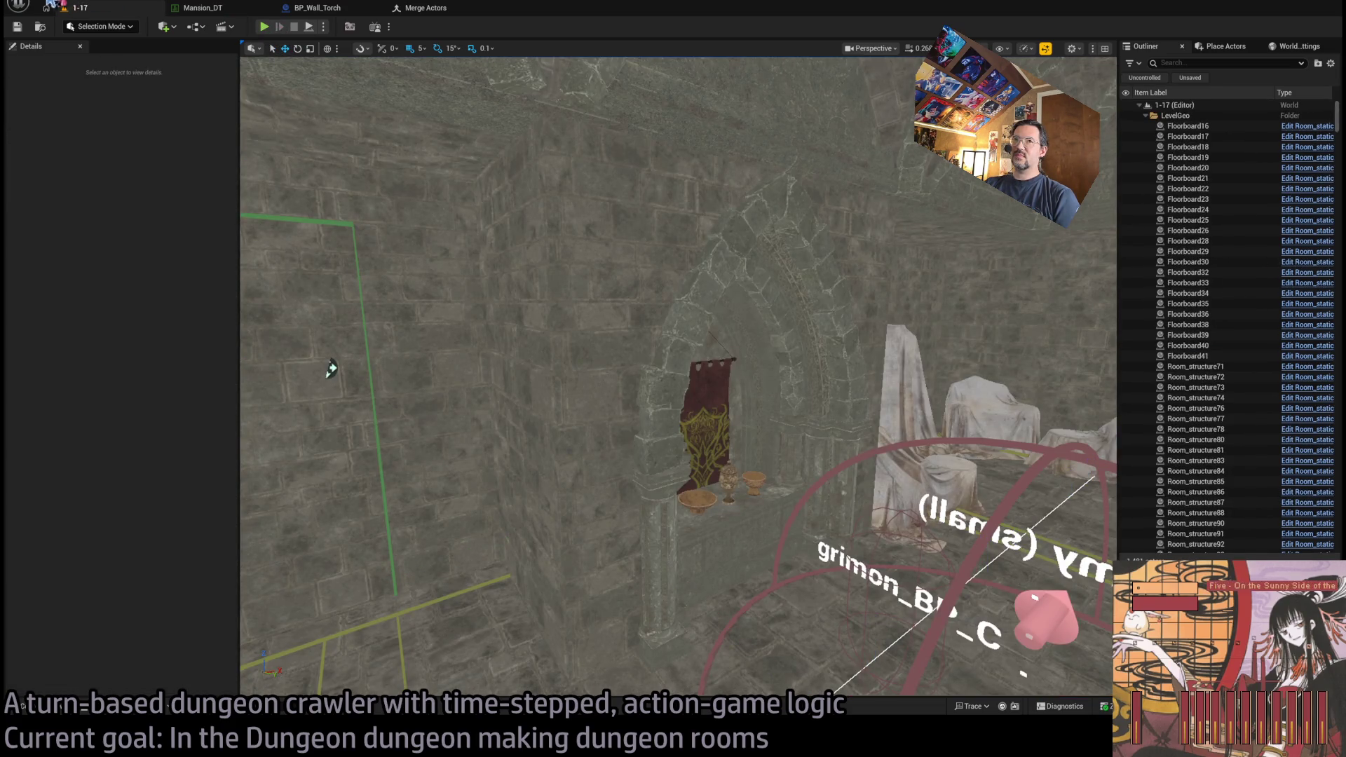
pyautogui.hotkey('alt', 'p')
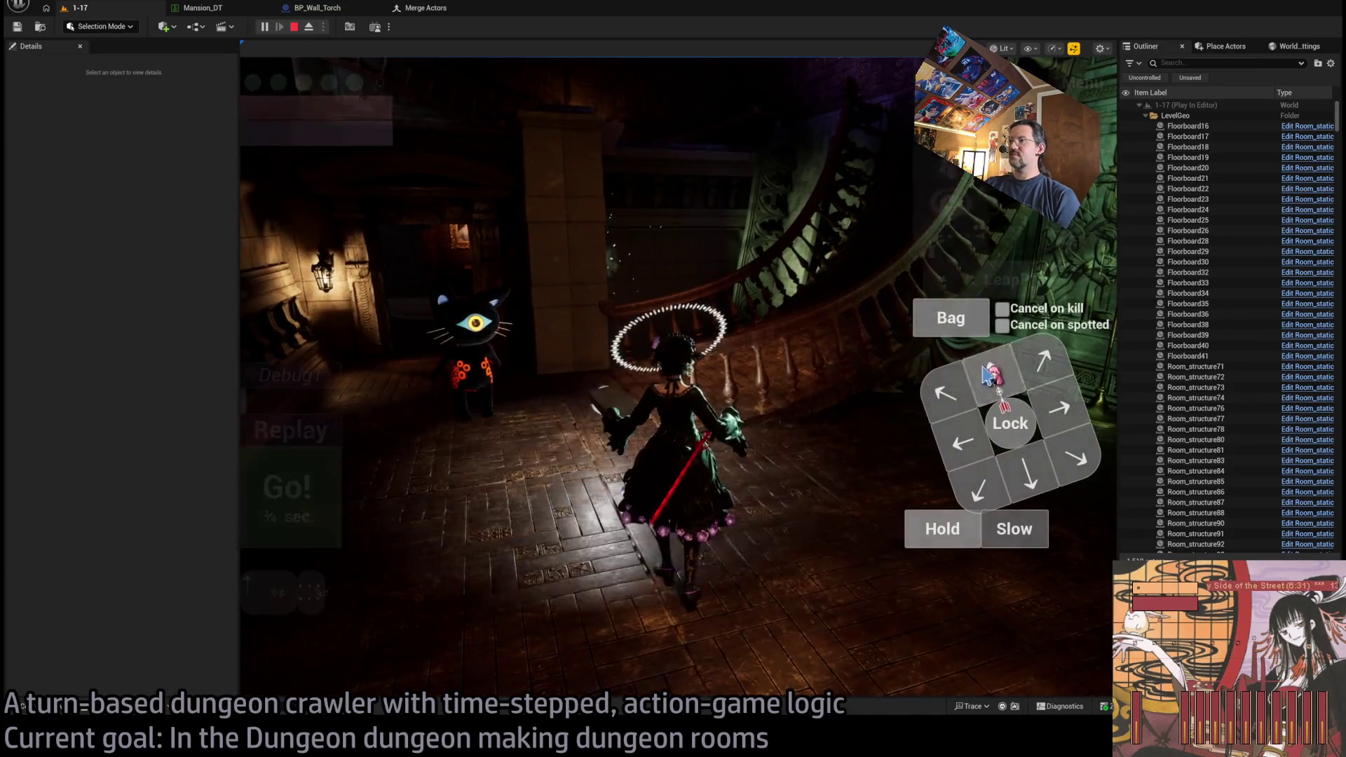
pyautogui.click(284, 499)
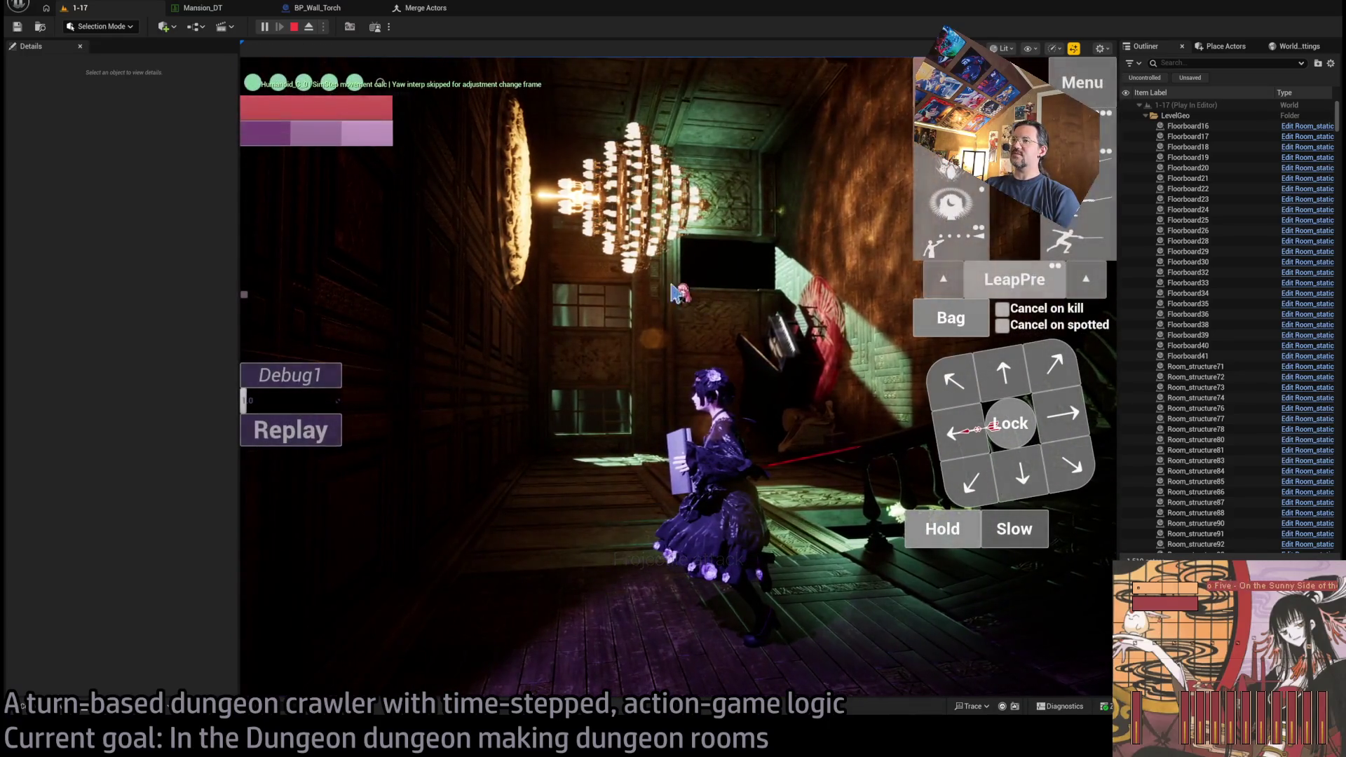
pyautogui.click(953, 404)
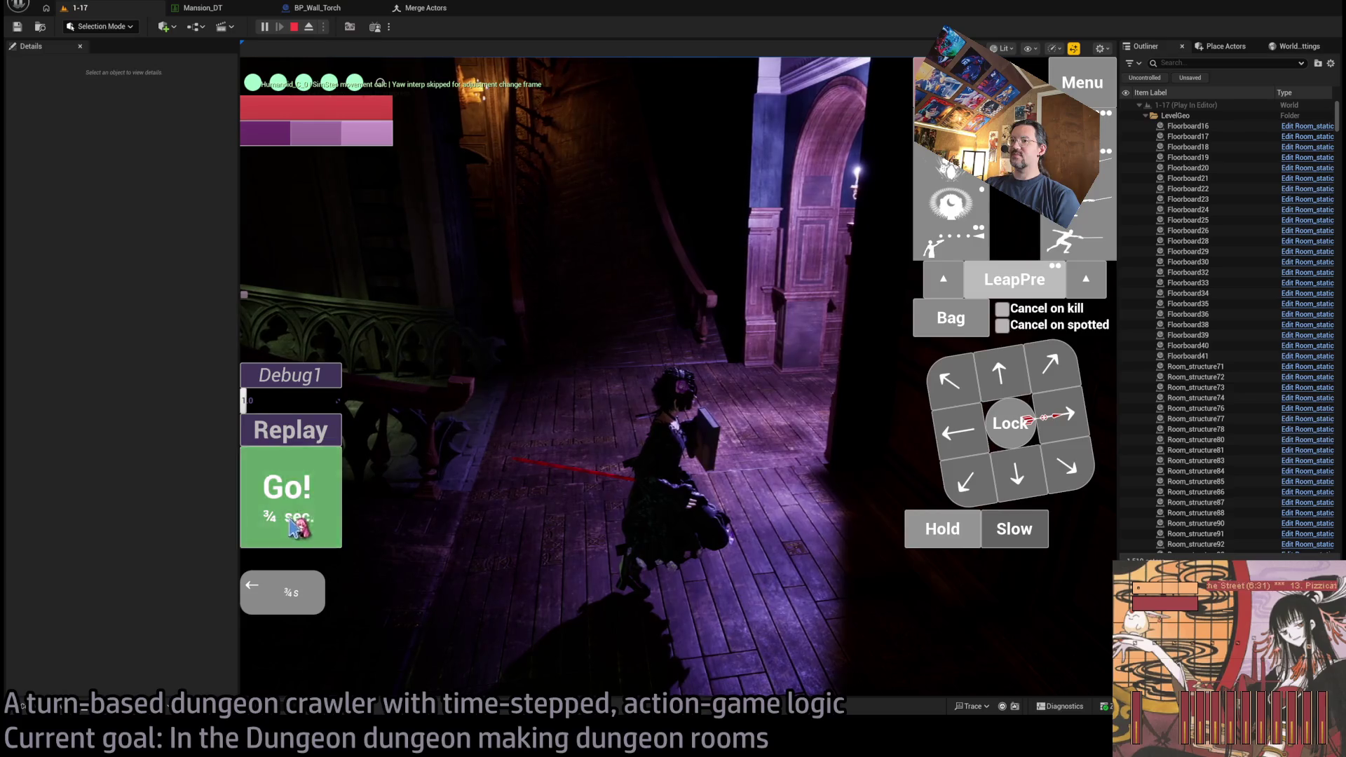
pyautogui.click(285, 524)
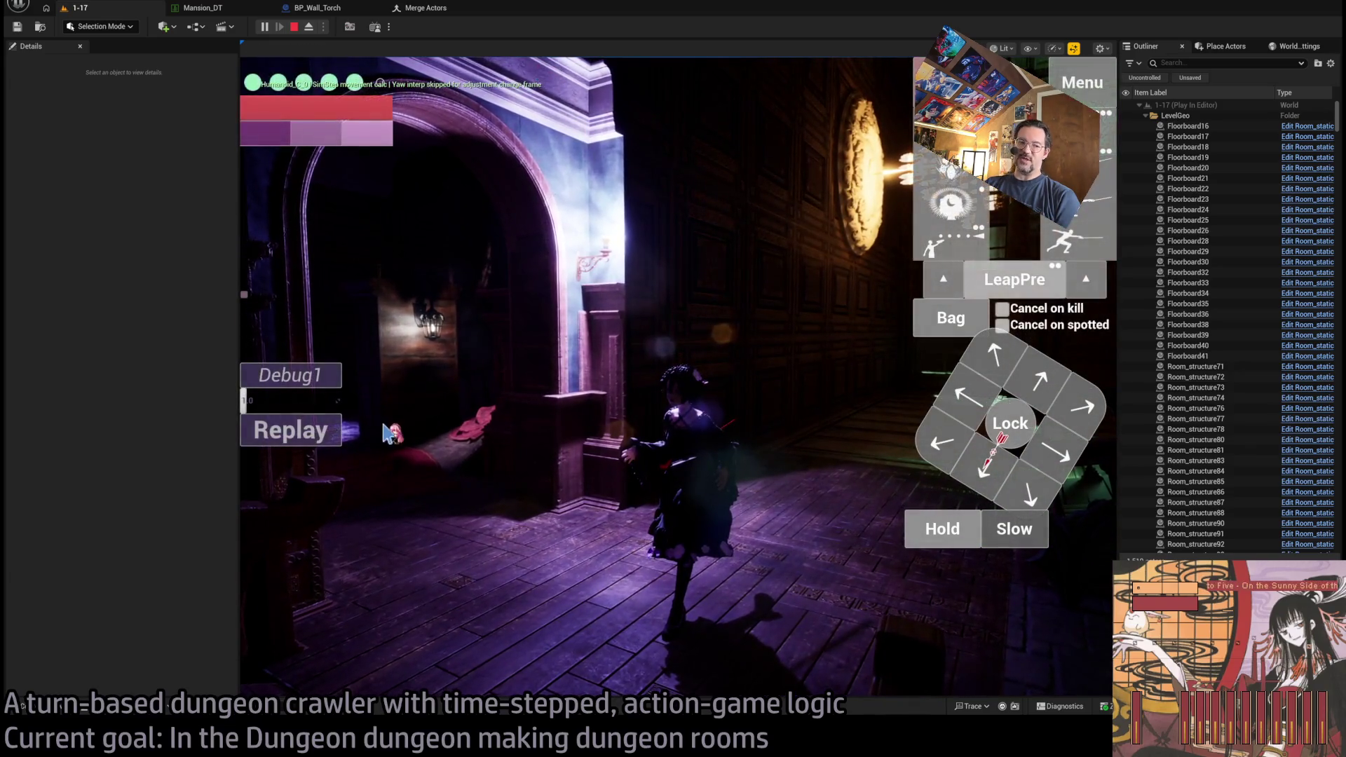
pyautogui.click(937, 432)
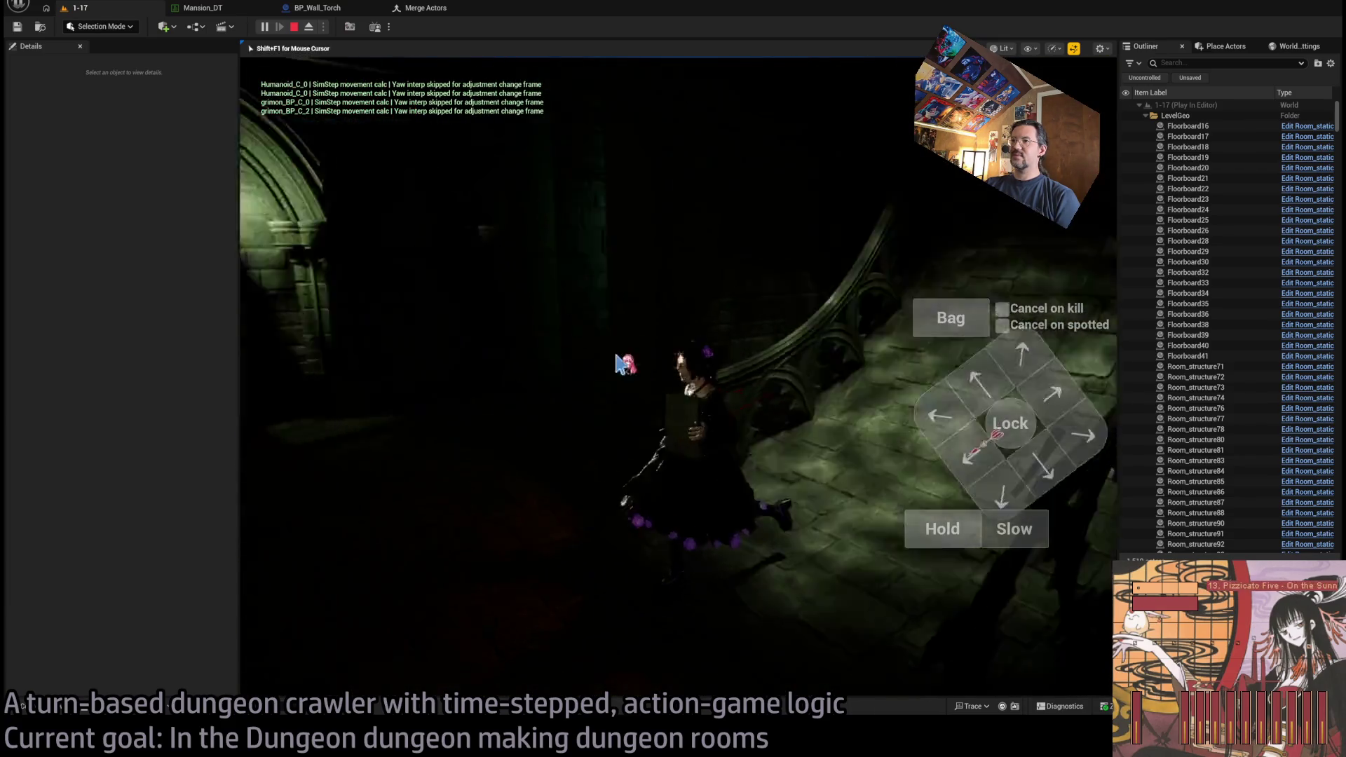
# - Continue playing into the next corridors, then stop the play session
pyautogui.click(564, 347)
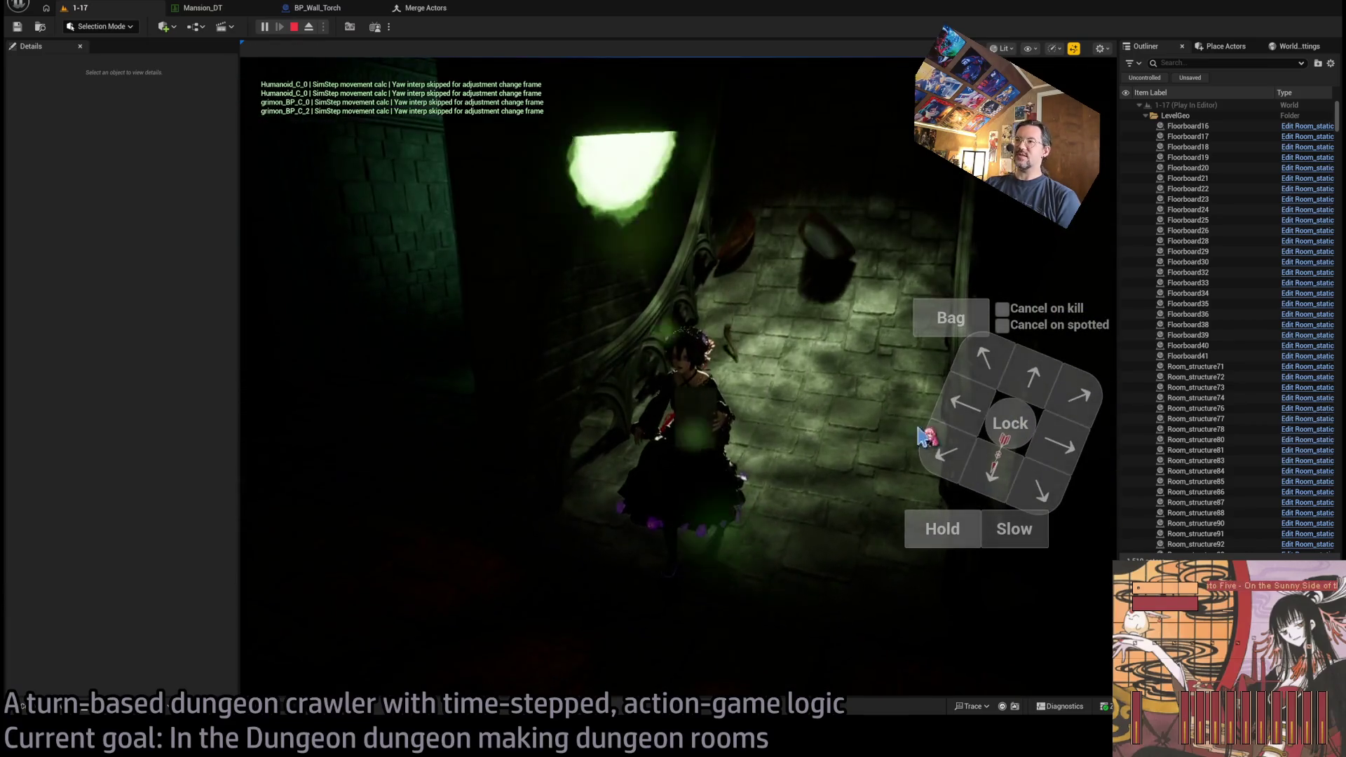
pyautogui.click(312, 487)
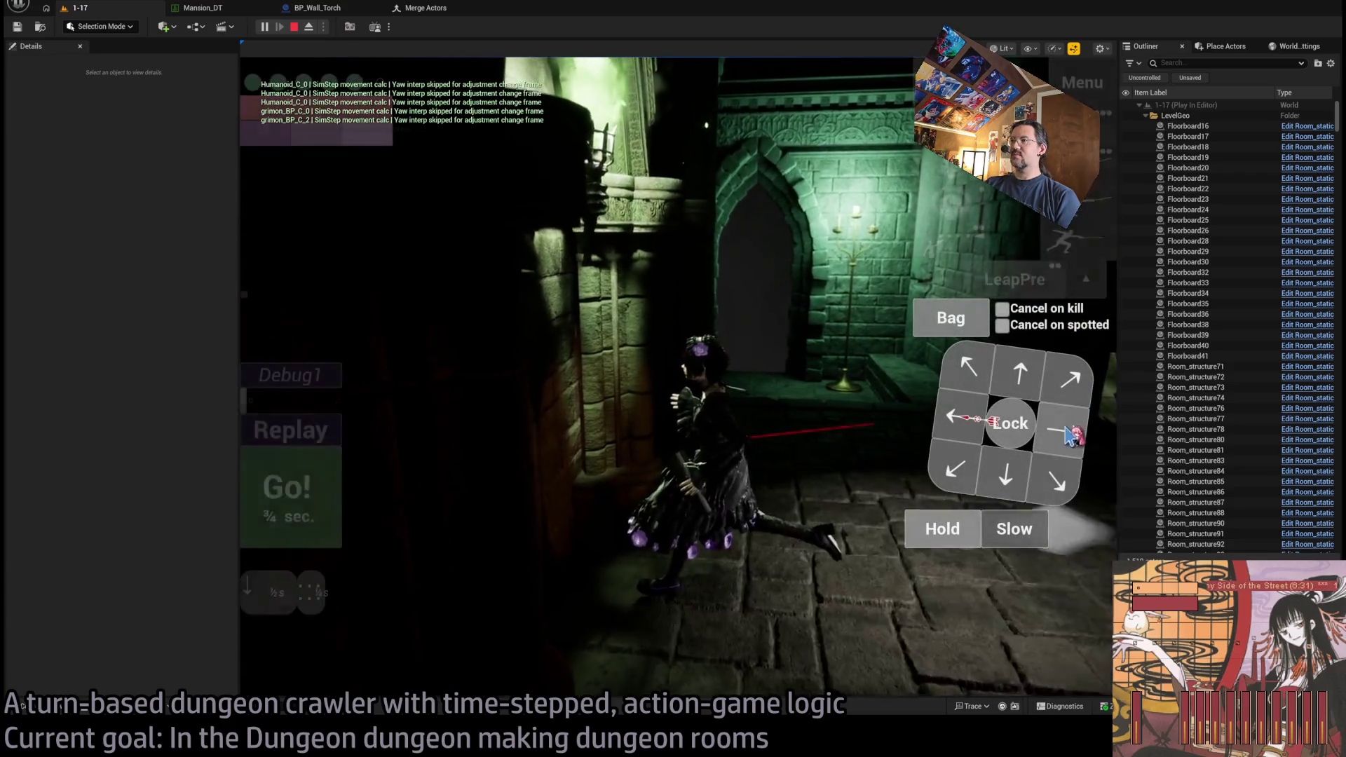
pyautogui.click(371, 478)
pyautogui.click(526, 459)
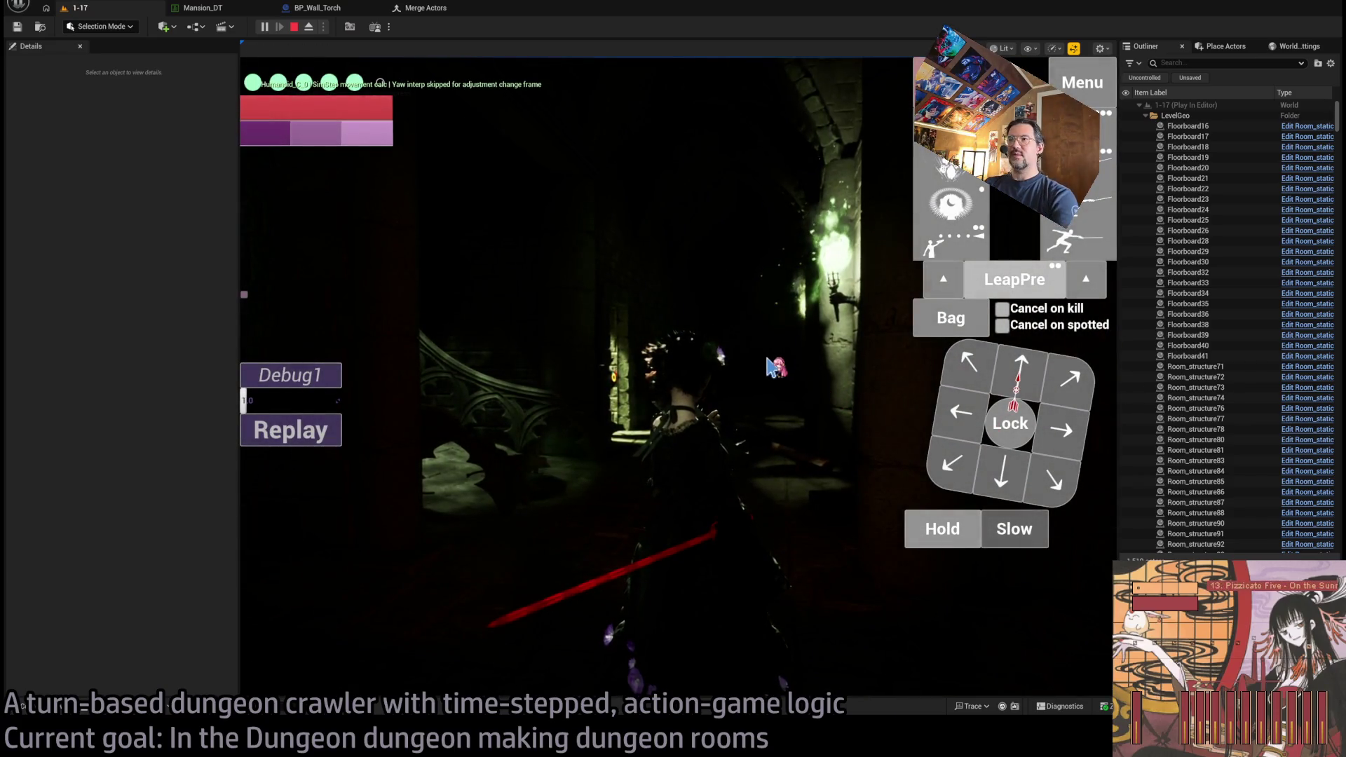
pyautogui.press('Escape')
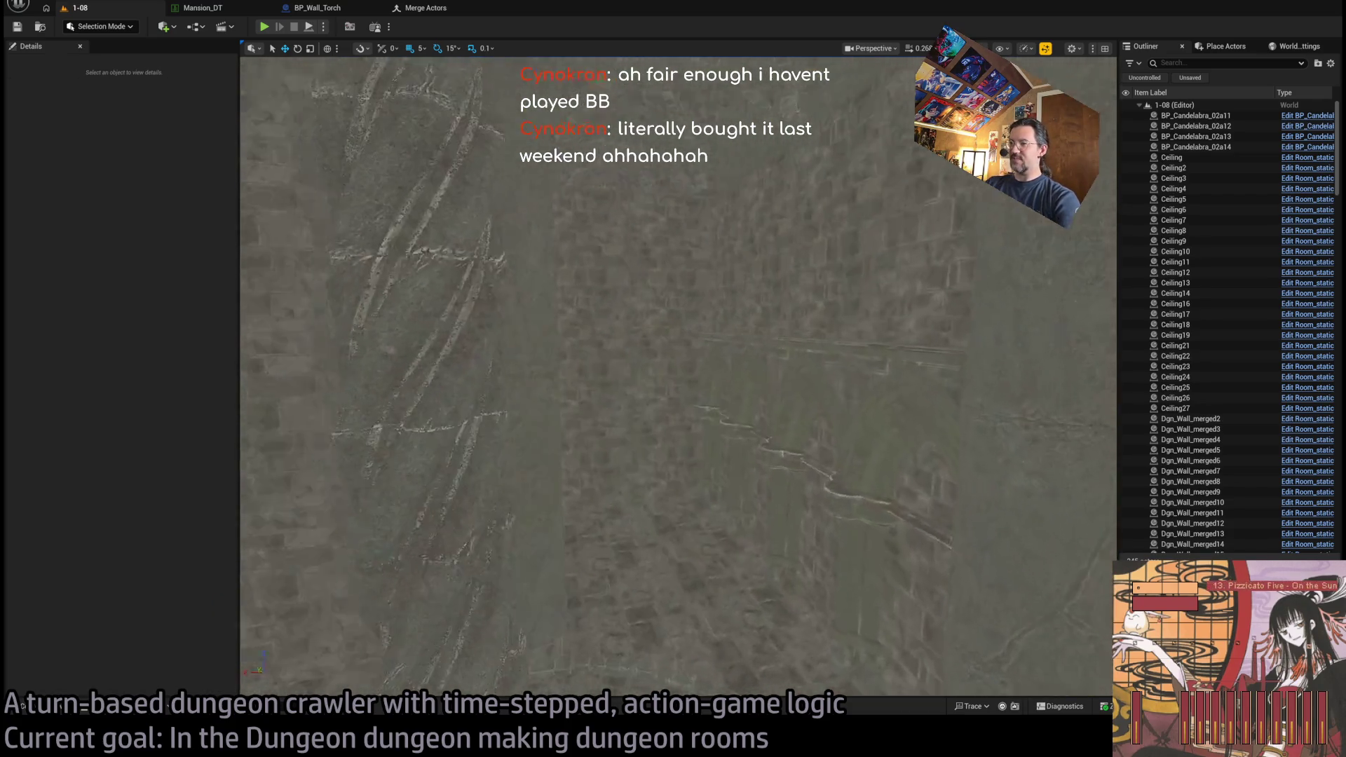
pyautogui.scroll(-10, 628, 511)
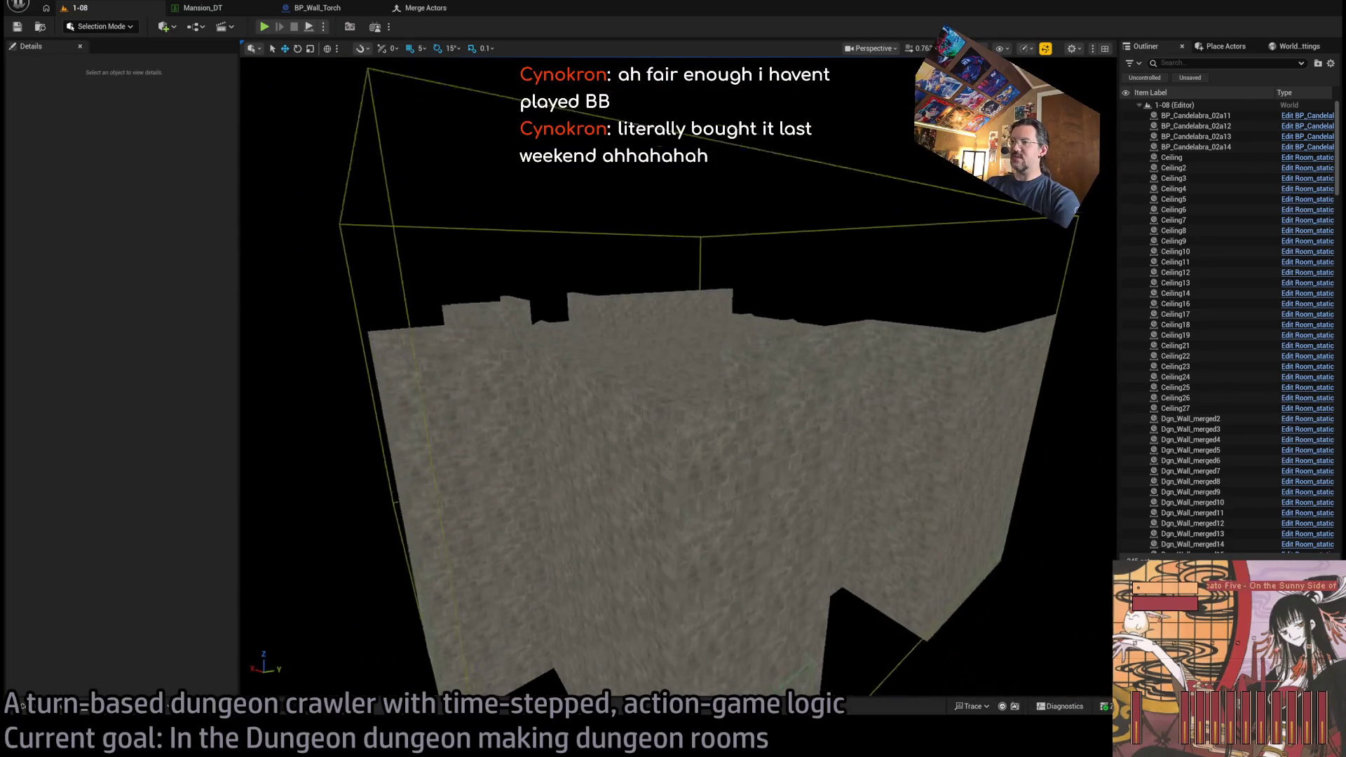
pyautogui.scroll(5, 628, 511)
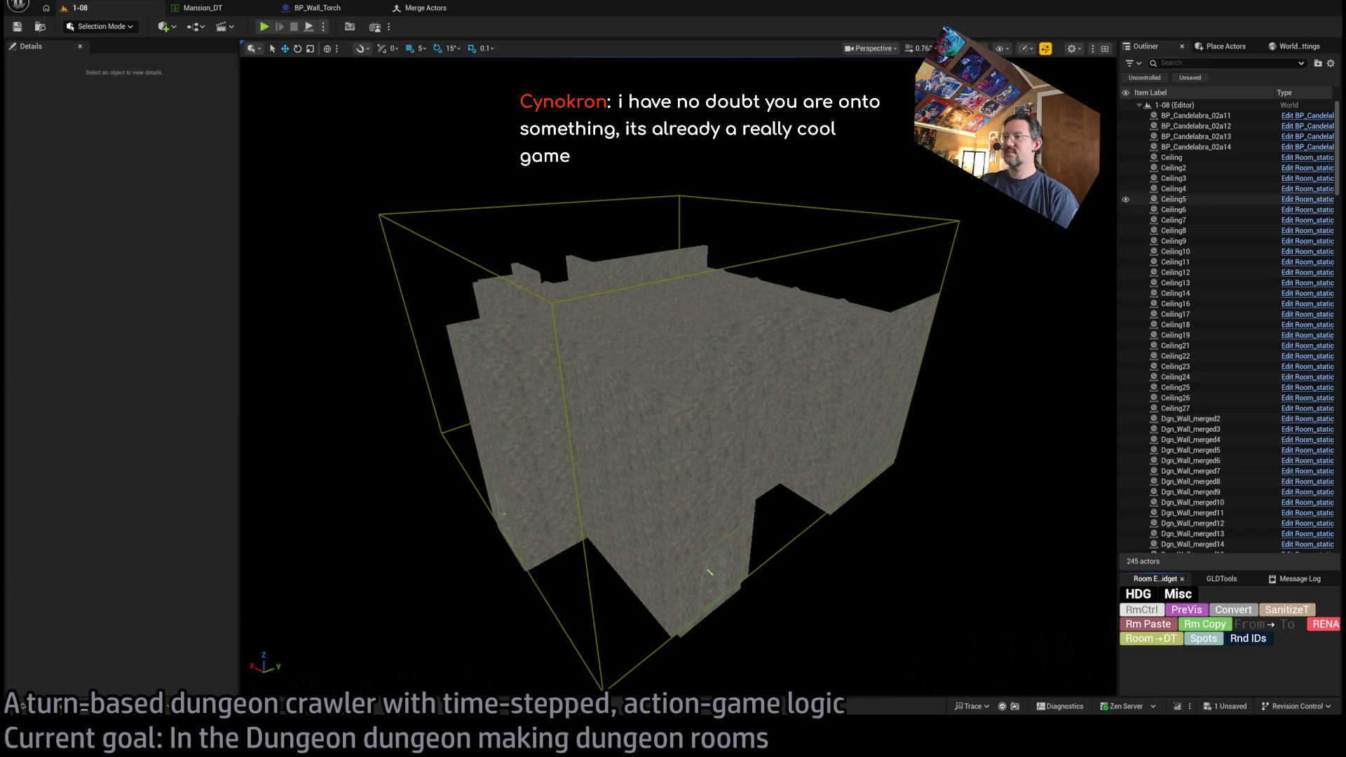
pyautogui.hotkey('alt', 'Tab')
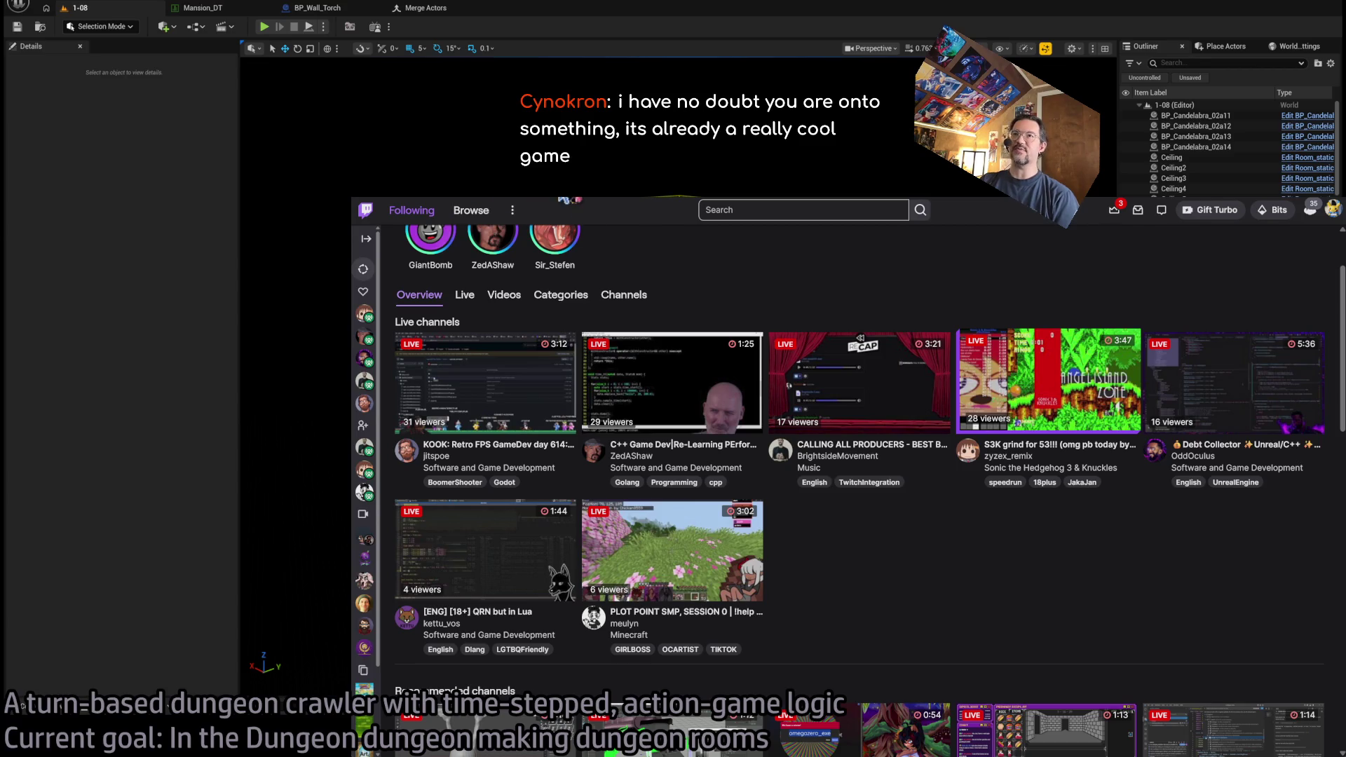
# - Switch to YouTube Music and search for 'lone'
pyautogui.hotkey('alt', 'Tab')
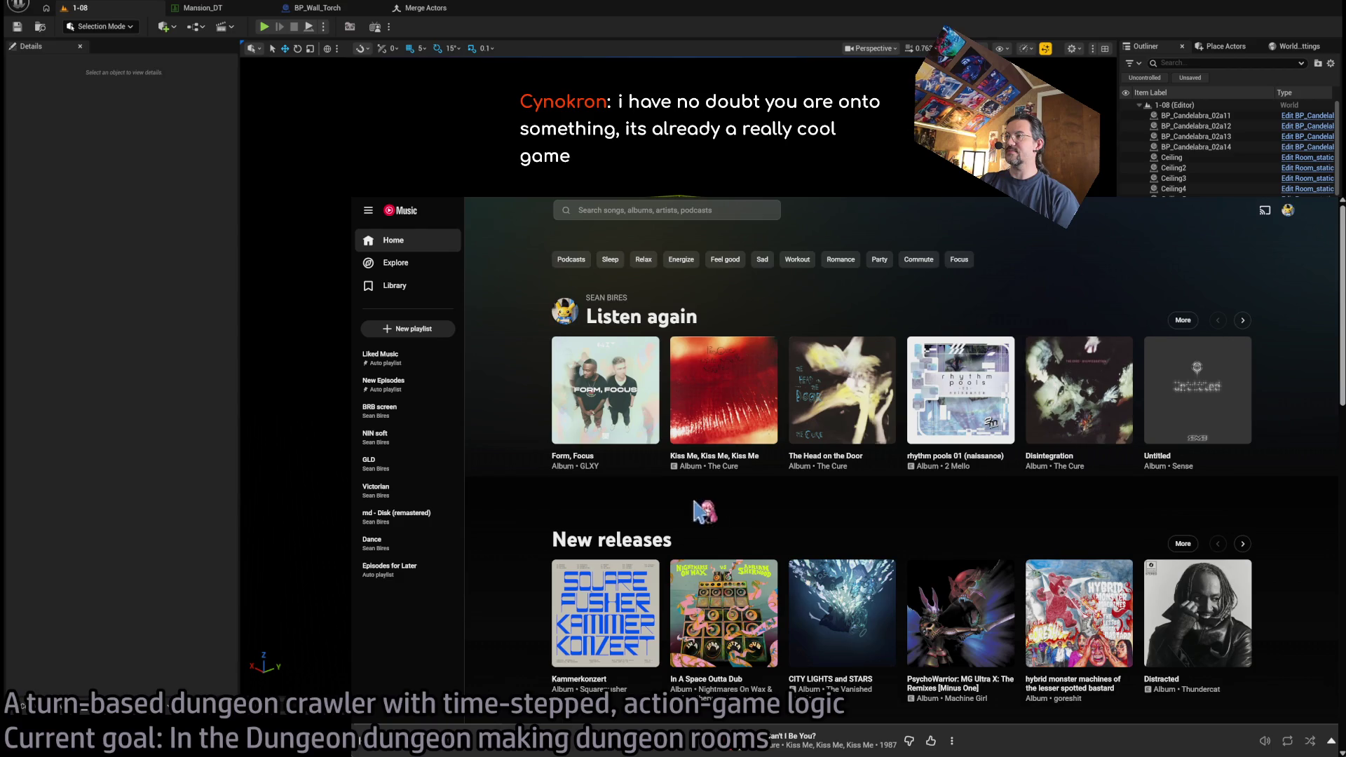
pyautogui.click(1241, 321)
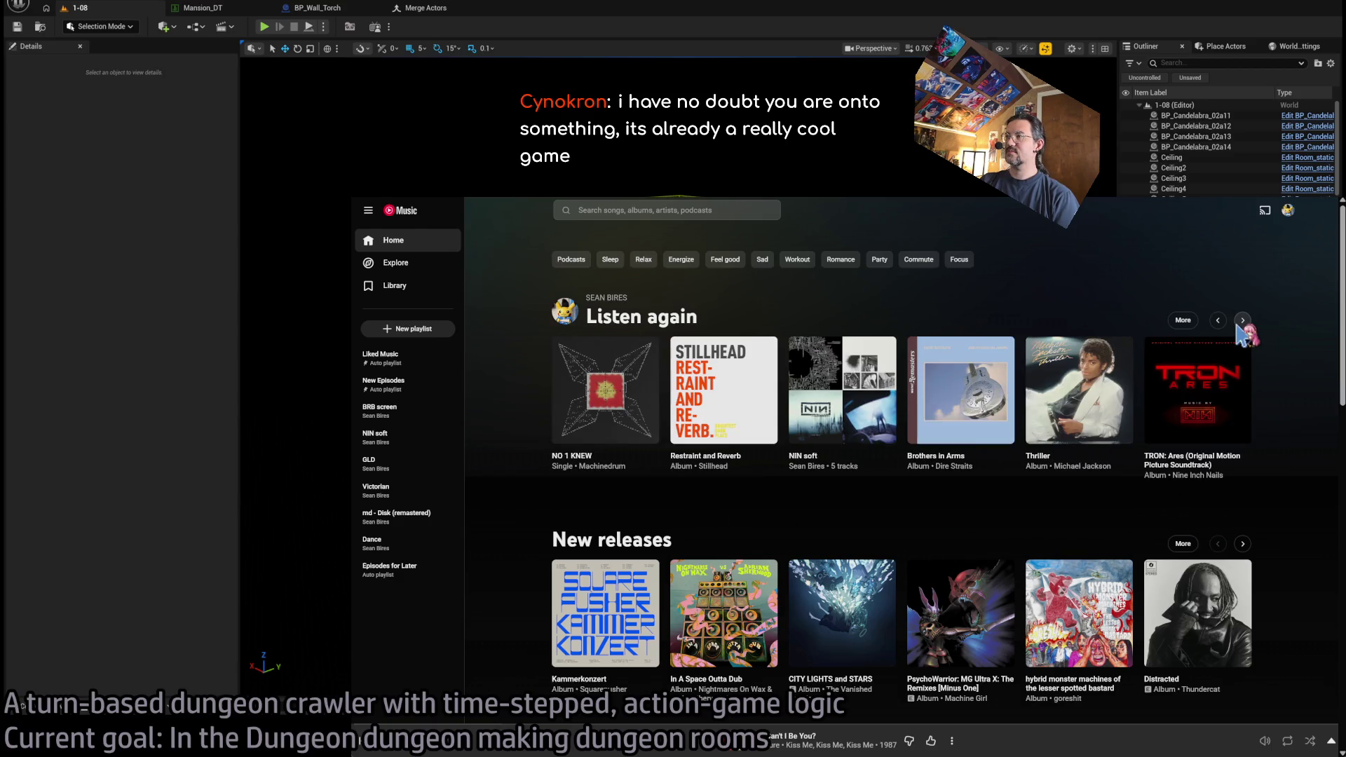
pyautogui.click(648, 210)
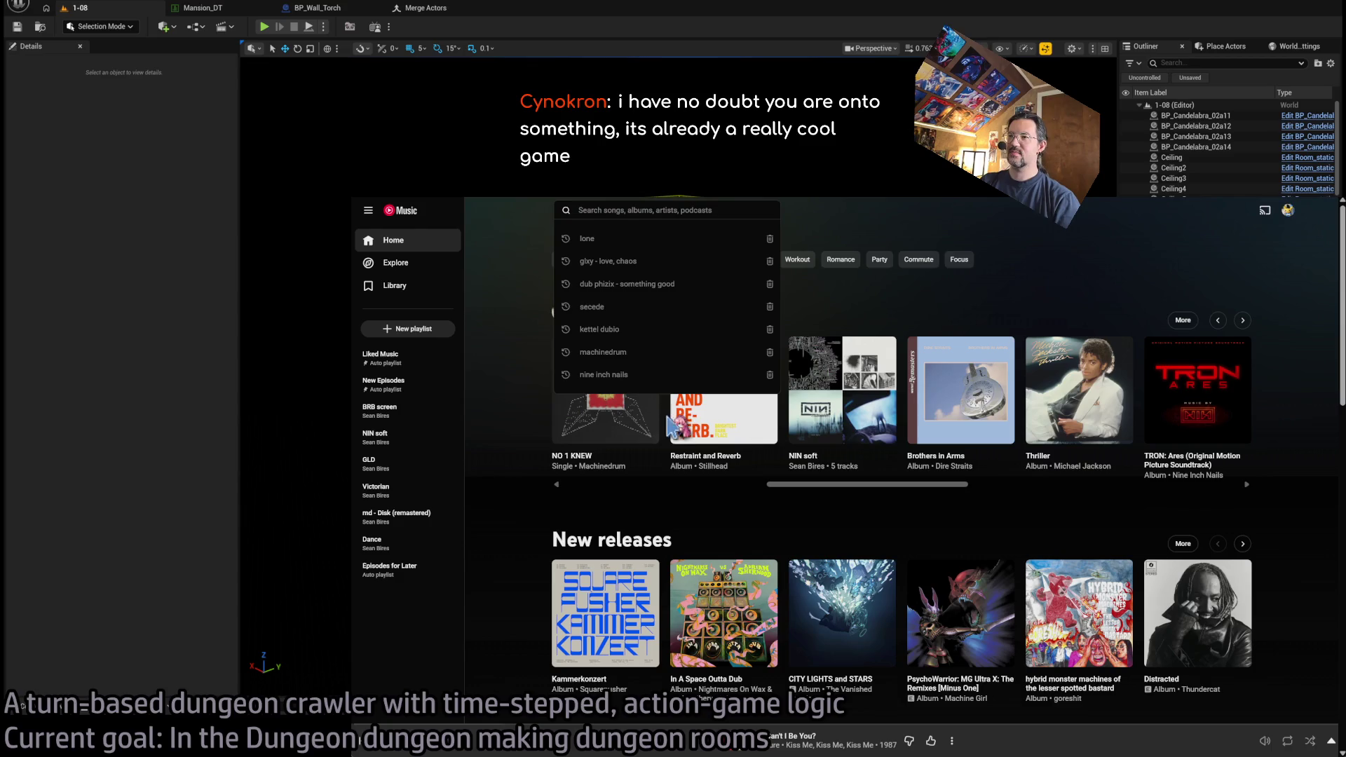
pyautogui.press('Escape')
pyautogui.click(633, 210)
pyautogui.write('lone')
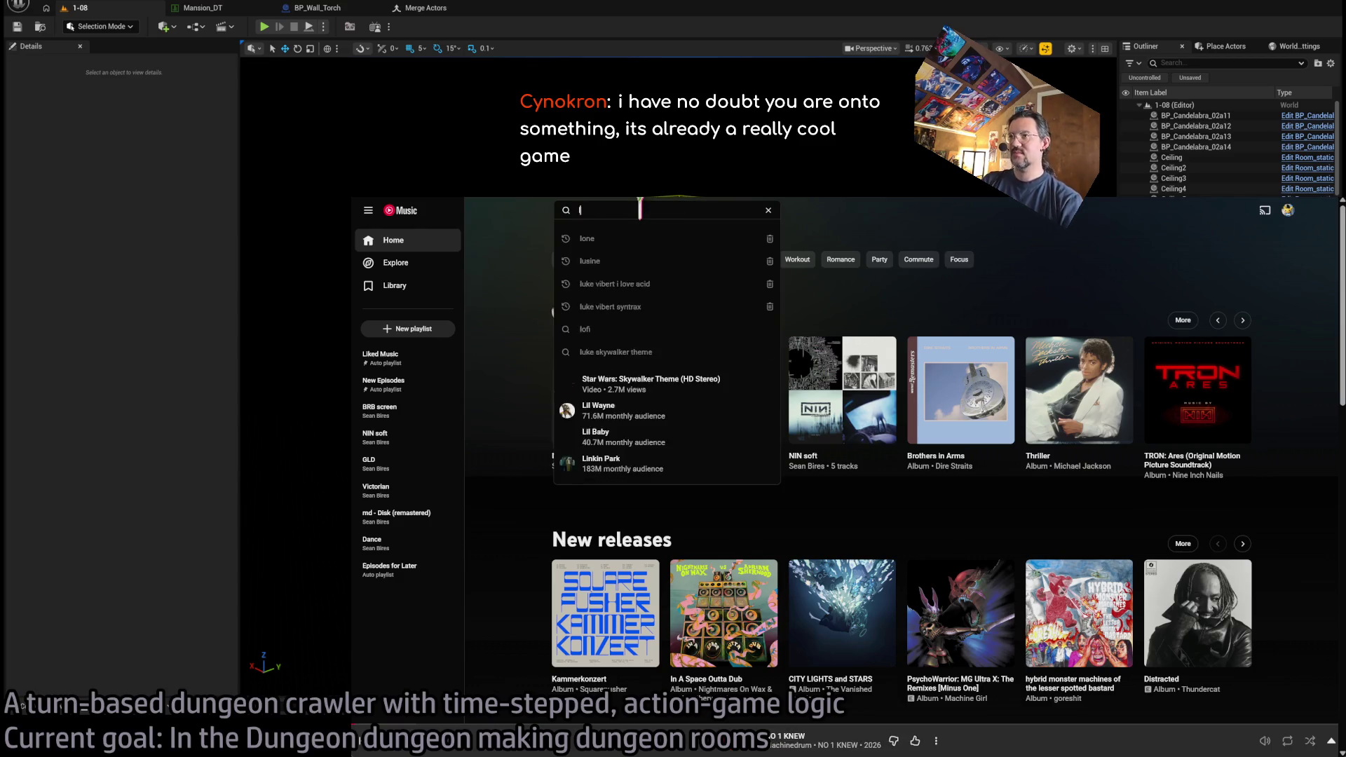
pyautogui.press('Return')
# - Open the Lone artist page, bring up NO 1 KNEW by Machinedrum, and shrink it to the mini-player
pyautogui.click(771, 324)
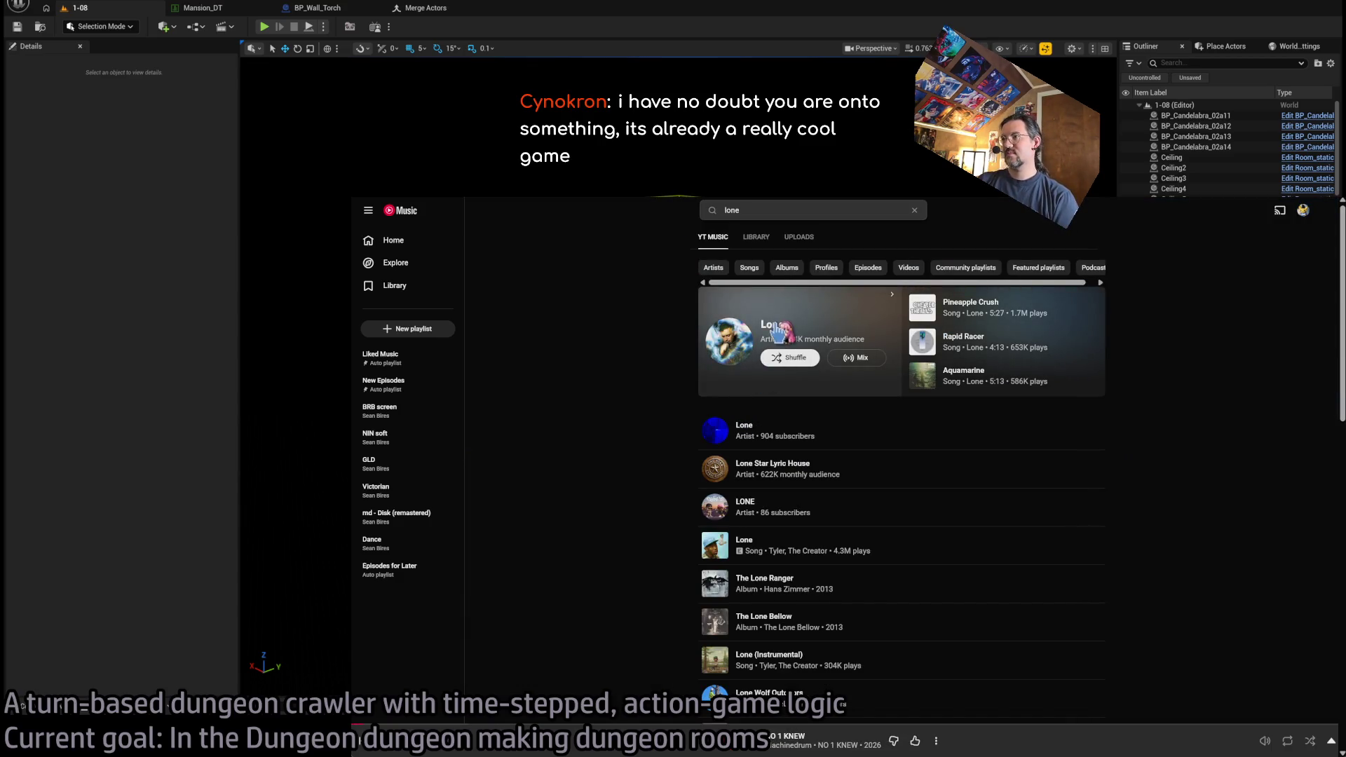
pyautogui.scroll(-5, 515, 575)
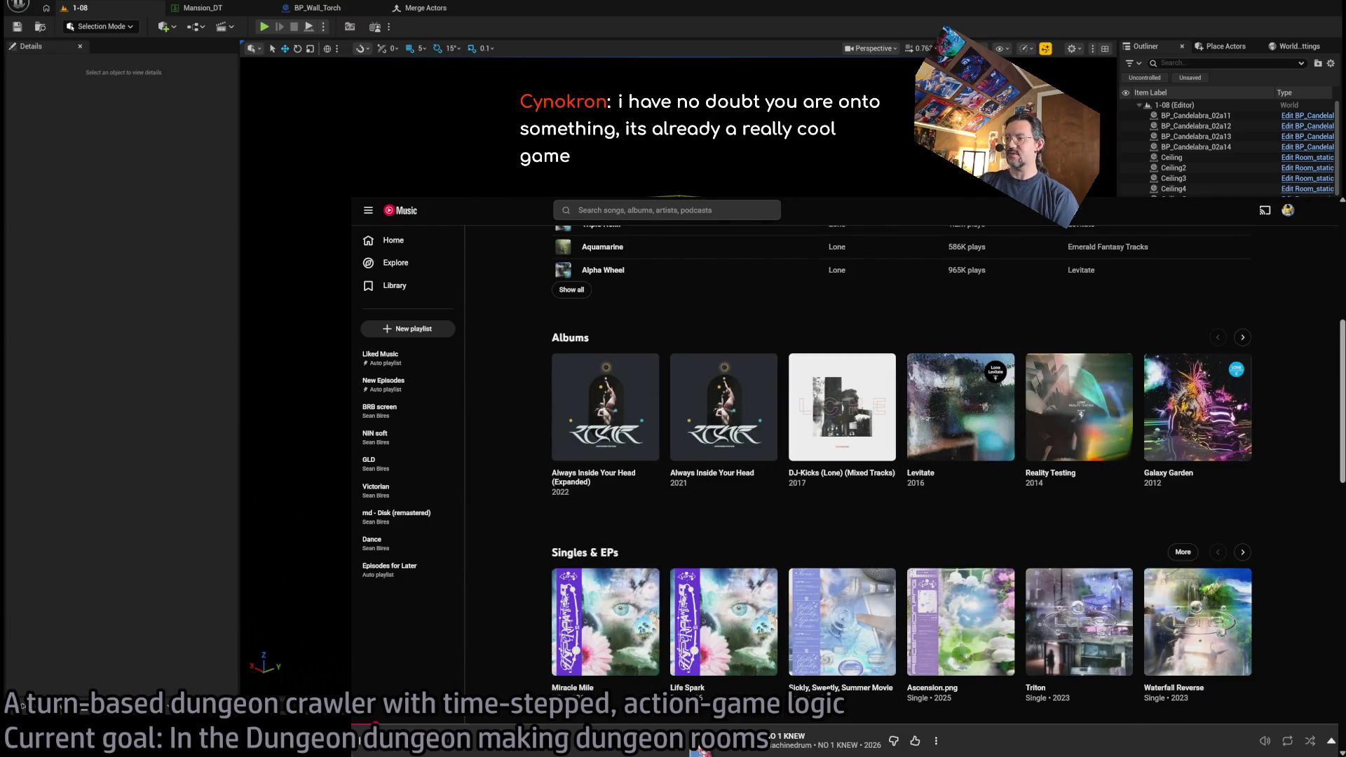
pyautogui.click(703, 748)
pyautogui.moveTo(351, 197)
pyautogui.mouseDown()
pyautogui.moveTo(798, 330)
pyautogui.moveTo(1052, 520)
pyautogui.mouseUp()
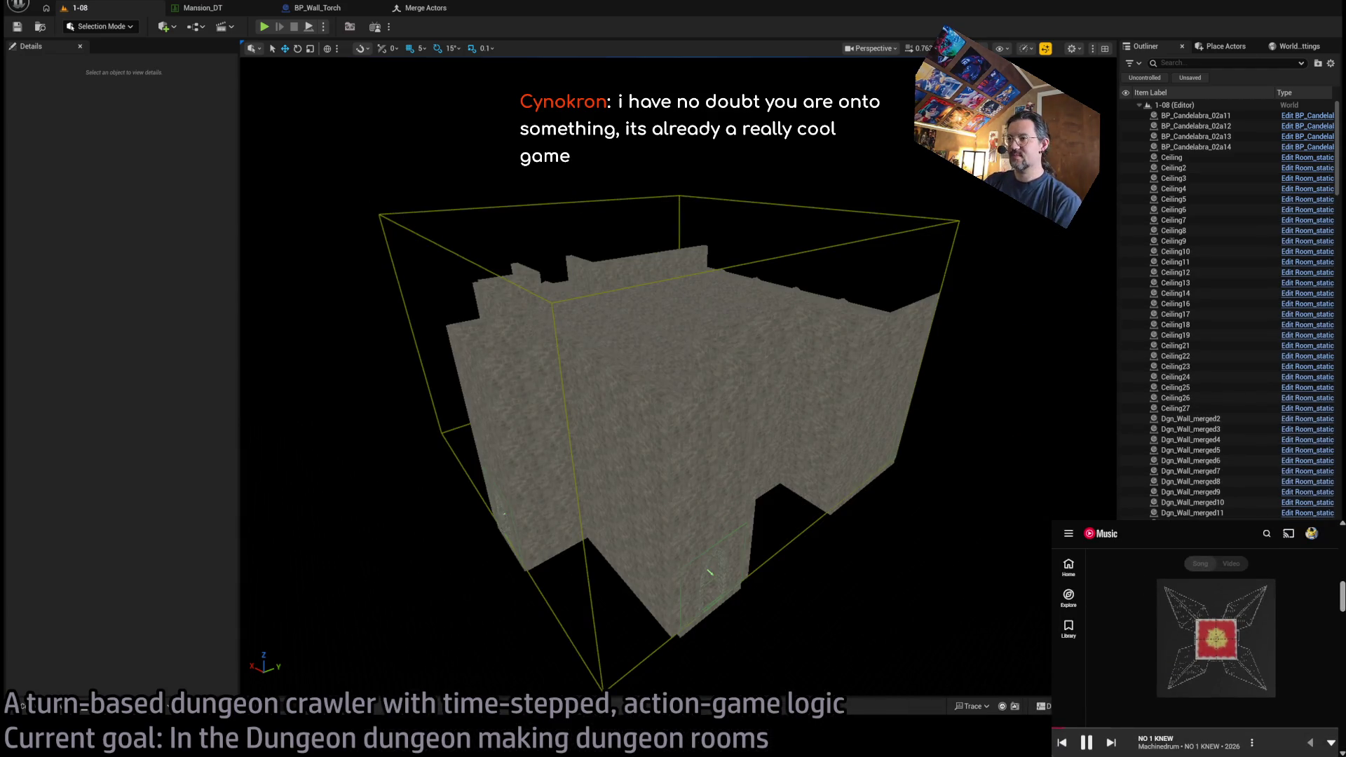
pyautogui.moveTo(904, 228)
pyautogui.mouseDown()
pyautogui.moveTo(852, 220)
pyautogui.moveTo(841, 102)
pyautogui.mouseUp()
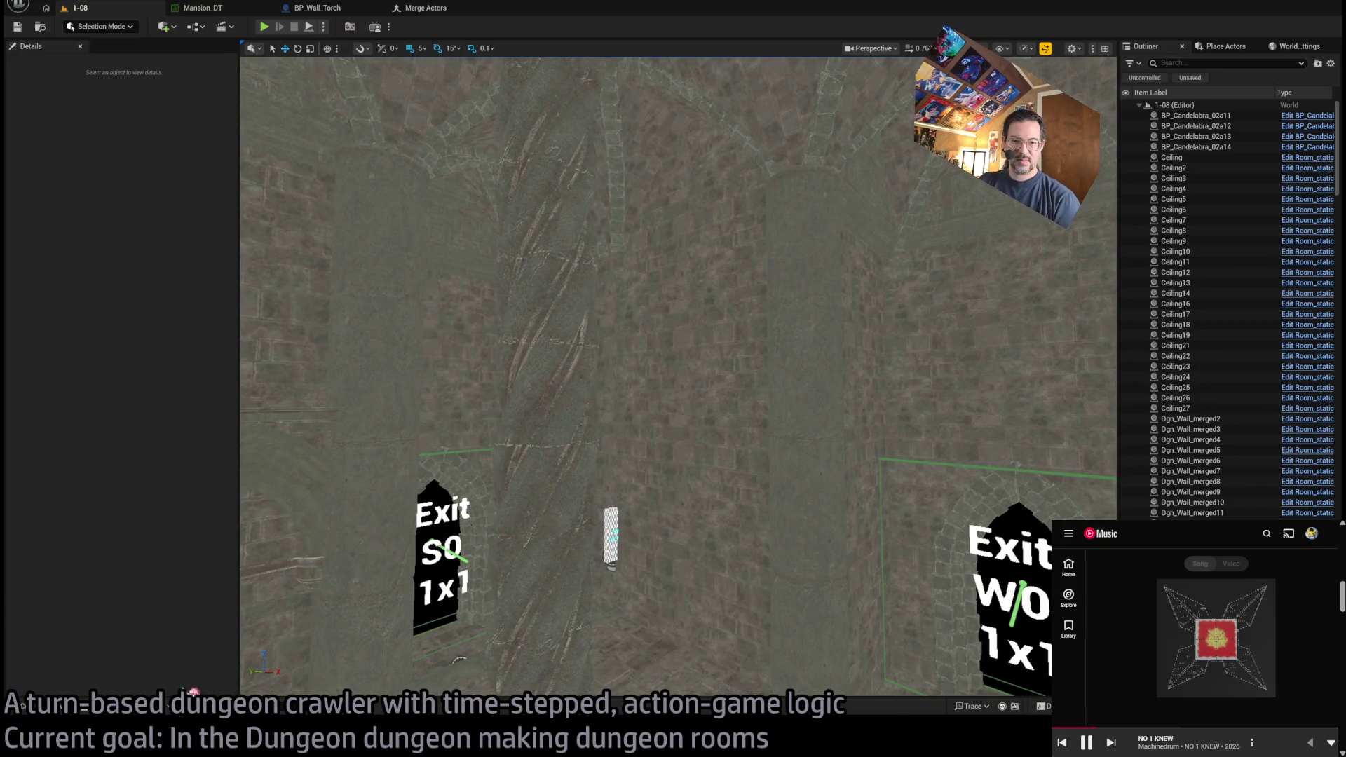
pyautogui.click(22, 705)
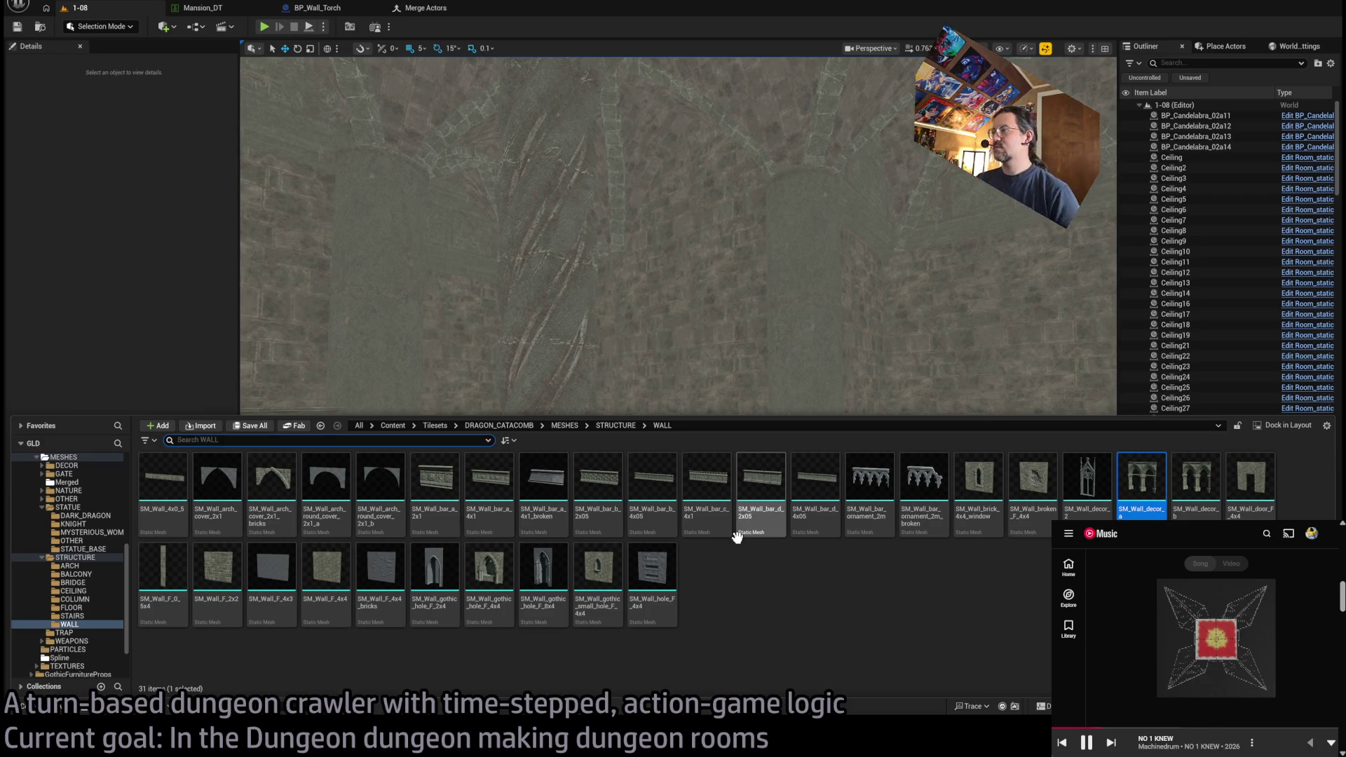
# - Drop Dgn_Wall_merged from the WALL > Merged folder, delete it, and orbit to the S0 exit wall
pyautogui.click(1014, 531)
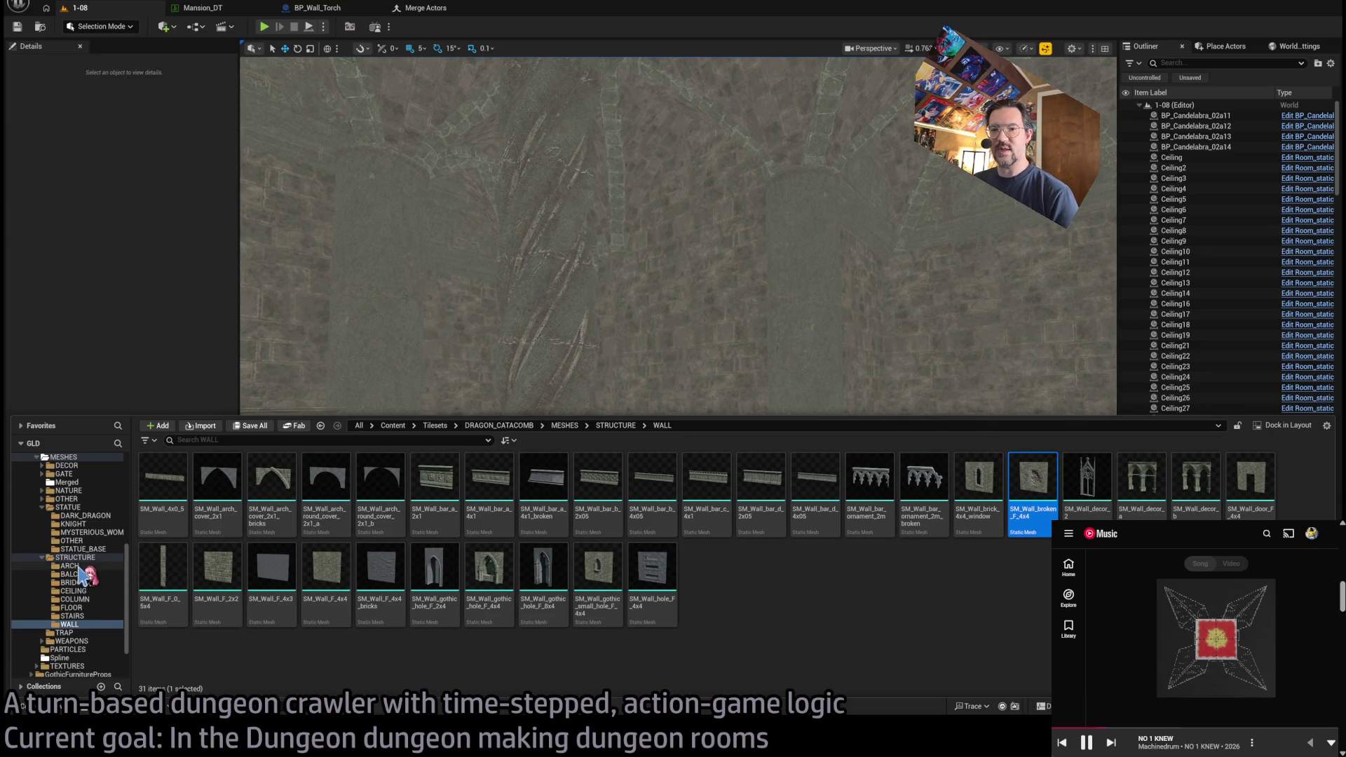
pyautogui.click(97, 624)
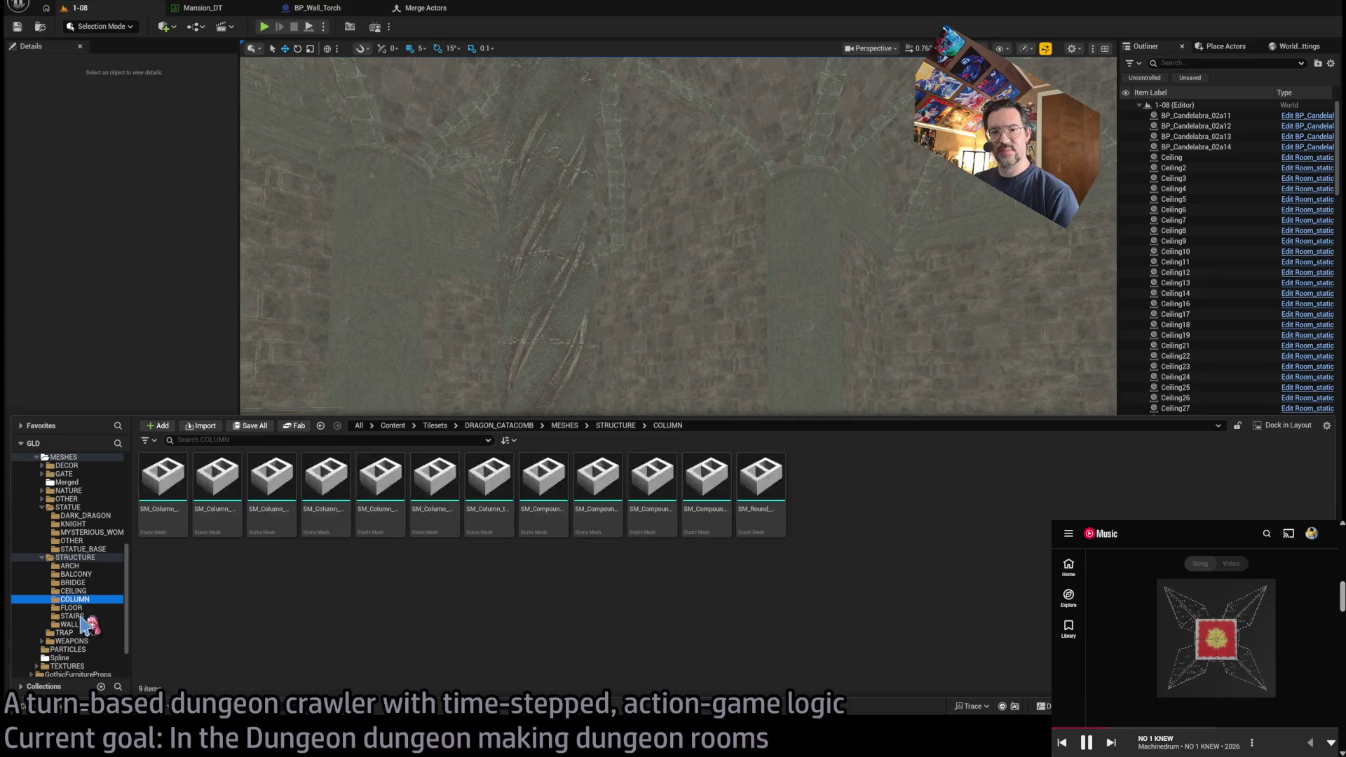
pyautogui.click(85, 482)
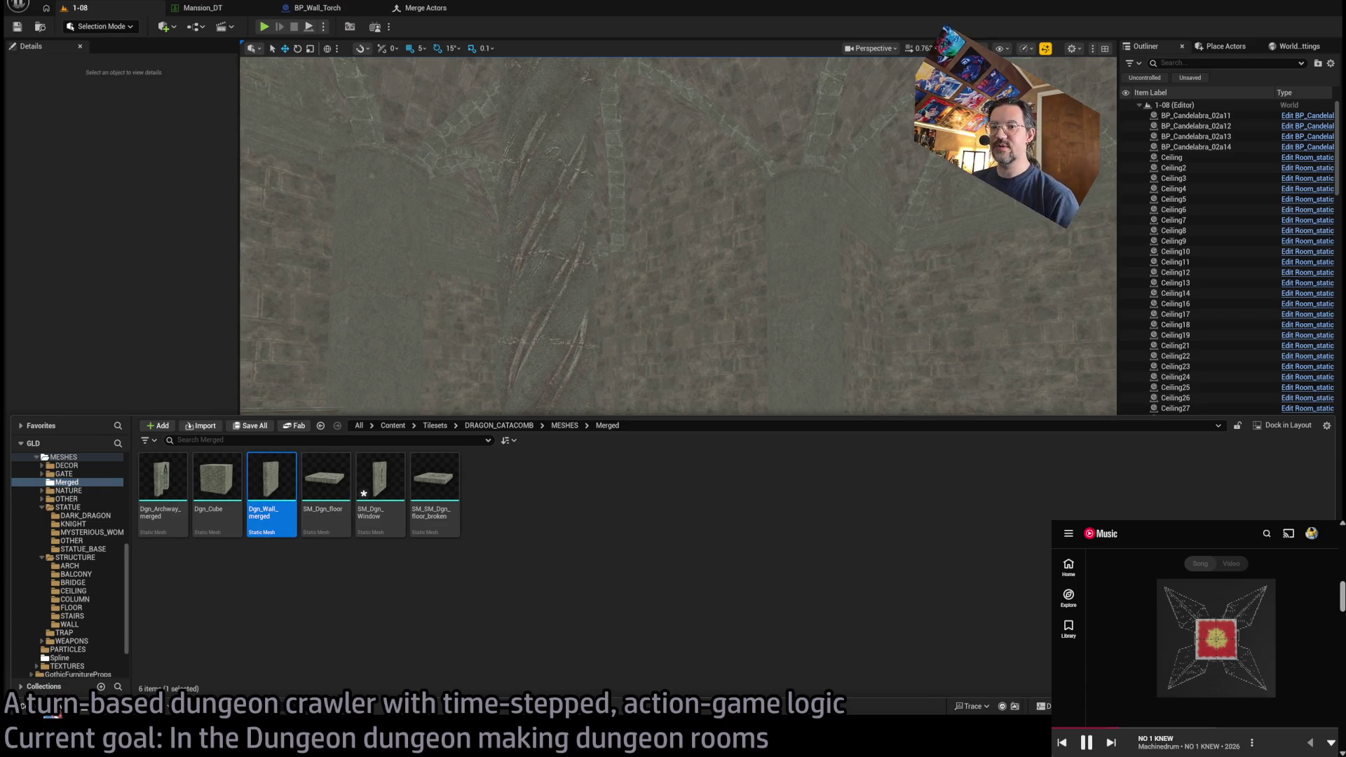
pyautogui.moveTo(454, 482)
pyautogui.mouseDown()
pyautogui.moveTo(426, 383)
pyautogui.moveTo(592, 597)
pyautogui.moveTo(717, 585)
pyautogui.mouseUp()
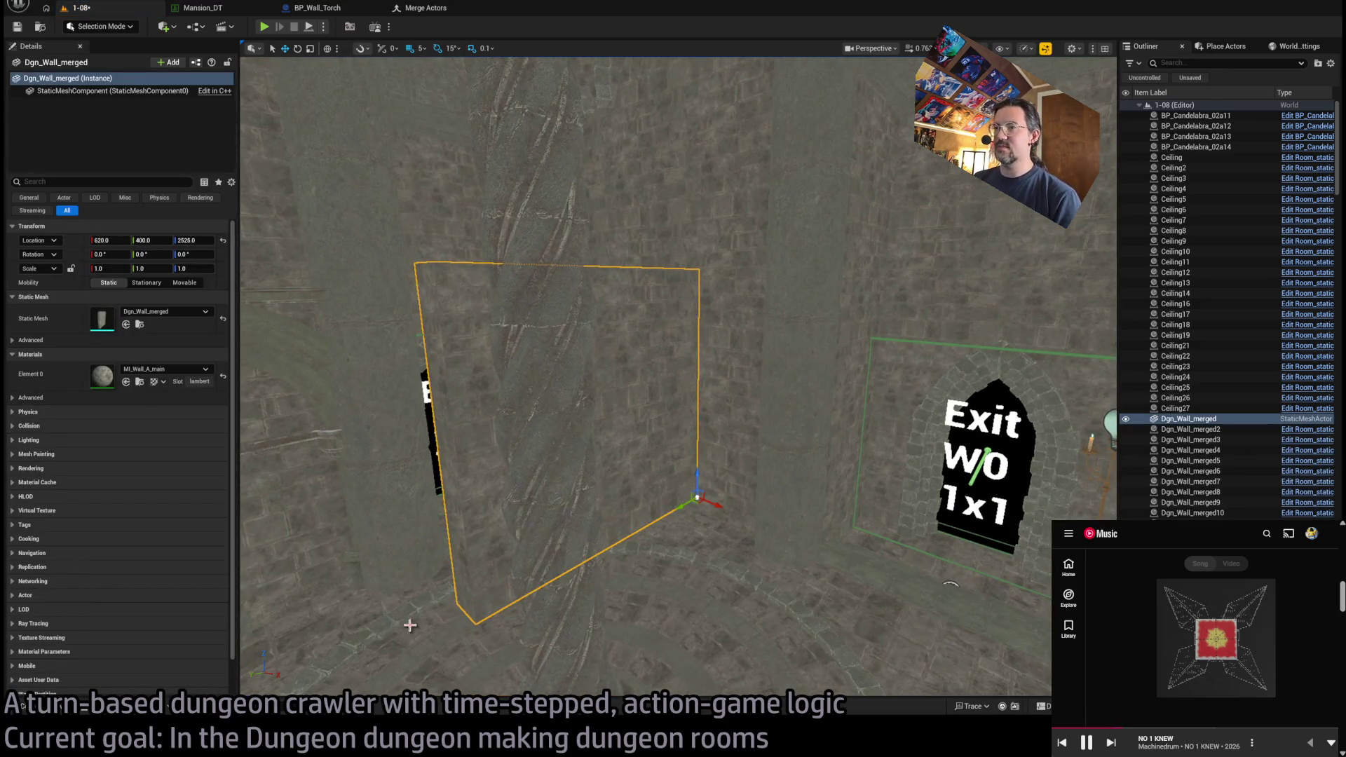
pyautogui.hotkey('ctrl', 'space')
pyautogui.hotkey('ctrl', 'space')
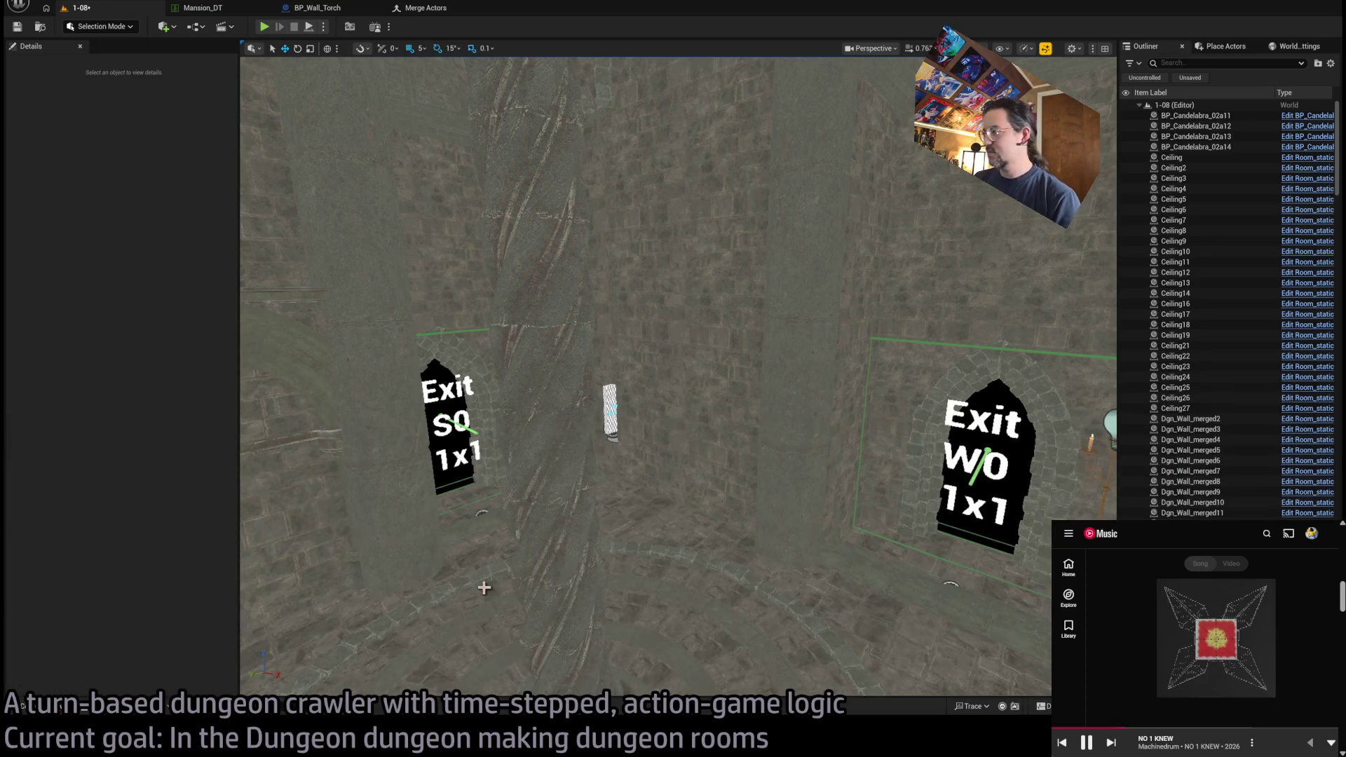
pyautogui.click(61, 710)
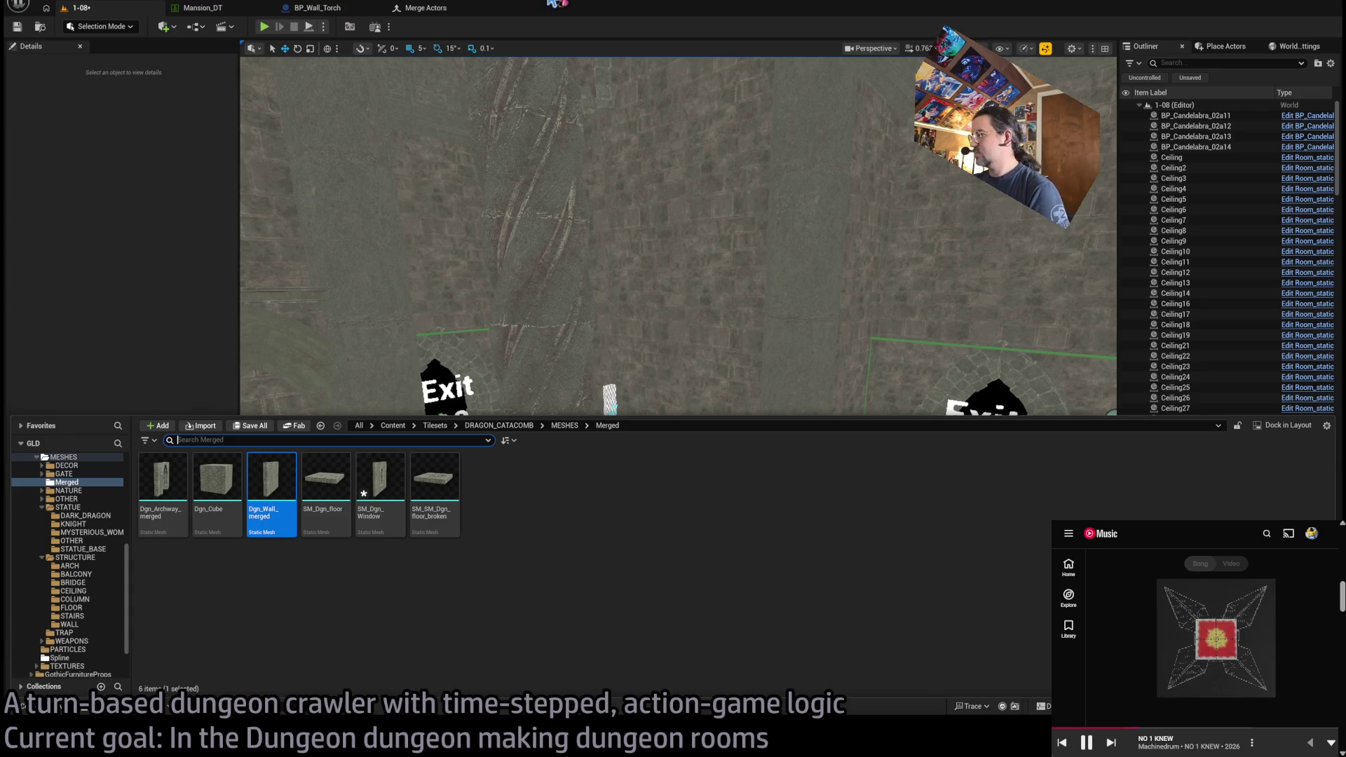
pyautogui.moveTo(639, 157)
pyautogui.mouseDown()
pyautogui.moveTo(701, 239)
pyautogui.moveTo(465, 519)
pyautogui.mouseUp()
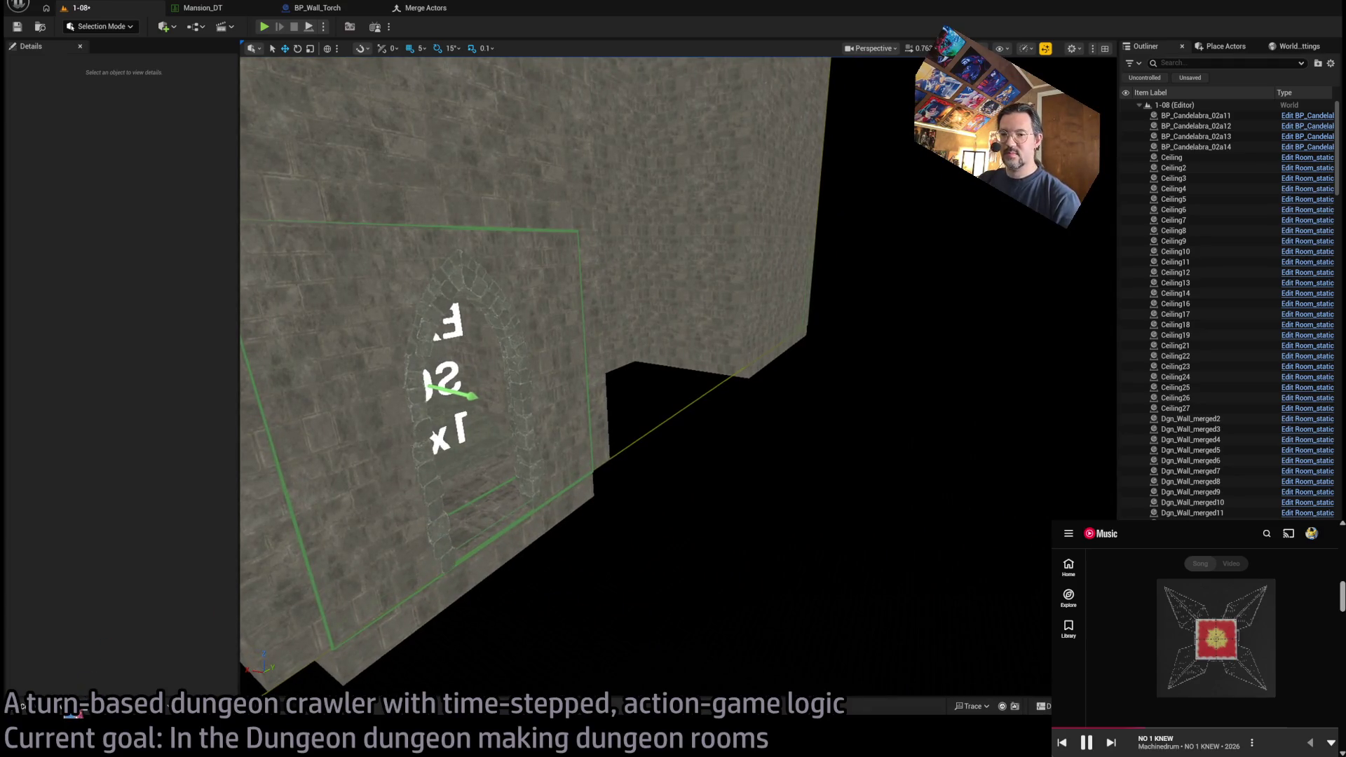
# - Place SM_Wall_broken_F_4x4 from the WALL mesh folder into the room and frame it
pyautogui.click(70, 708)
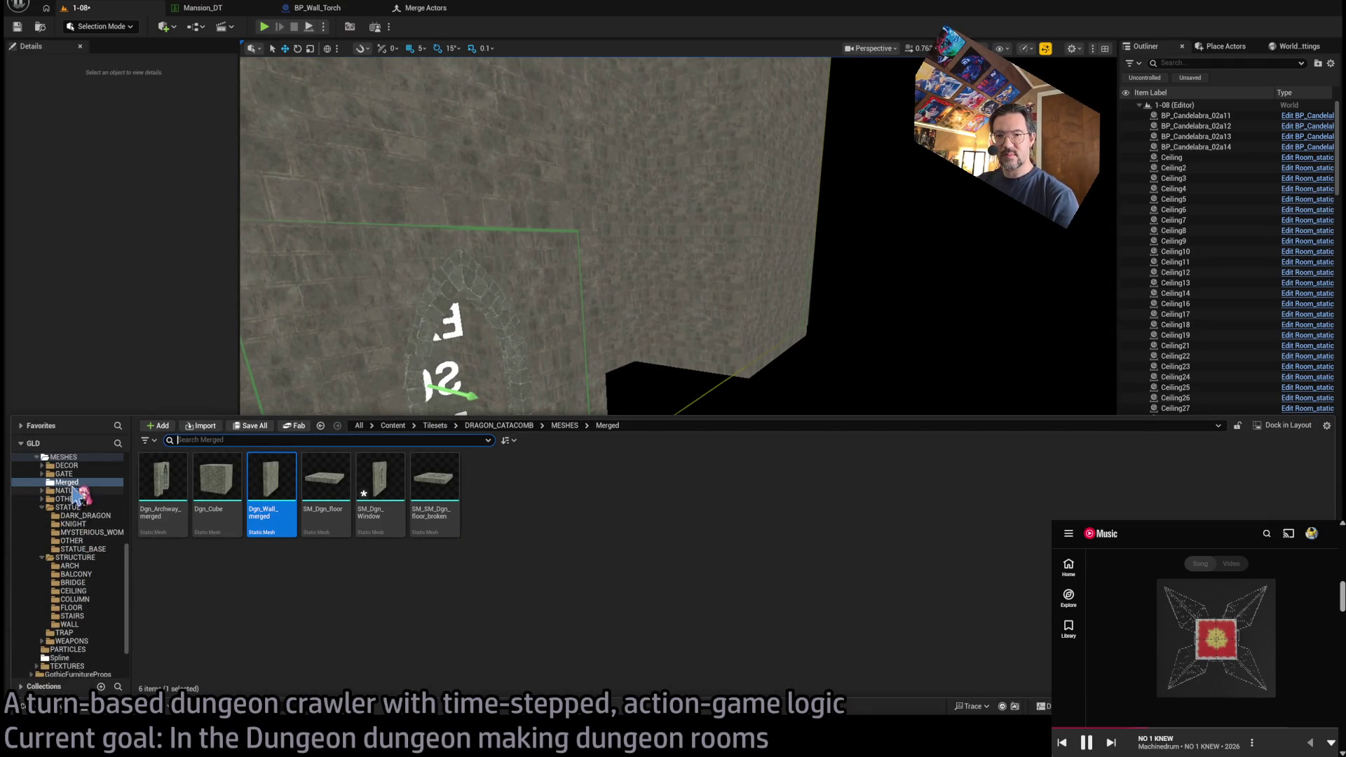
pyautogui.press('Down')
pyautogui.press('Down')
pyautogui.press('Down')
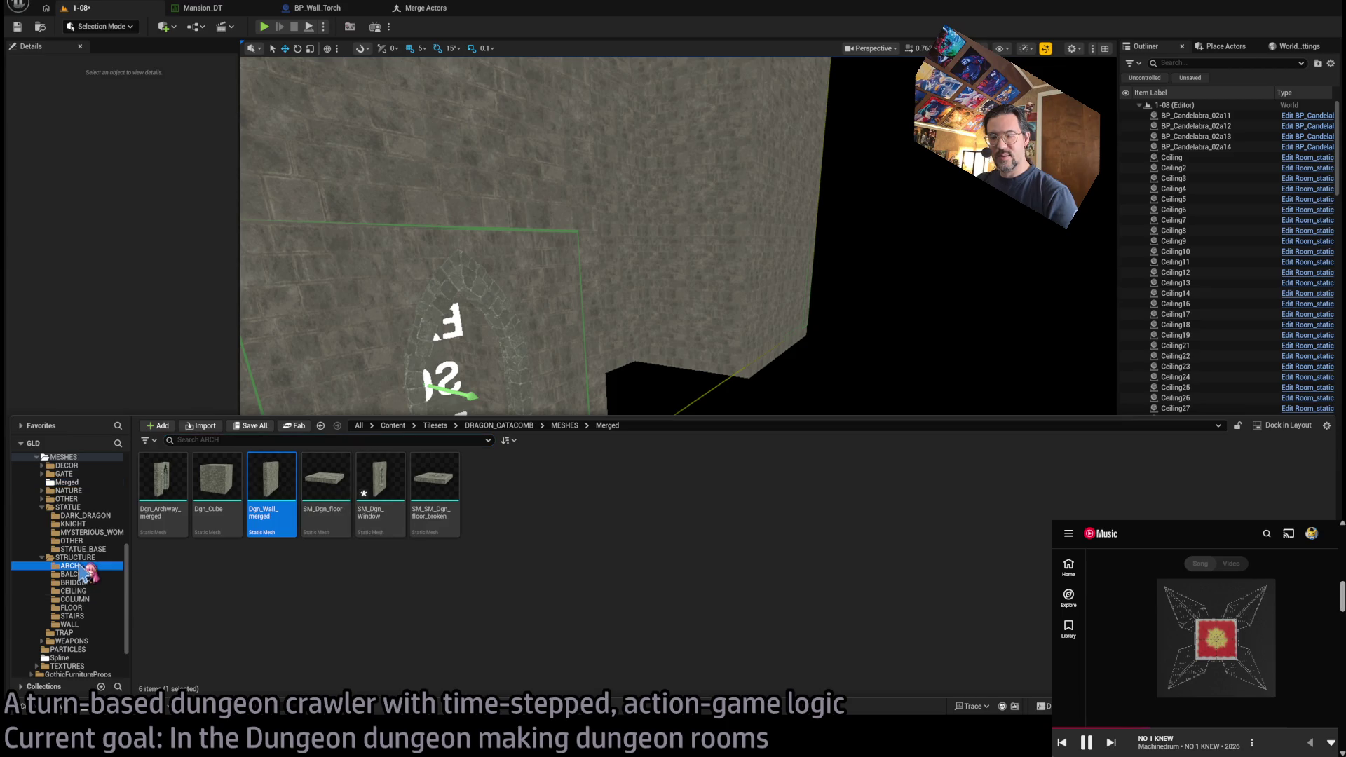
pyautogui.click(77, 608)
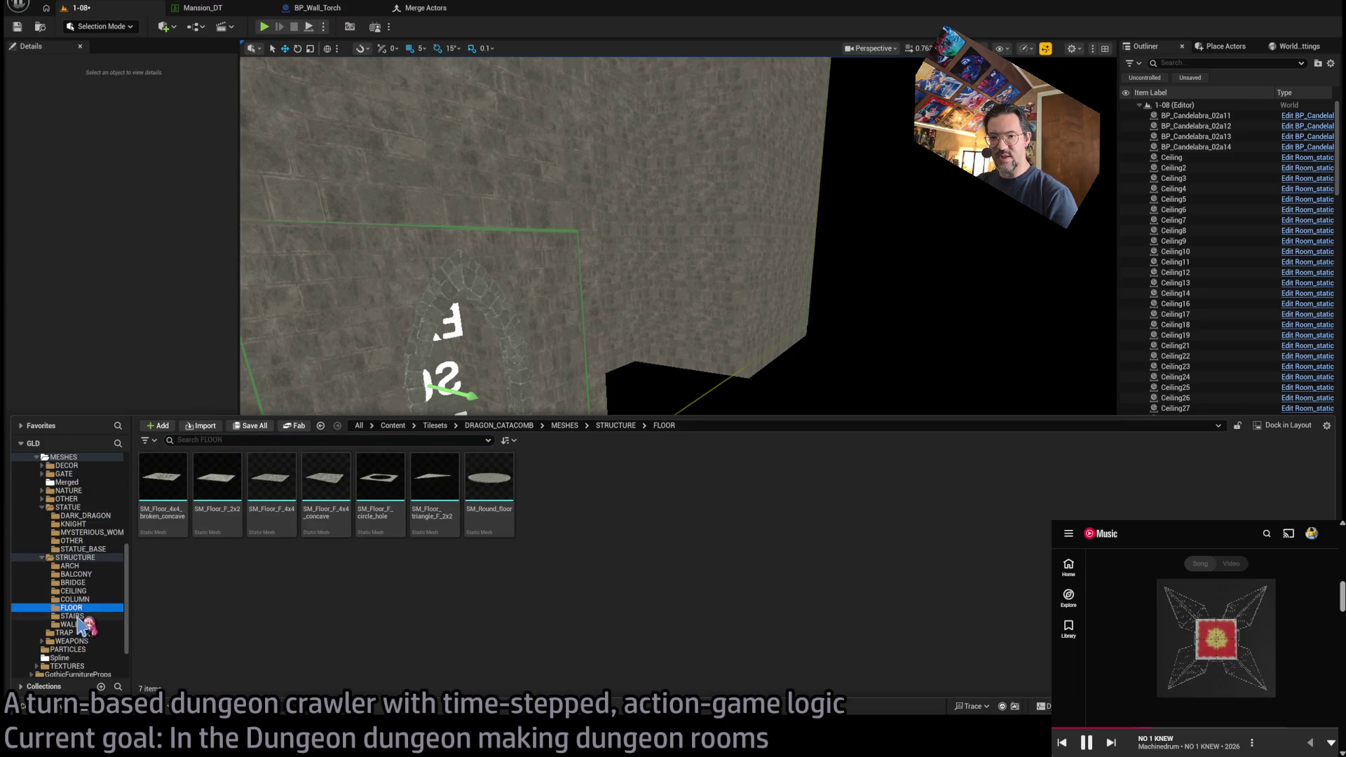
pyautogui.click(77, 623)
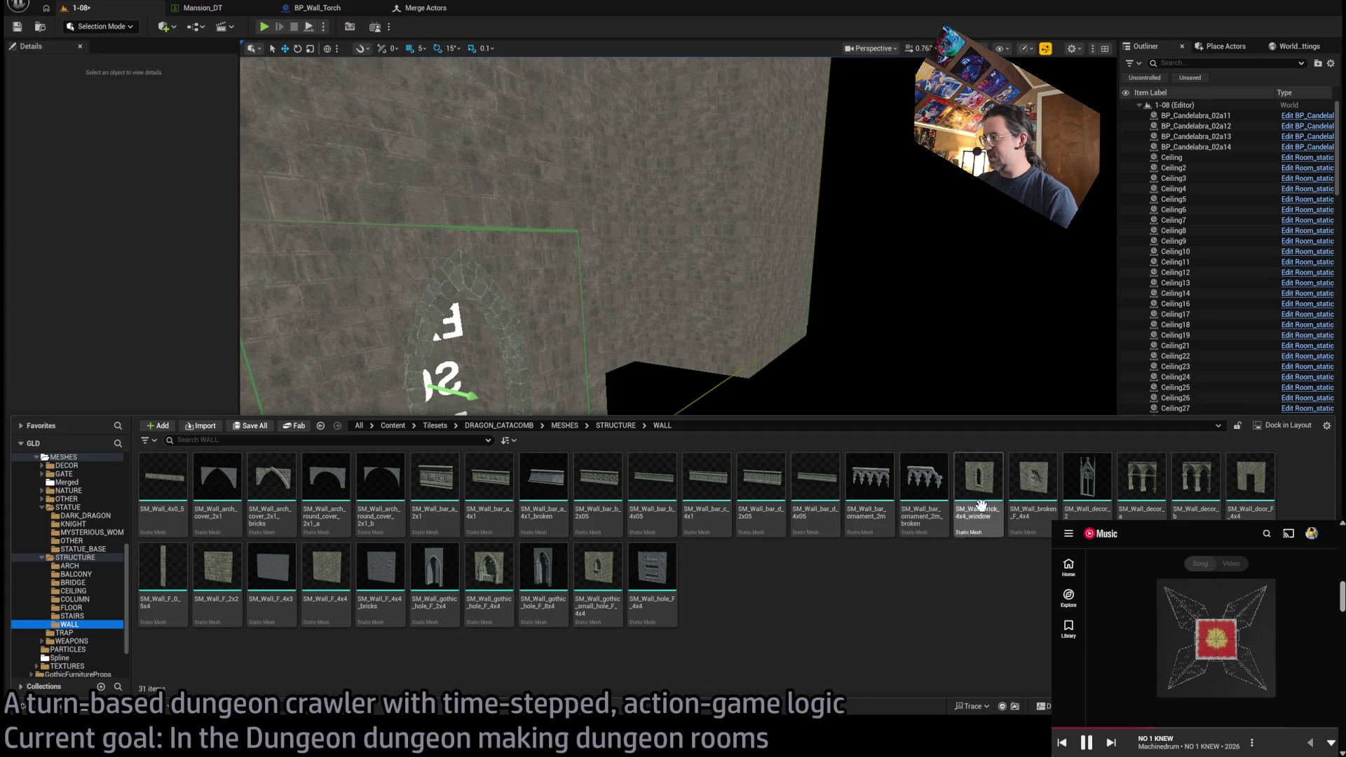
pyautogui.moveTo(1033, 484)
pyautogui.mouseDown()
pyautogui.moveTo(910, 351)
pyautogui.moveTo(889, 631)
pyautogui.mouseUp()
pyautogui.press('f')
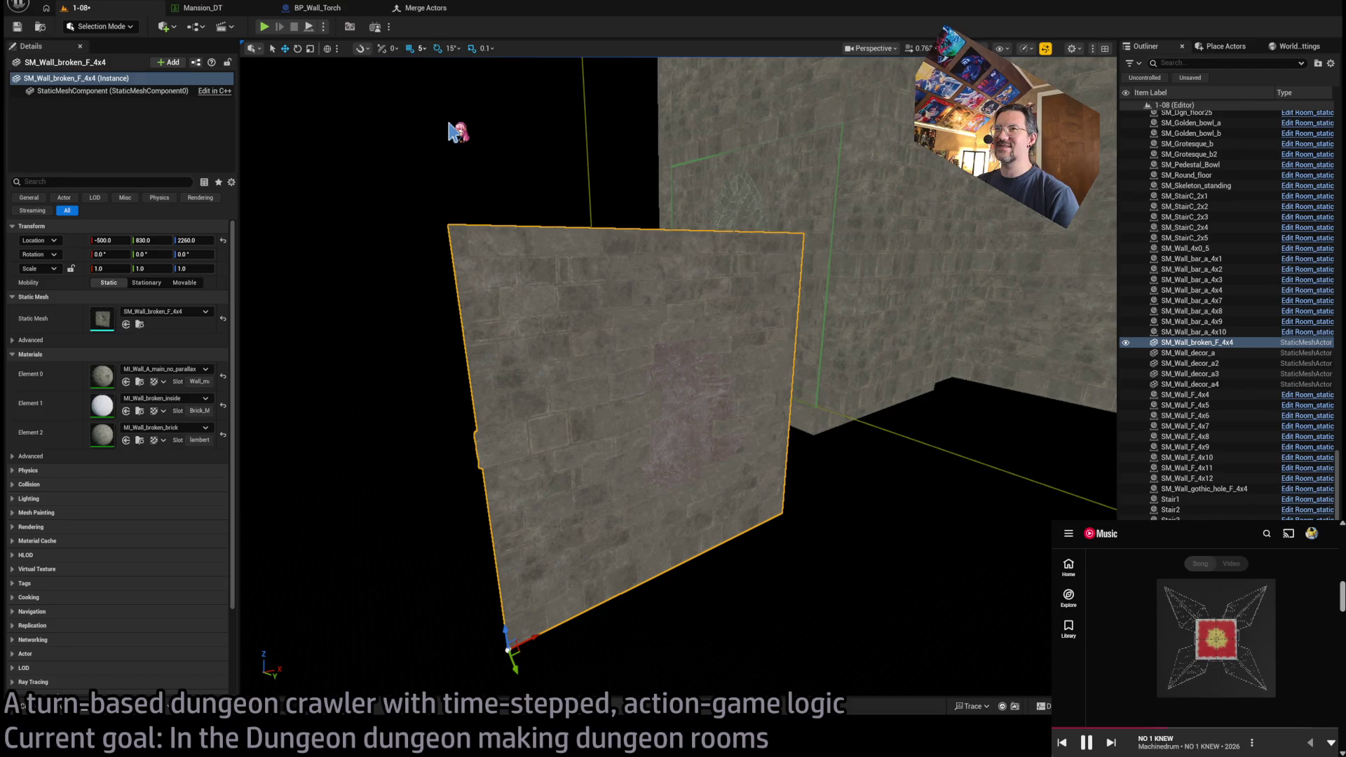
# - Raise the snap step to 50 and position the broken wall at -800, 800, 2200
pyautogui.press(']')
pyautogui.press(']')
pyautogui.press(']')
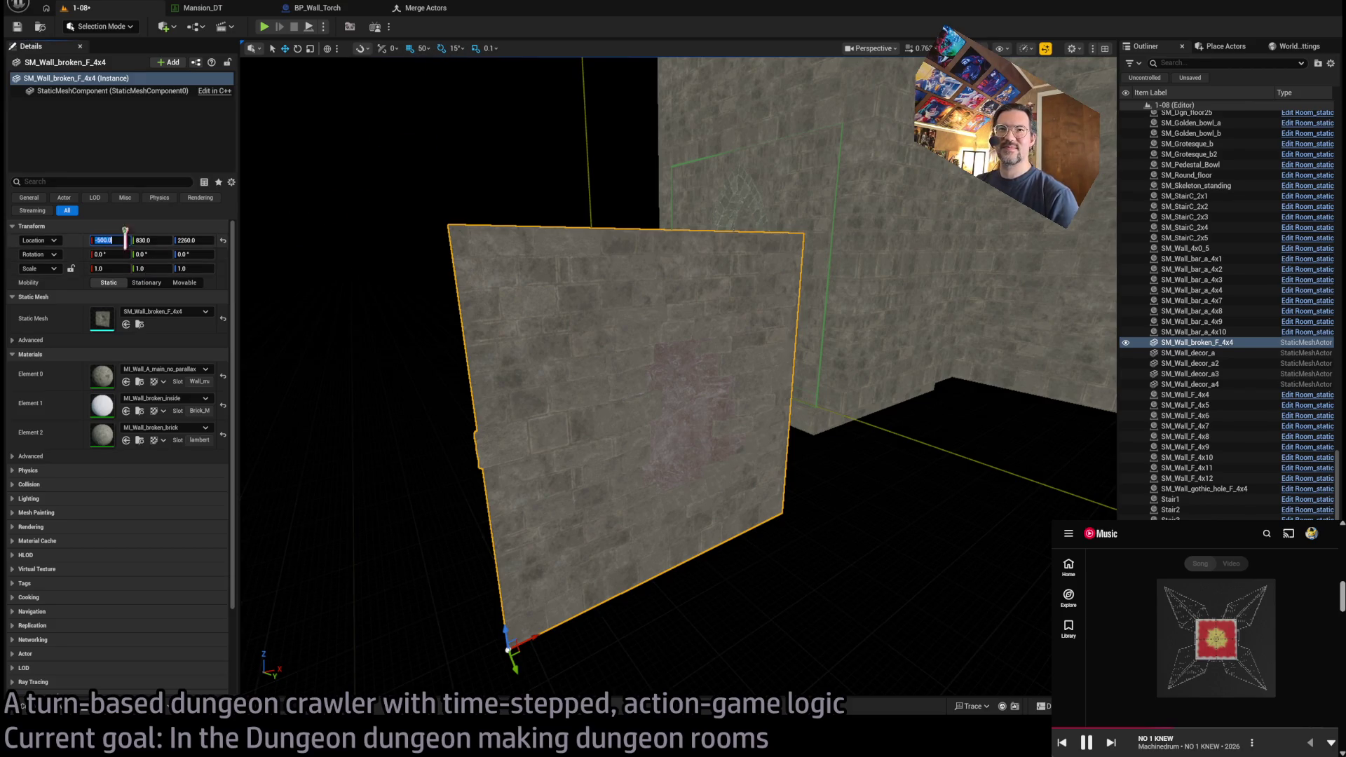
pyautogui.write('800')
pyautogui.press('Tab')
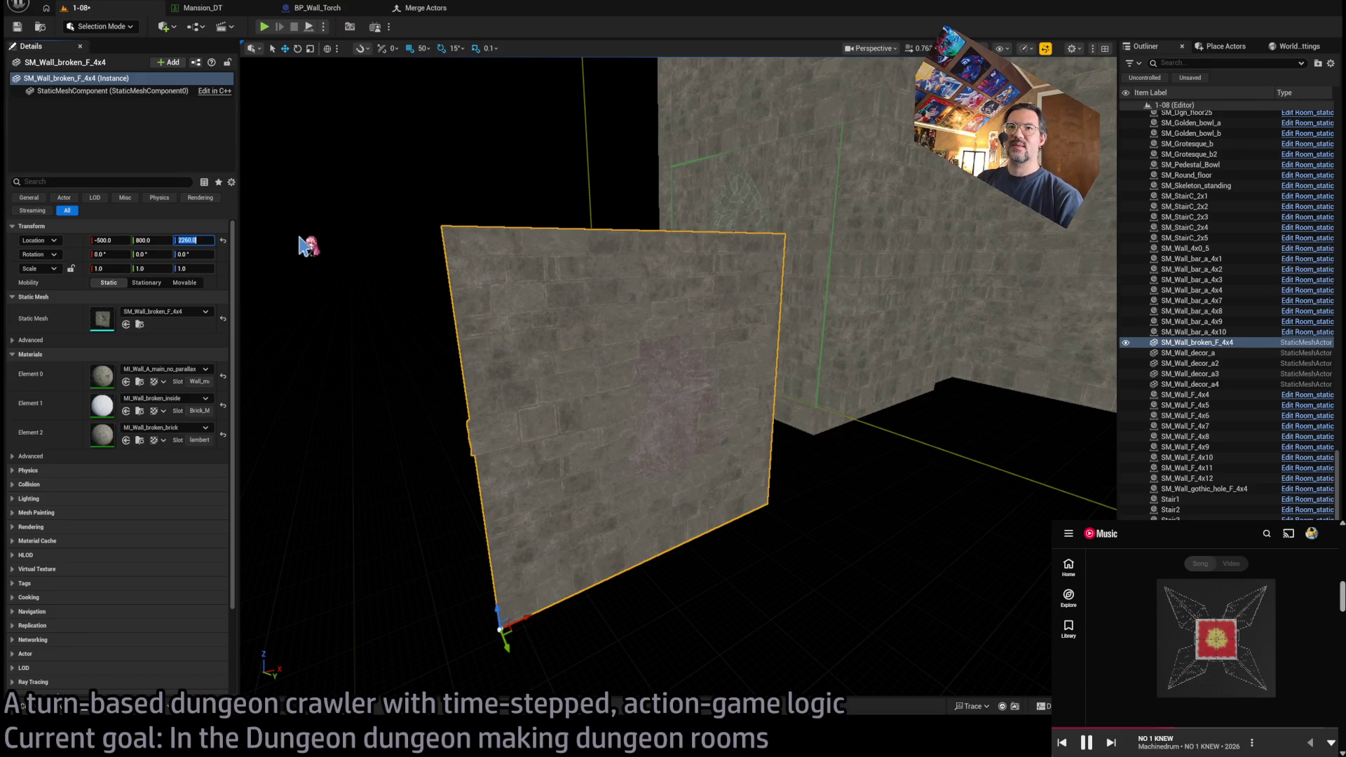
pyautogui.write('2200')
pyautogui.press('Return')
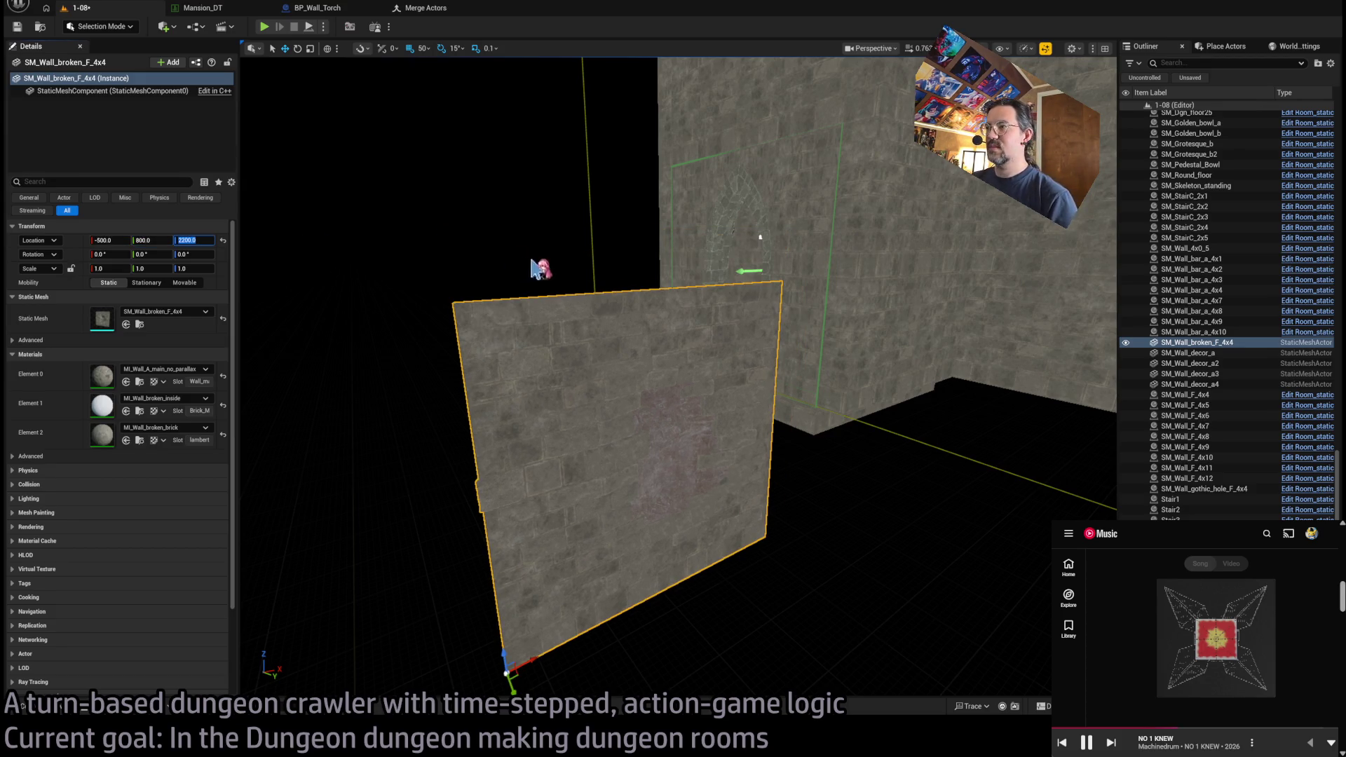
pyautogui.moveTo(540, 268); pyautogui.dragTo(561, 355)
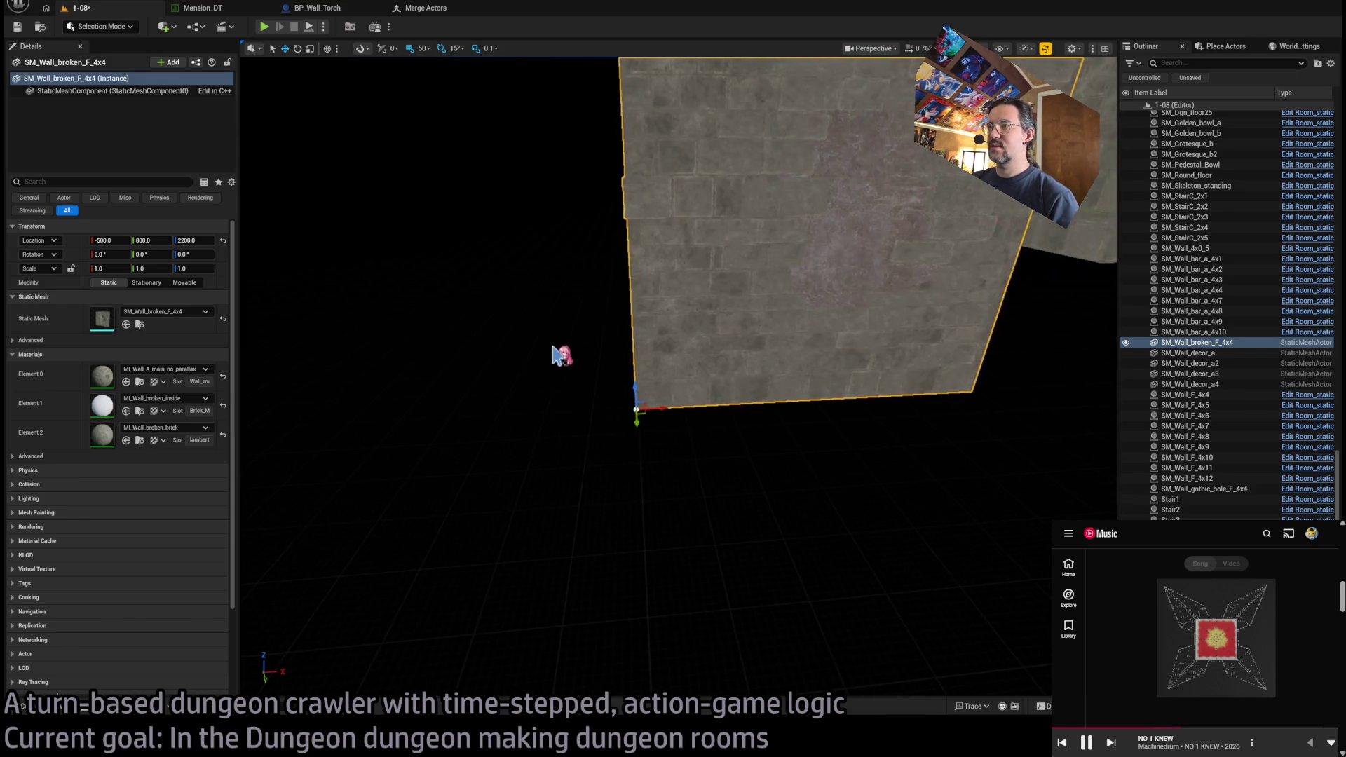
pyautogui.moveTo(655, 407); pyautogui.dragTo(359, 419)
pyautogui.press('f')
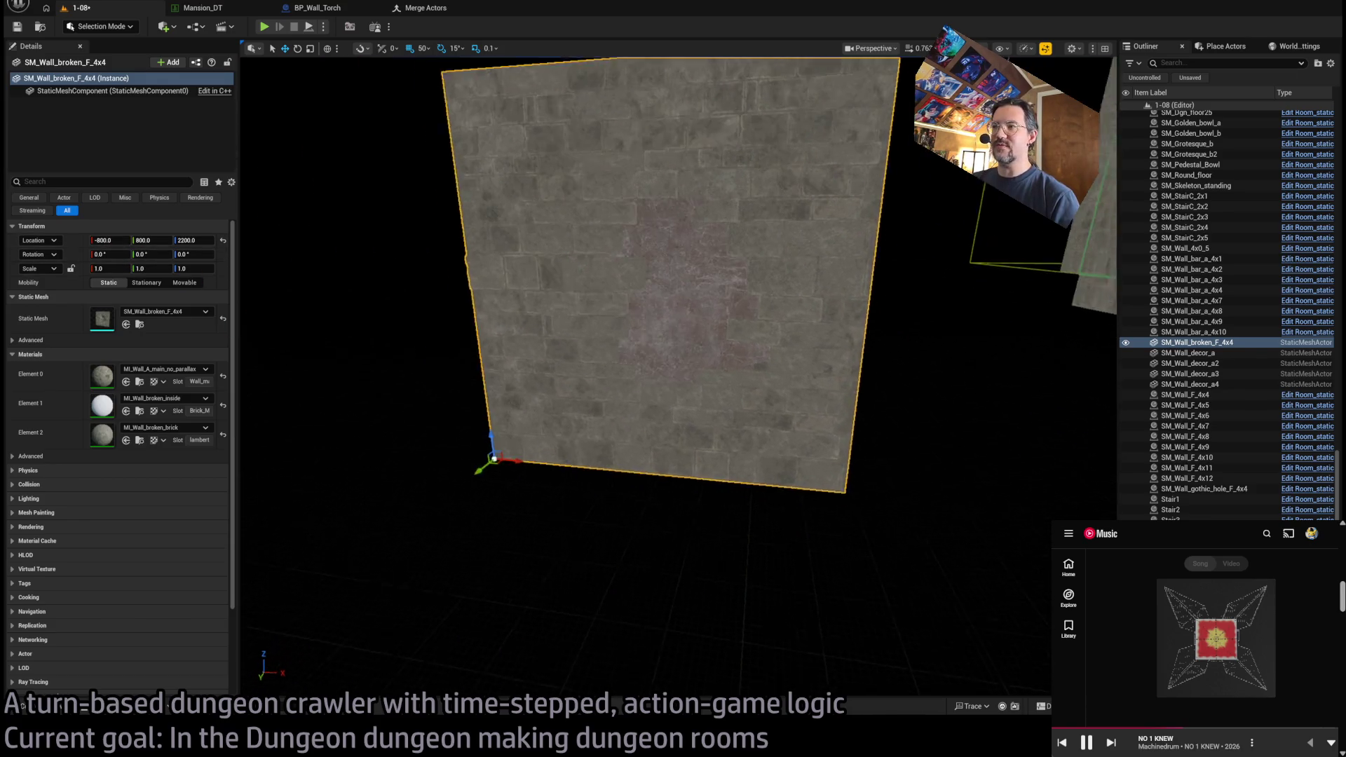
pyautogui.click(28, 705)
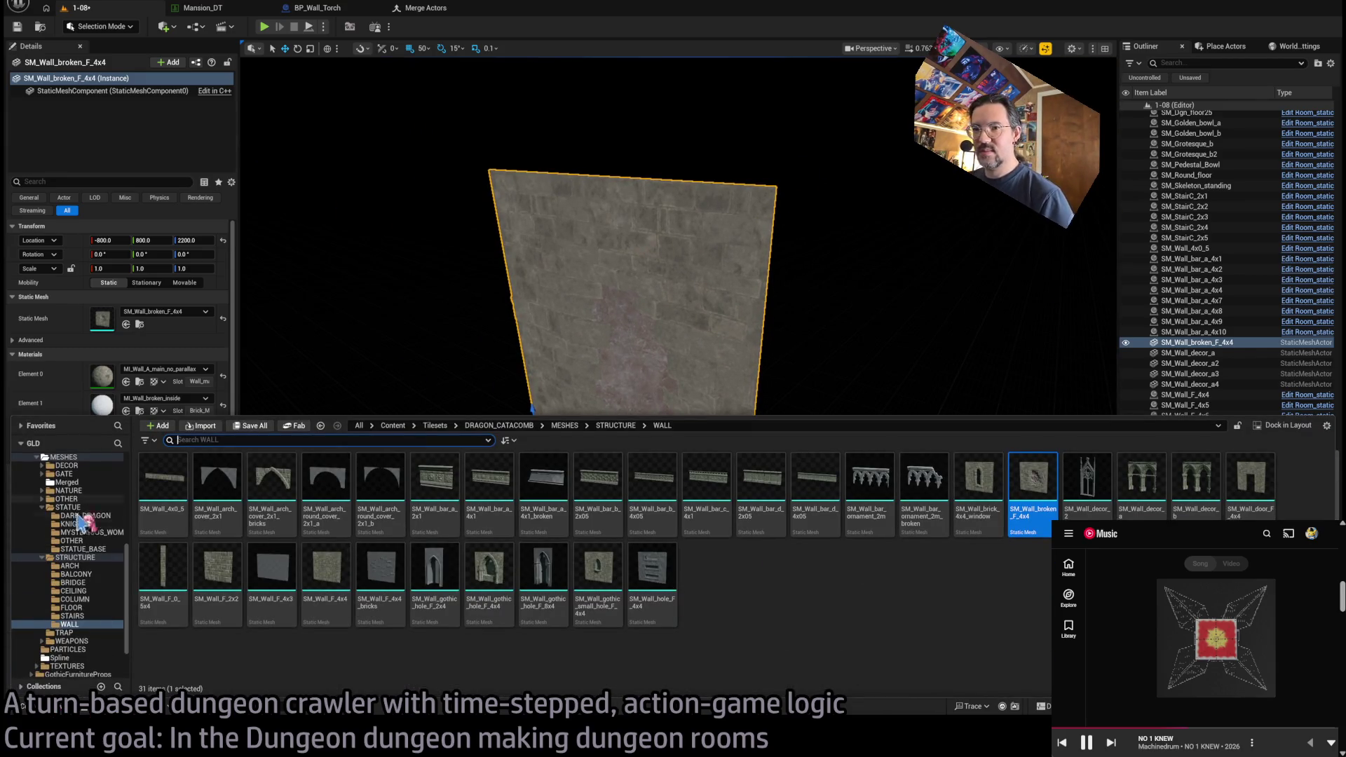
# - Place narrow SM_Wall_F_0_5x4/5x5 strips, turn them 90°, raise to 2200 and align at Y 750
pyautogui.moveTo(162, 581); pyautogui.dragTo(753, 530)
pyautogui.press('f')
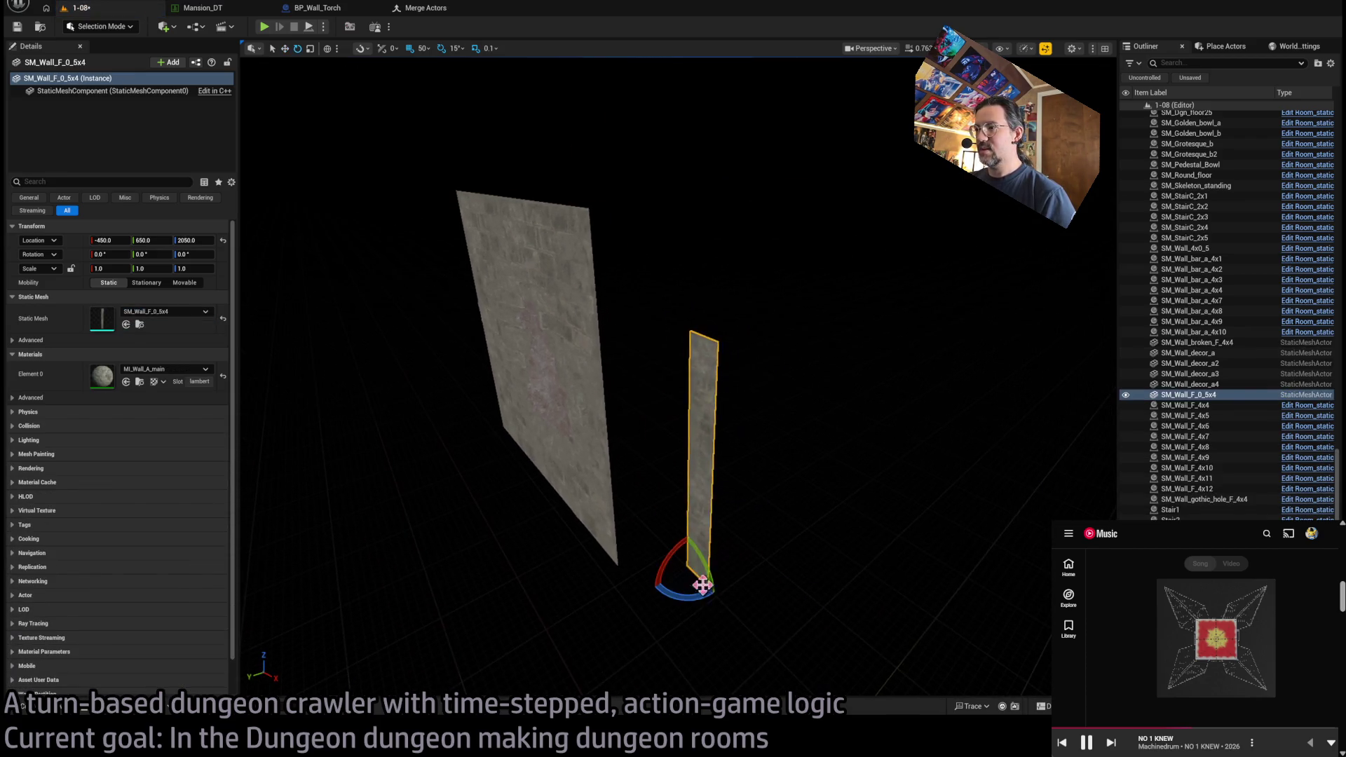
pyautogui.moveTo(685, 595)
pyautogui.mouseDown()
pyautogui.moveTo(707, 561)
pyautogui.moveTo(667, 571)
pyautogui.moveTo(658, 616)
pyautogui.moveTo(746, 624)
pyautogui.mouseUp()
pyautogui.press('w')
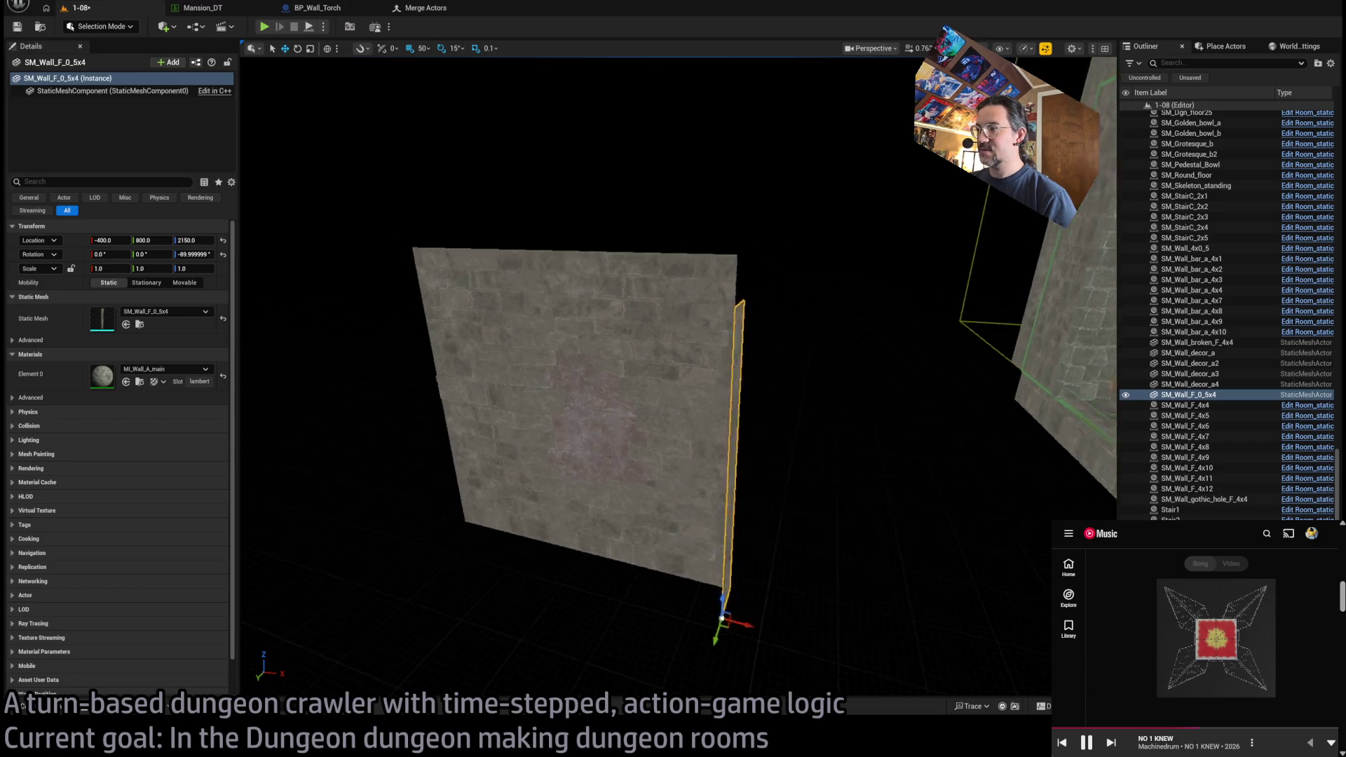
pyautogui.moveTo(661, 526)
pyautogui.mouseDown()
pyautogui.moveTo(666, 459)
pyautogui.moveTo(666, 479)
pyautogui.moveTo(701, 448)
pyautogui.moveTo(680, 449)
pyautogui.moveTo(728, 456)
pyautogui.mouseUp()
pyautogui.moveTo(683, 407)
pyautogui.mouseDown()
pyautogui.moveTo(699, 321)
pyautogui.moveTo(670, 393)
pyautogui.moveTo(711, 531)
pyautogui.moveTo(735, 516)
pyautogui.mouseUp()
pyautogui.press('e')
pyautogui.press('w')
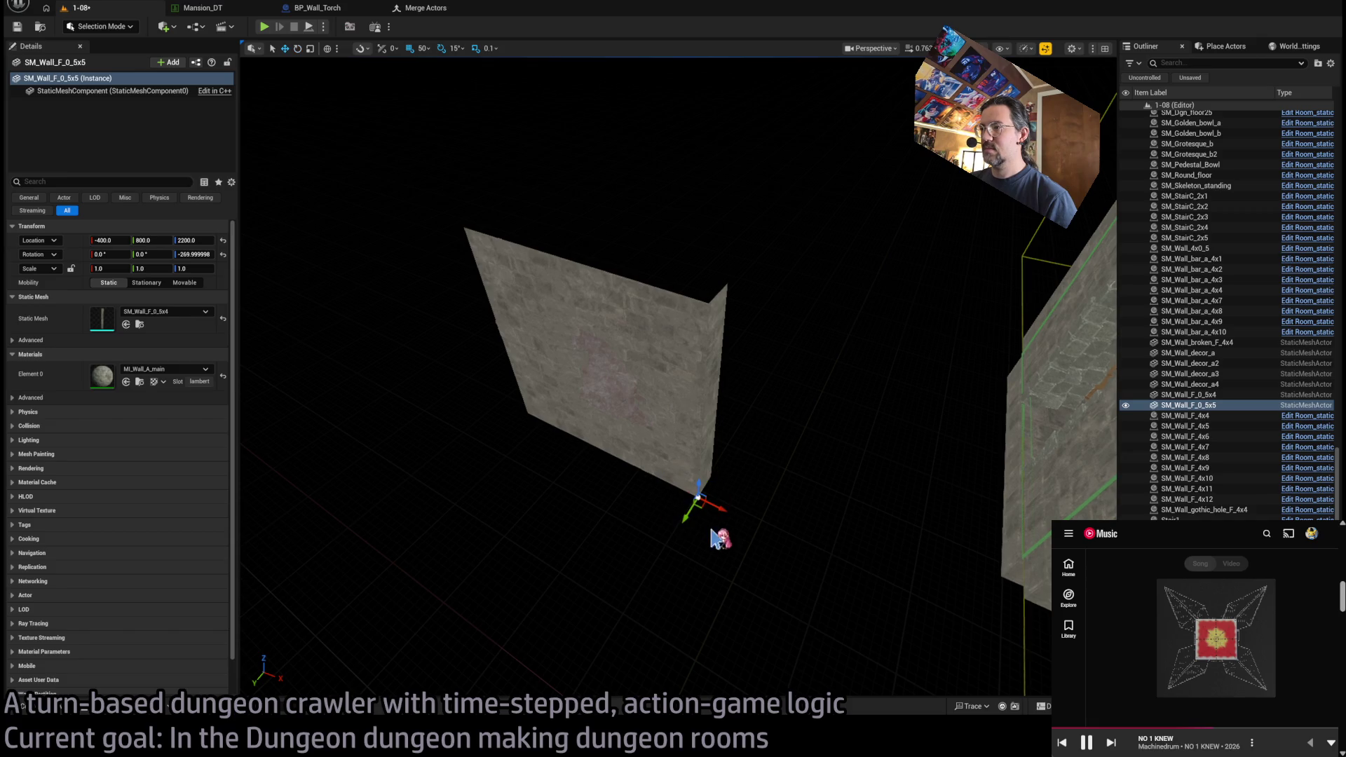
pyautogui.press('f')
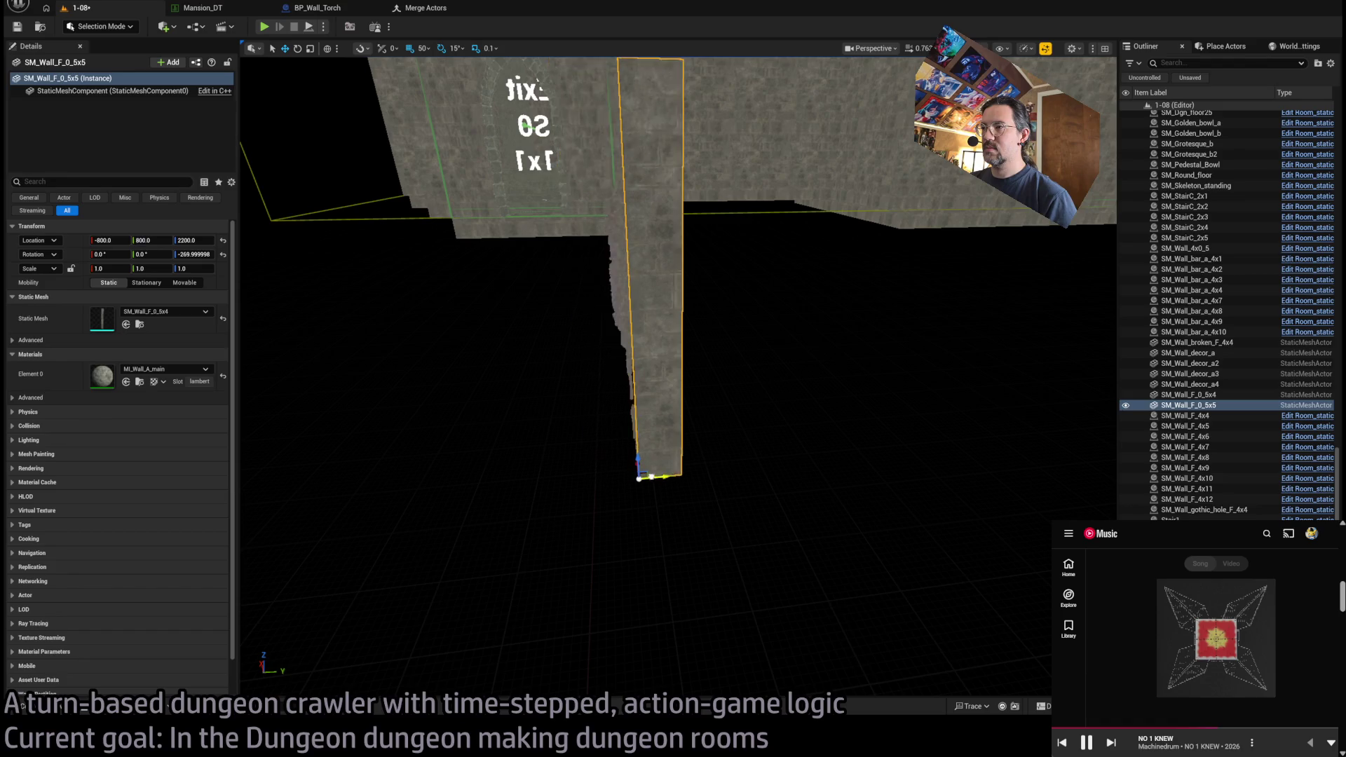
pyautogui.moveTo(639, 478); pyautogui.dragTo(720, 481)
pyautogui.scroll(-5, 720, 481)
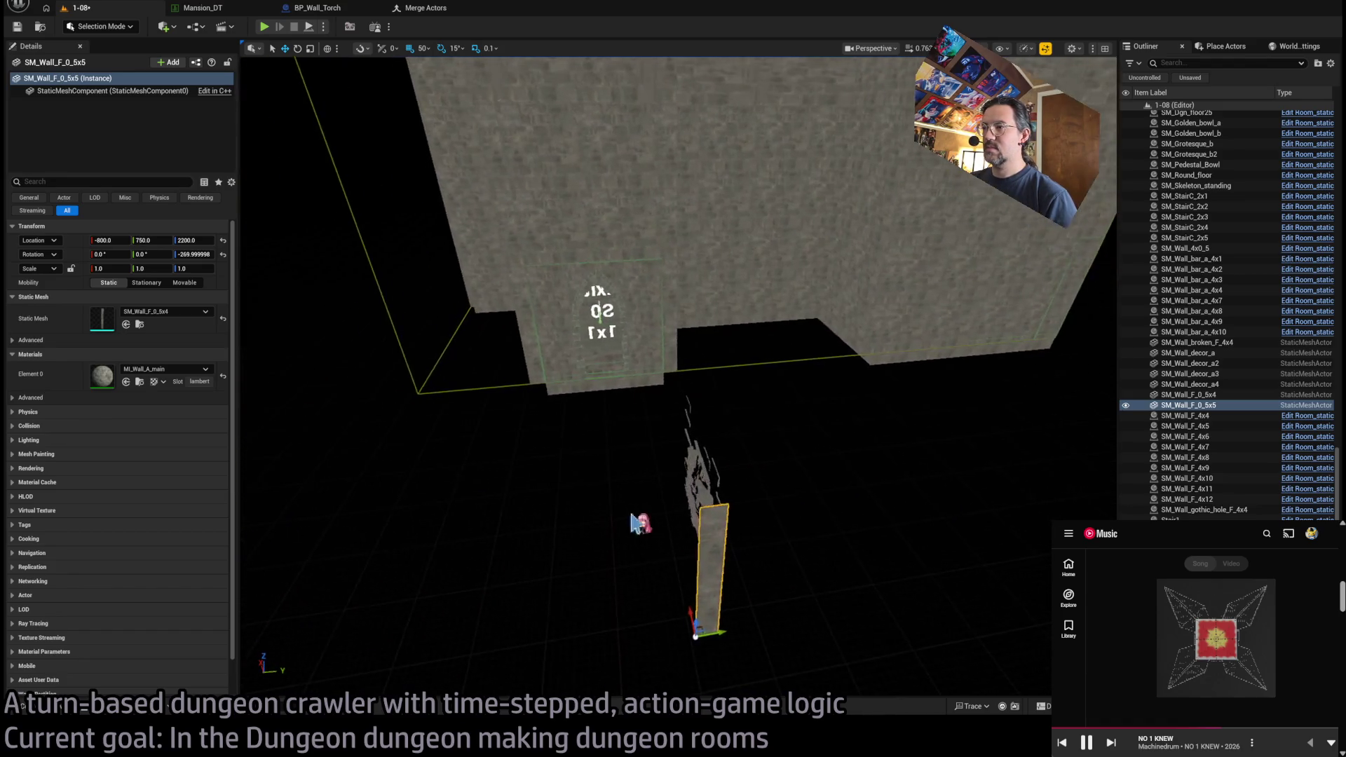
# - Place a thin SM_Wall_4x0_5 top piece, tilt it, and add a rotated duplicate at height 2200
pyautogui.hotkey('ctrl', 'space')
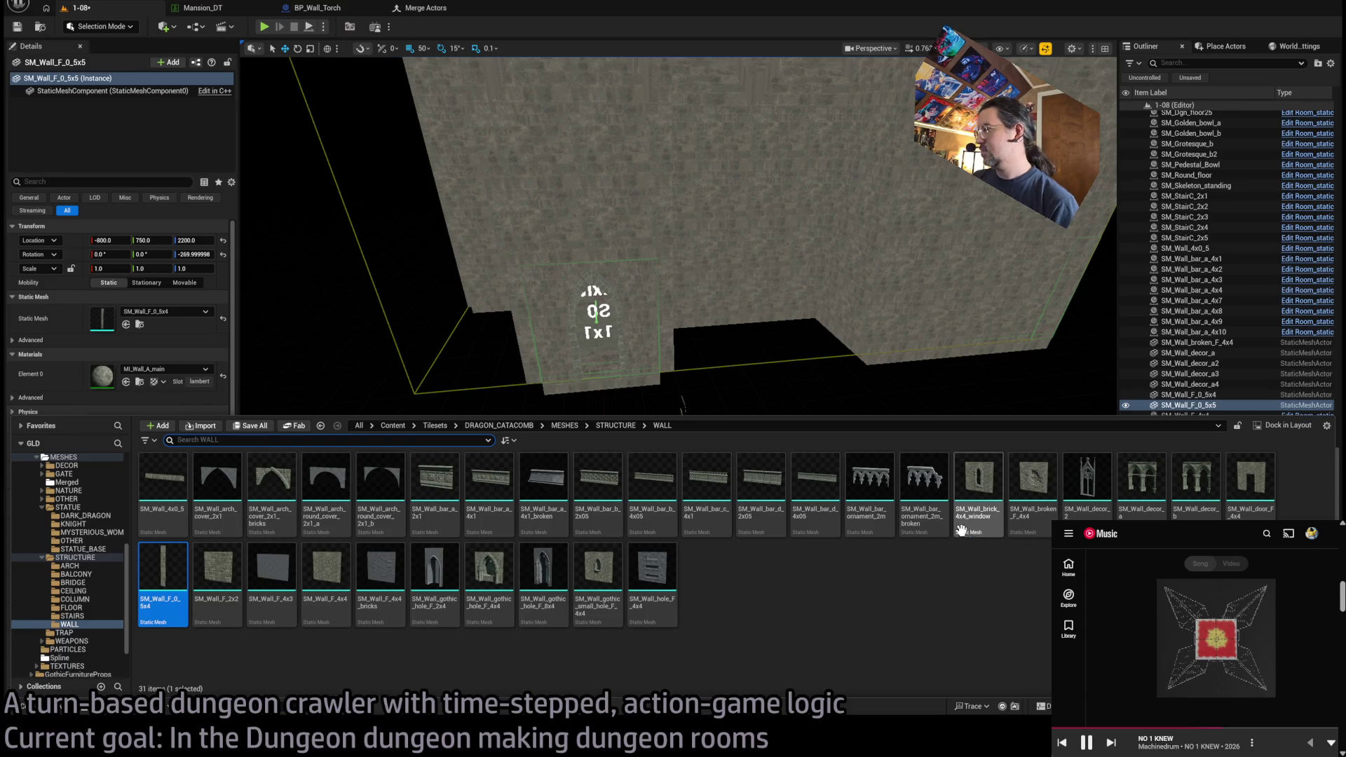
pyautogui.moveTo(162, 483)
pyautogui.mouseDown()
pyautogui.moveTo(680, 460)
pyautogui.moveTo(687, 434)
pyautogui.moveTo(707, 501)
pyautogui.mouseUp()
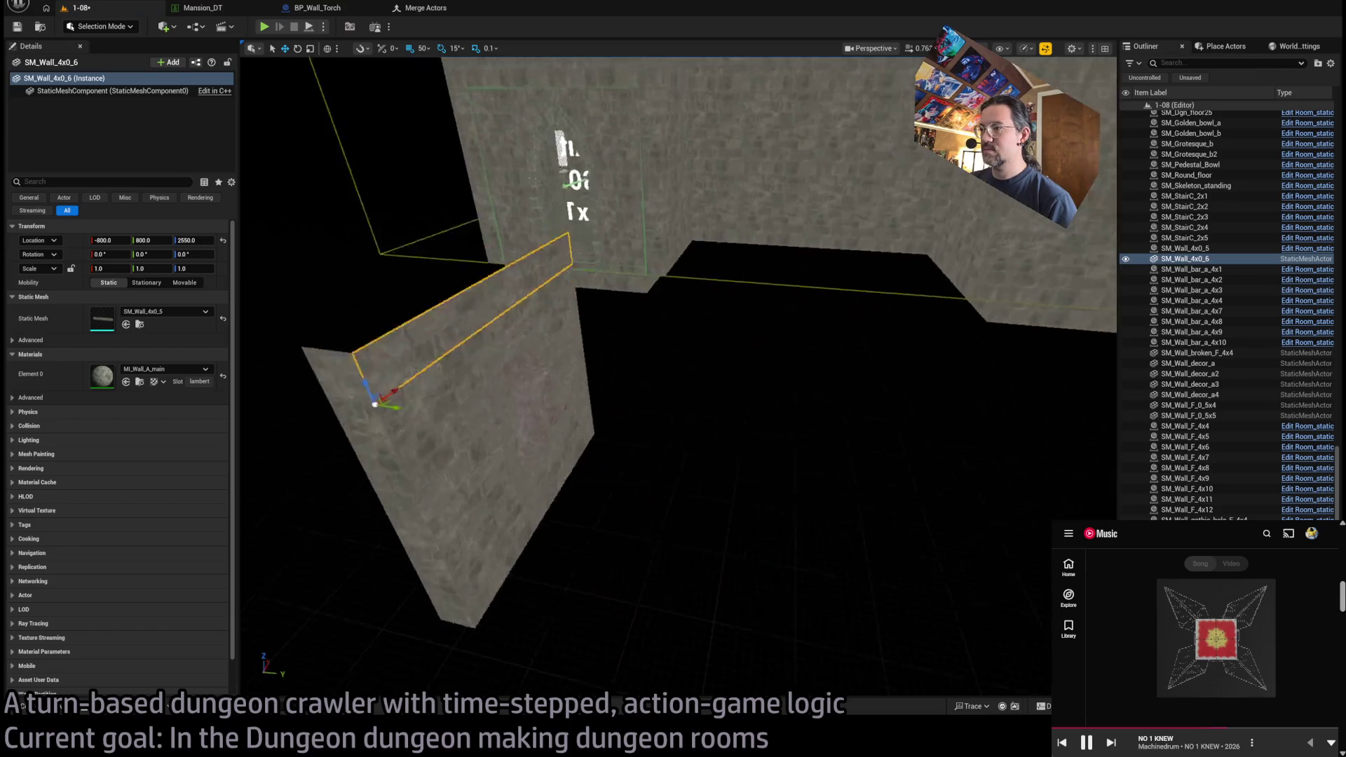
pyautogui.moveTo(562, 409); pyautogui.dragTo(562, 409)
pyautogui.press('e')
pyautogui.moveTo(489, 319)
pyautogui.mouseDown()
pyautogui.moveTo(490, 357)
pyautogui.moveTo(466, 285)
pyautogui.moveTo(405, 465)
pyautogui.moveTo(610, 345)
pyautogui.moveTo(625, 397)
pyautogui.mouseUp()
pyautogui.moveTo(607, 333); pyautogui.dragTo(607, 333)
pyautogui.press('e')
pyautogui.moveTo(539, 252)
pyautogui.mouseDown()
pyautogui.moveTo(506, 265)
pyautogui.moveTo(502, 294)
pyautogui.moveTo(527, 308)
pyautogui.mouseUp()
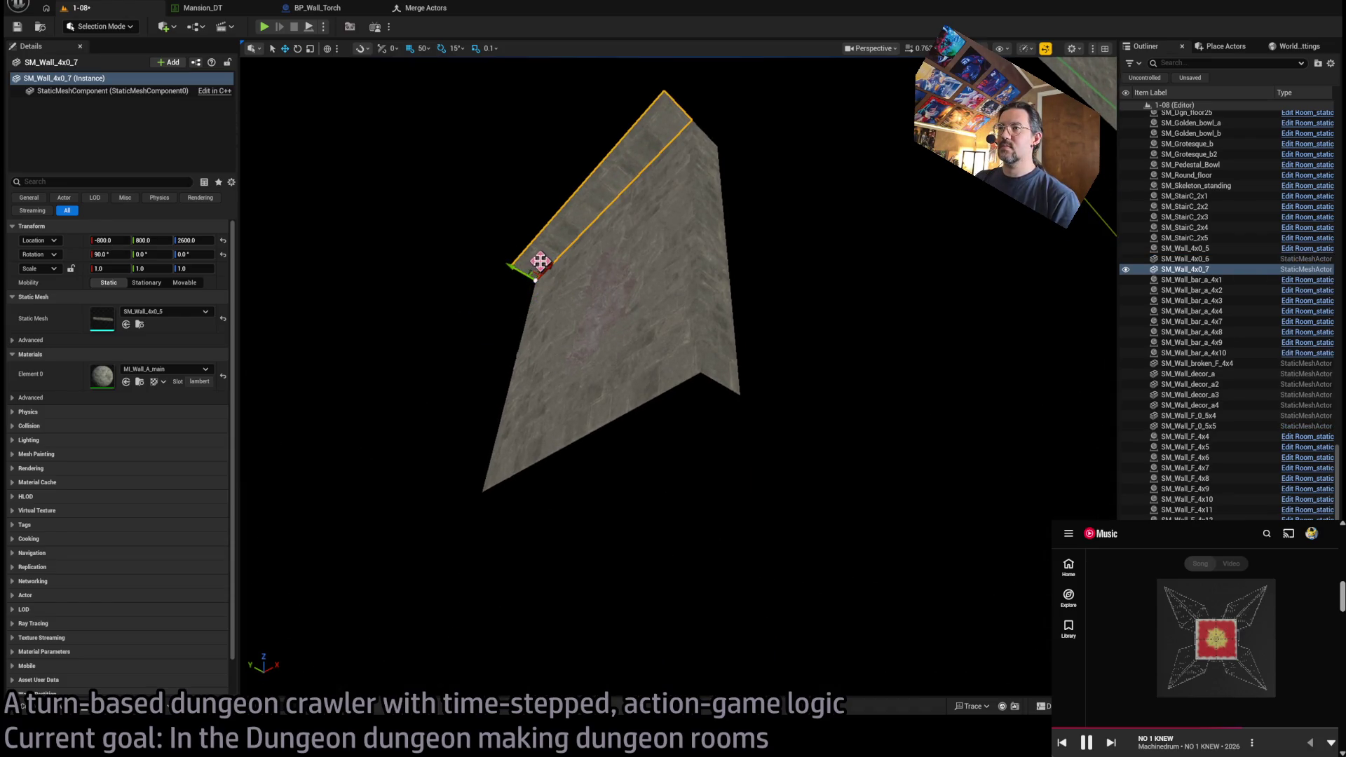
pyautogui.moveTo(540, 261)
pyautogui.mouseDown()
pyautogui.moveTo(507, 528)
pyautogui.moveTo(509, 475)
pyautogui.moveTo(529, 481)
pyautogui.mouseUp()
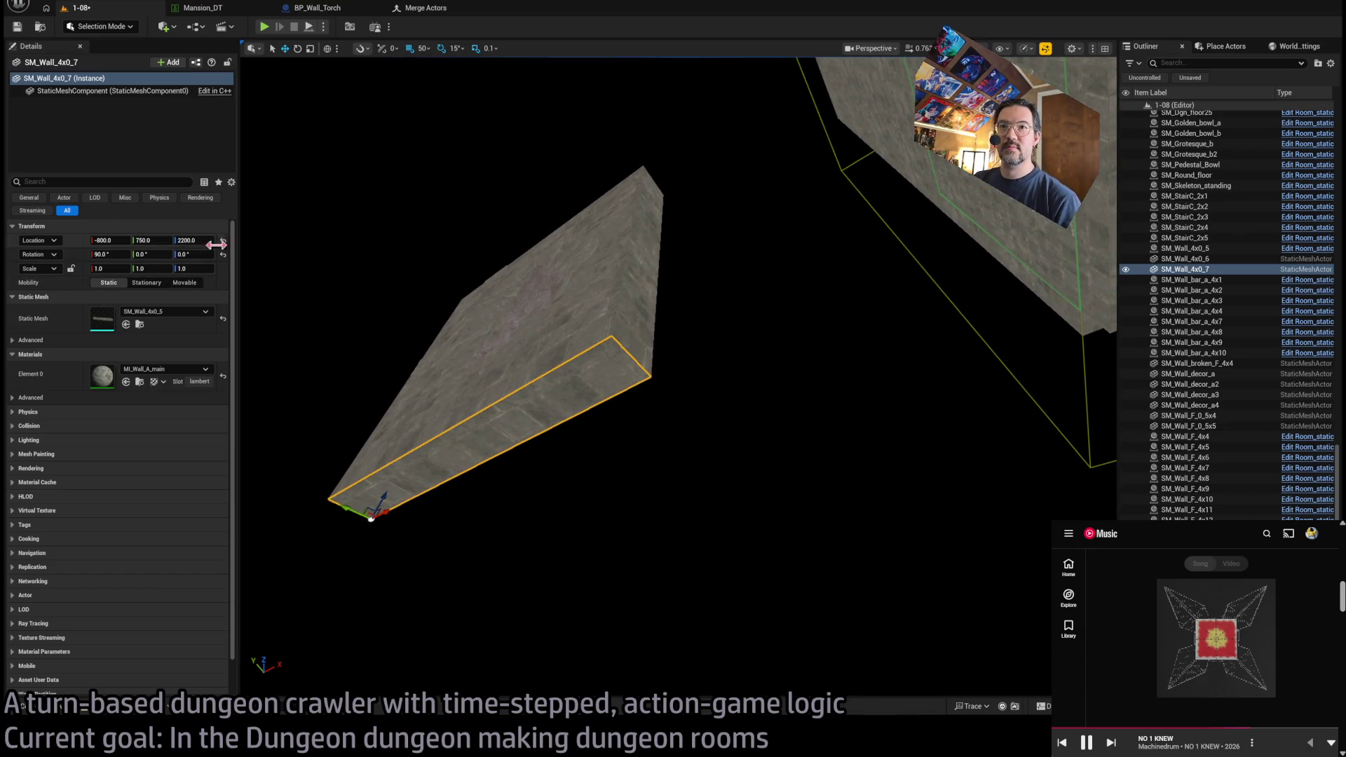
# - Set the 5x4 strip's Z rotation to 270 and the 5x5 strip's to 90
pyautogui.click(503, 311)
pyautogui.click(637, 278)
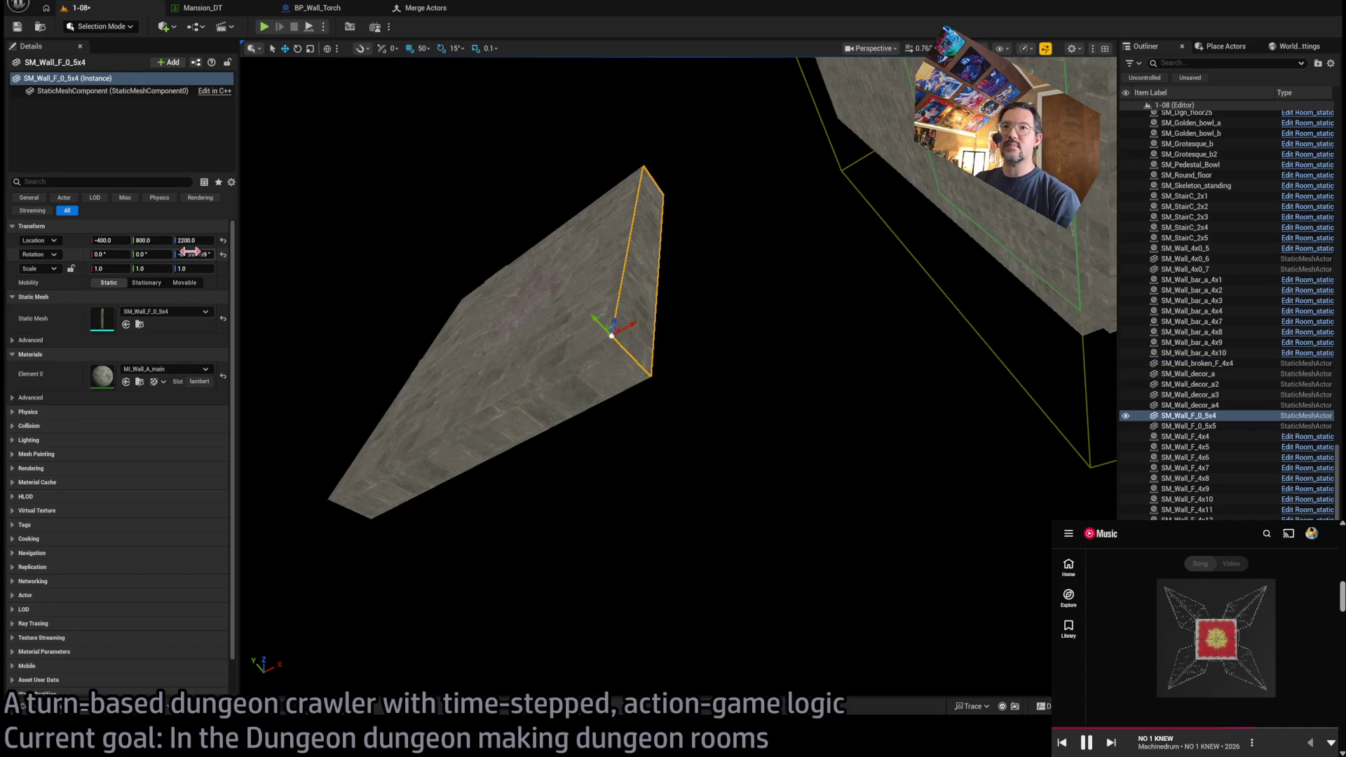
pyautogui.press('Return')
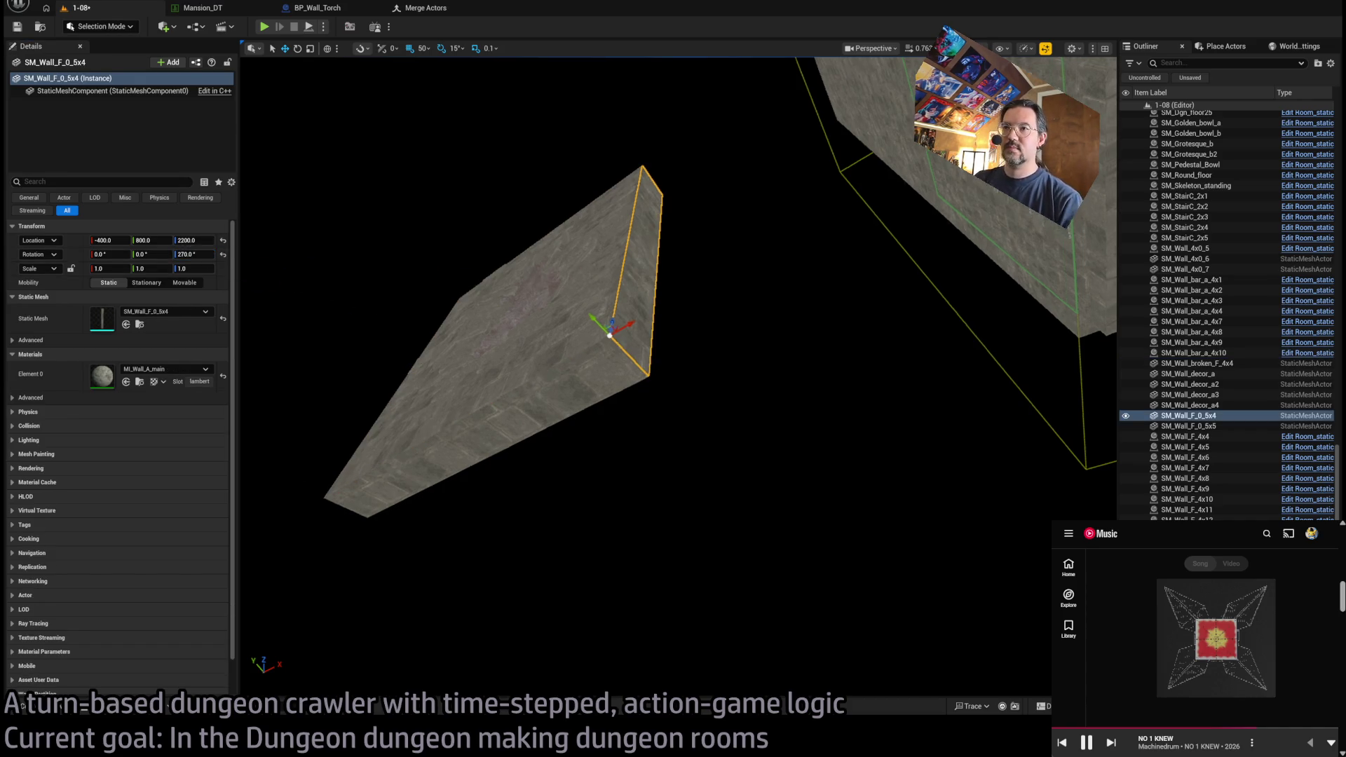
pyautogui.moveTo(355, 300); pyautogui.dragTo(517, 436)
pyautogui.click(604, 364)
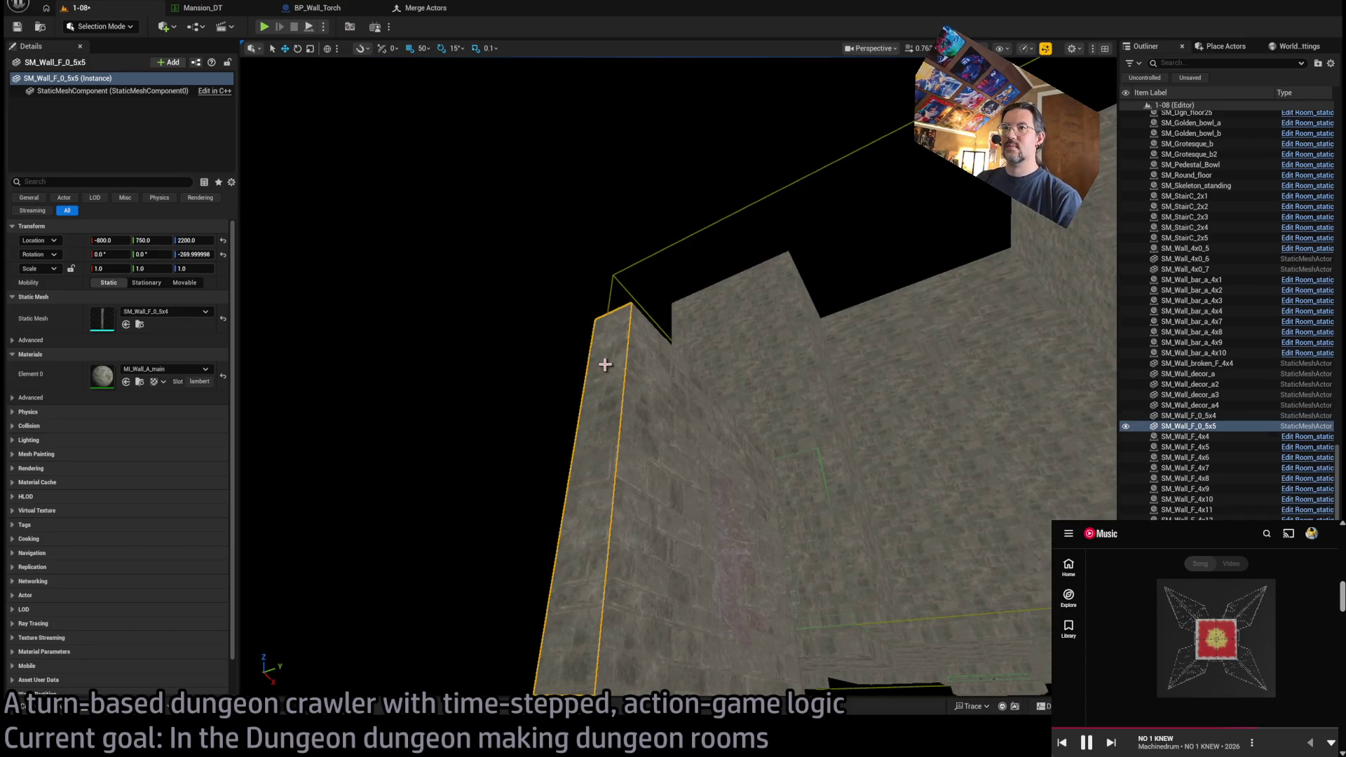
pyautogui.write('270')
pyautogui.press('Return')
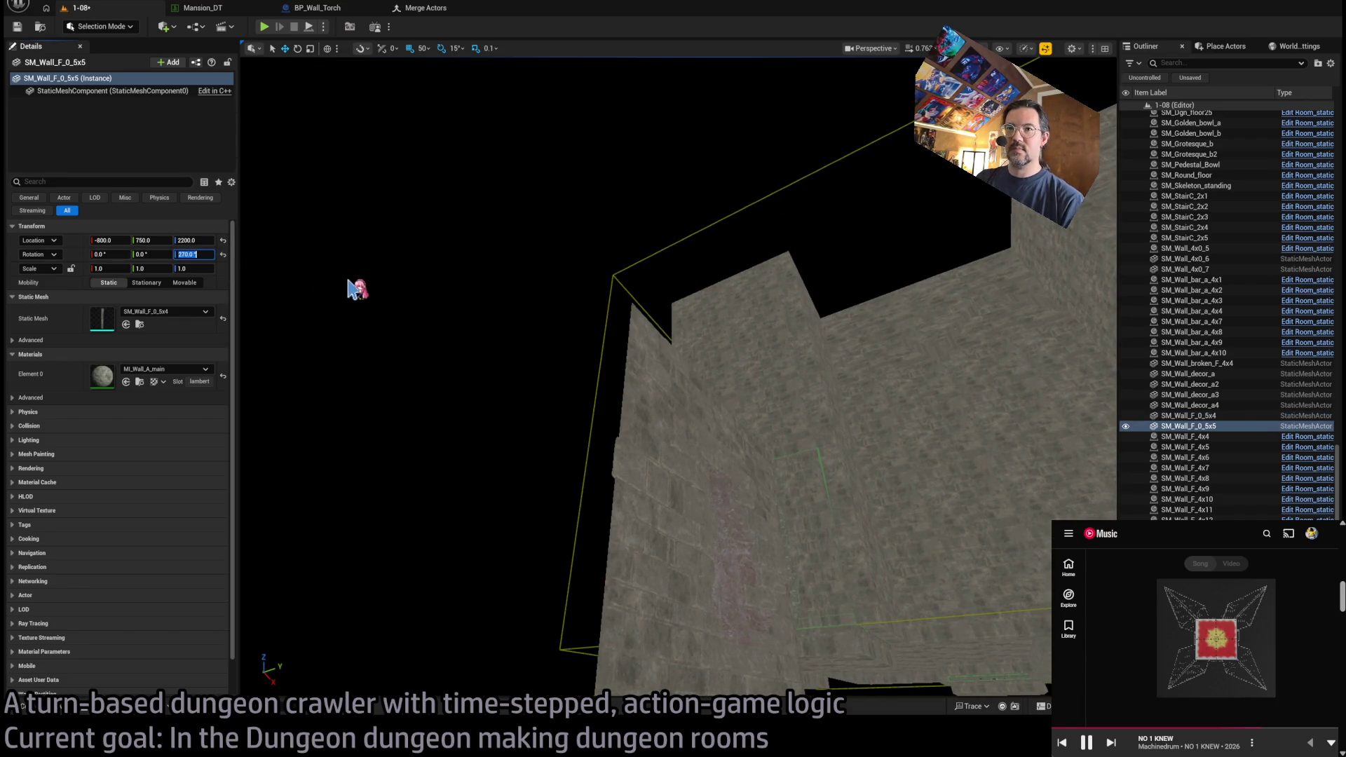
pyautogui.write('90')
pyautogui.press('Return')
pyautogui.moveTo(372, 294); pyautogui.dragTo(428, 329)
pyautogui.click(550, 631)
pyautogui.press('f')
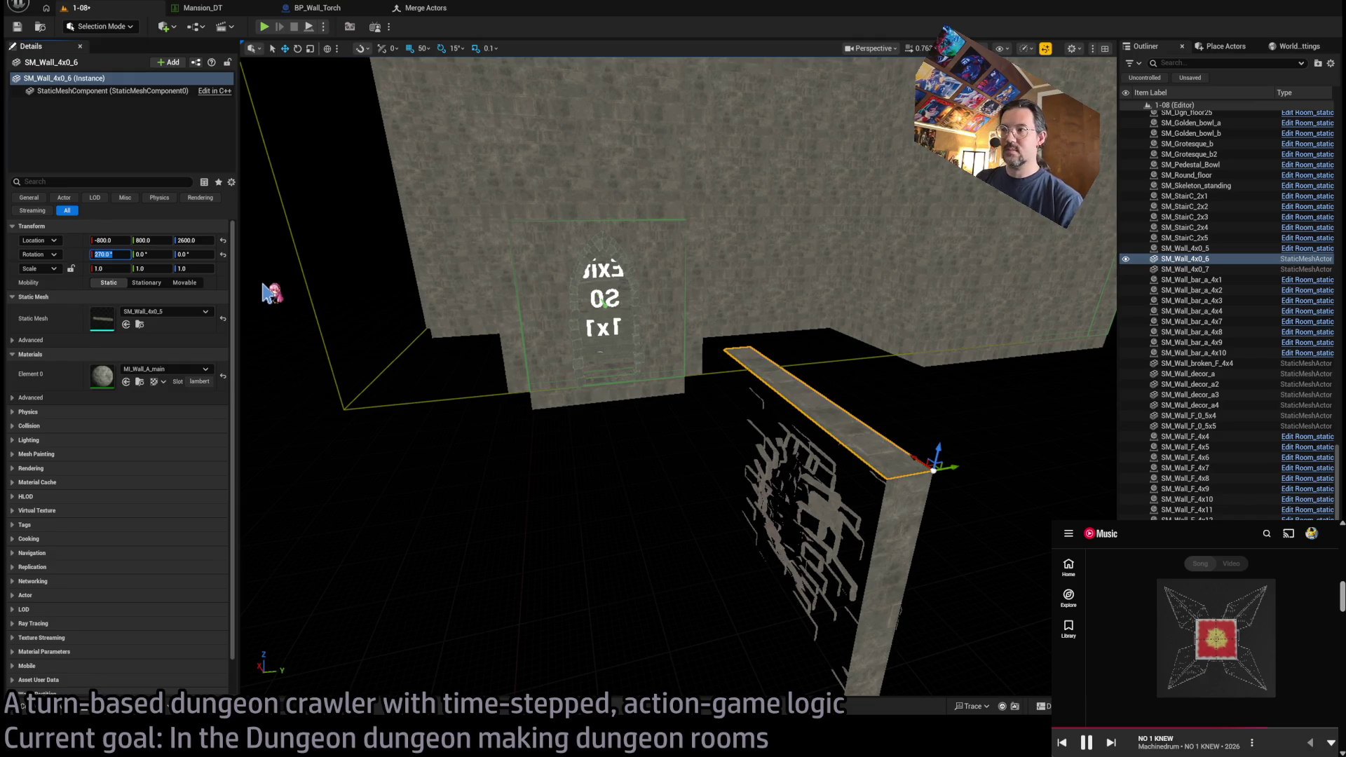
# - Slide the broken wall 50 units along Y and shift it to X -400, then deselect it
pyautogui.click(612, 470)
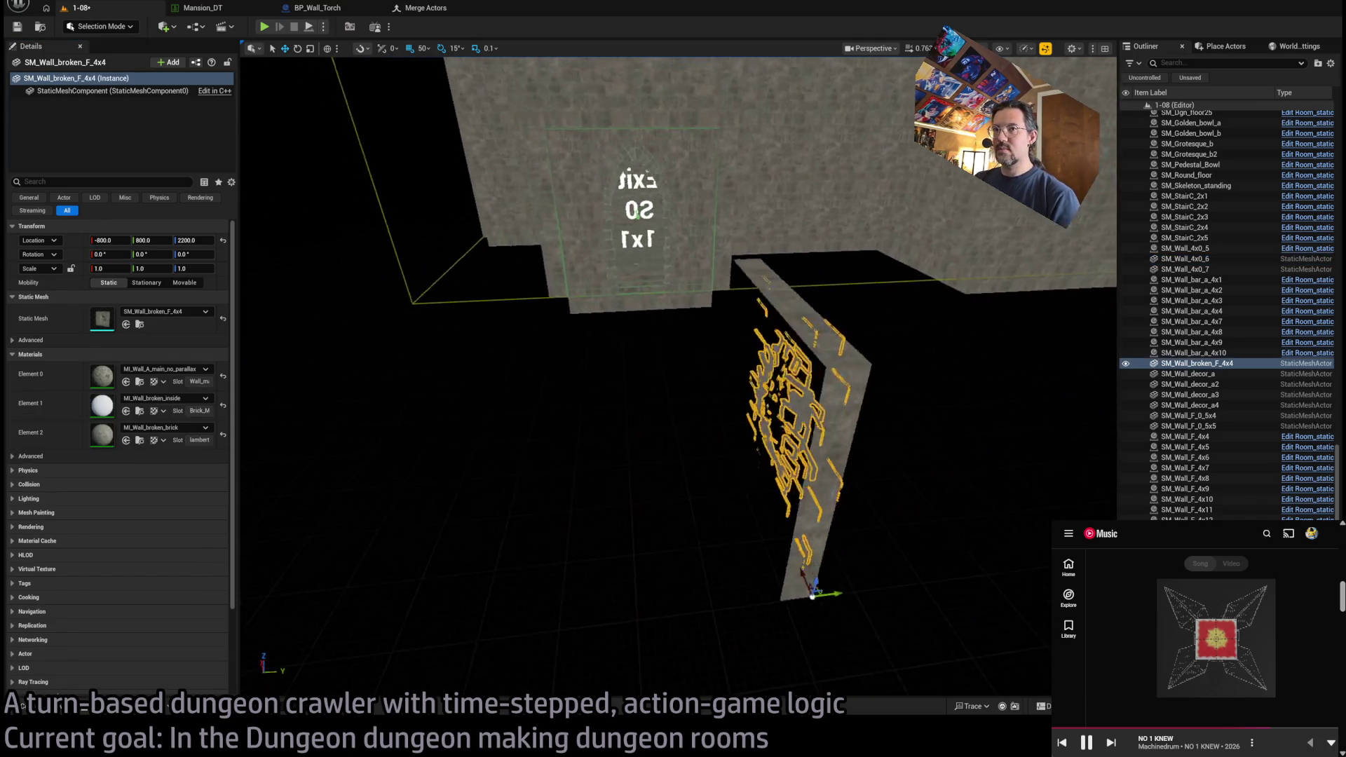
pyautogui.press('e')
pyautogui.moveTo(916, 607); pyautogui.dragTo(967, 554)
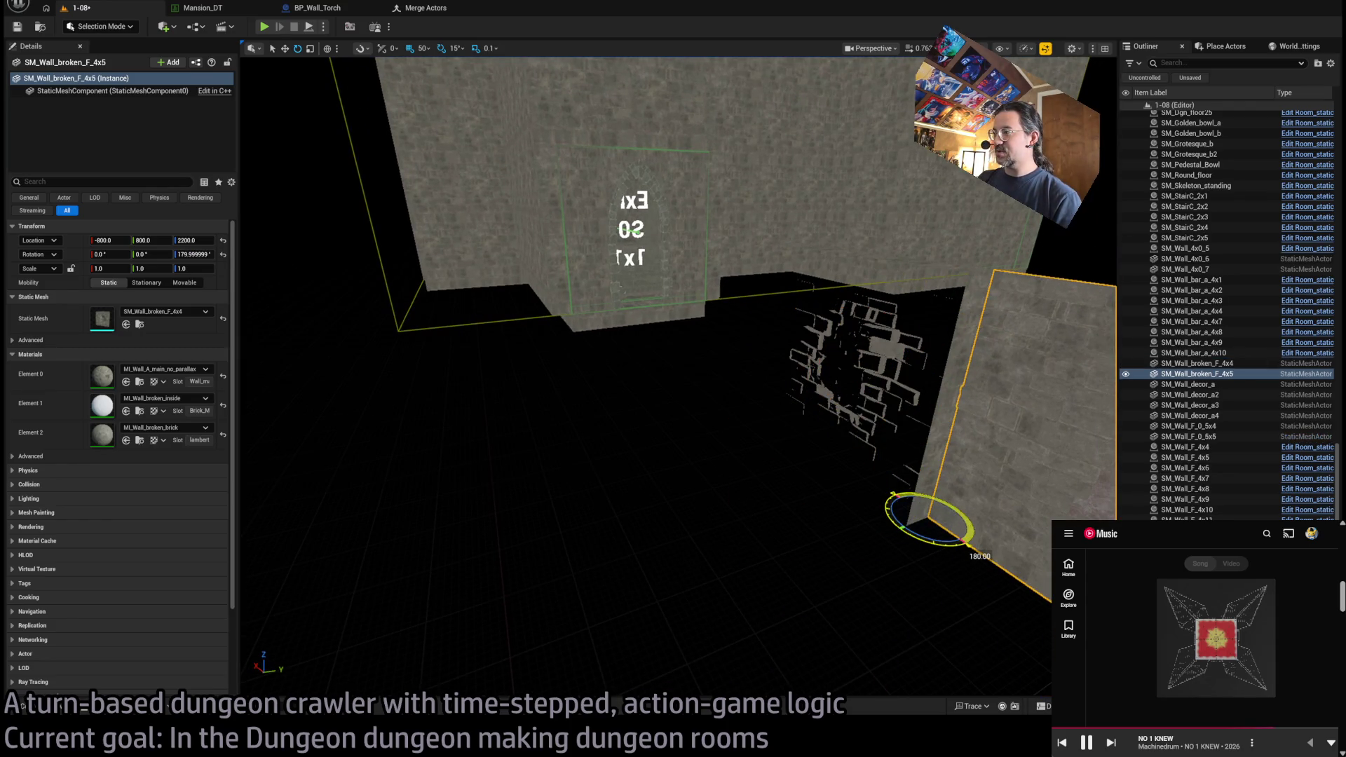
pyautogui.press('w')
pyautogui.press('f')
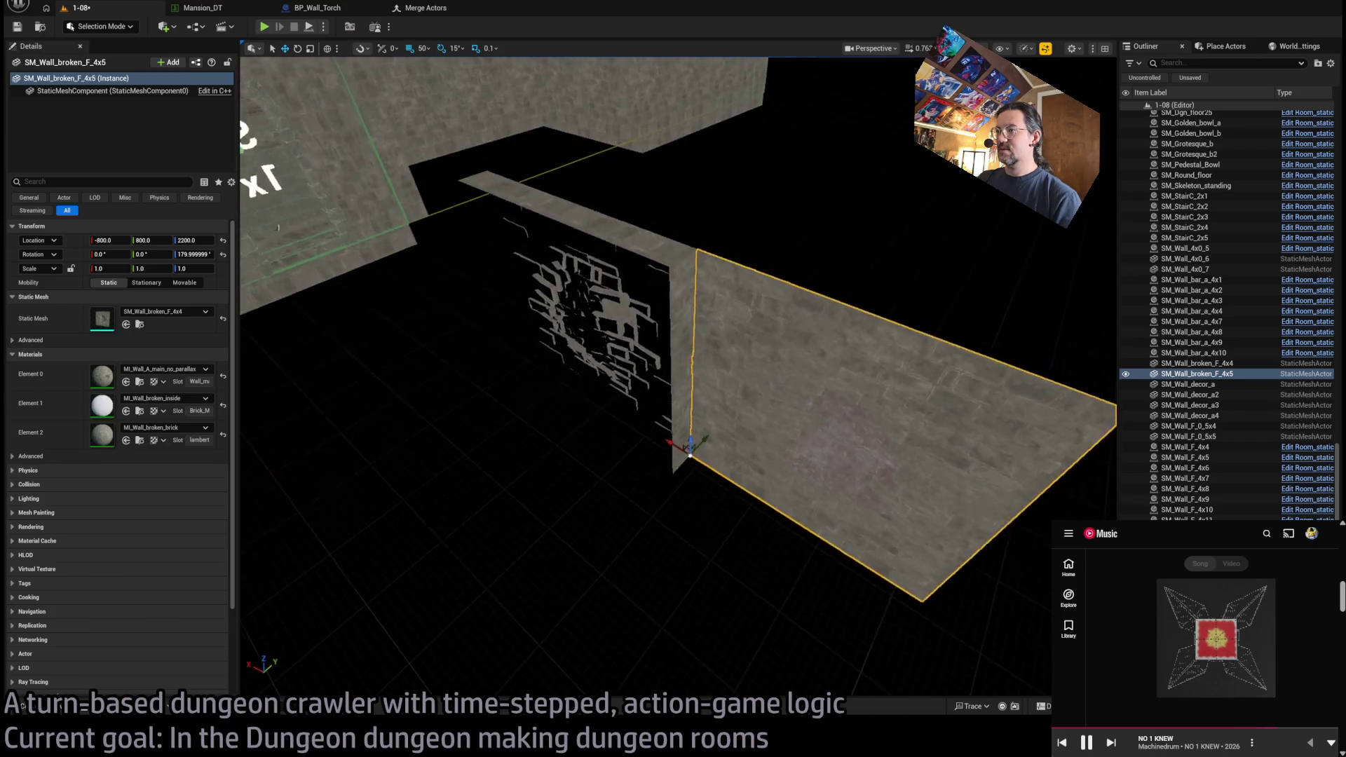
pyautogui.moveTo(705, 443)
pyautogui.mouseDown()
pyautogui.moveTo(688, 455)
pyautogui.moveTo(481, 369)
pyautogui.mouseUp()
pyautogui.press('f')
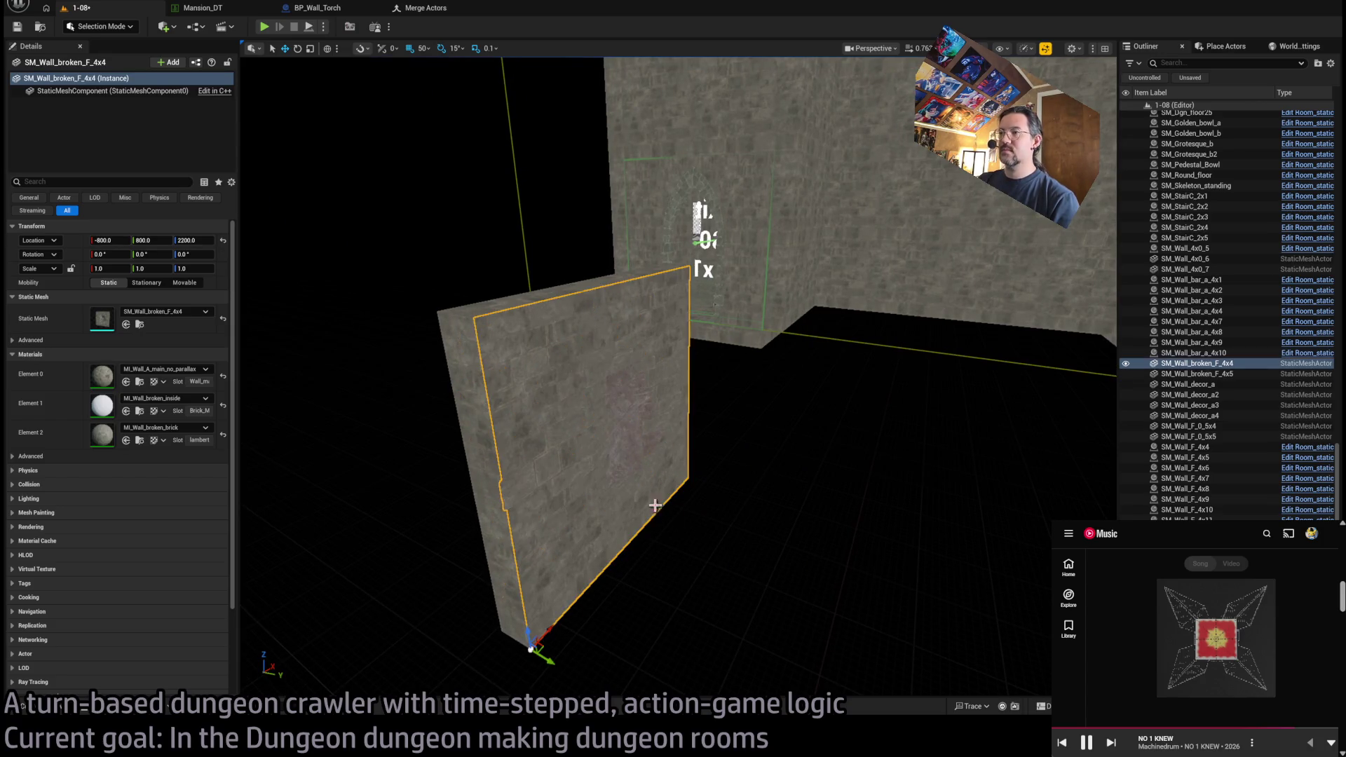
pyautogui.click(400, 611)
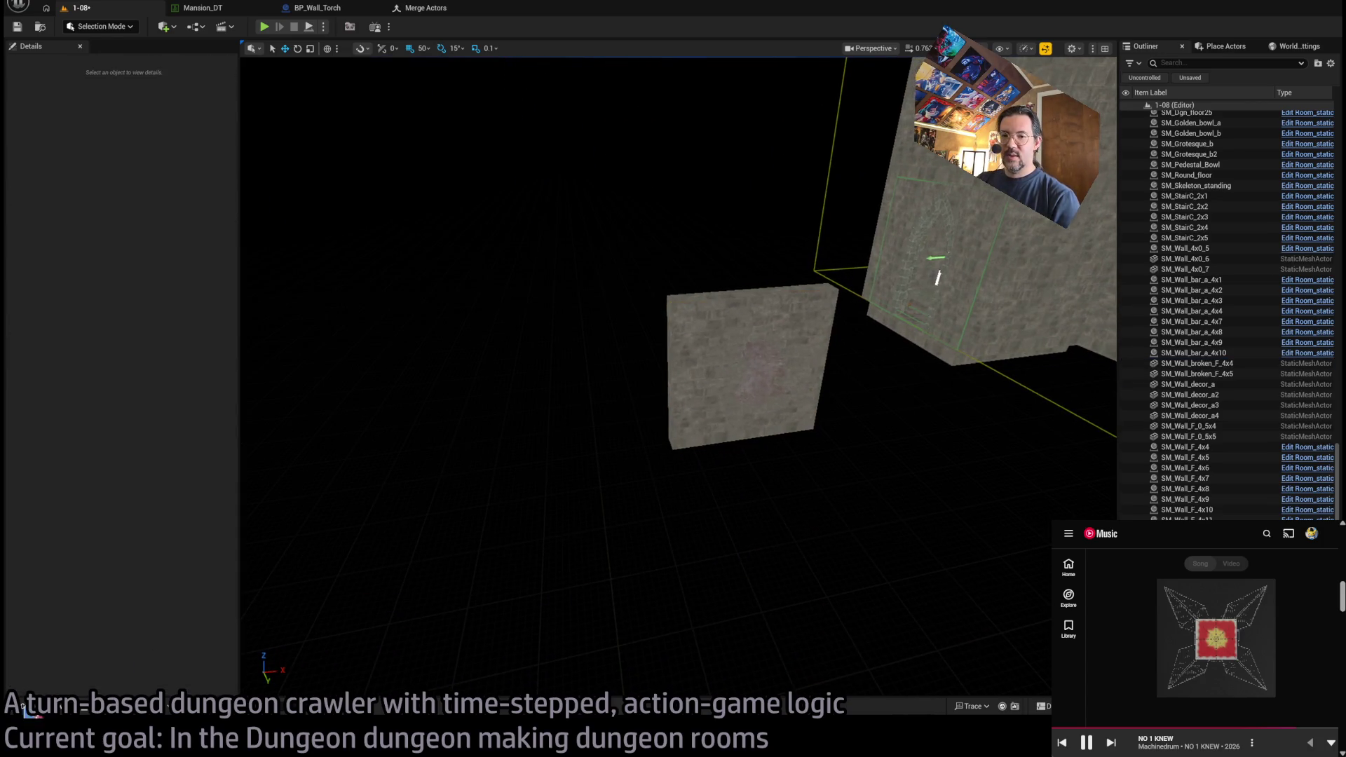
# - Browse the structure mesh folders, including ARCH and BALCONY, in the Content Drawer
pyautogui.click(25, 708)
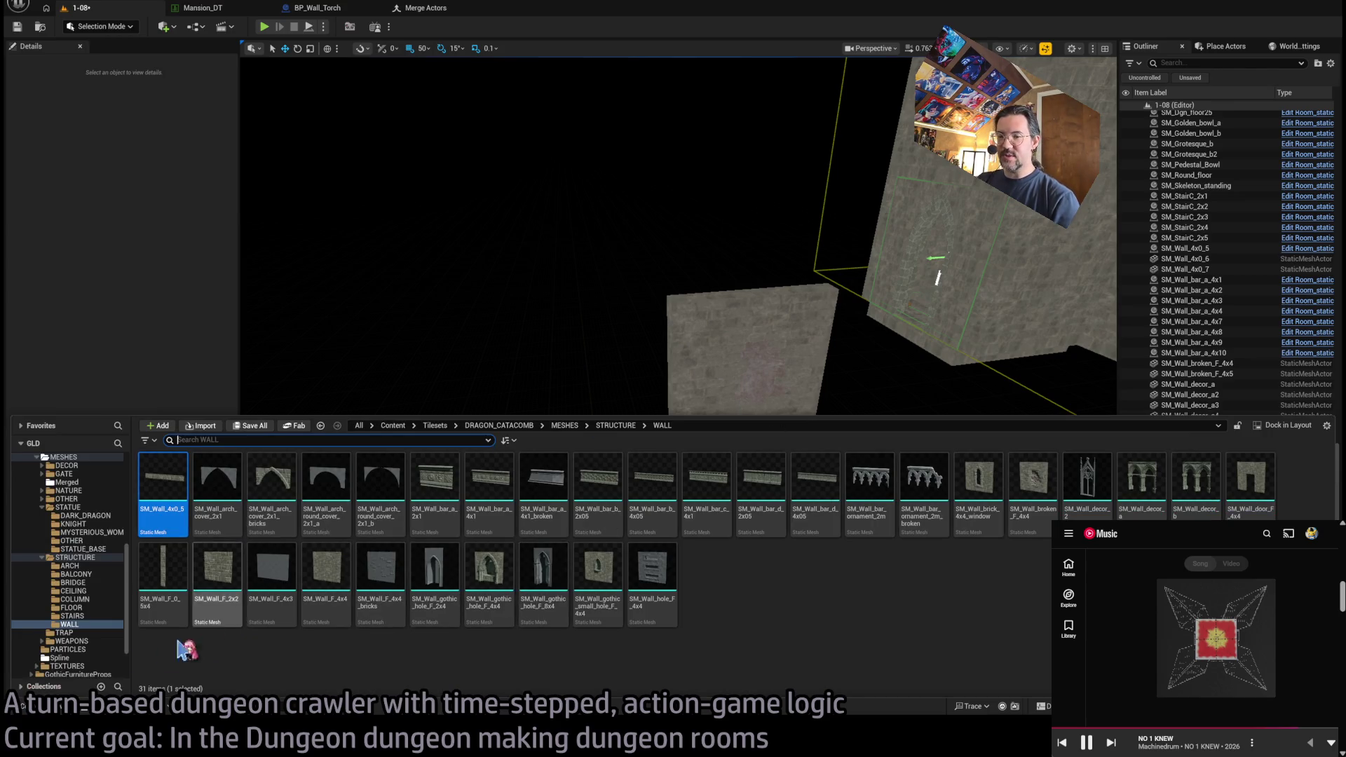
pyautogui.click(98, 524)
pyautogui.click(79, 565)
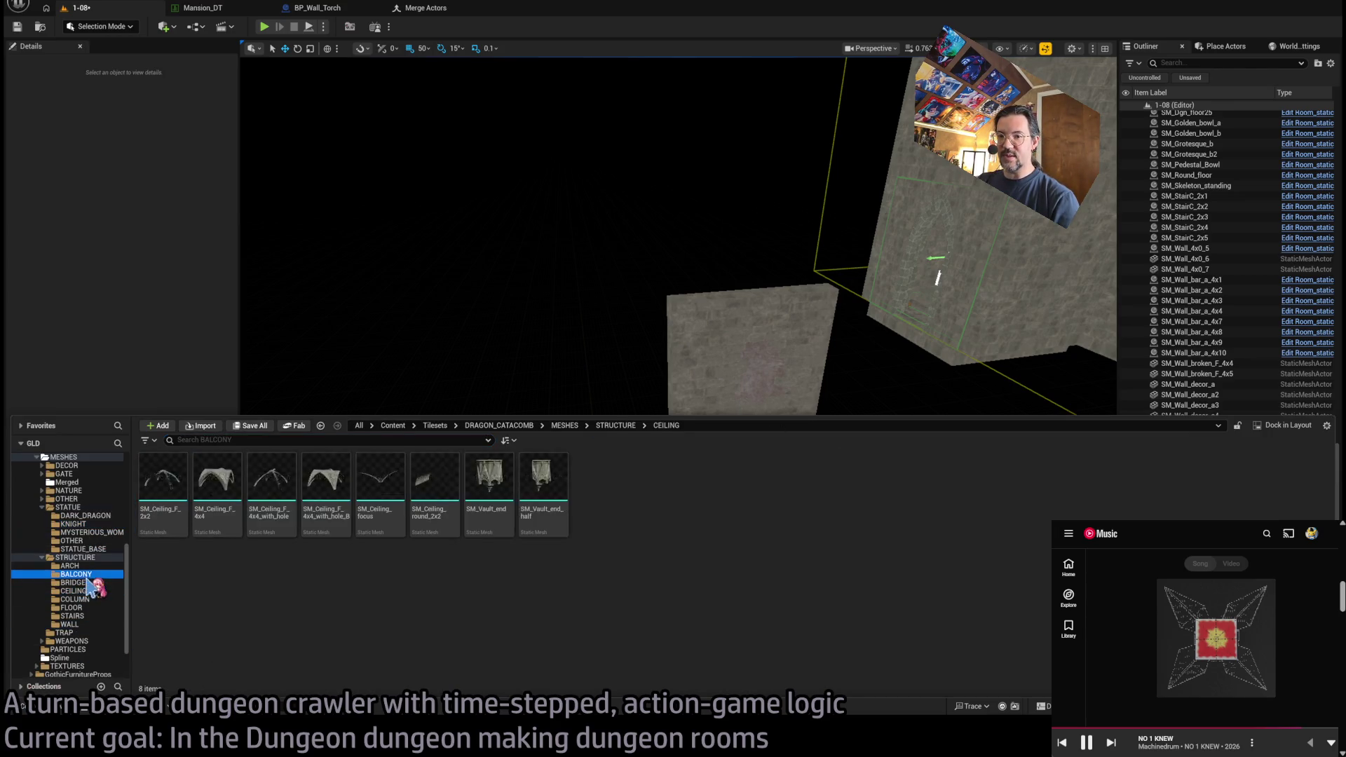
pyautogui.click(80, 573)
pyautogui.click(79, 567)
pyautogui.click(79, 574)
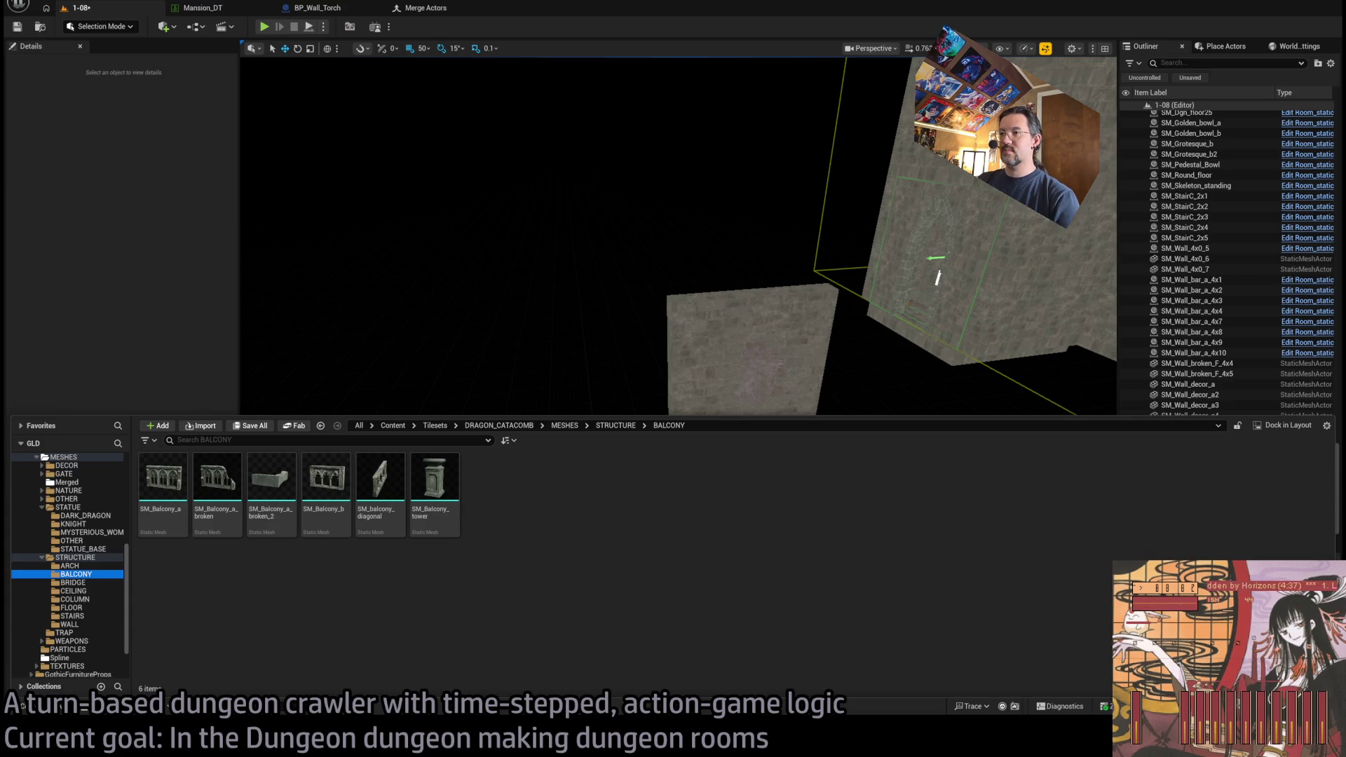
pyautogui.moveTo(694, 256); pyautogui.dragTo(694, 300)
# - Drag Dgn_Wall_merged from MESHES > Merged into the level beside the broken wall
pyautogui.click(49, 707)
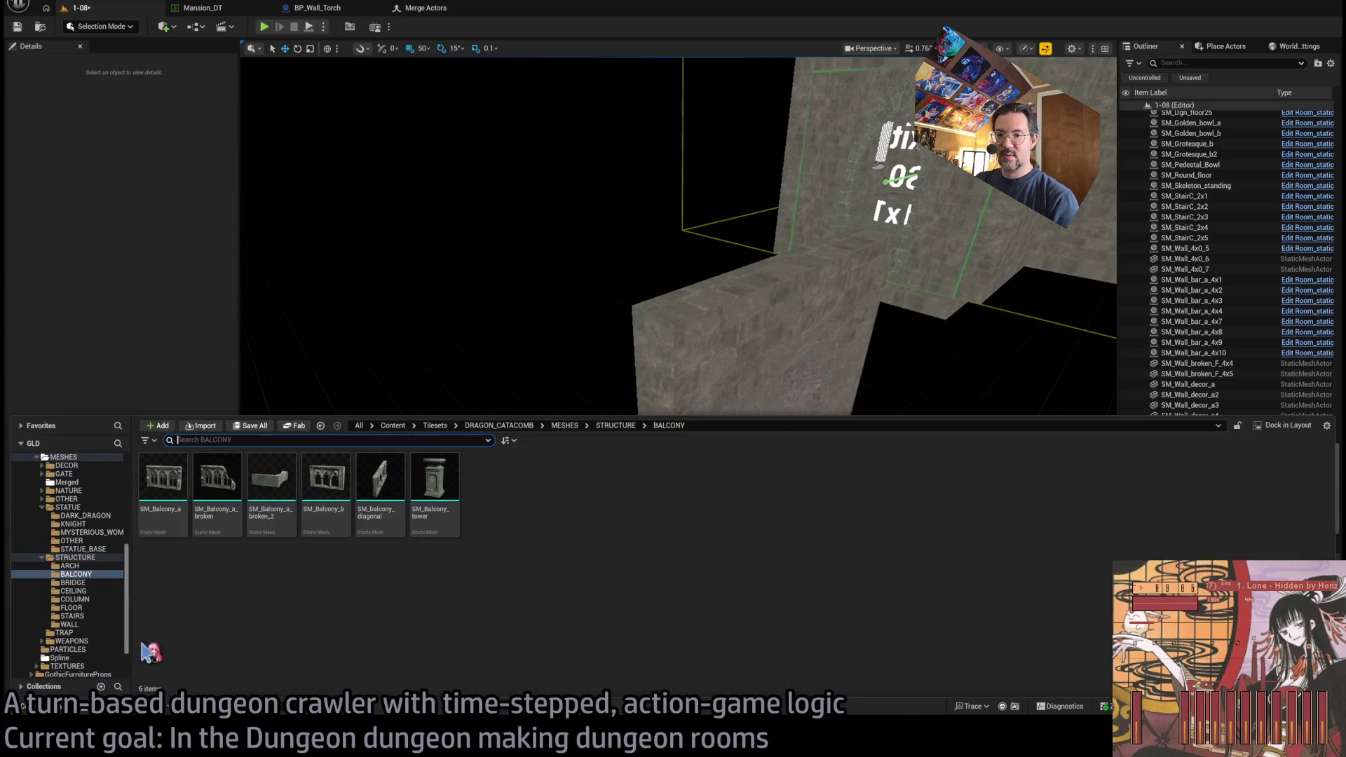
pyautogui.click(78, 490)
pyautogui.click(71, 482)
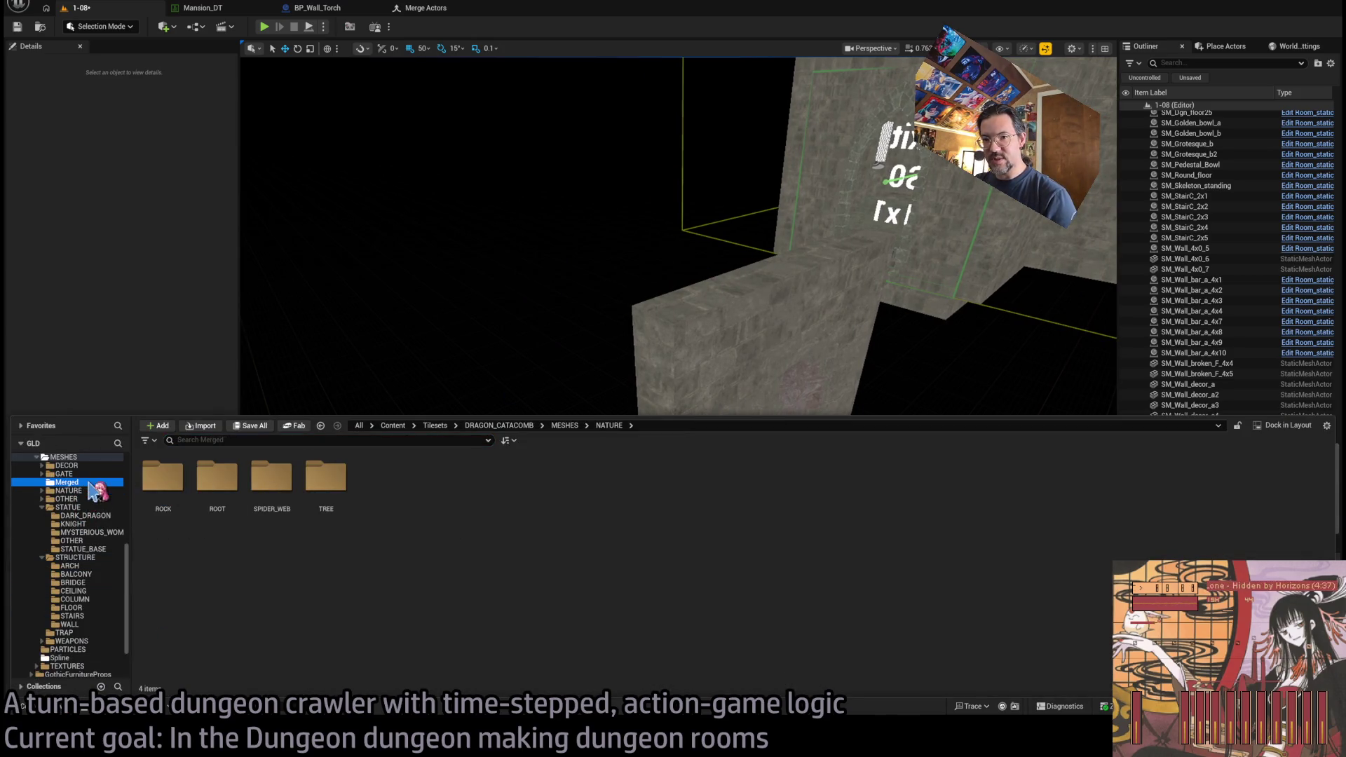
pyautogui.moveTo(272, 483)
pyautogui.mouseDown()
pyautogui.moveTo(420, 321)
pyautogui.moveTo(456, 429)
pyautogui.moveTo(341, 515)
pyautogui.mouseUp()
pyautogui.scroll(-5, 543, 530)
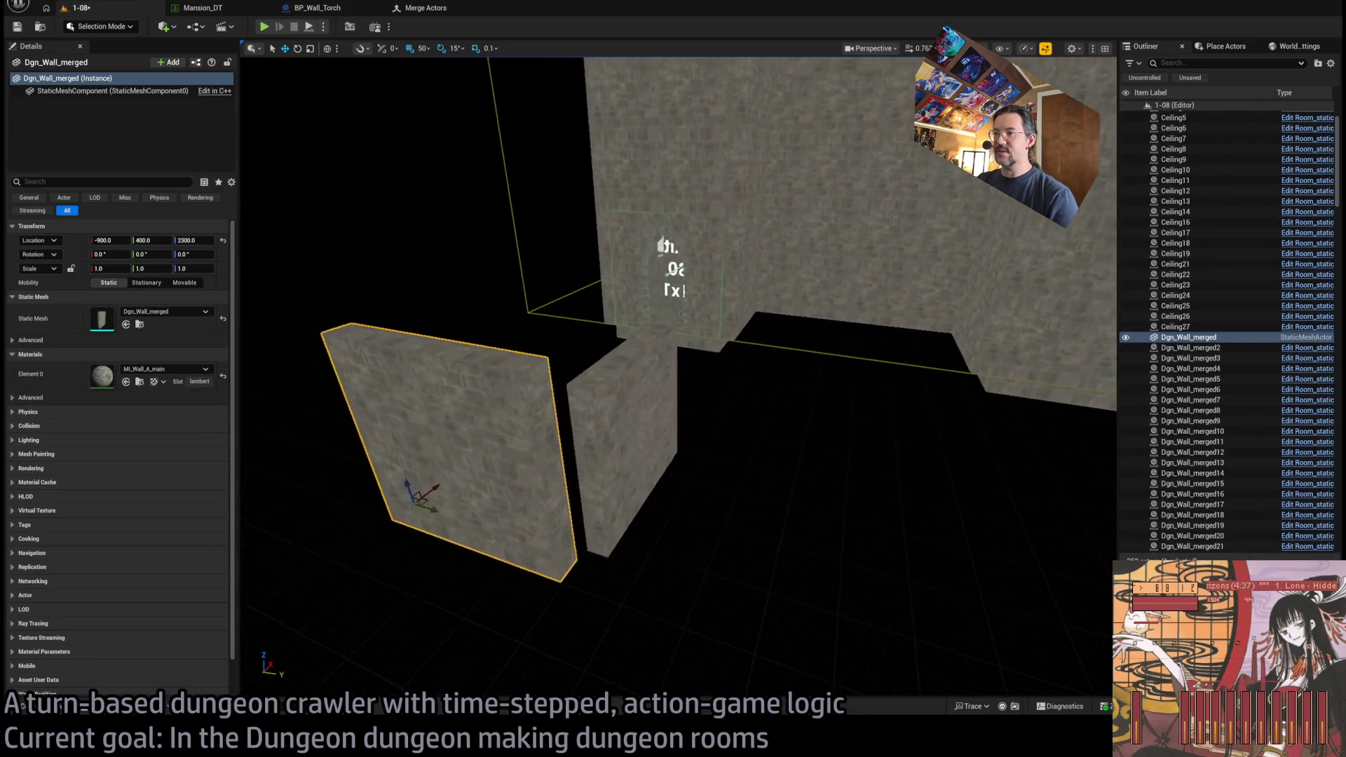
# - Select the Broken_F_4x4 wall, frame it, and pick up walls sharing its meshes
pyautogui.keyDown('ctrl'); pyautogui.click(652, 441); pyautogui.keyUp('ctrl')
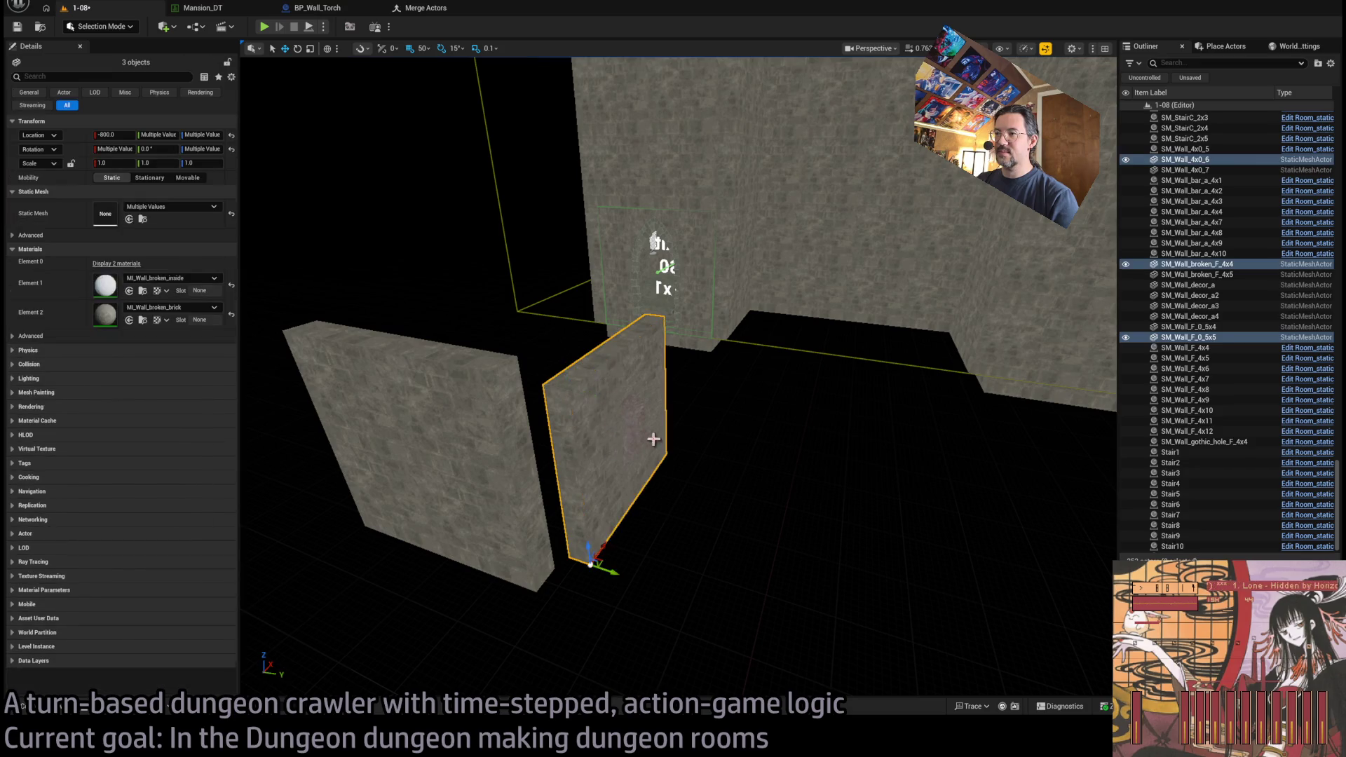
pyautogui.press('f')
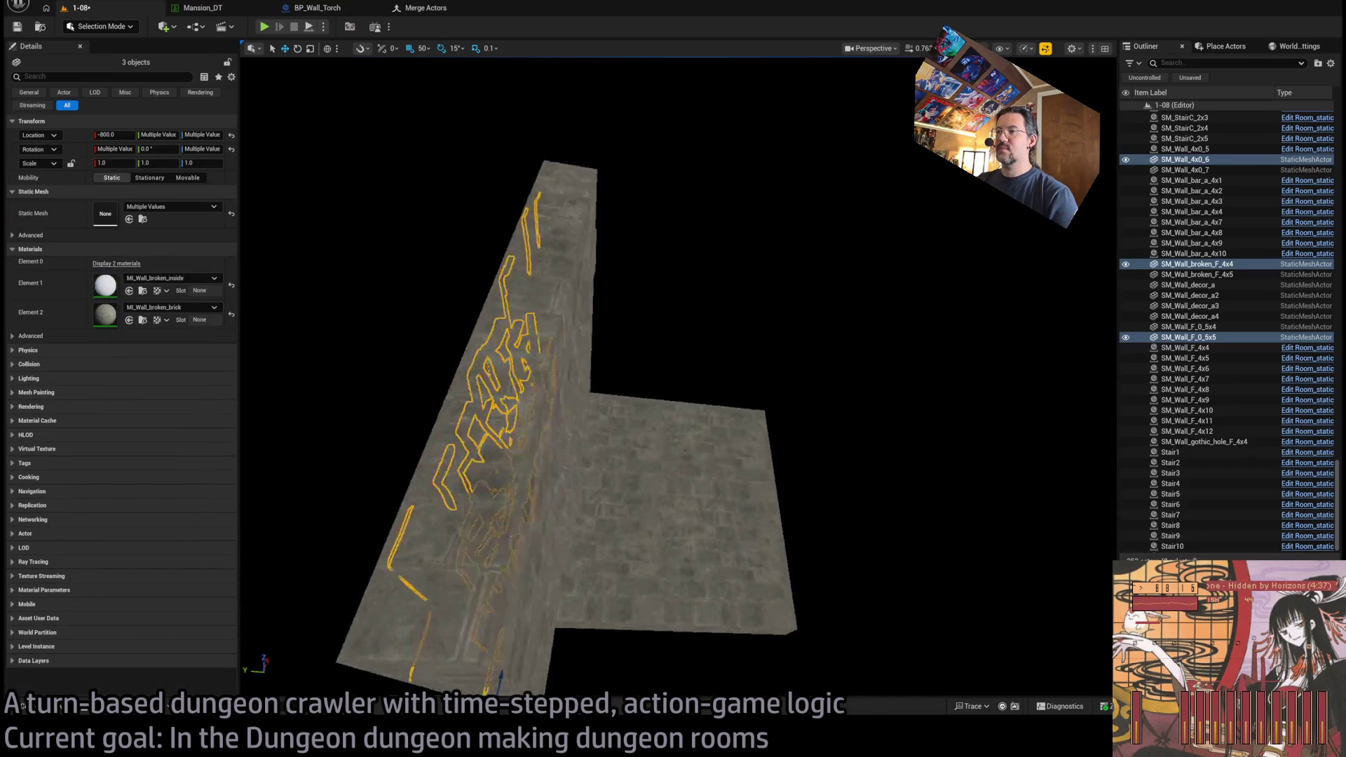
pyautogui.hotkey('shift', 'e')
pyautogui.moveTo(510, 525); pyautogui.dragTo(510, 526)
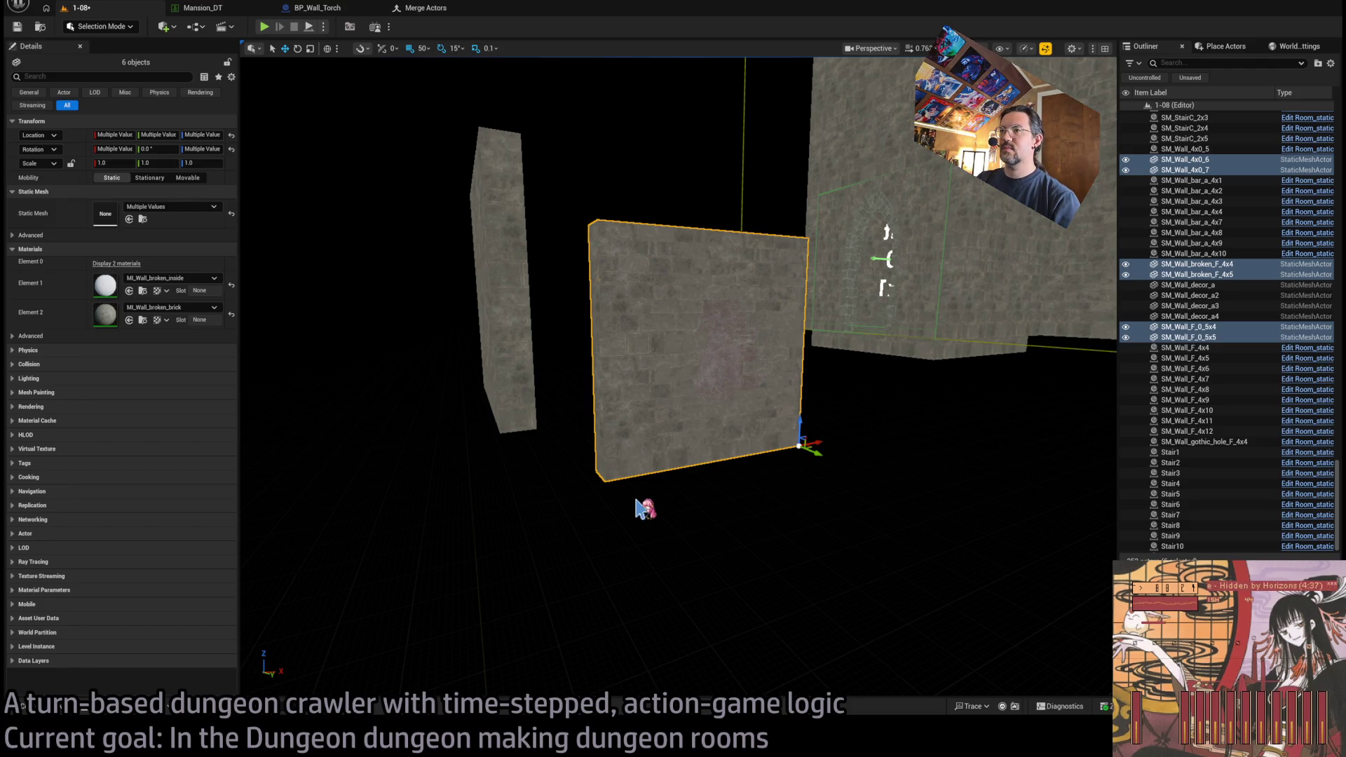
pyautogui.click(637, 508)
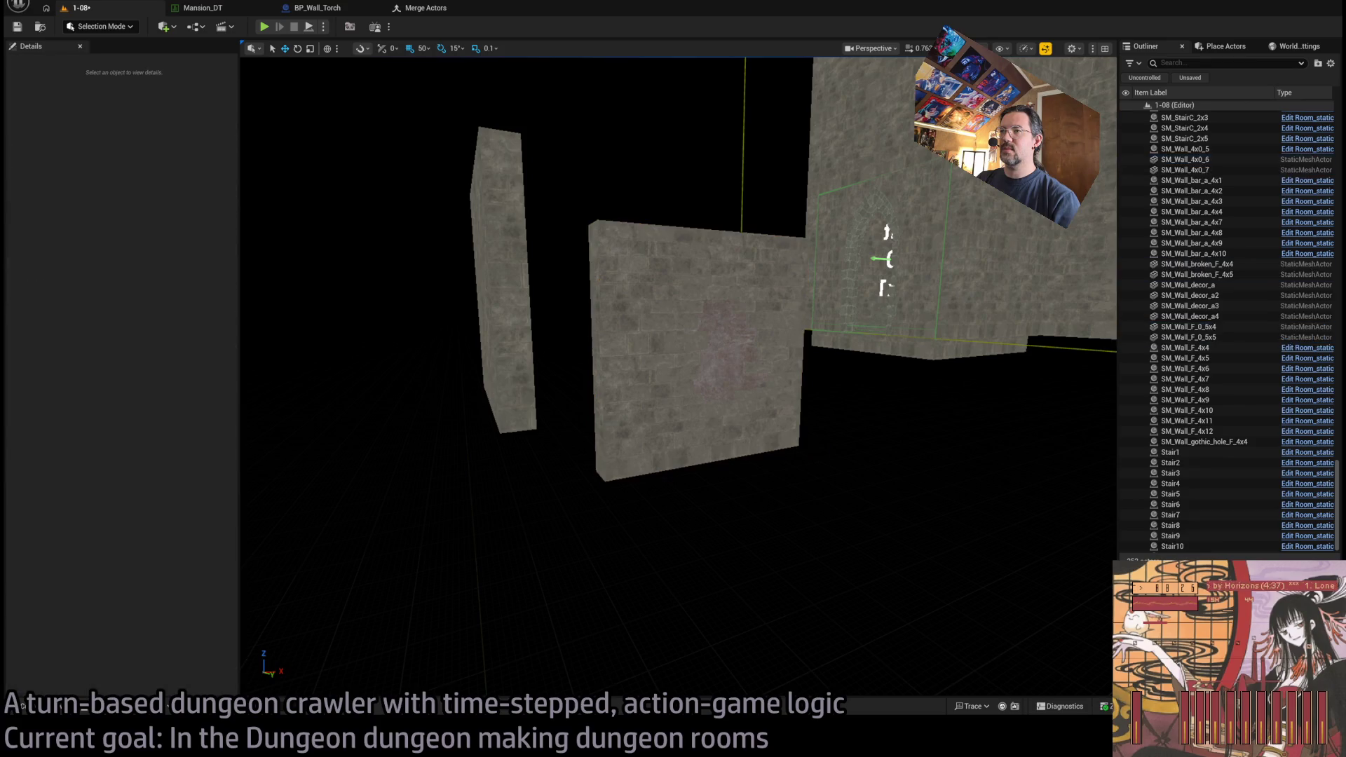
pyautogui.click(640, 466)
pyautogui.click(621, 561)
# - Build a six-piece wall selection including SM_Wall_4x0_6 and open Merge Actors
pyautogui.hotkey('ctrl', 'z')
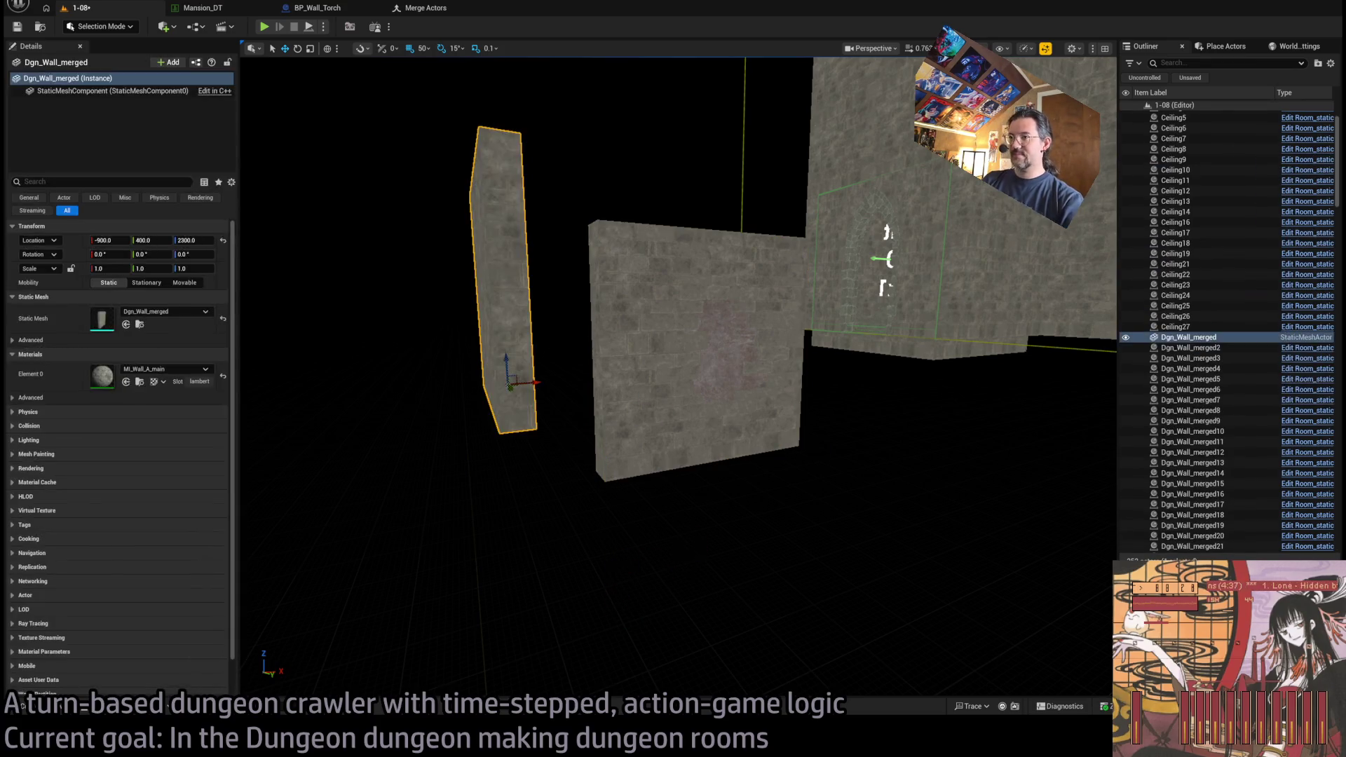
pyautogui.hotkey('ctrl', 'z')
pyautogui.moveTo(659, 483)
pyautogui.mouseDown()
pyautogui.moveTo(619, 454)
pyautogui.moveTo(659, 320)
pyautogui.moveTo(684, 410)
pyautogui.moveTo(721, 418)
pyautogui.moveTo(654, 500)
pyautogui.mouseUp()
pyautogui.hotkey('ctrl', 'z')
pyautogui.hotkey('ctrl', 'z')
pyautogui.hotkey('ctrl', 'z')
pyautogui.moveTo(593, 544); pyautogui.dragTo(593, 545)
pyautogui.hotkey('ctrl', 'z')
pyautogui.moveTo(736, 491)
pyautogui.mouseDown()
pyautogui.moveTo(729, 390)
pyautogui.moveTo(848, 439)
pyautogui.moveTo(805, 486)
pyautogui.mouseUp()
pyautogui.click(425, 7)
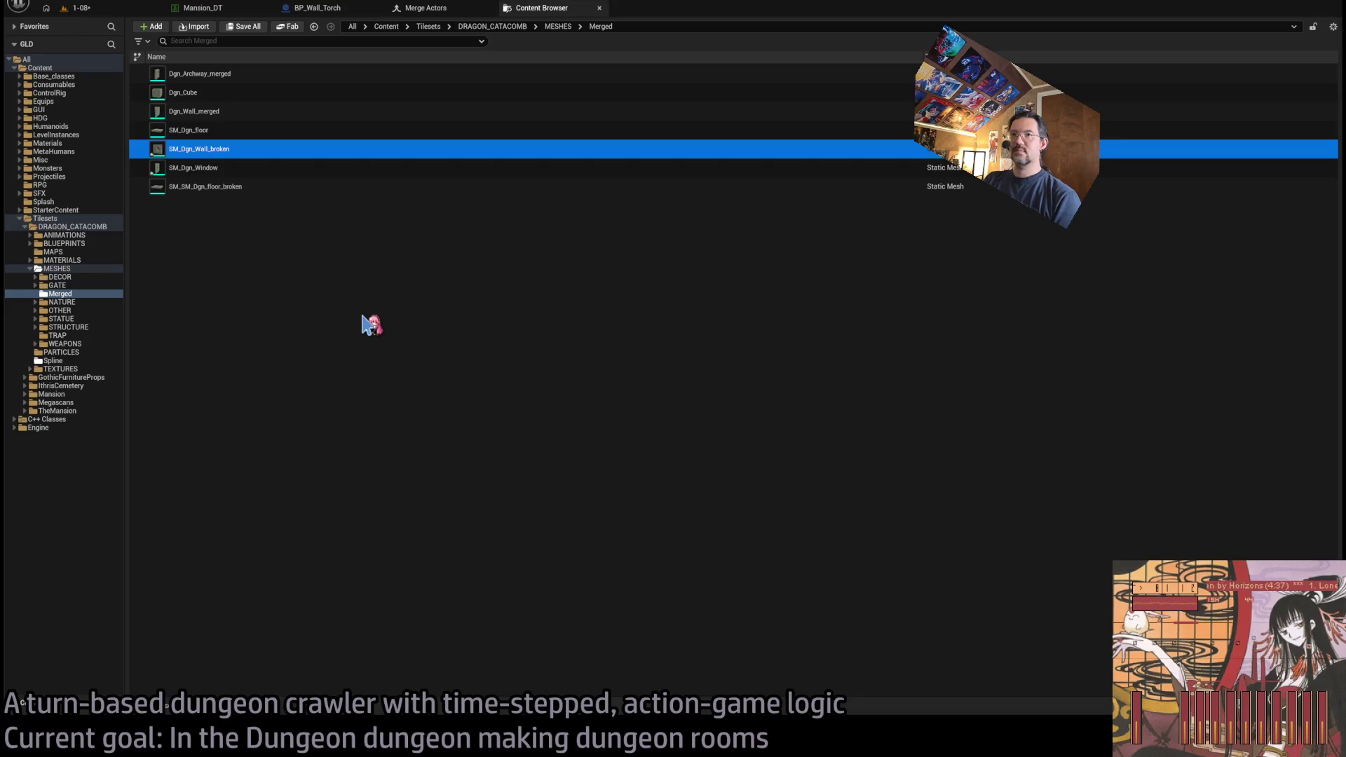
# - Return to the 1-08 level tab once SM_Dgn_Wall_broken is merged
pyautogui.click(79, 8)
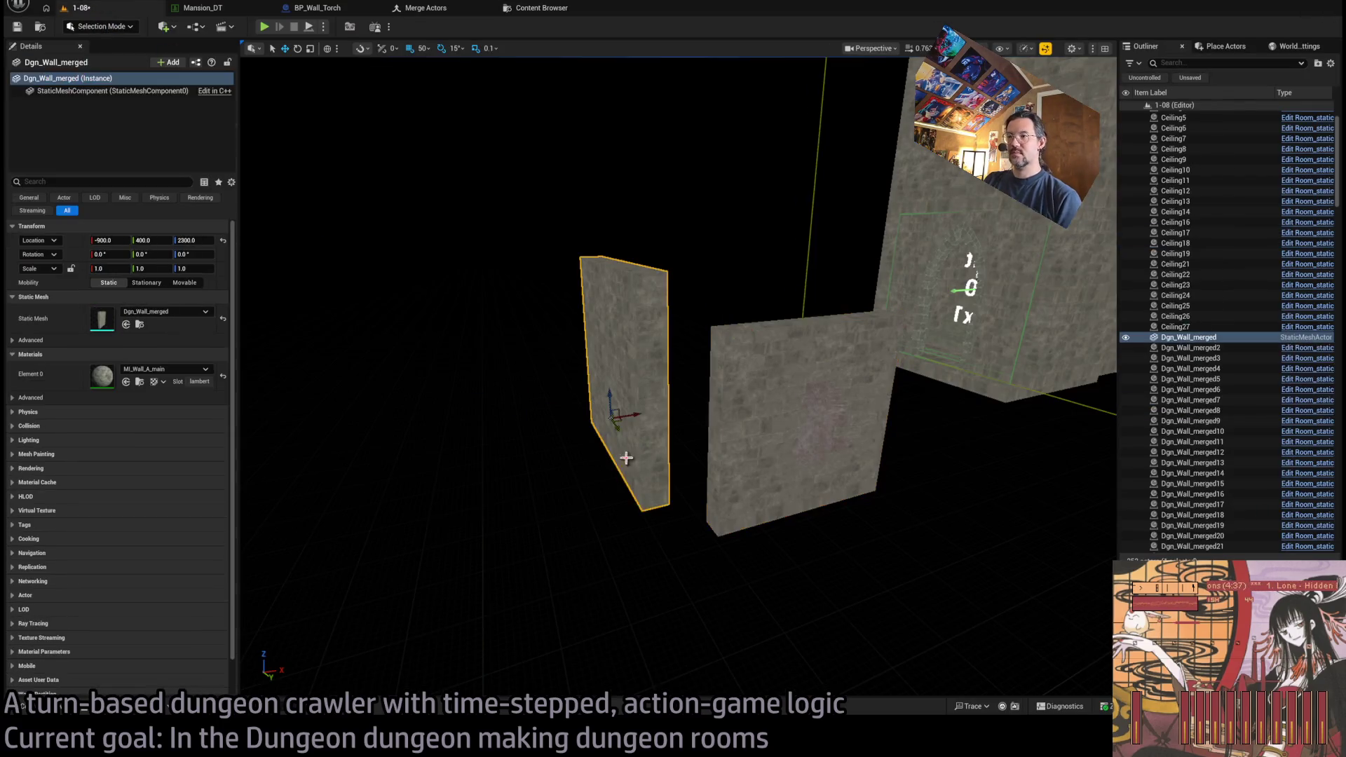
# - Duplicate Dgn_Wall_merged 150 units left and give the copy the SM_Dgn_Wall_broken mesh
pyautogui.moveTo(633, 413); pyautogui.dragTo(553, 420)
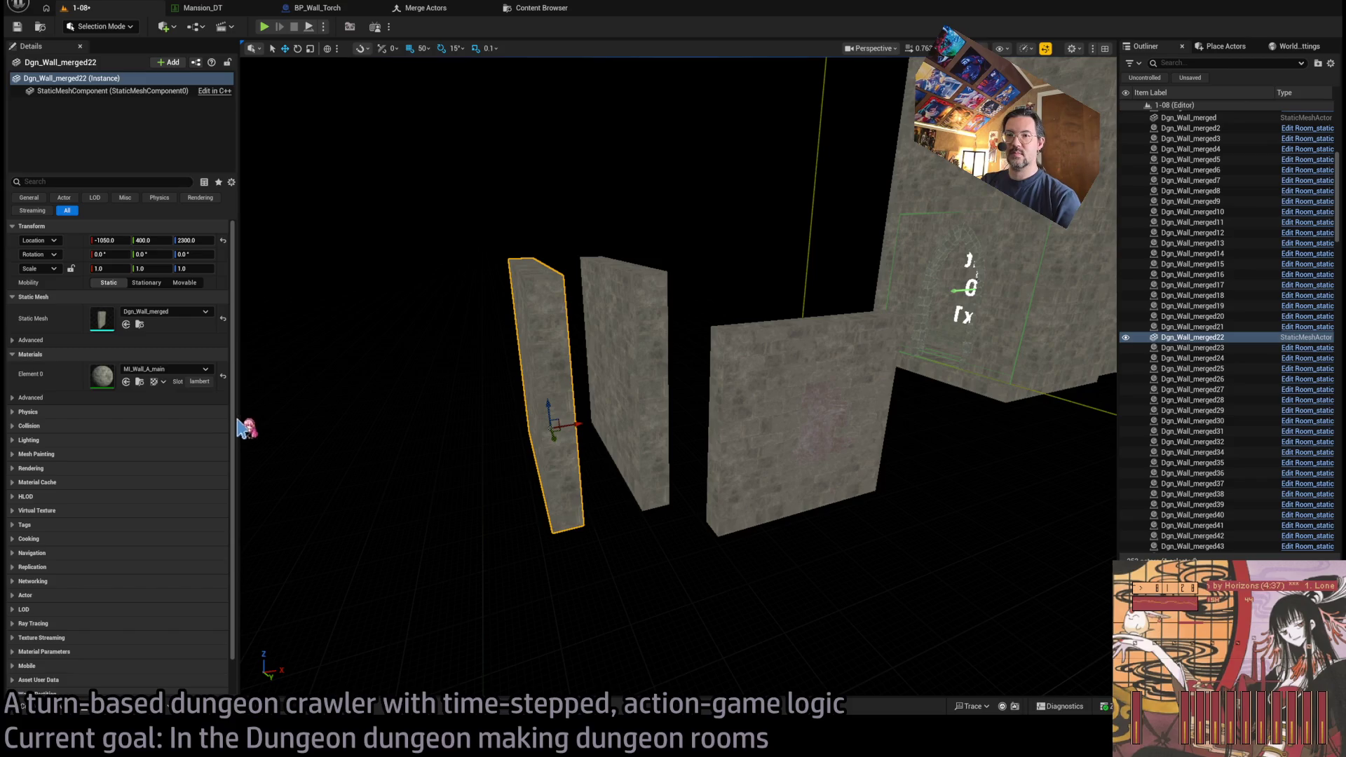
pyautogui.click(126, 324)
pyautogui.press('f')
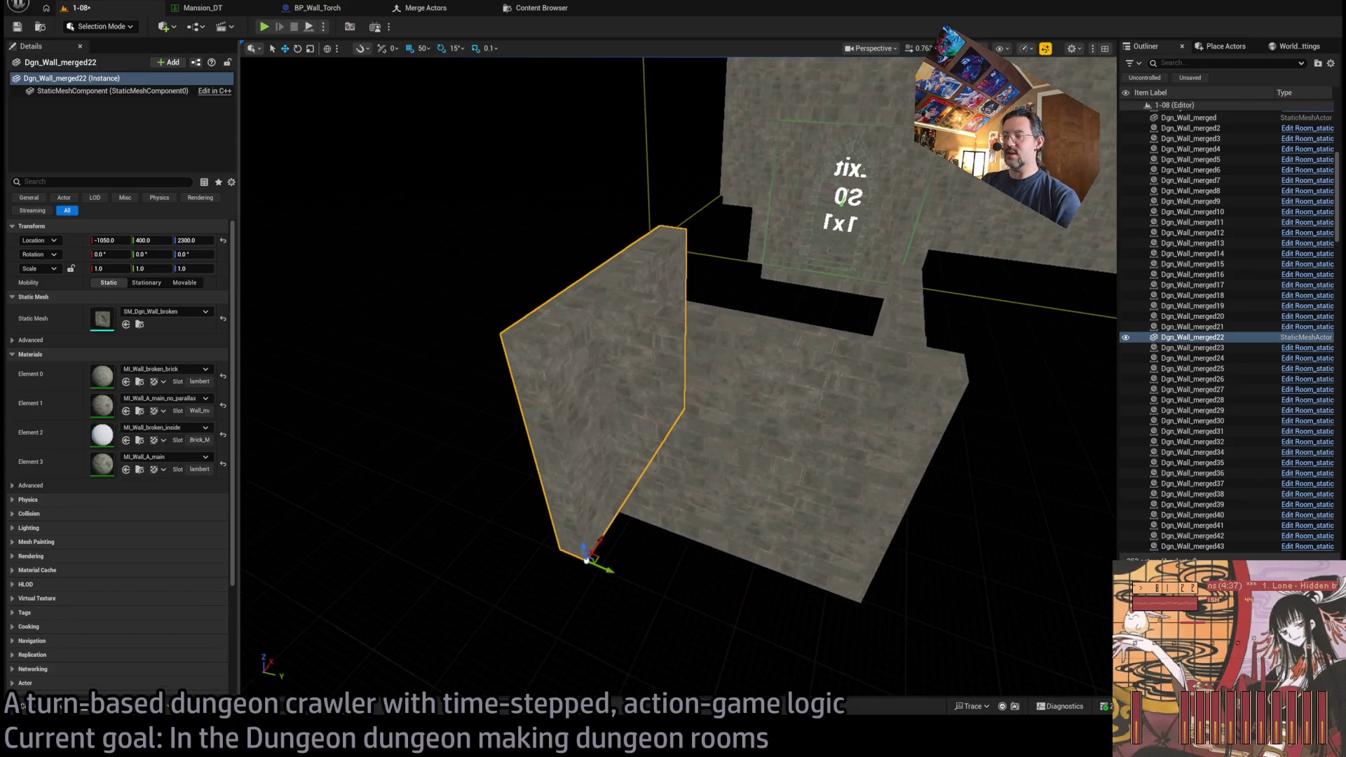
pyautogui.moveTo(634, 522)
pyautogui.mouseDown()
pyautogui.moveTo(634, 553)
pyautogui.moveTo(634, 522)
pyautogui.mouseUp()
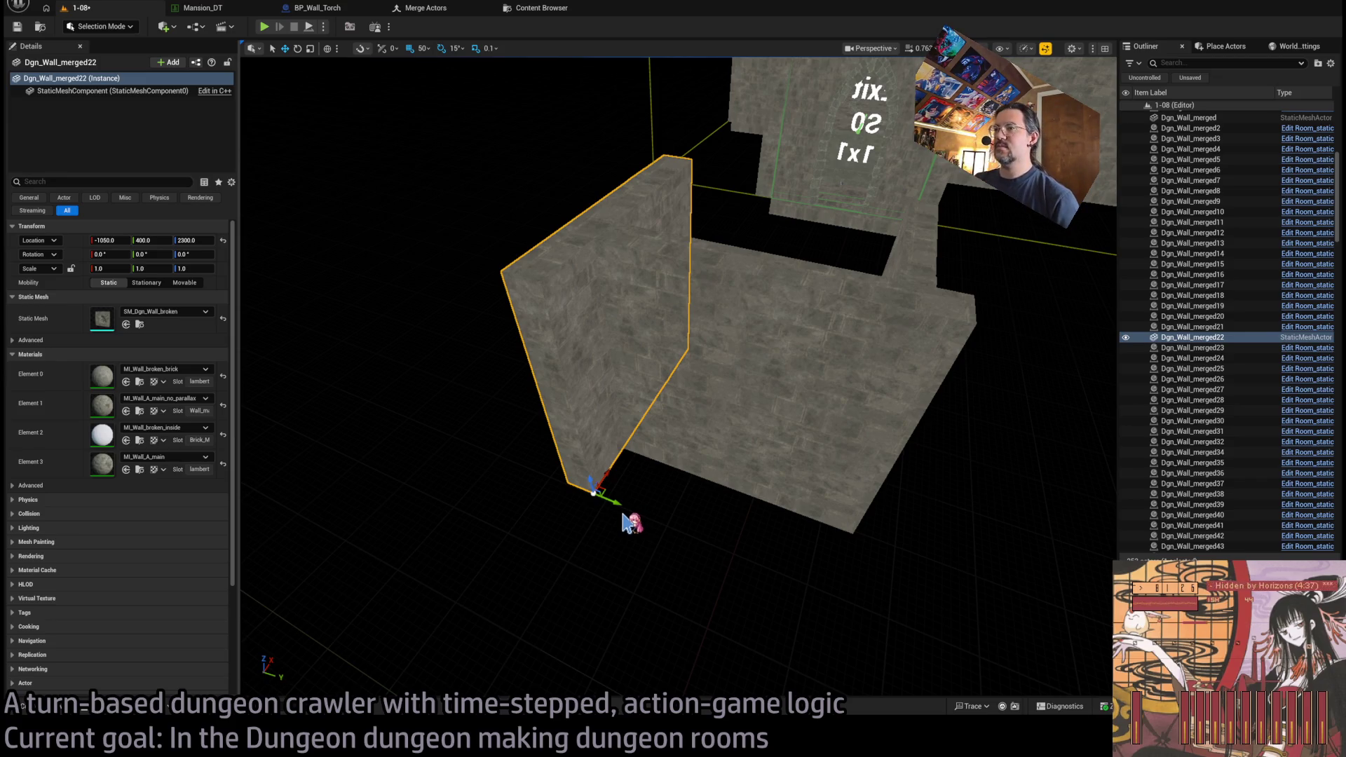
pyautogui.moveTo(570, 472)
pyautogui.mouseDown()
pyautogui.moveTo(616, 428)
pyautogui.moveTo(811, 532)
pyautogui.mouseUp()
# - Delete the middle wall, the old broken wall piece and the floor strip
pyautogui.click(688, 400)
pyautogui.press('Delete')
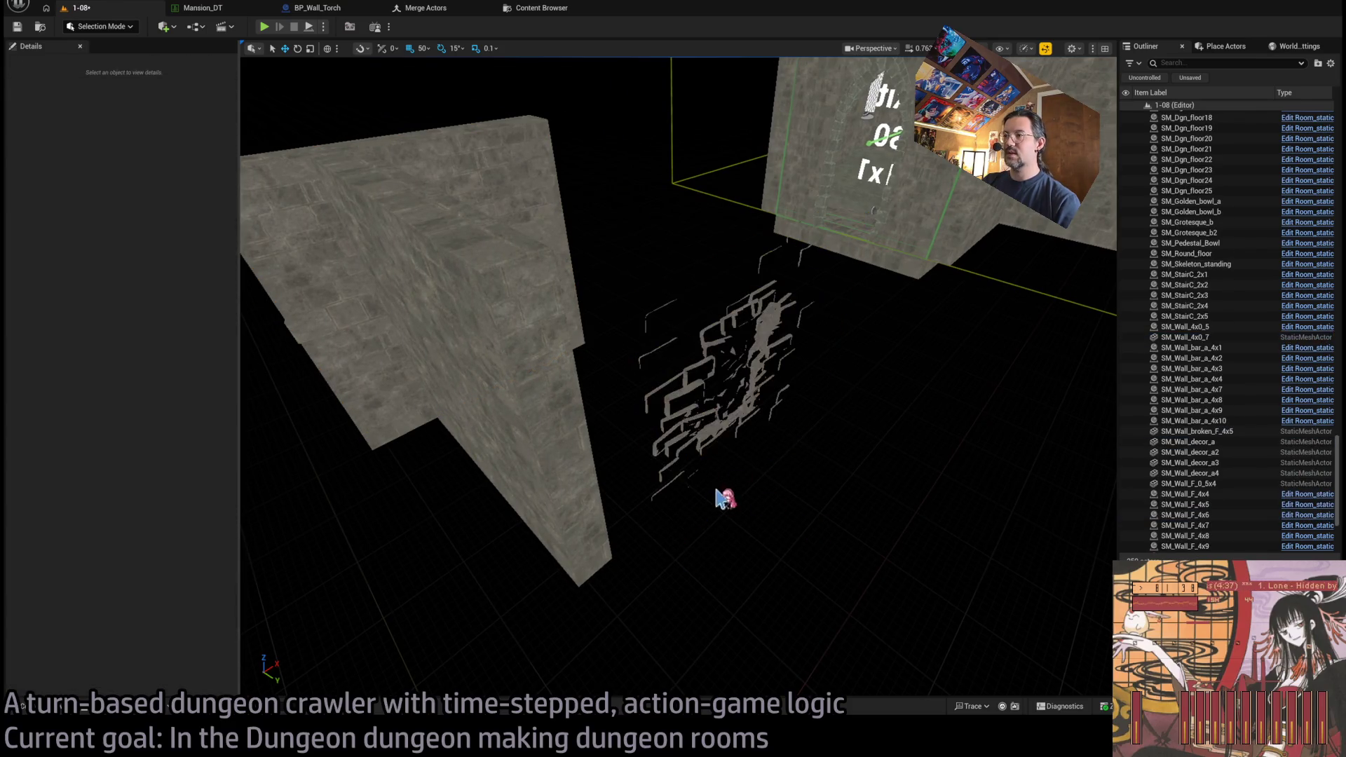
pyautogui.click(771, 386)
pyautogui.press('Delete')
pyautogui.moveTo(843, 399)
pyautogui.mouseDown()
pyautogui.moveTo(777, 364)
pyautogui.moveTo(830, 404)
pyautogui.mouseUp()
pyautogui.click(829, 404)
pyautogui.press('Delete')
pyautogui.moveTo(844, 336); pyautogui.dragTo(771, 364)
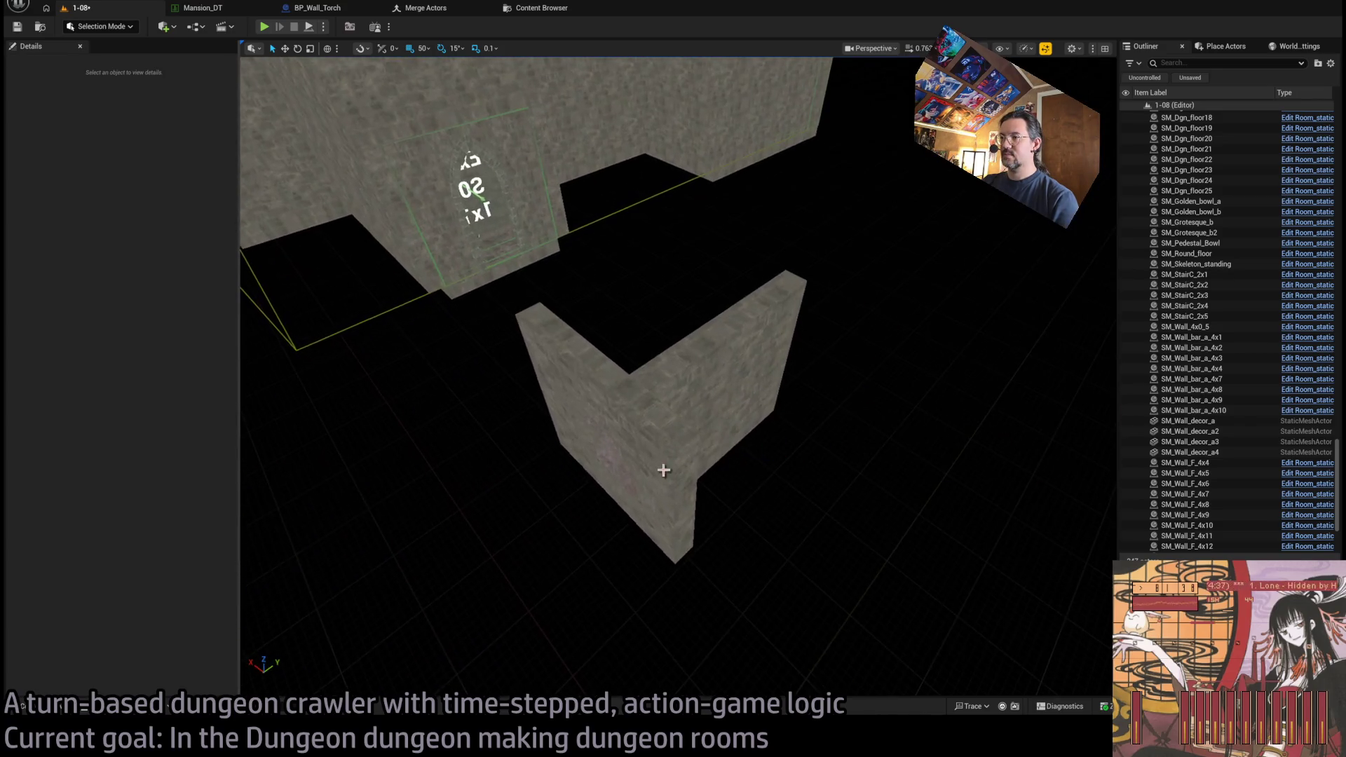
# - Move Dgn_Wall_merged22 to Y 250 and switch to Modeling Mode
pyautogui.click(661, 466)
pyautogui.press('w')
pyautogui.moveTo(692, 536); pyautogui.dragTo(634, 594)
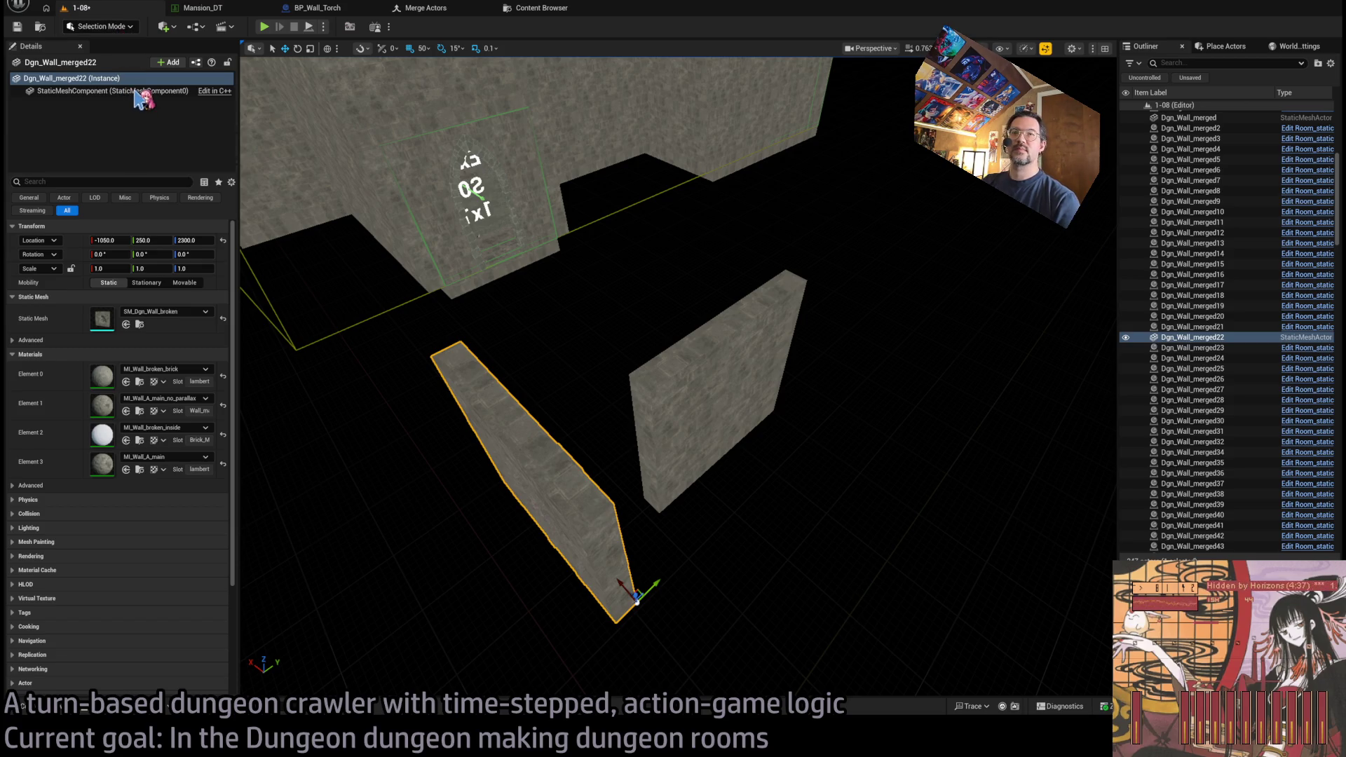
pyautogui.hotkey('shift', '5')
pyautogui.scroll(5, 450, 309)
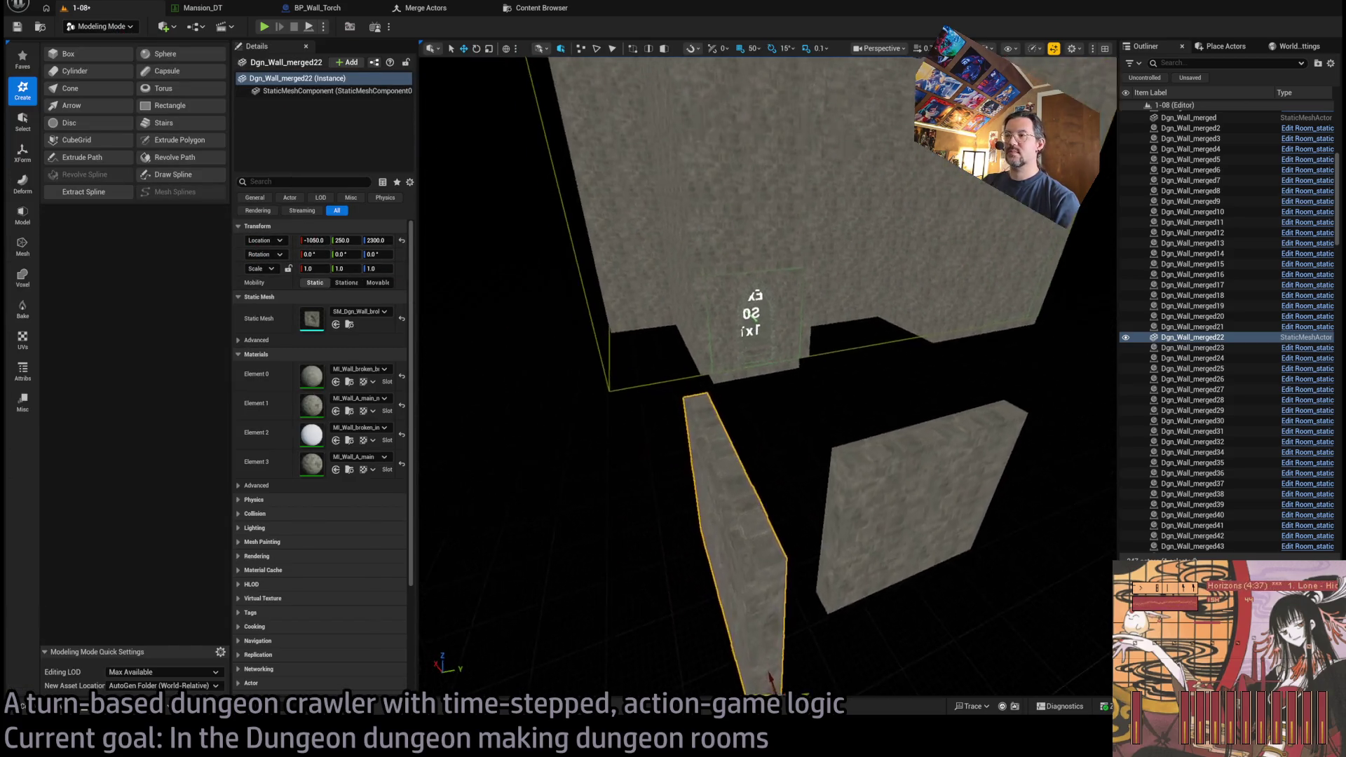
# - Rotate Dgn_Wall_merged22's pivot around Z with Edit Pivot and accept it
pyautogui.moveTo(462, 314); pyautogui.dragTo(462, 314)
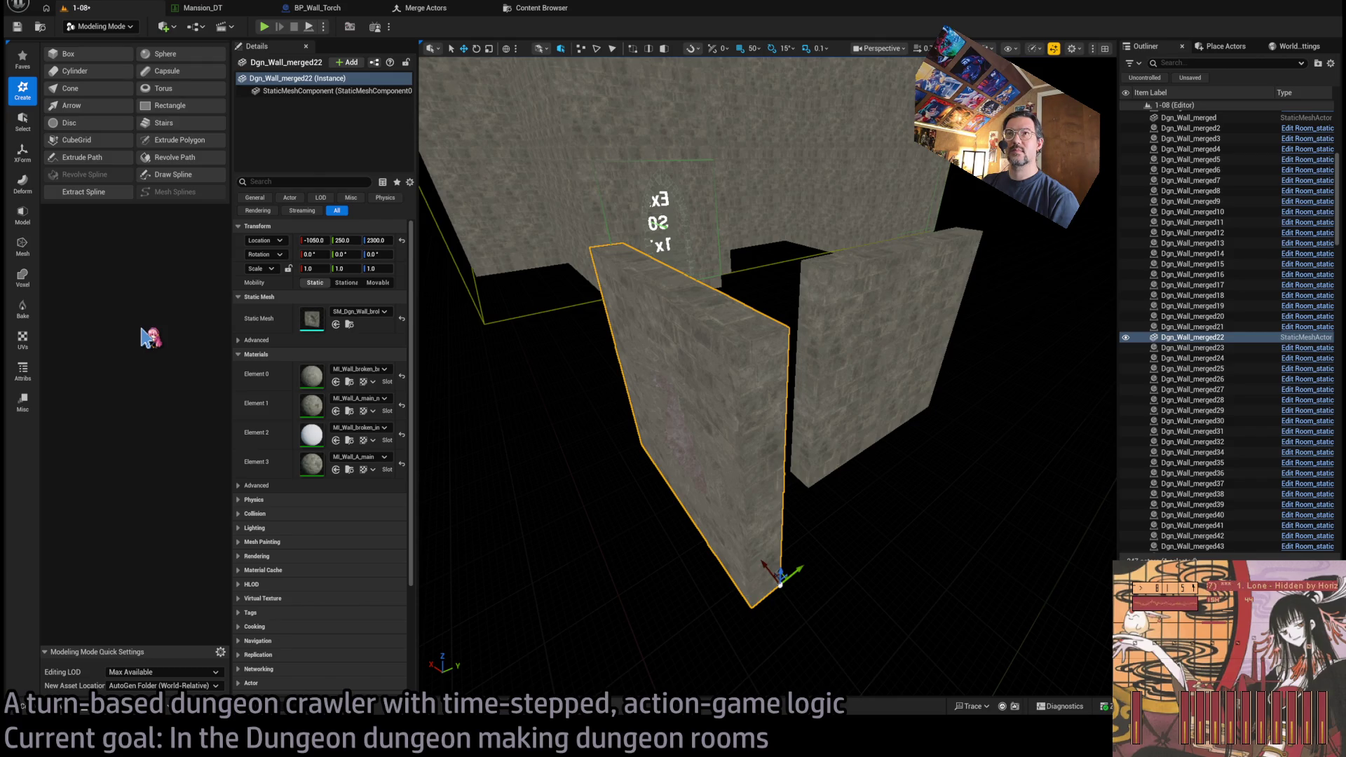
pyautogui.click(23, 151)
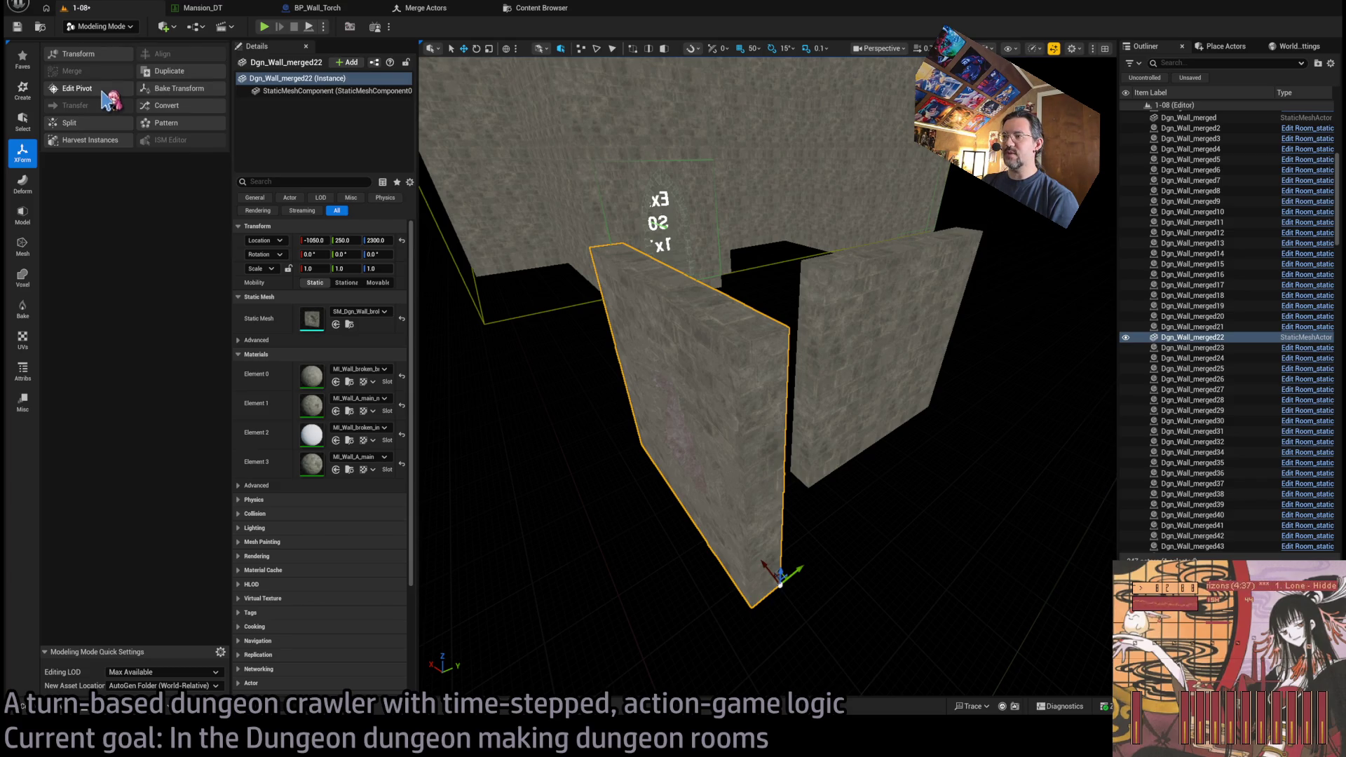
pyautogui.click(103, 91)
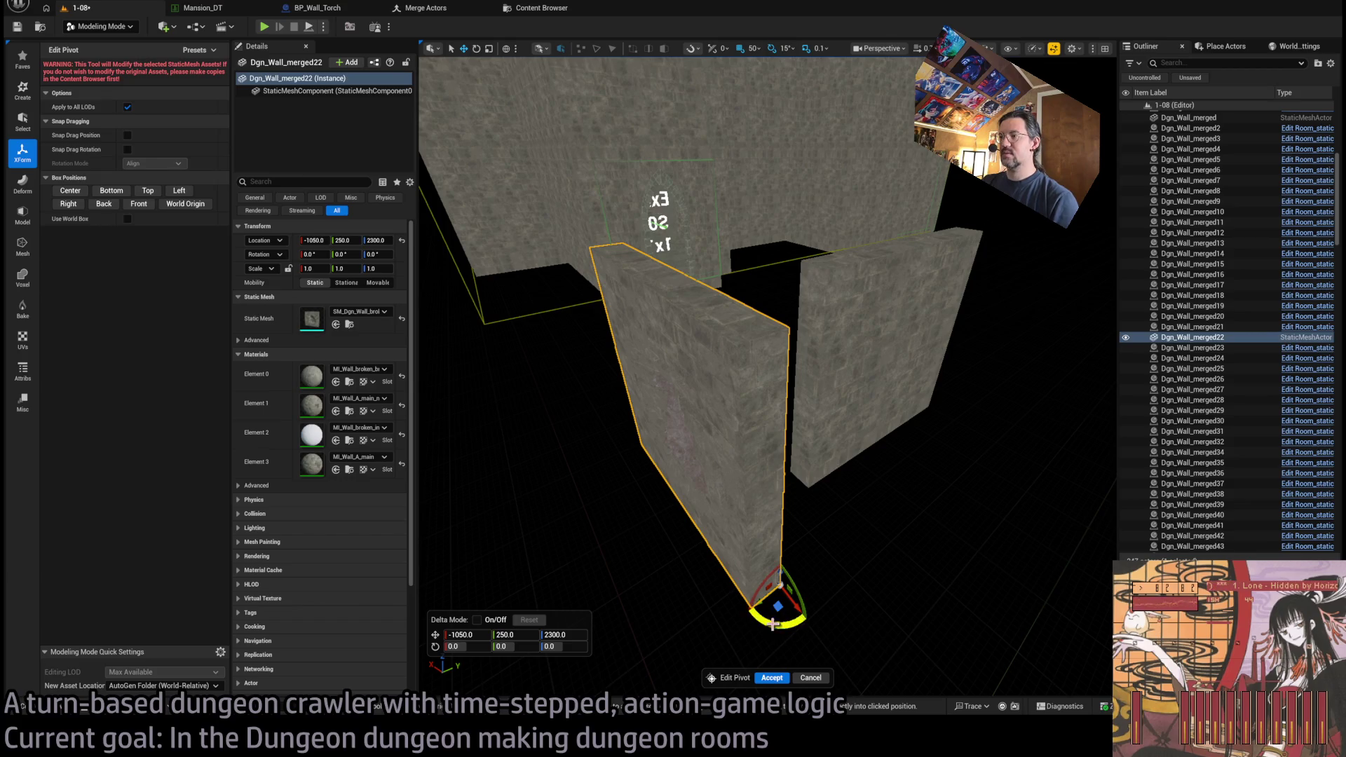
pyautogui.moveTo(772, 624); pyautogui.dragTo(830, 626)
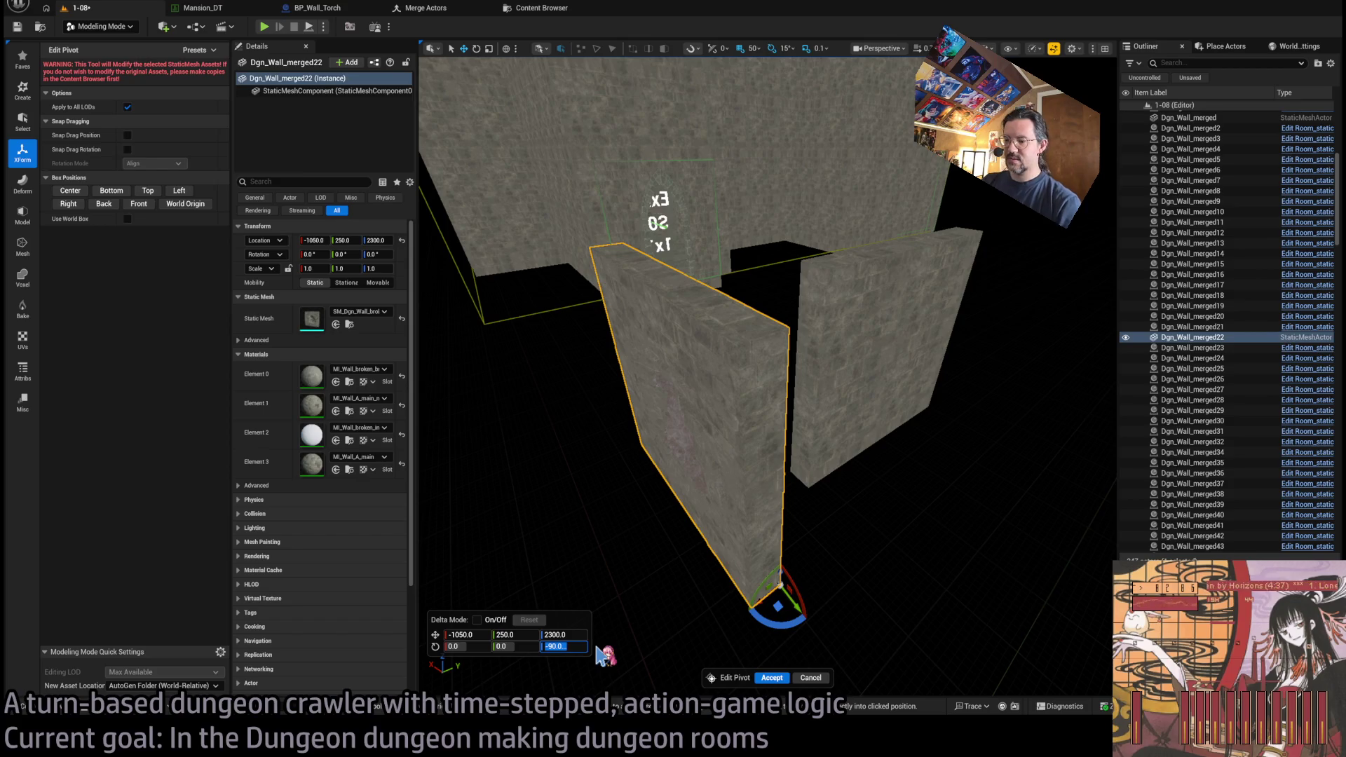
pyautogui.press('Return')
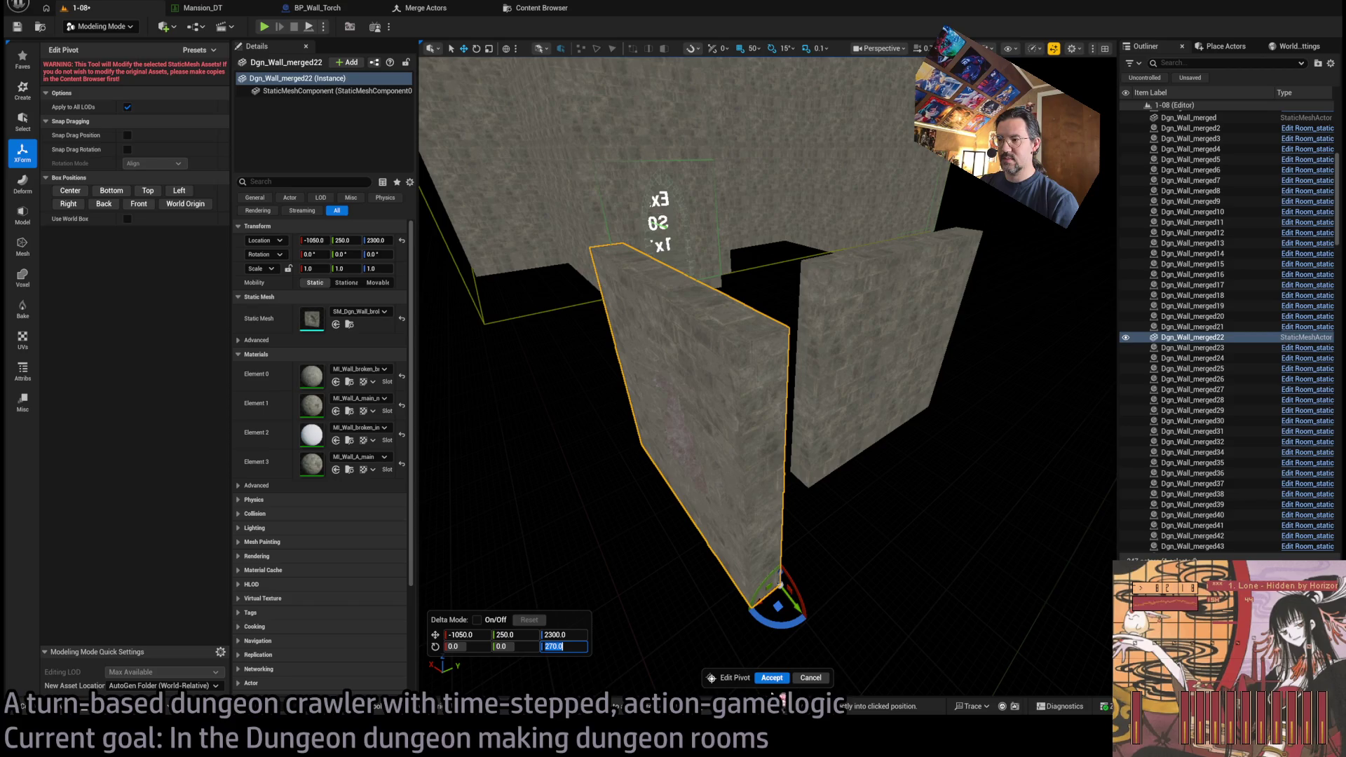
pyautogui.click(772, 678)
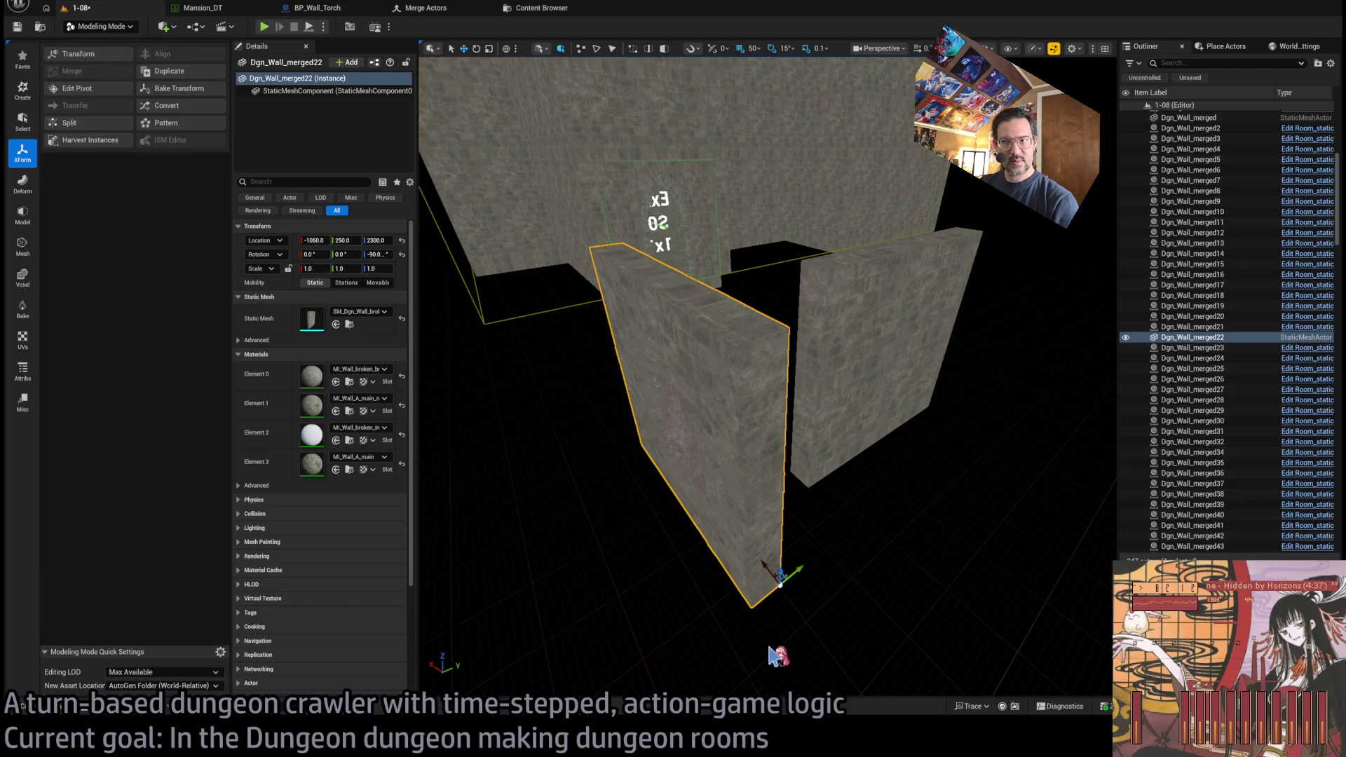
# - Set Dgn_Wall_merged22's Z rotation to 0, slide it, then delete it
pyautogui.click(832, 622)
pyautogui.hotkey('ctrl', 'z')
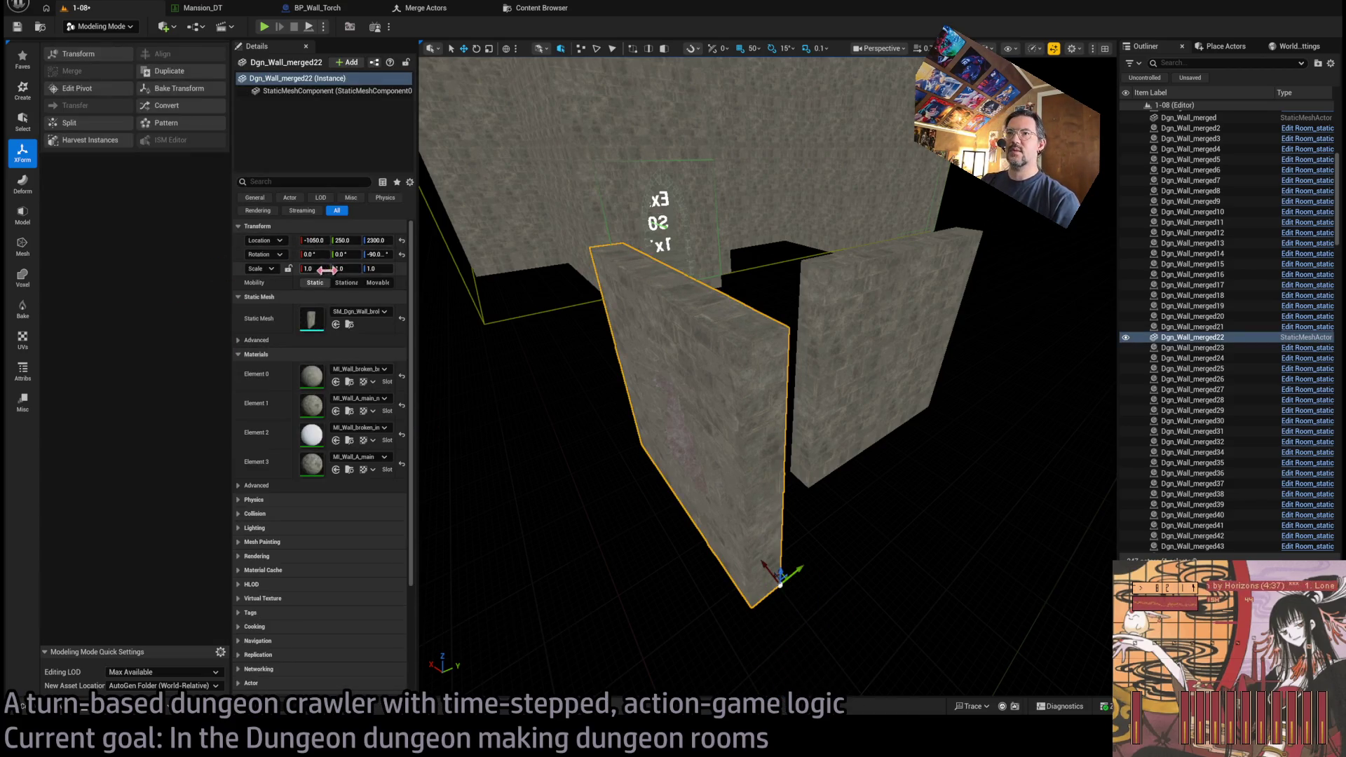
pyautogui.write('0')
pyautogui.press('Return')
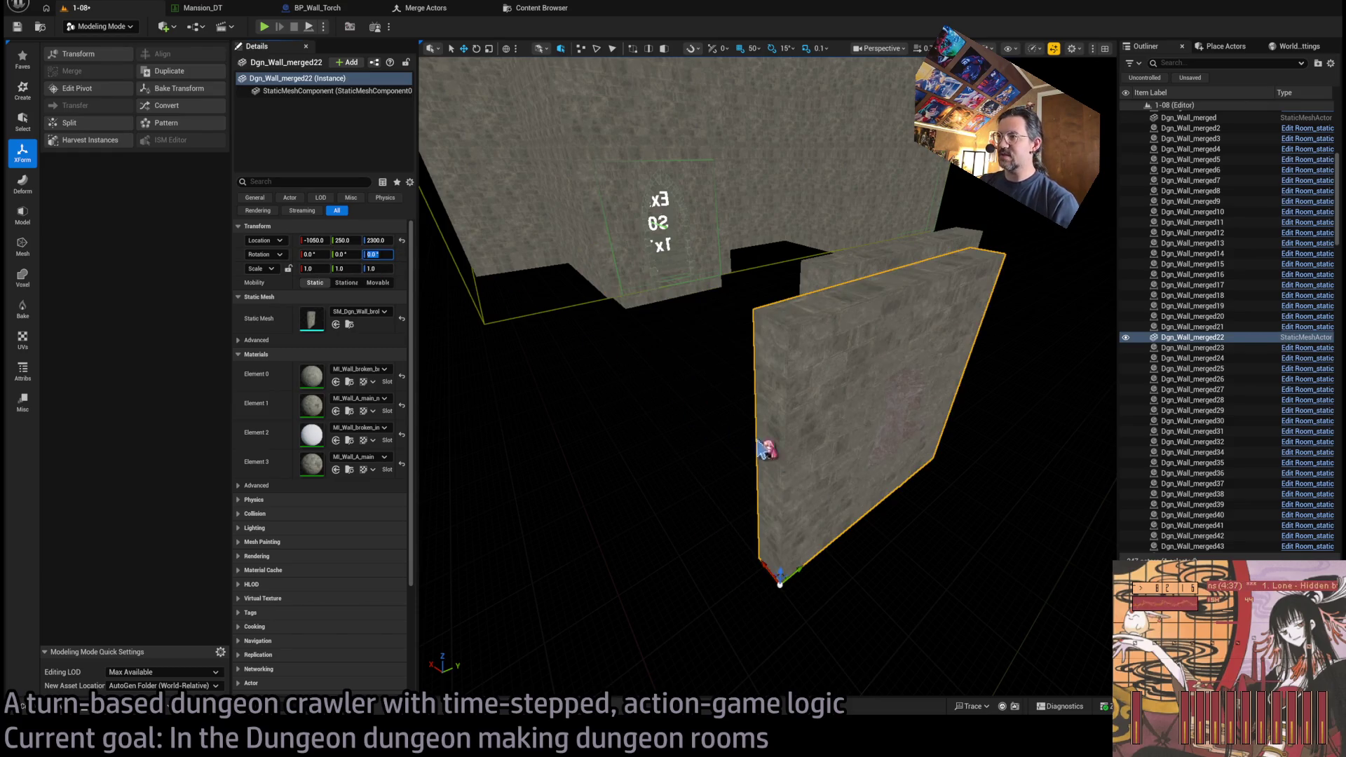
pyautogui.press('f')
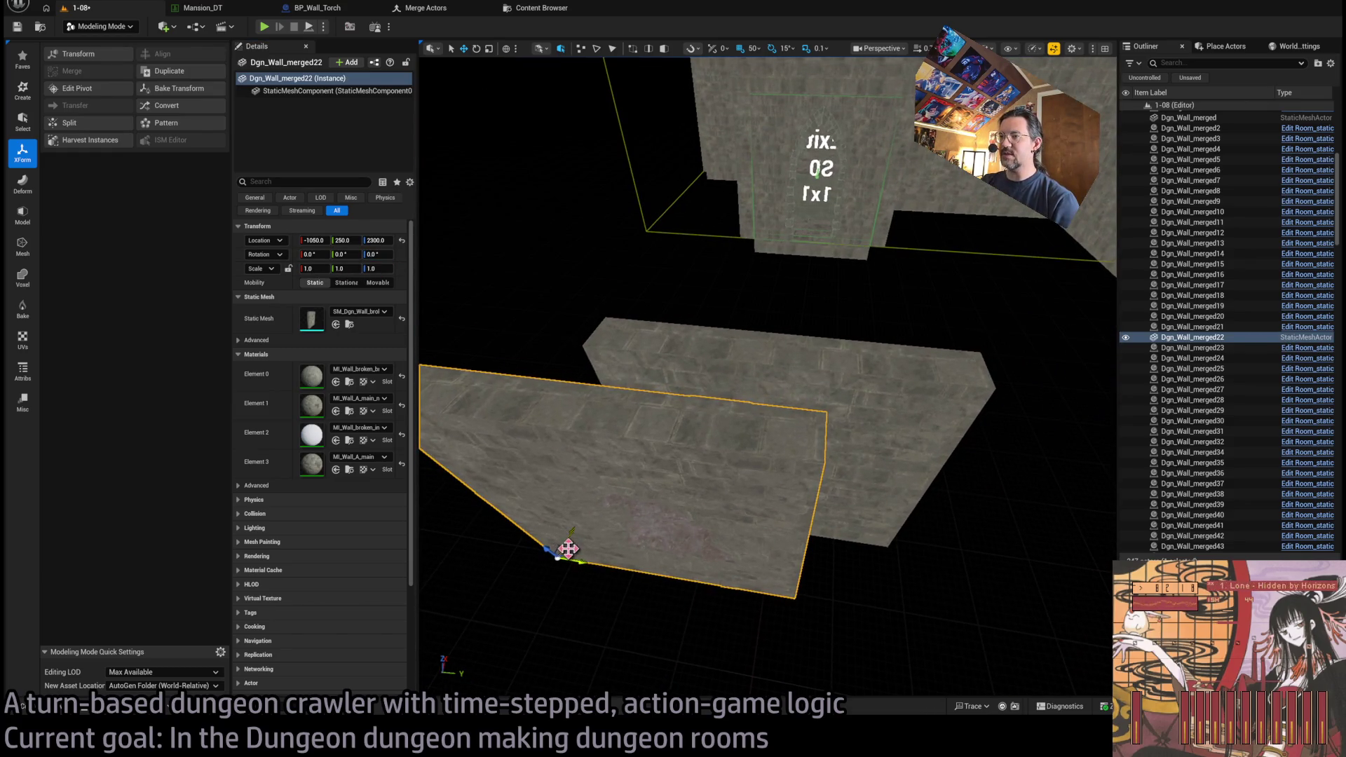
pyautogui.moveTo(565, 553)
pyautogui.mouseDown()
pyautogui.moveTo(675, 506)
pyautogui.moveTo(556, 472)
pyautogui.moveTo(630, 555)
pyautogui.mouseUp()
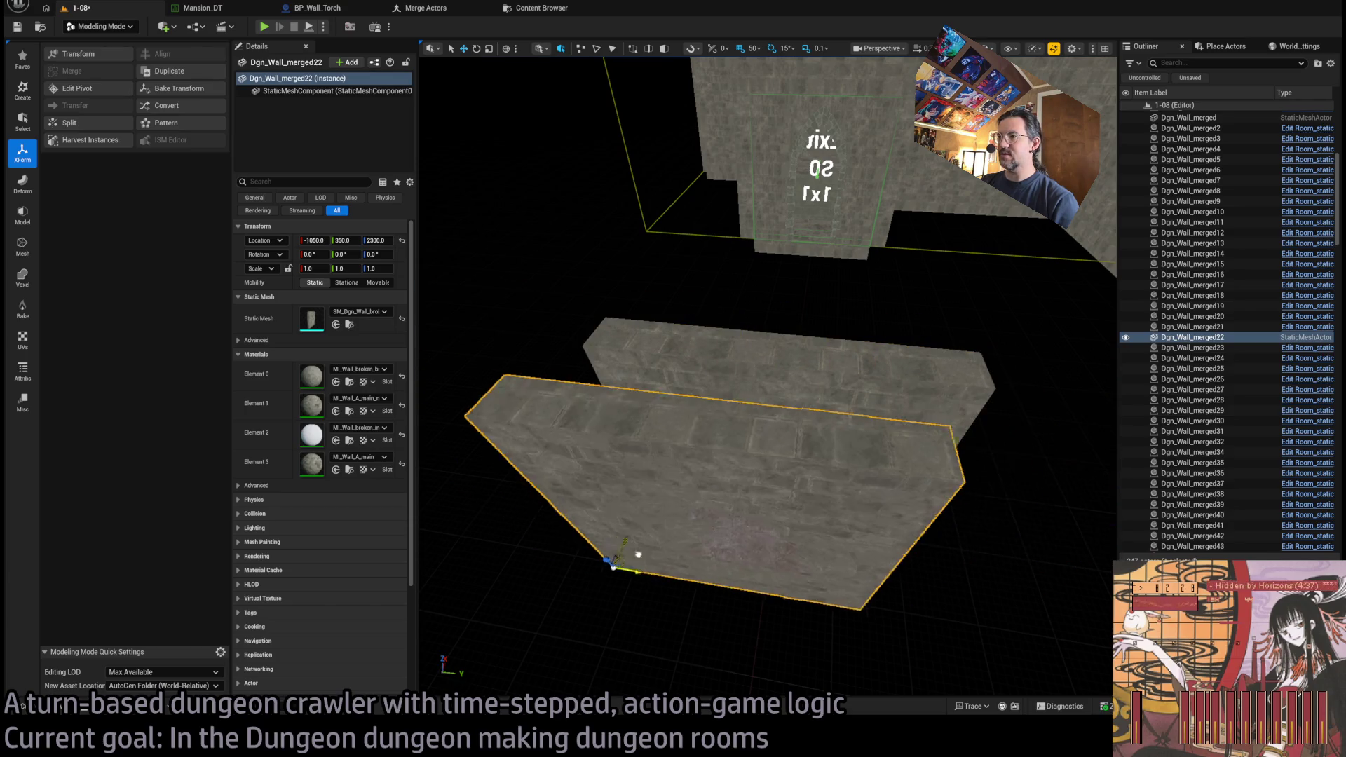
pyautogui.press('Delete')
pyautogui.scroll(10, 864, 493)
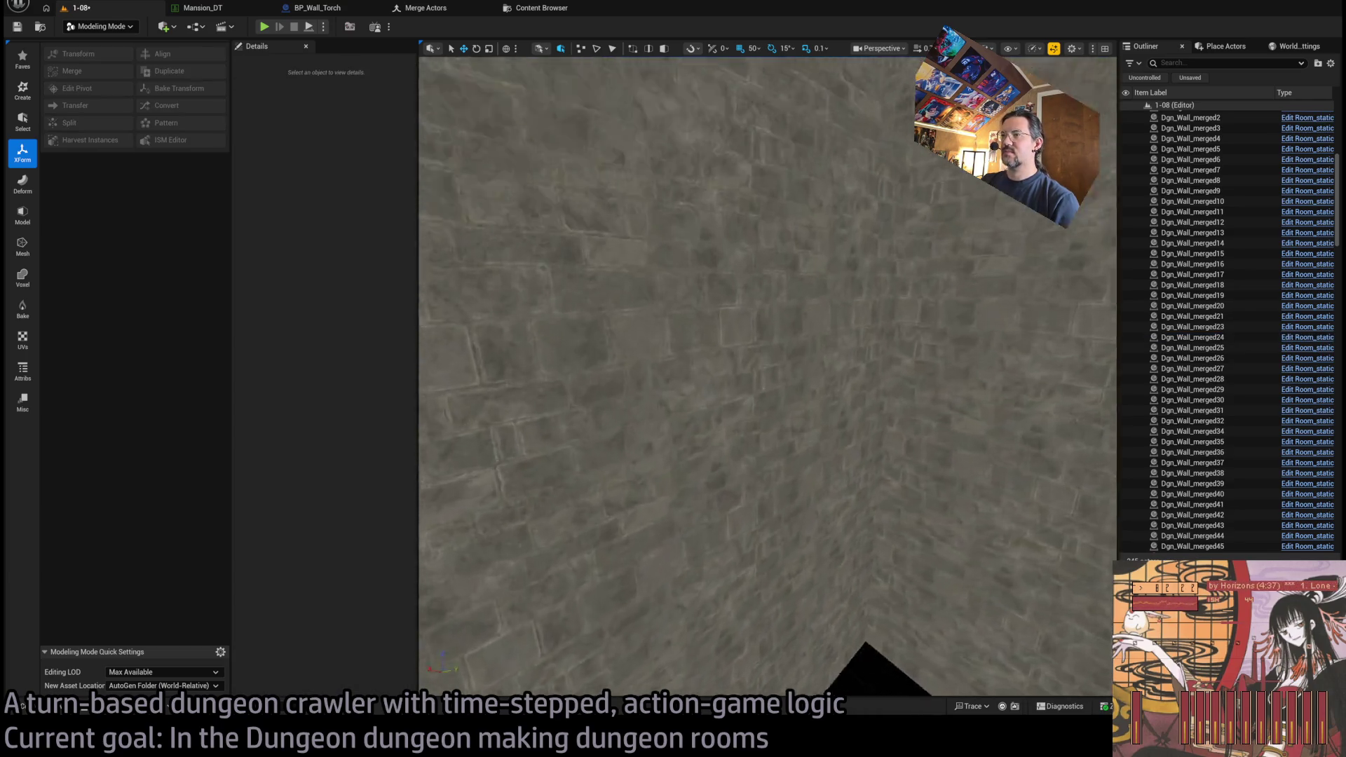
pyautogui.click(42, 706)
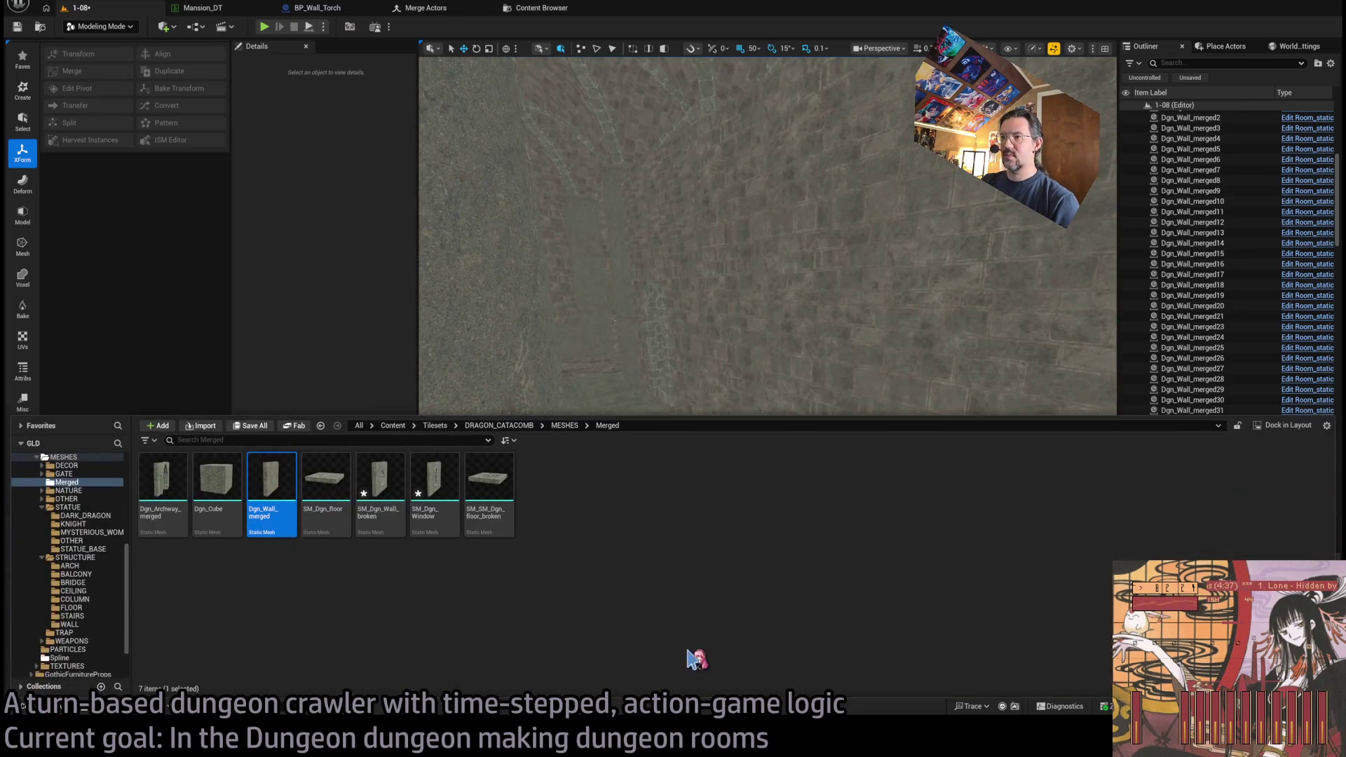
# - Rename SM_Dgn_Wall_broken and SM_Dgn_floor to Dgn_Wall_broken and Dgn_floor
pyautogui.click(372, 480)
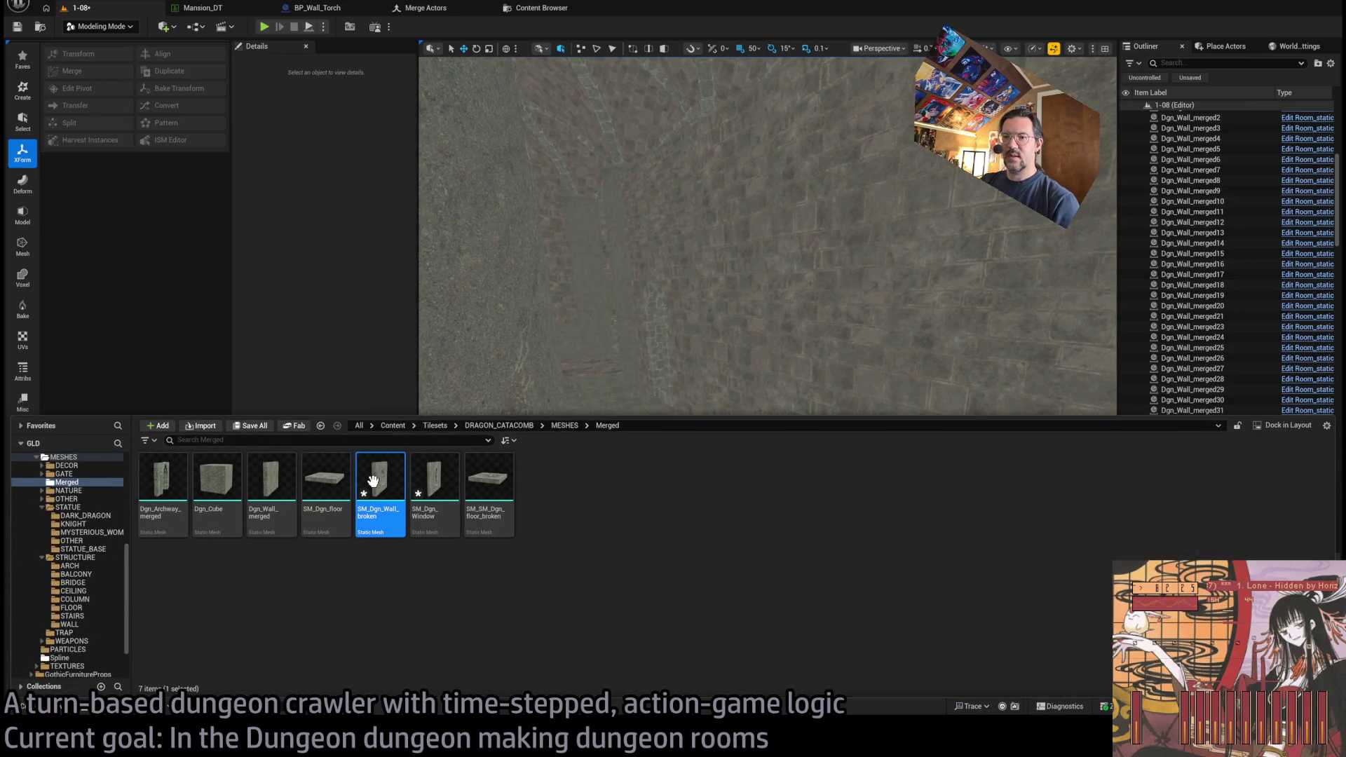
pyautogui.click(379, 517)
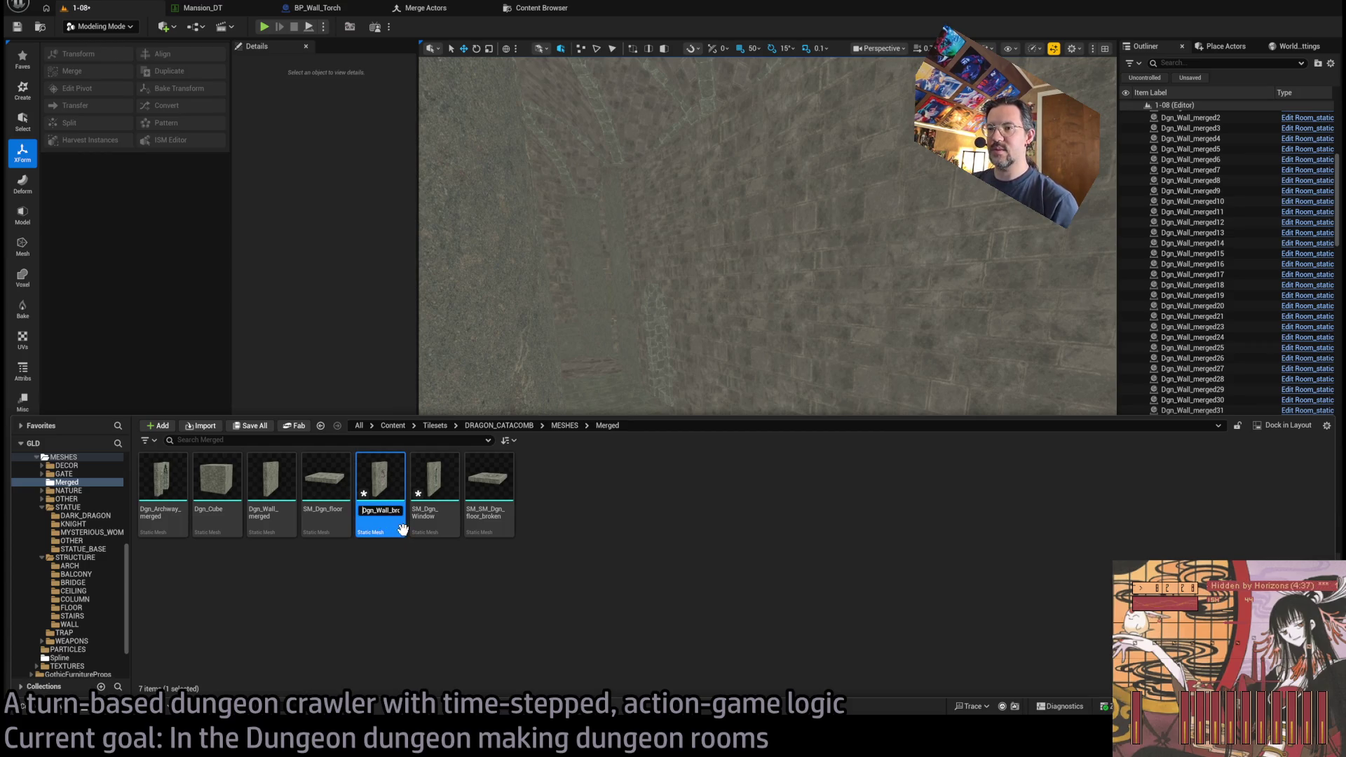
pyautogui.press('Delete')
pyautogui.press('Return')
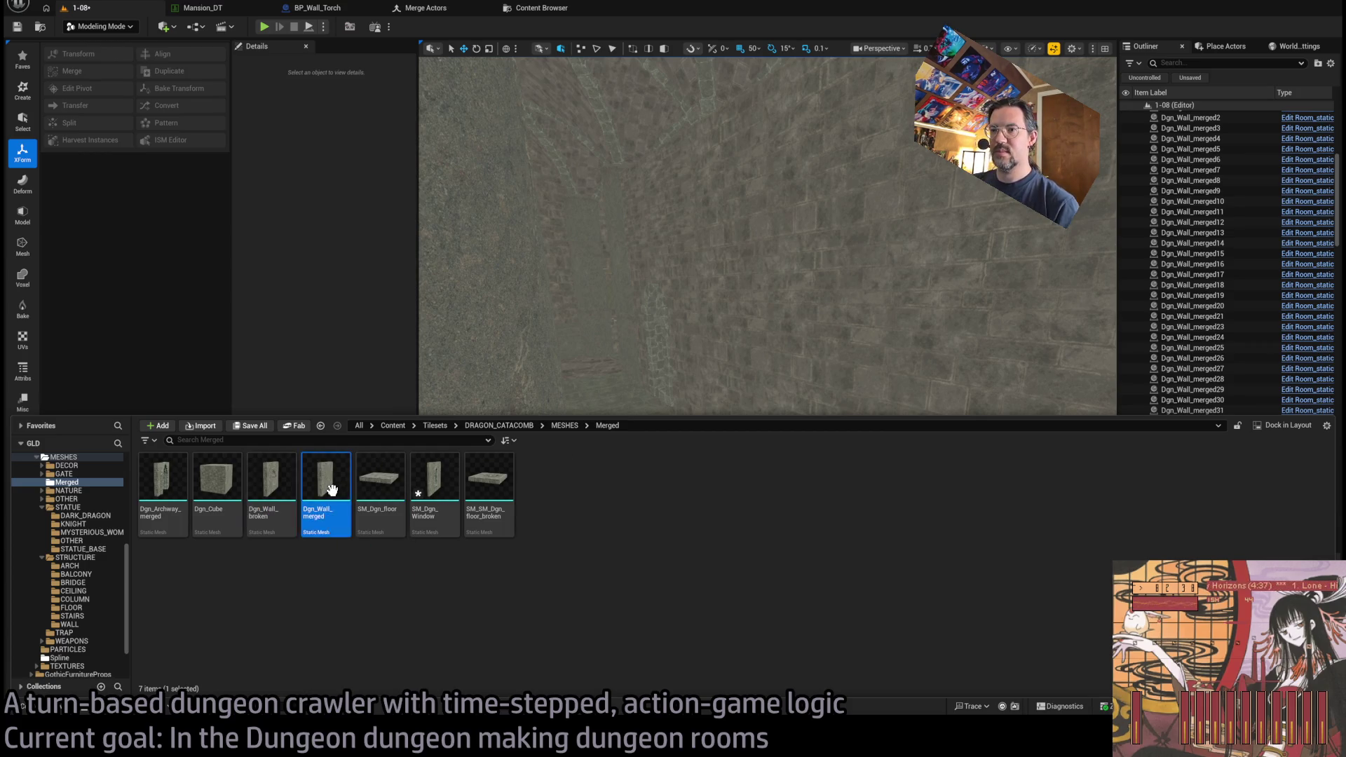
pyautogui.click(365, 534)
pyautogui.press('Delete')
pyautogui.press('Delete')
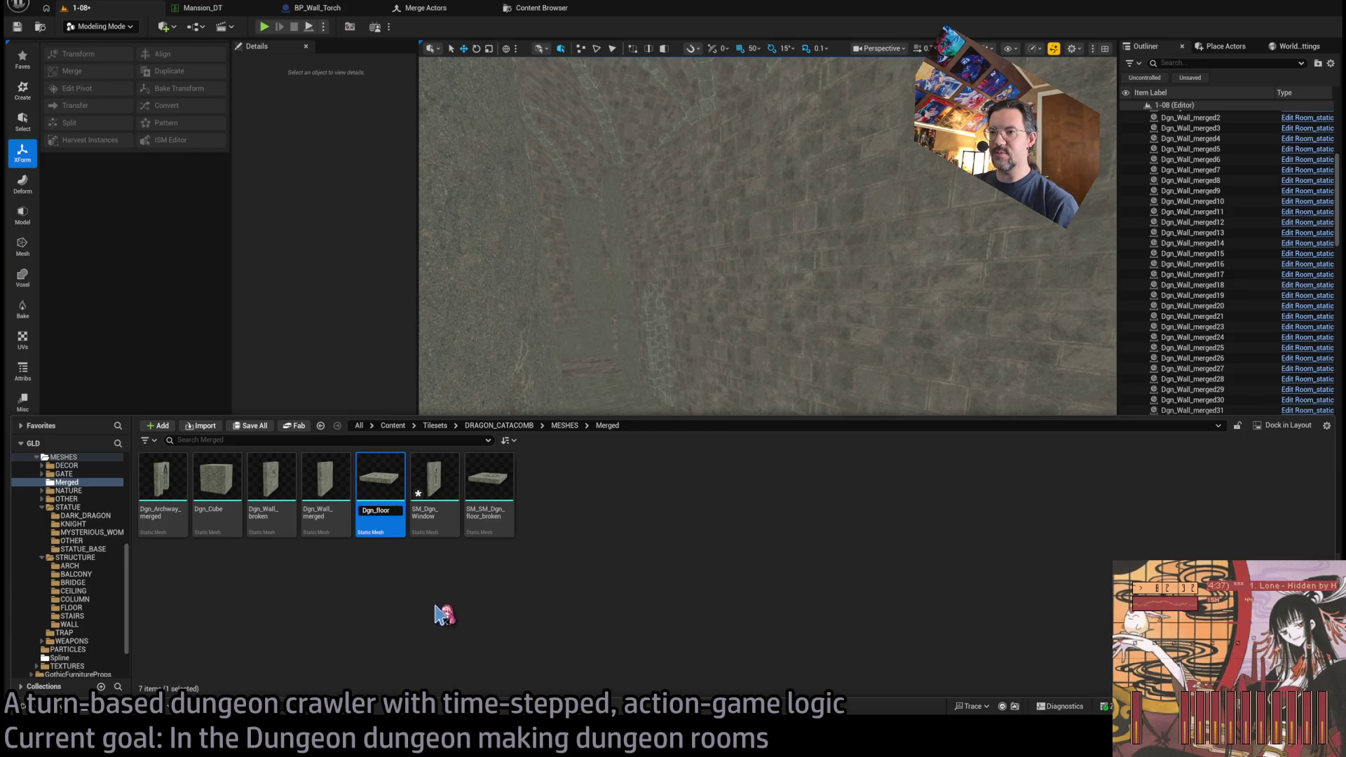
pyautogui.press('Return')
# - Rename the window and broken floor meshes to Dgn_Window and Dgn_floor_broken
pyautogui.click(434, 530)
pyautogui.press('F2')
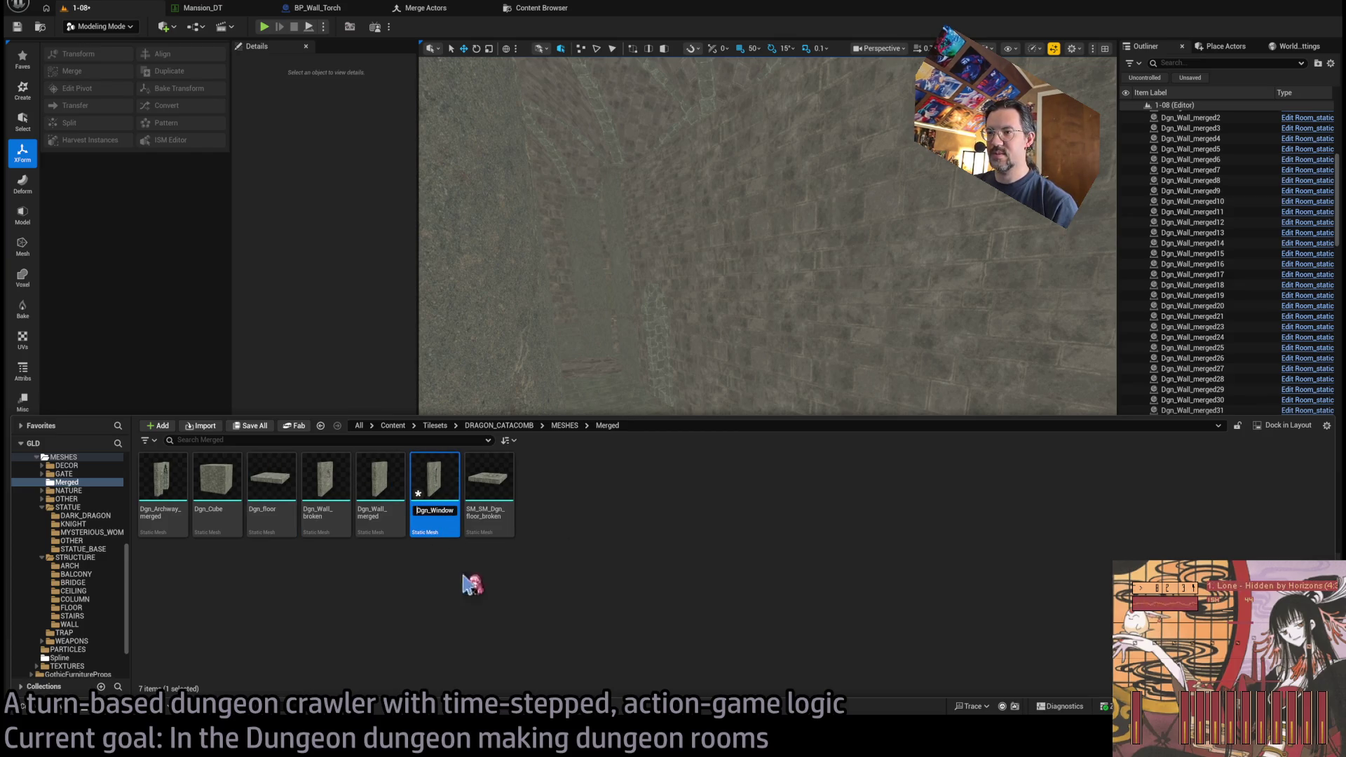
pyautogui.press('Delete')
pyautogui.press('Delete')
pyautogui.press('Return')
pyautogui.press('Right')
pyautogui.press('F2')
pyautogui.press('Home')
pyautogui.press('Delete')
pyautogui.press('Delete')
pyautogui.press('Delete')
pyautogui.press('Delete')
pyautogui.press('Delete')
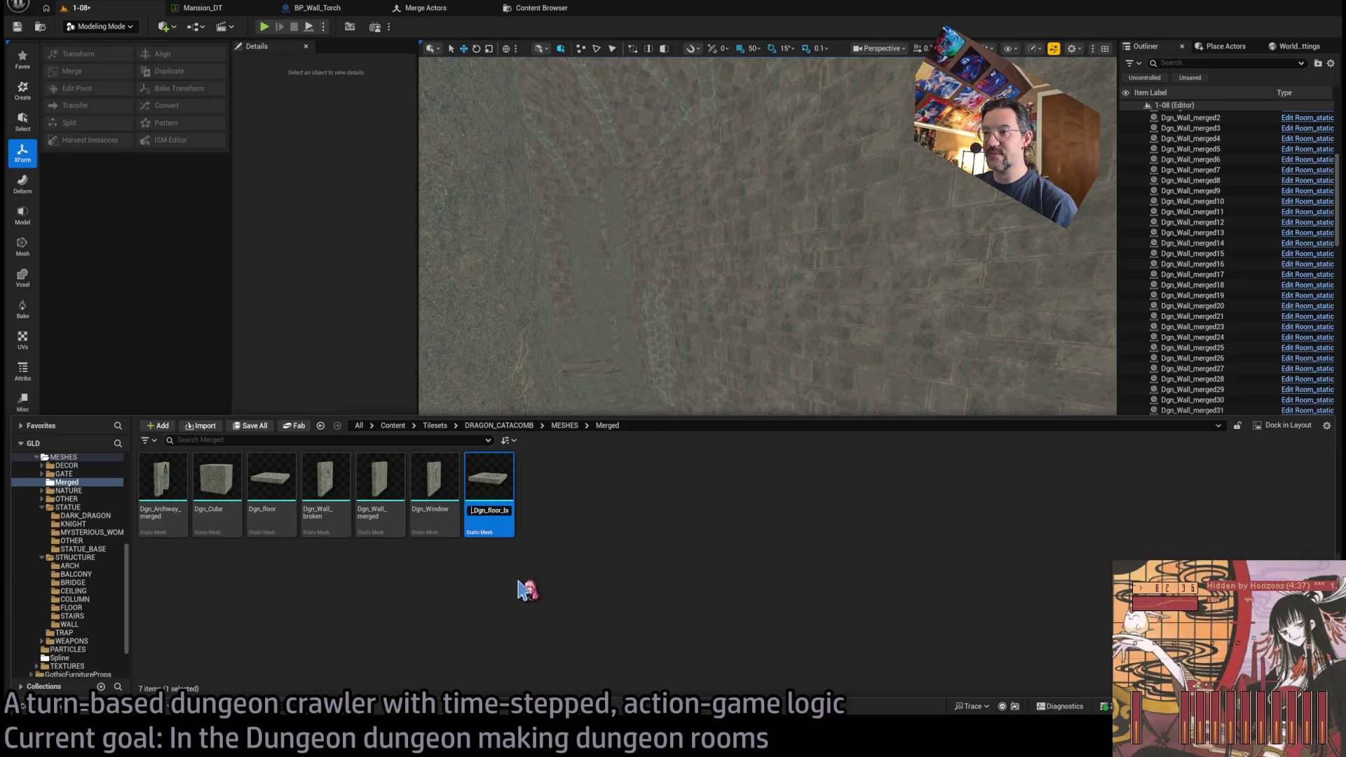
pyautogui.click(514, 591)
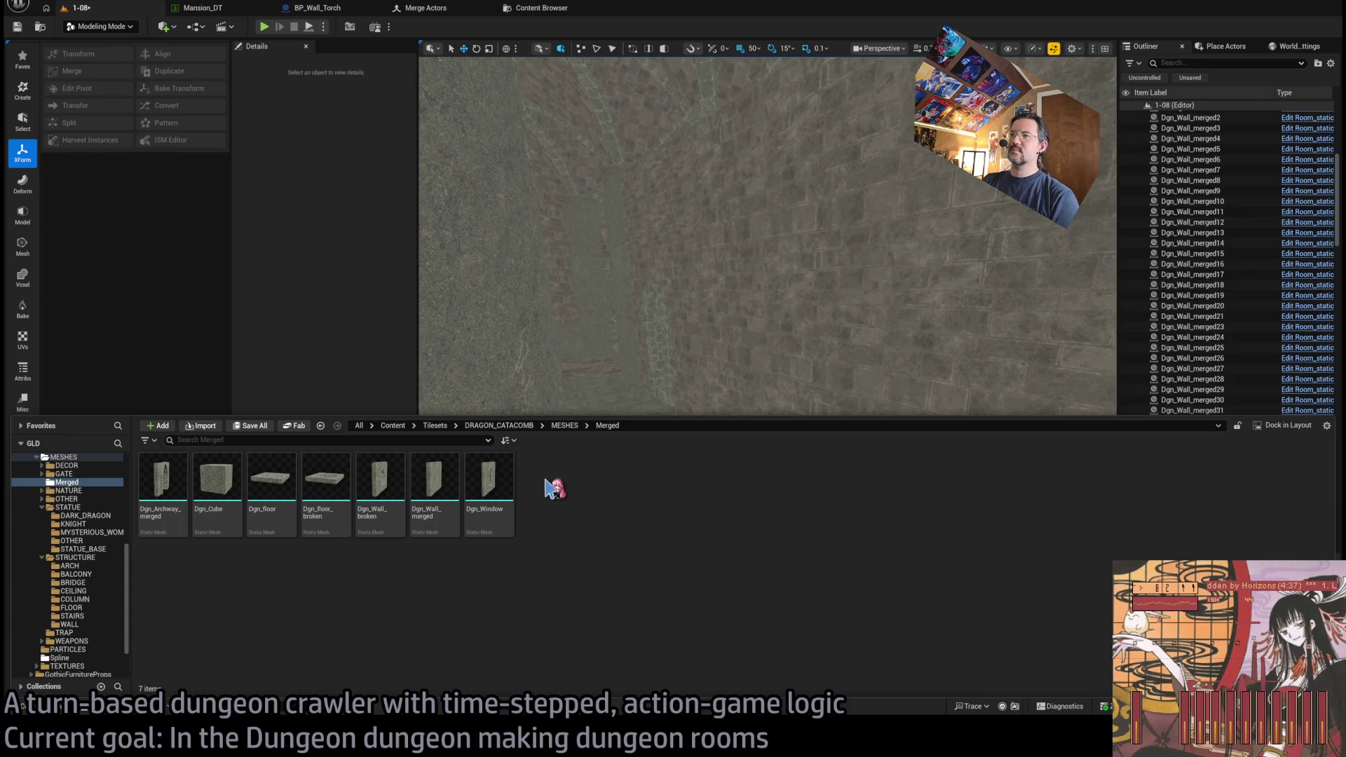
pyautogui.moveTo(602, 288)
pyautogui.mouseDown()
pyautogui.moveTo(711, 366)
pyautogui.moveTo(743, 368)
pyautogui.mouseUp()
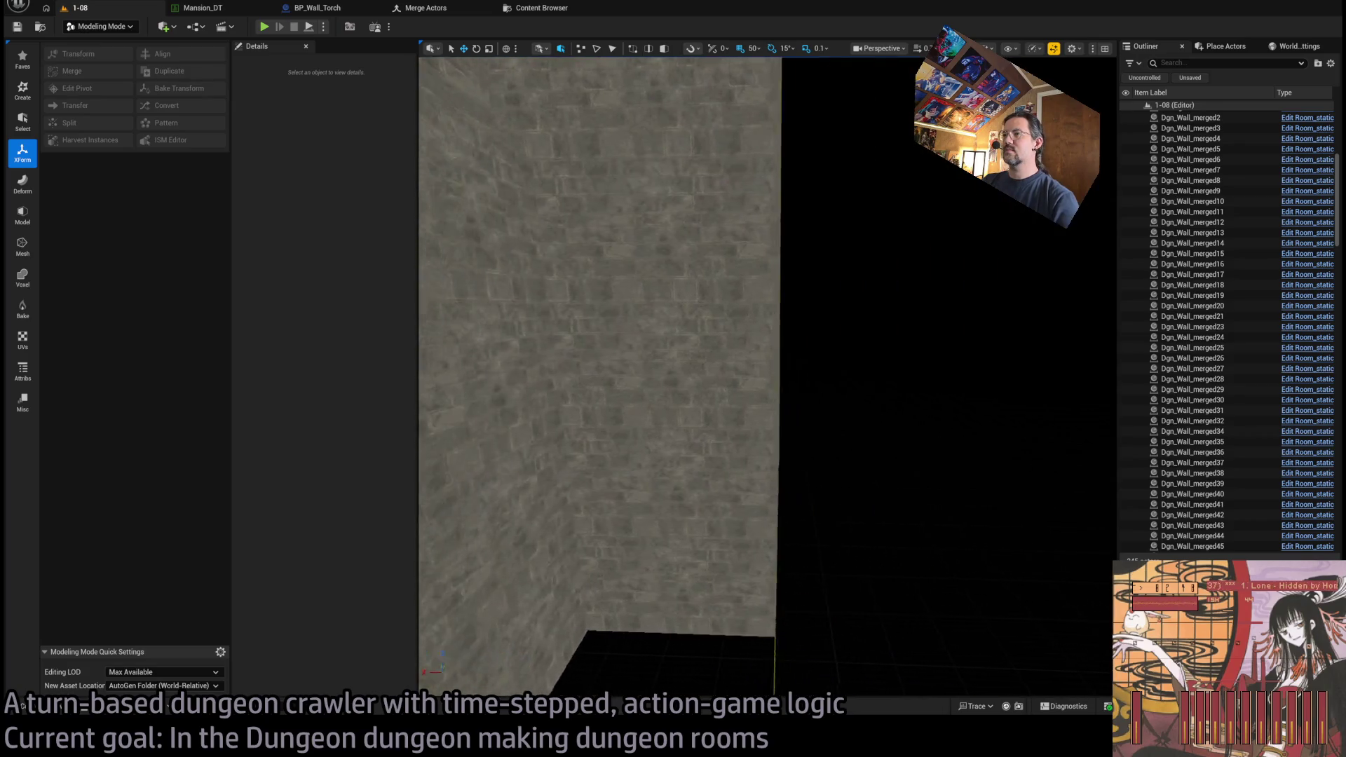
pyautogui.click(781, 481)
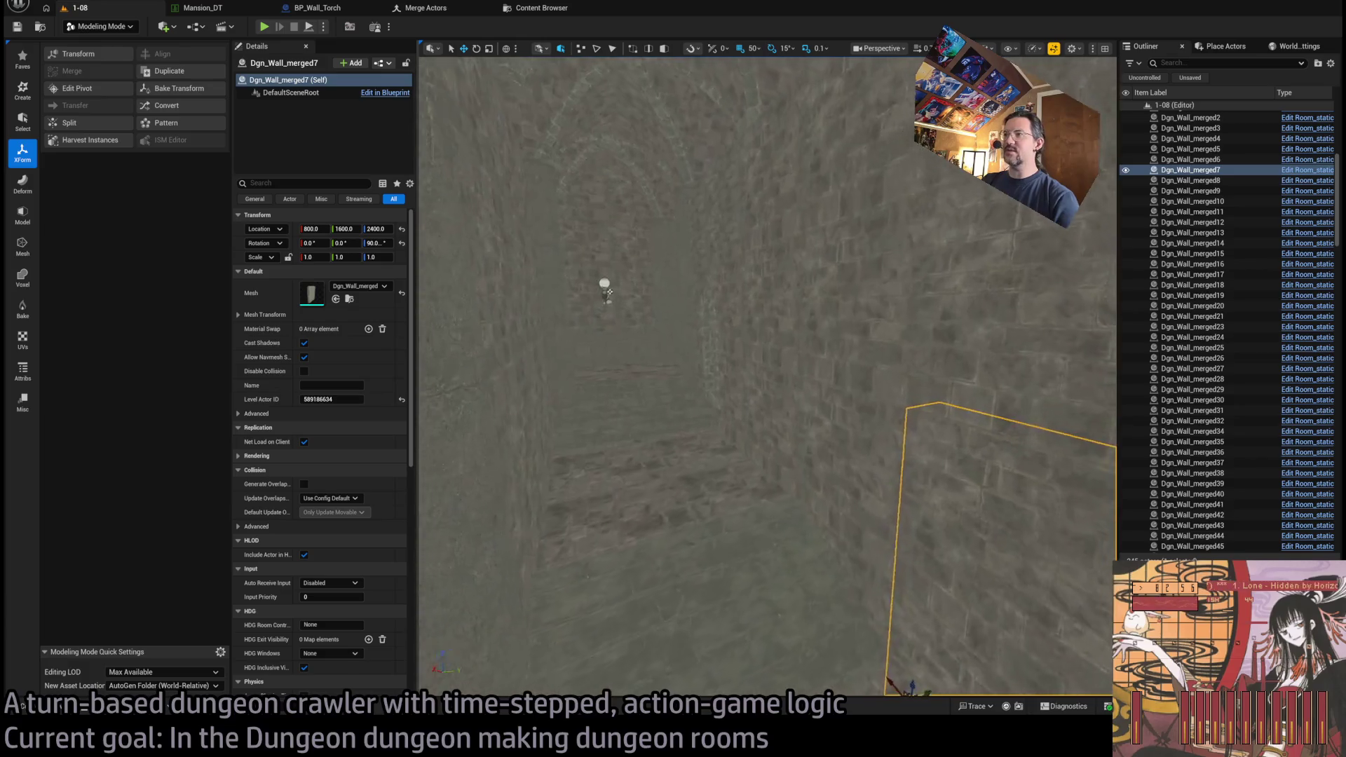
pyautogui.click(622, 356)
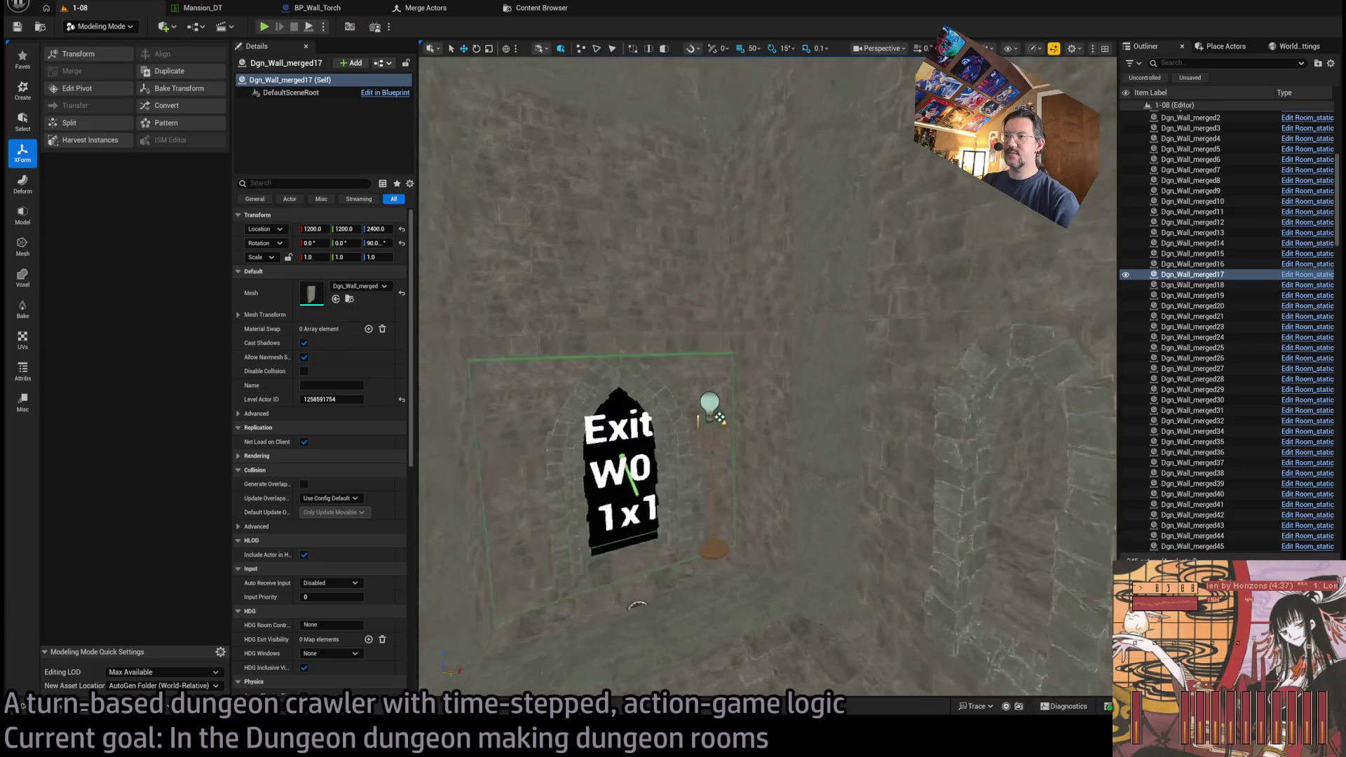
pyautogui.scroll(3, 518, 401)
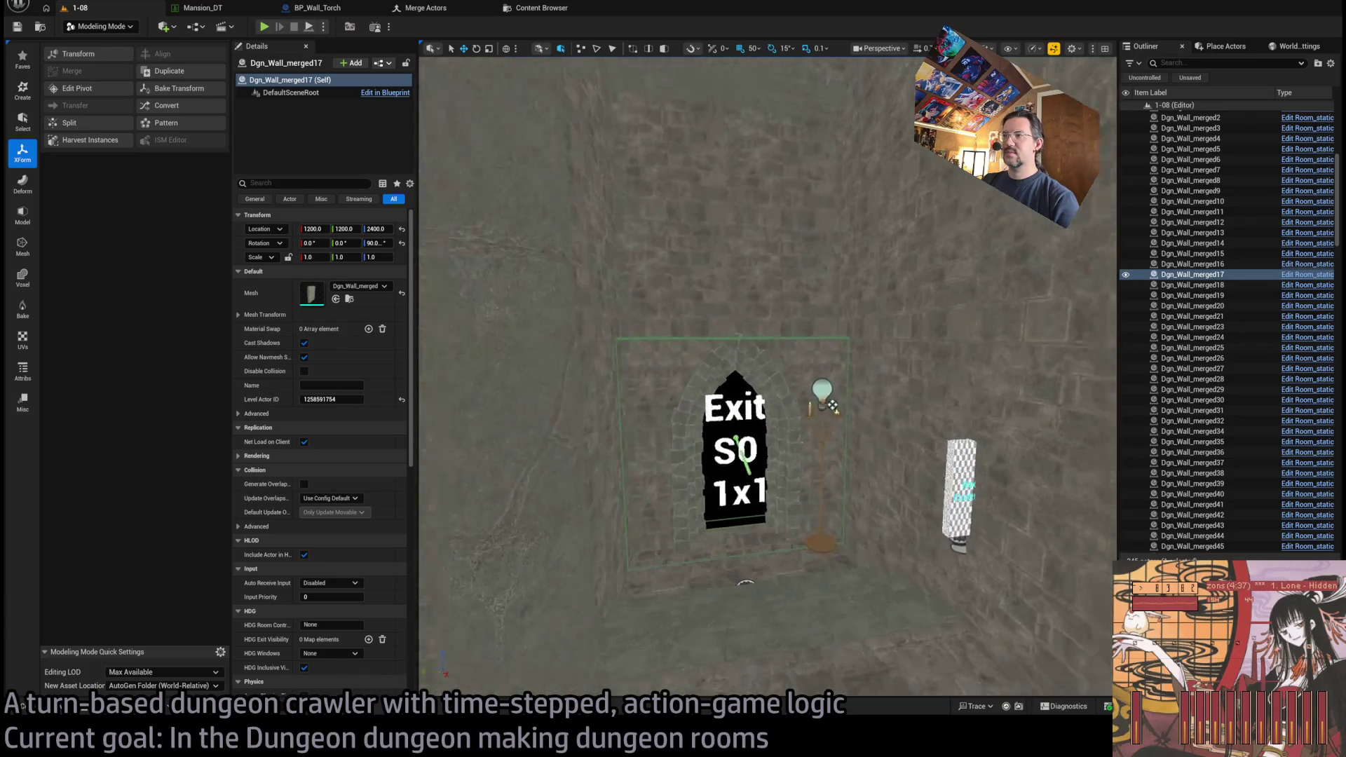
pyautogui.click(712, 441)
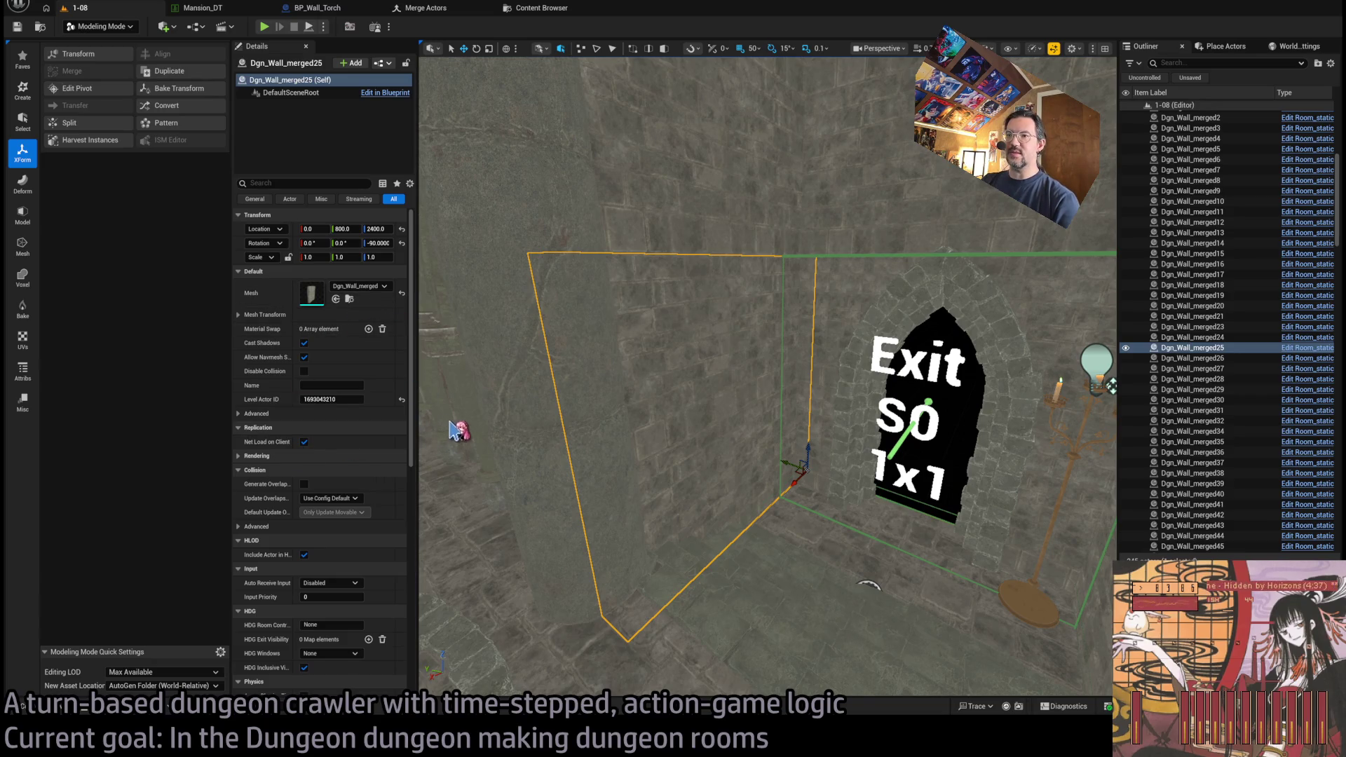
pyautogui.hotkey('ctrl', 'z')
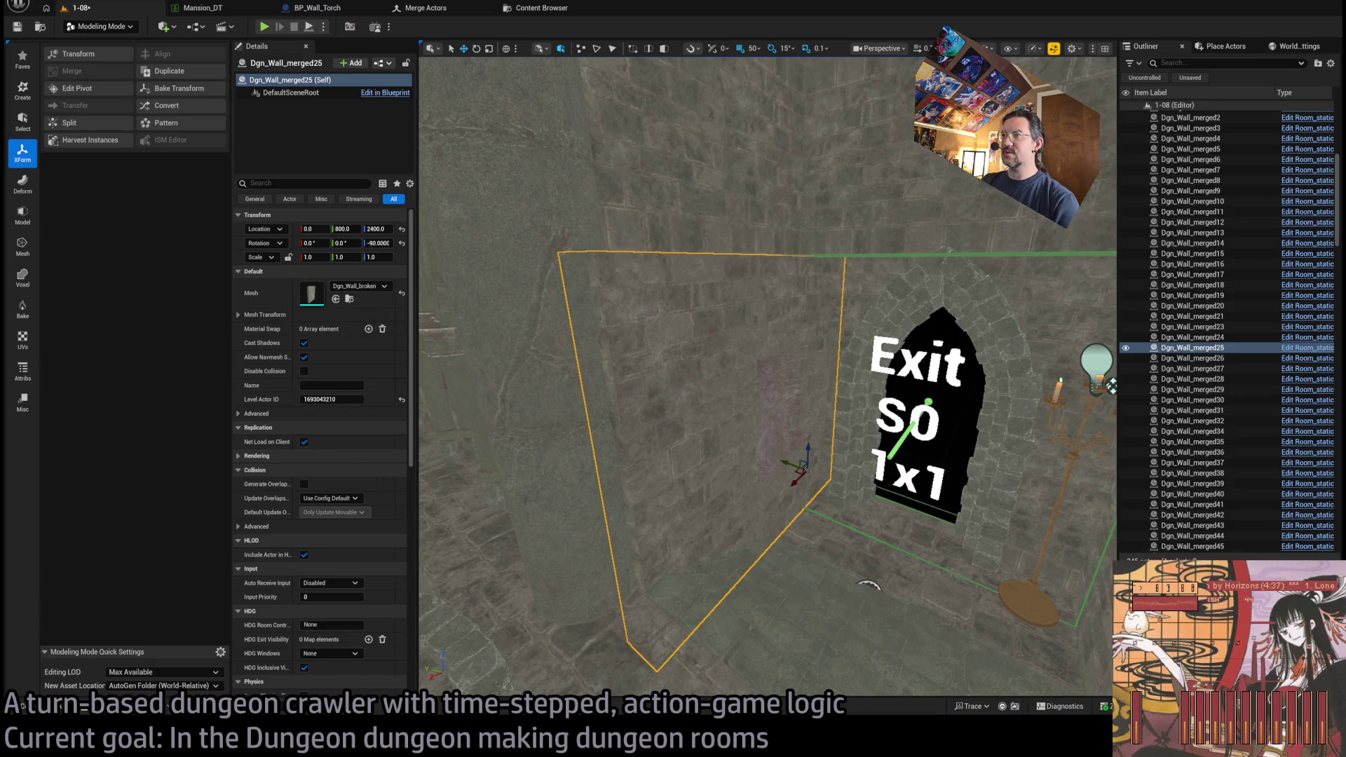
pyautogui.hotkey('ctrl', 'z')
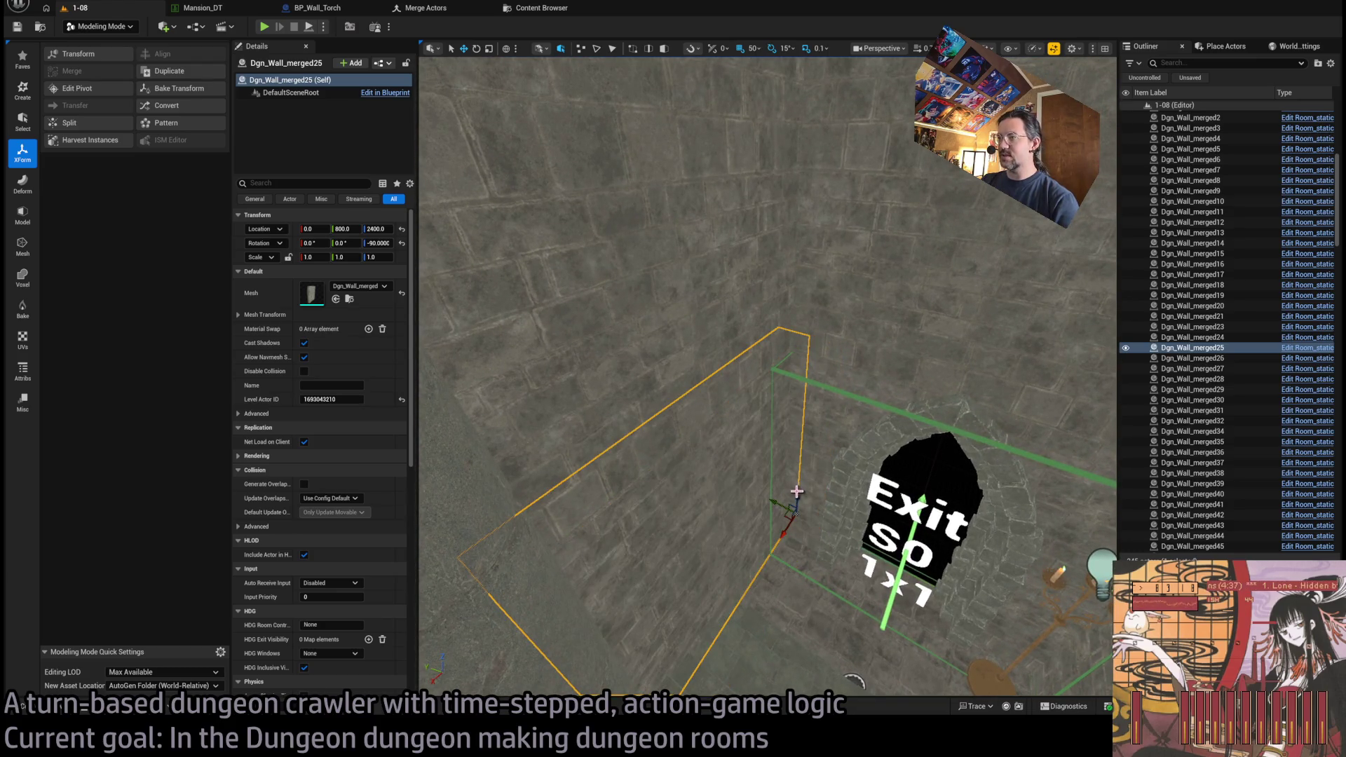
pyautogui.click(803, 524)
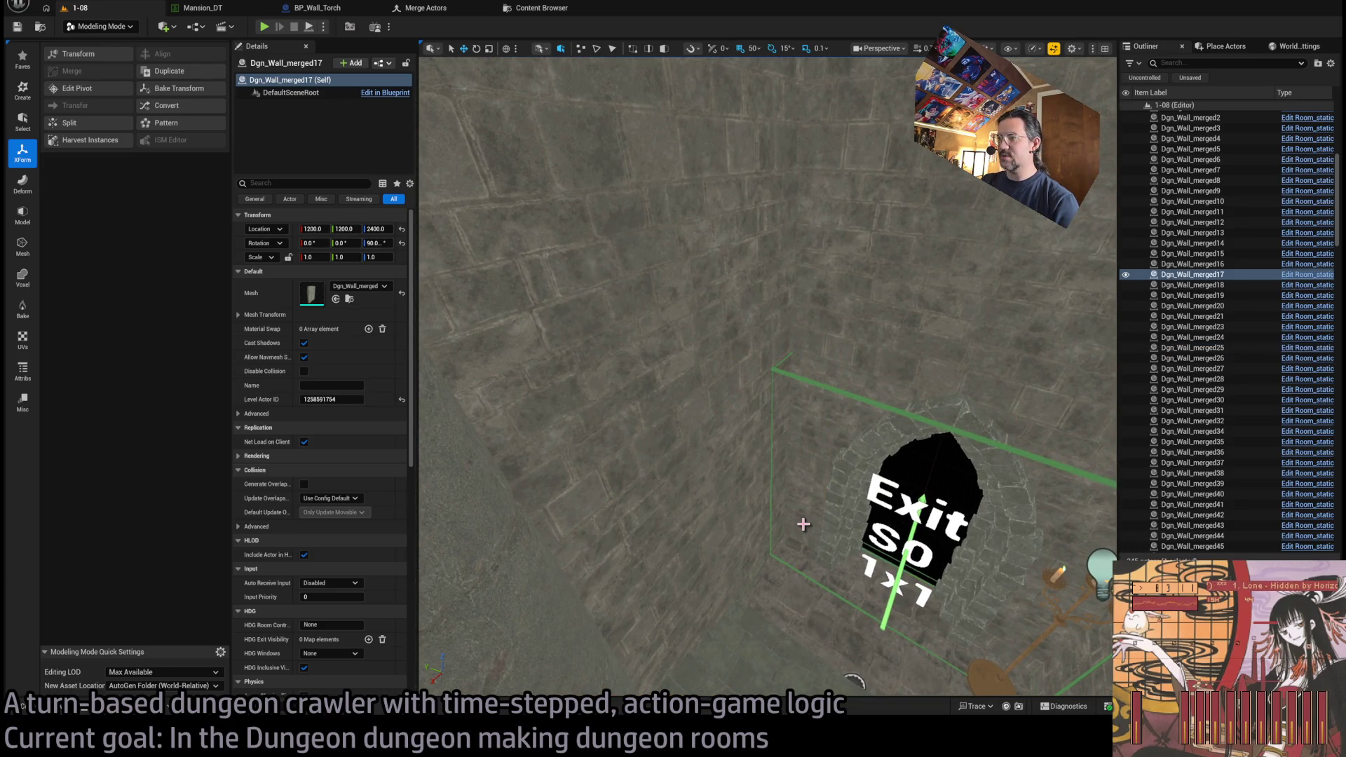
pyautogui.click(708, 513)
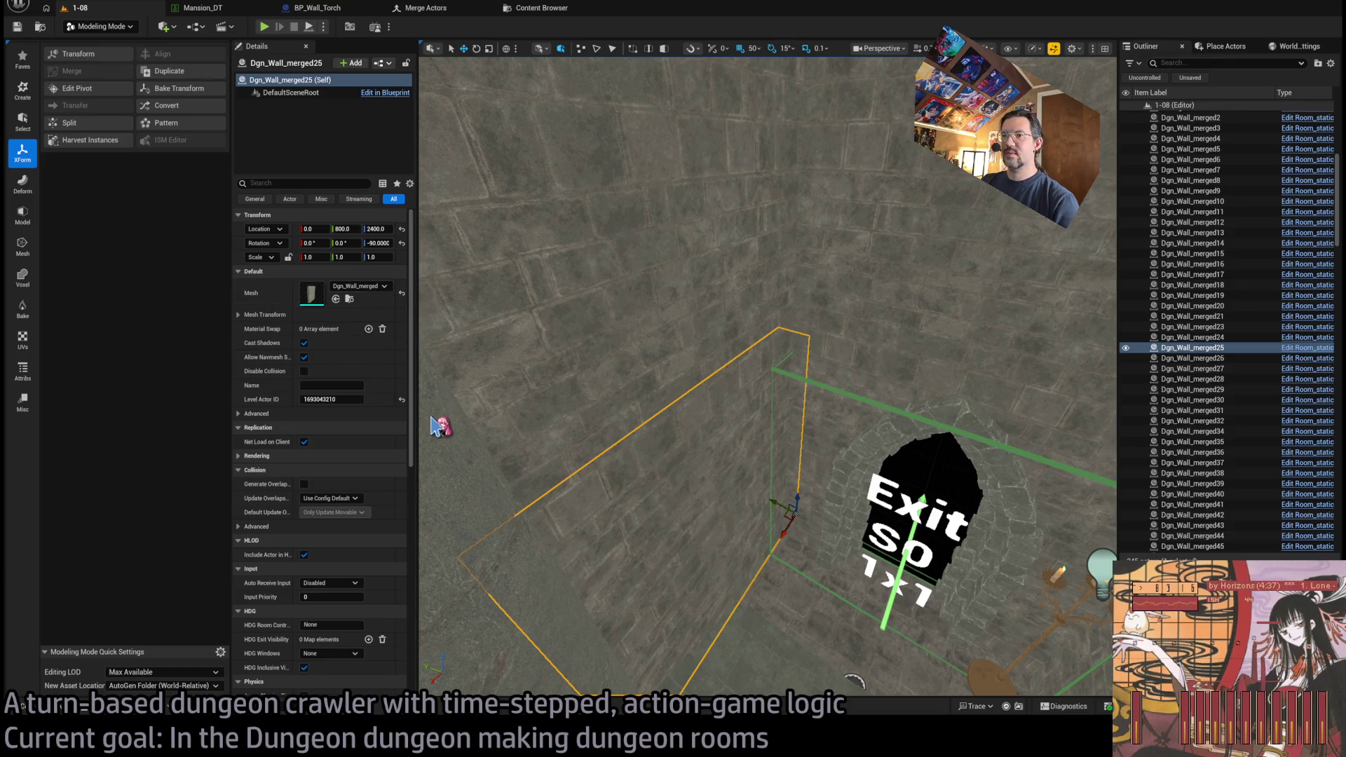
pyautogui.moveTo(438, 425); pyautogui.dragTo(532, 431)
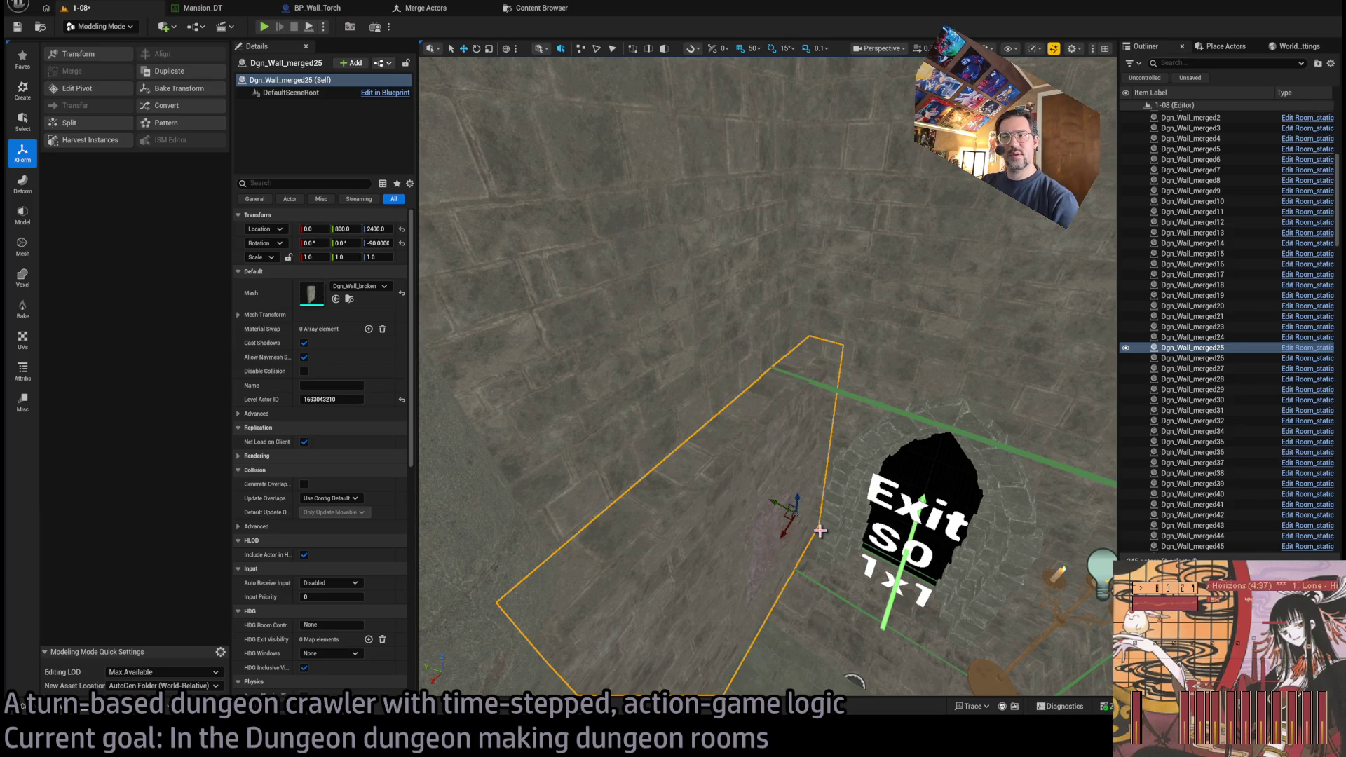
pyautogui.hotkey('ctrl', 'z')
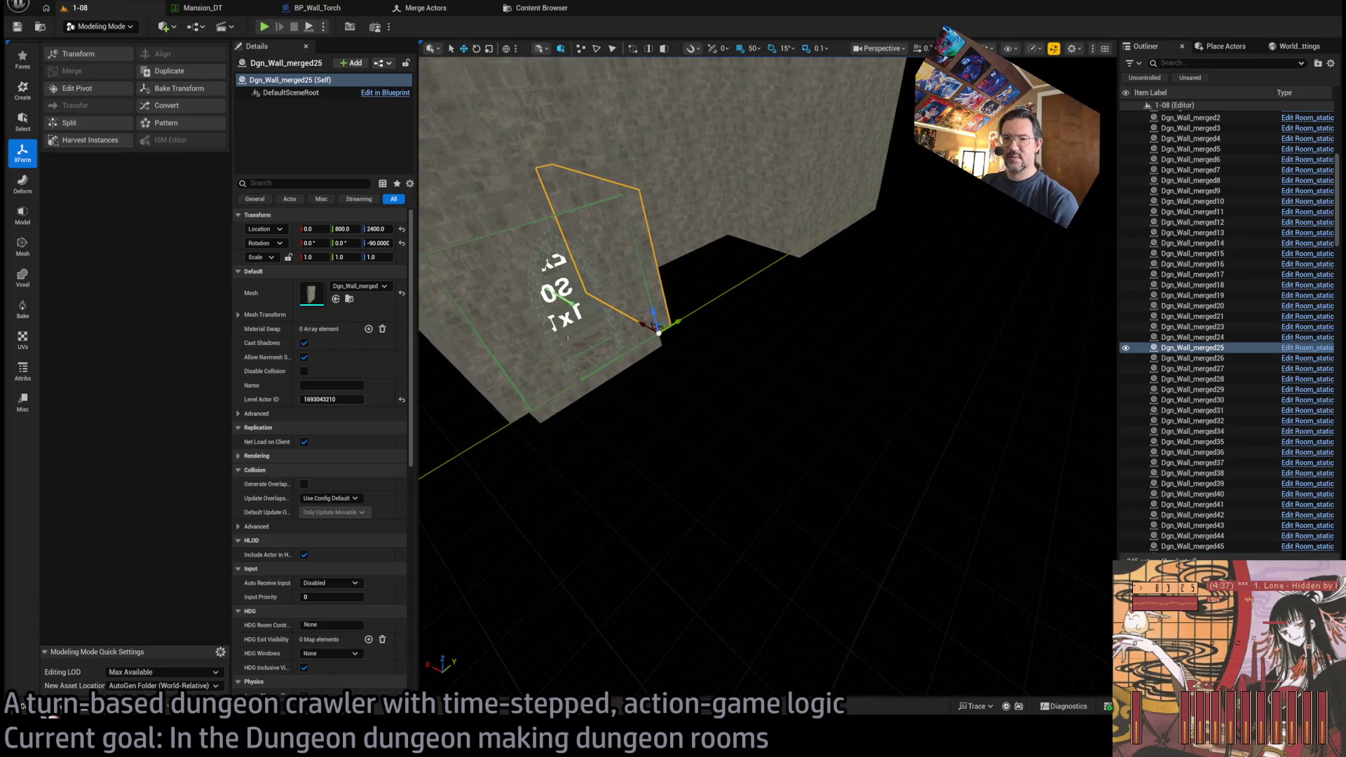
pyautogui.click(49, 709)
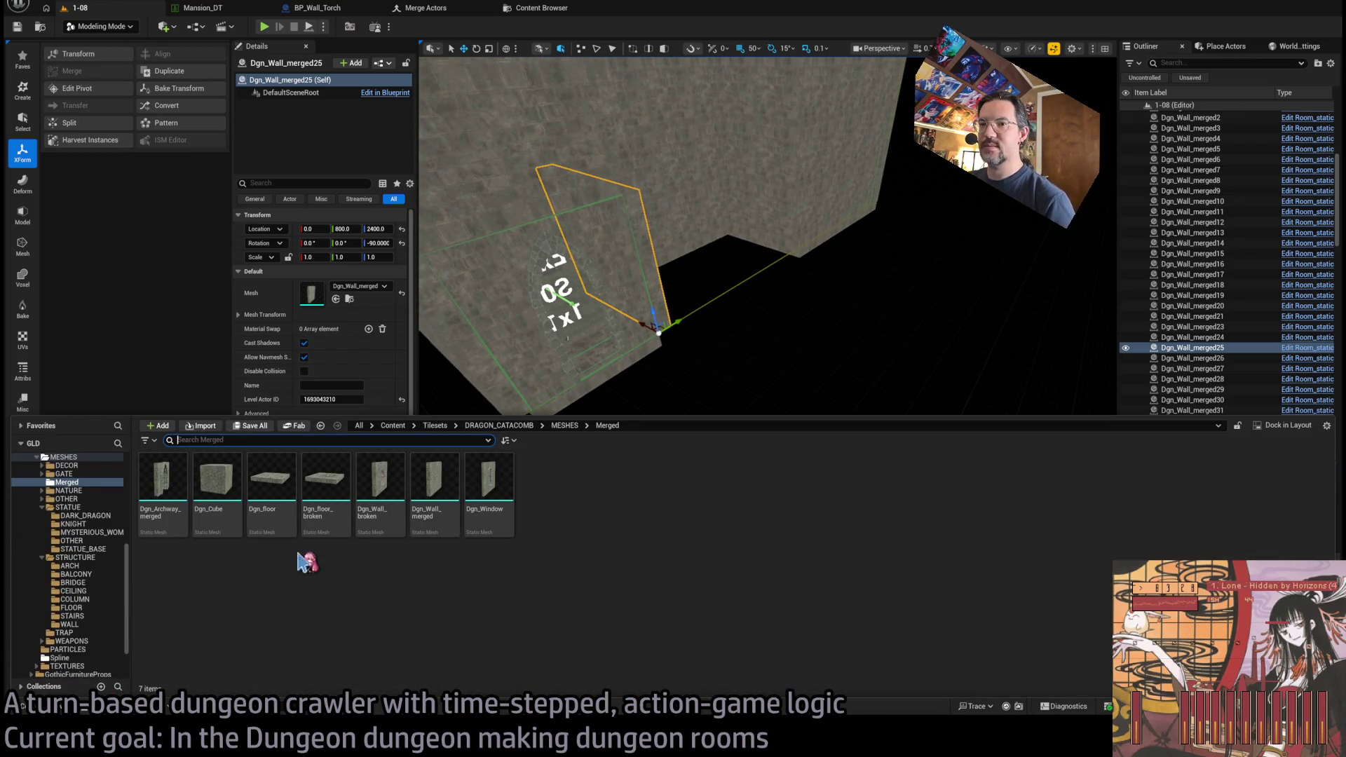
# - Place Dgn_Wall_broken and a plain Dgn_Wall_merged, compare them, then delete the plain one
pyautogui.moveTo(380, 508)
pyautogui.mouseDown()
pyautogui.moveTo(652, 400)
pyautogui.moveTo(750, 431)
pyautogui.mouseUp()
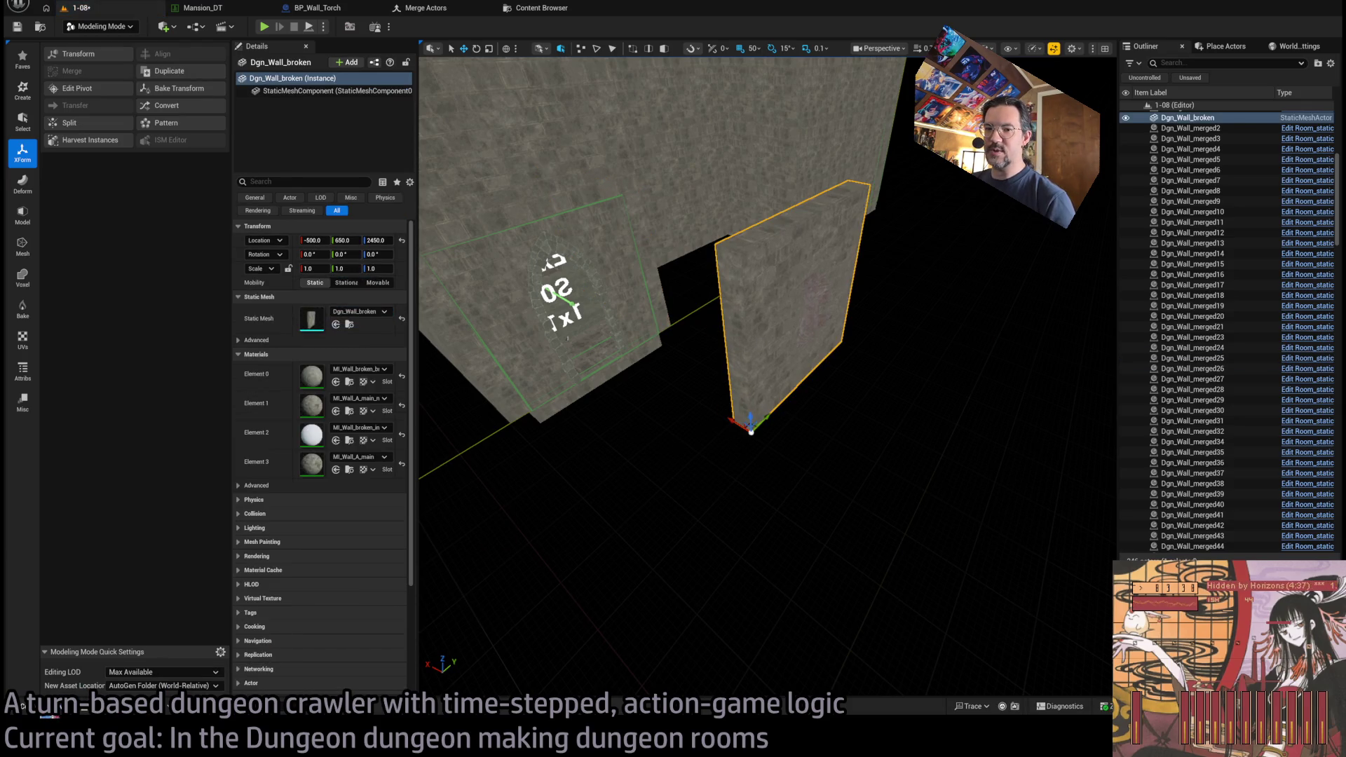
pyautogui.hotkey('ctrl', 'space')
pyautogui.moveTo(435, 508)
pyautogui.mouseDown()
pyautogui.moveTo(687, 365)
pyautogui.moveTo(801, 475)
pyautogui.mouseUp()
pyautogui.moveTo(729, 508)
pyautogui.mouseDown()
pyautogui.moveTo(810, 531)
pyautogui.moveTo(799, 527)
pyautogui.mouseUp()
pyautogui.click(790, 456)
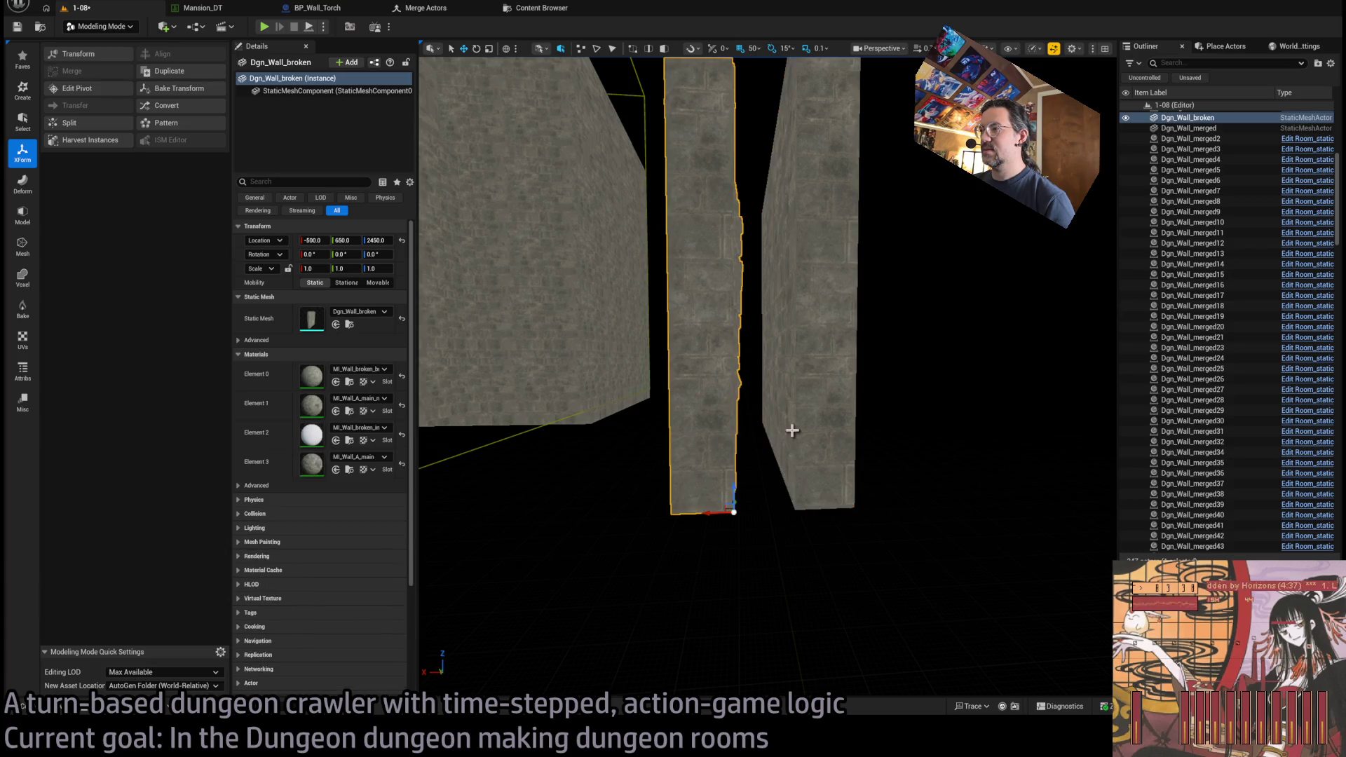
pyautogui.click(790, 430)
pyautogui.click(705, 406)
pyautogui.click(802, 417)
pyautogui.click(802, 417)
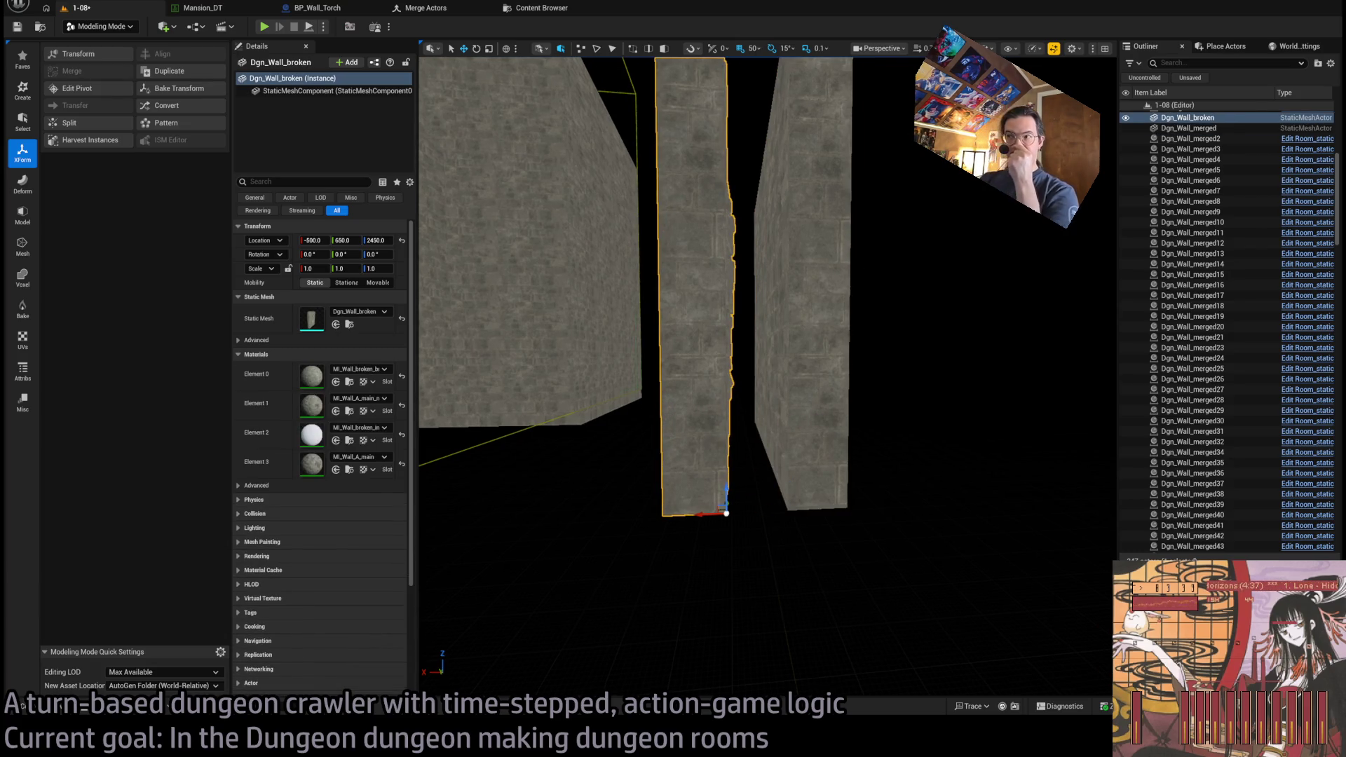
pyautogui.click(784, 421)
pyautogui.click(784, 421)
pyautogui.click(826, 421)
pyautogui.click(824, 440)
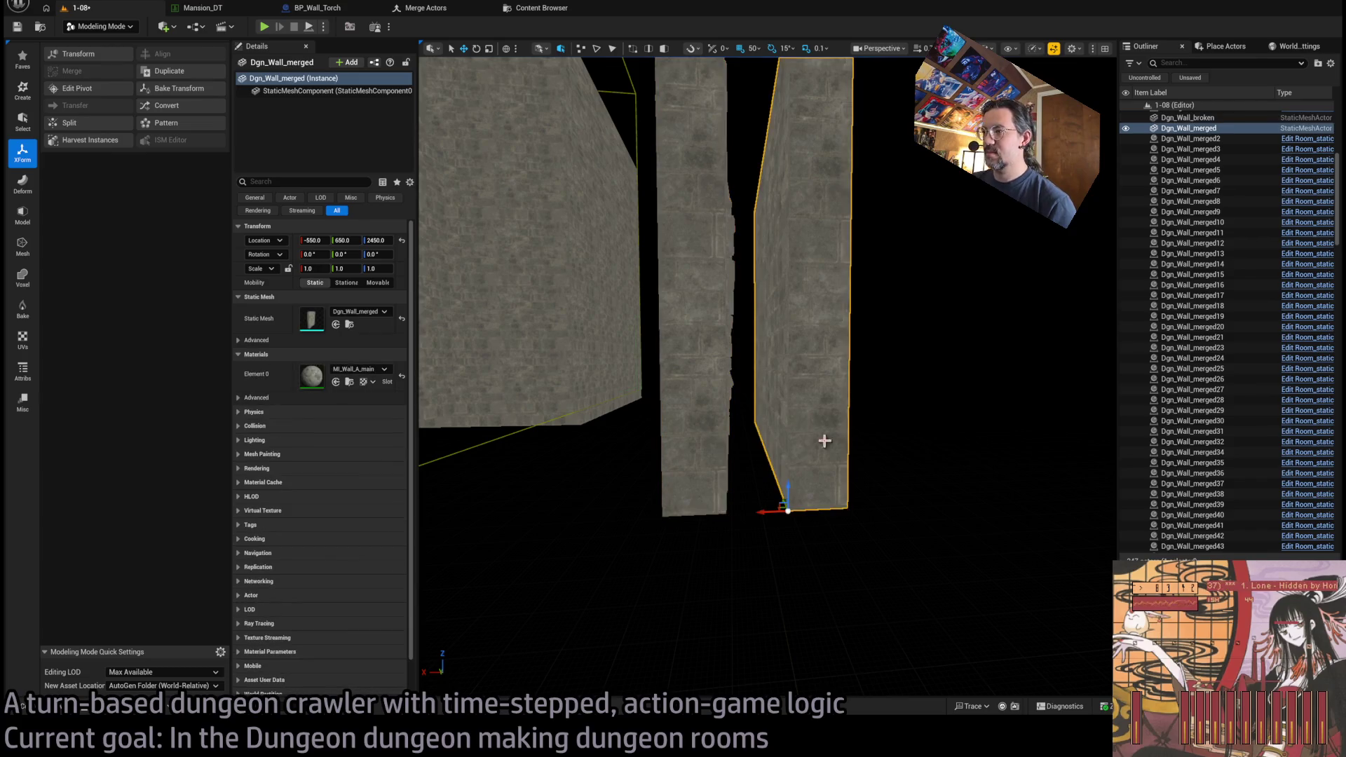
pyautogui.press('Delete')
pyautogui.click(714, 451)
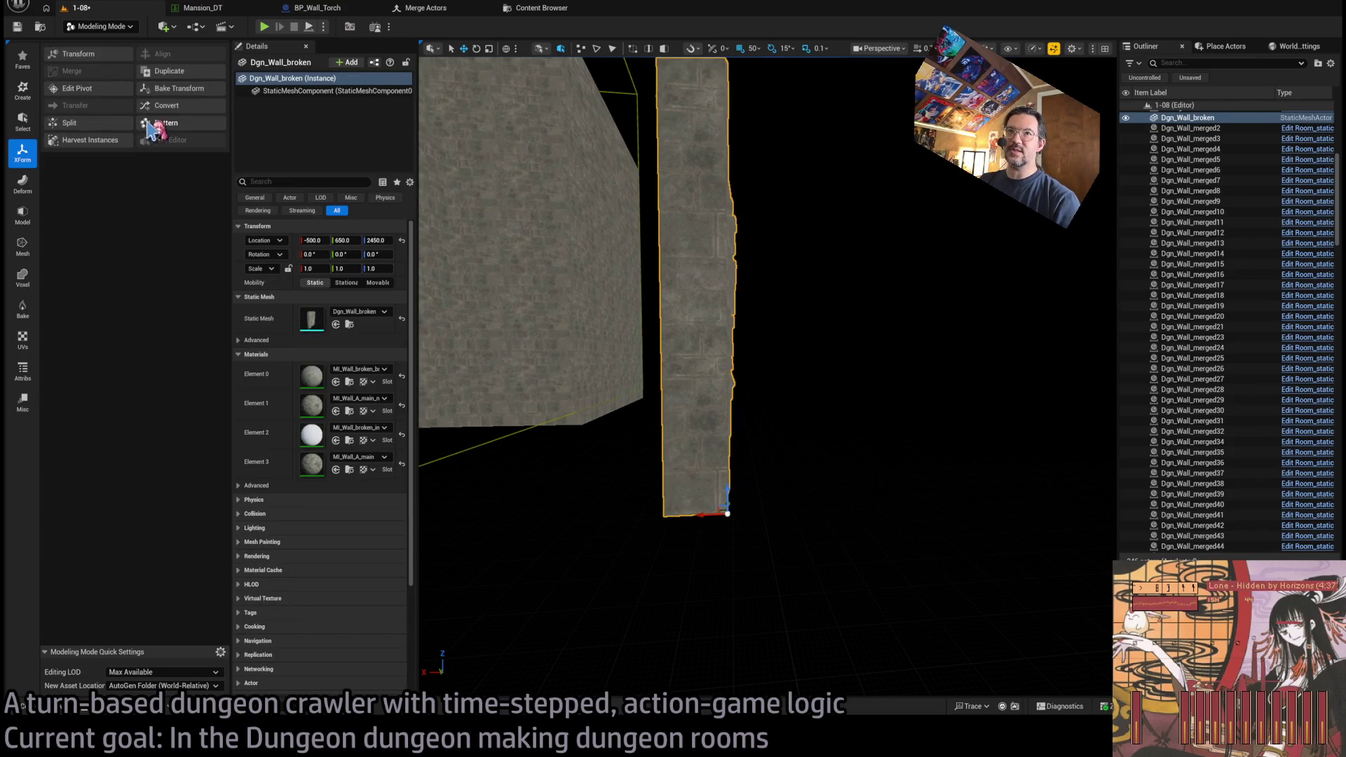
# - Offset the broken wall's pivot to X -450 in Edit Pivot and accept it
pyautogui.click(98, 99)
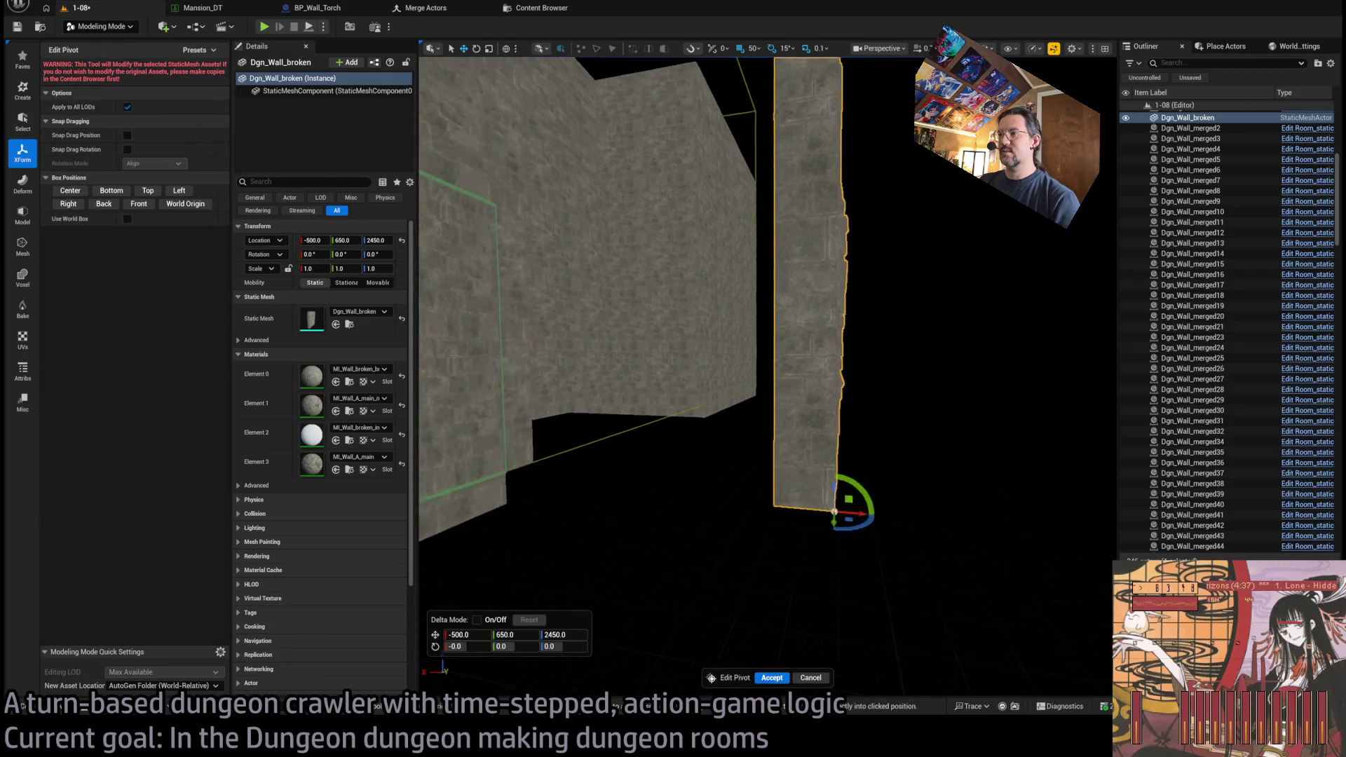
pyautogui.moveTo(757, 514); pyautogui.dragTo(715, 530)
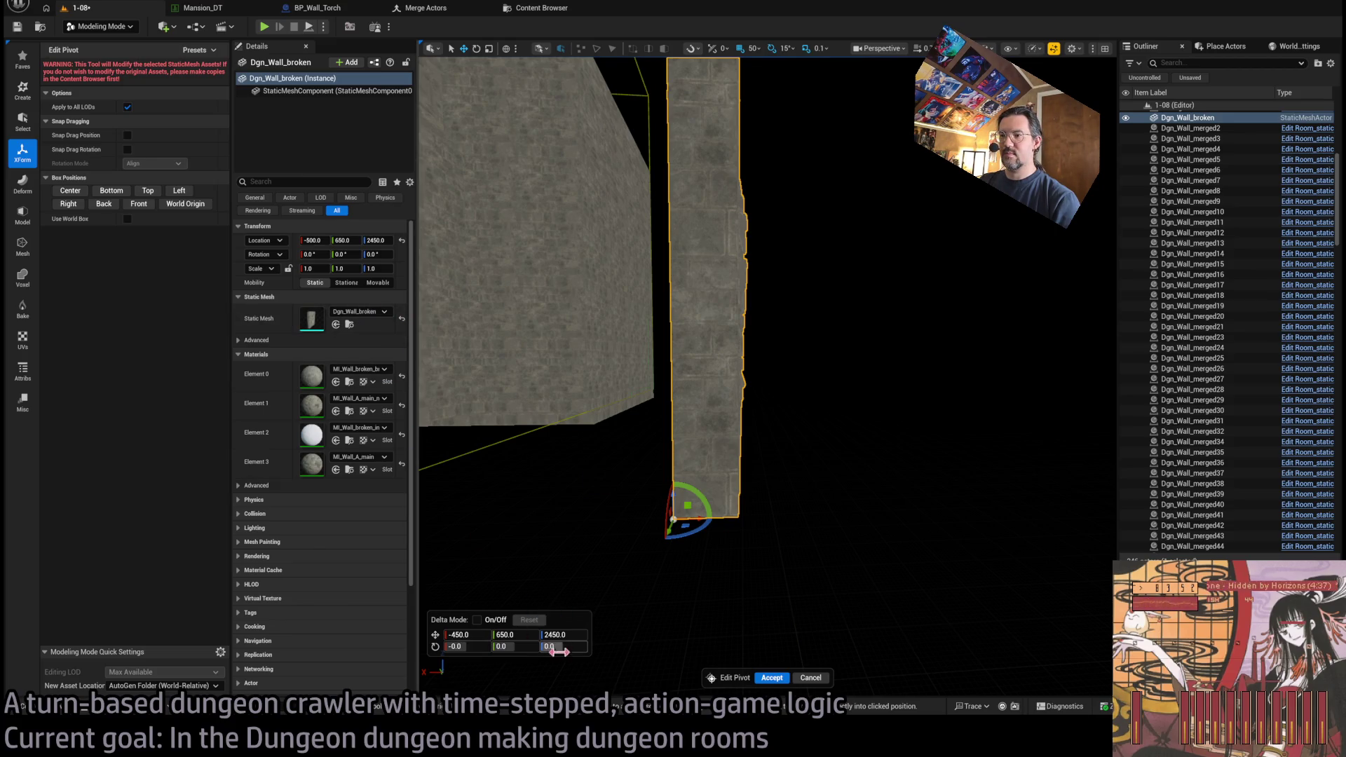
pyautogui.click(482, 647)
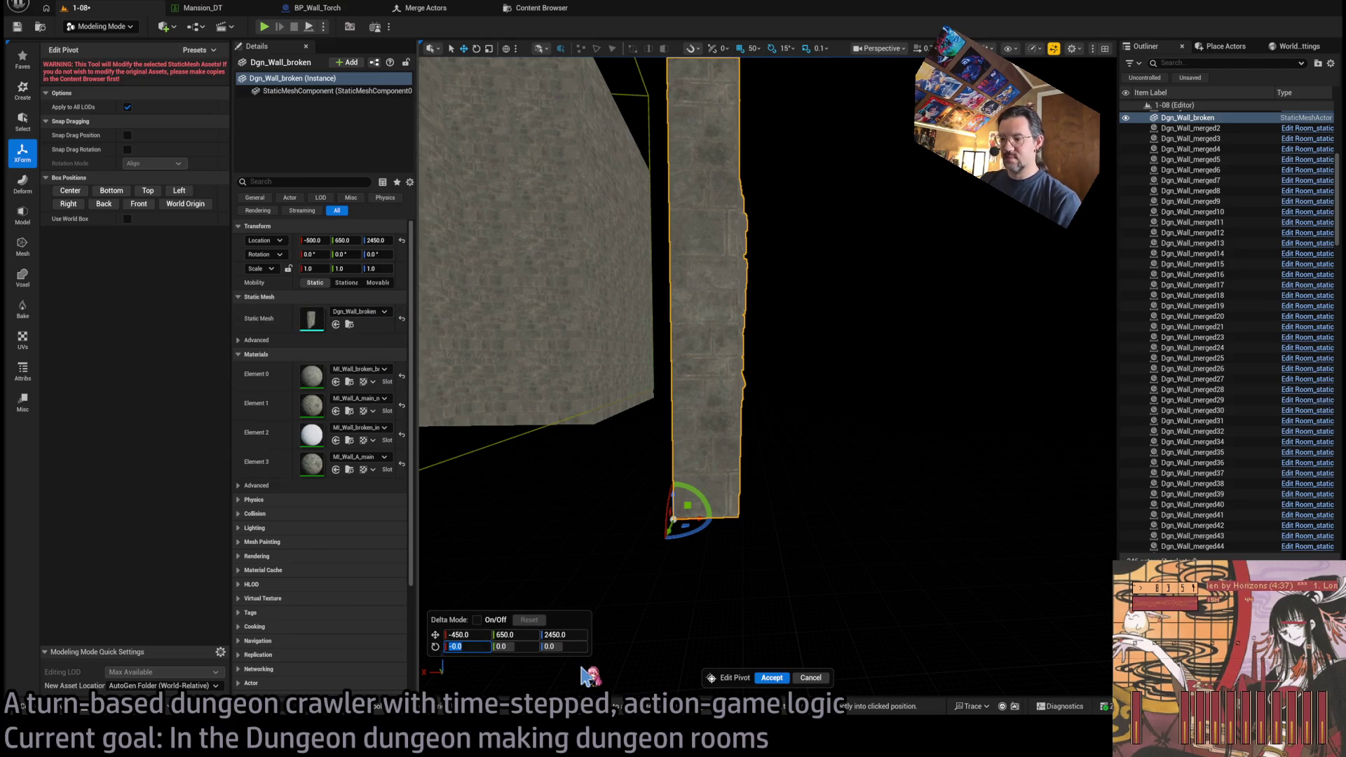
pyautogui.click(772, 678)
pyautogui.press('Delete')
pyautogui.scroll(10, 661, 654)
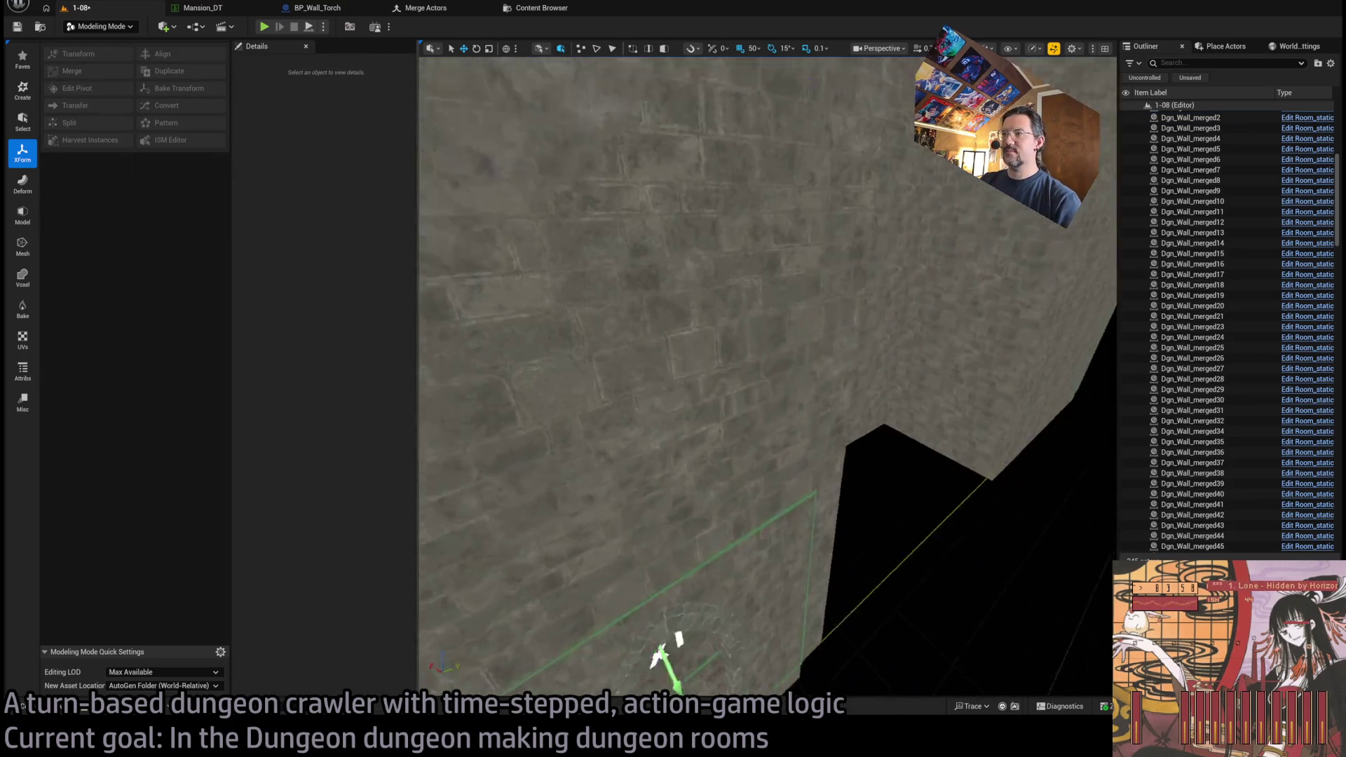
# - Select the wall pieces by the S0 exit and Dgn_Wall_merged2, then switch to lit shading
pyautogui.scroll(-5, 905, 462)
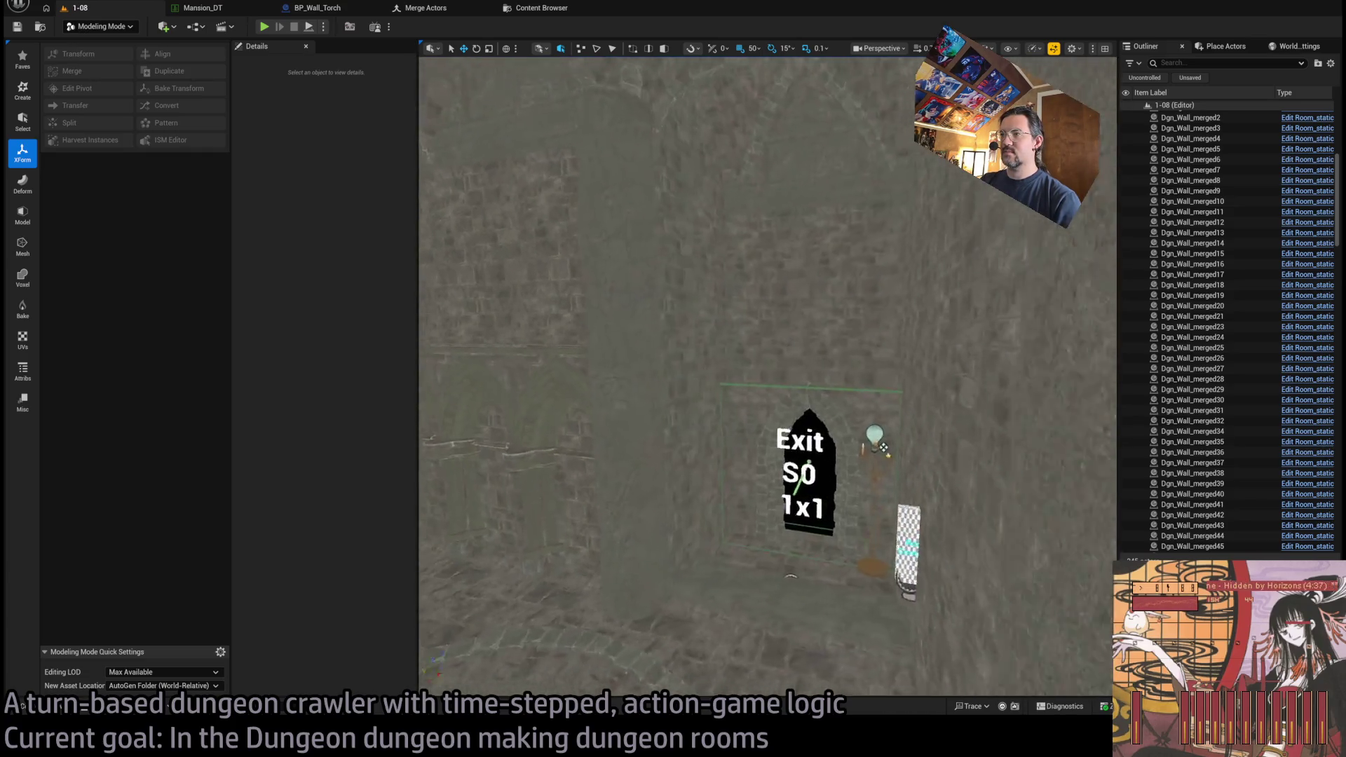
pyautogui.click(932, 487)
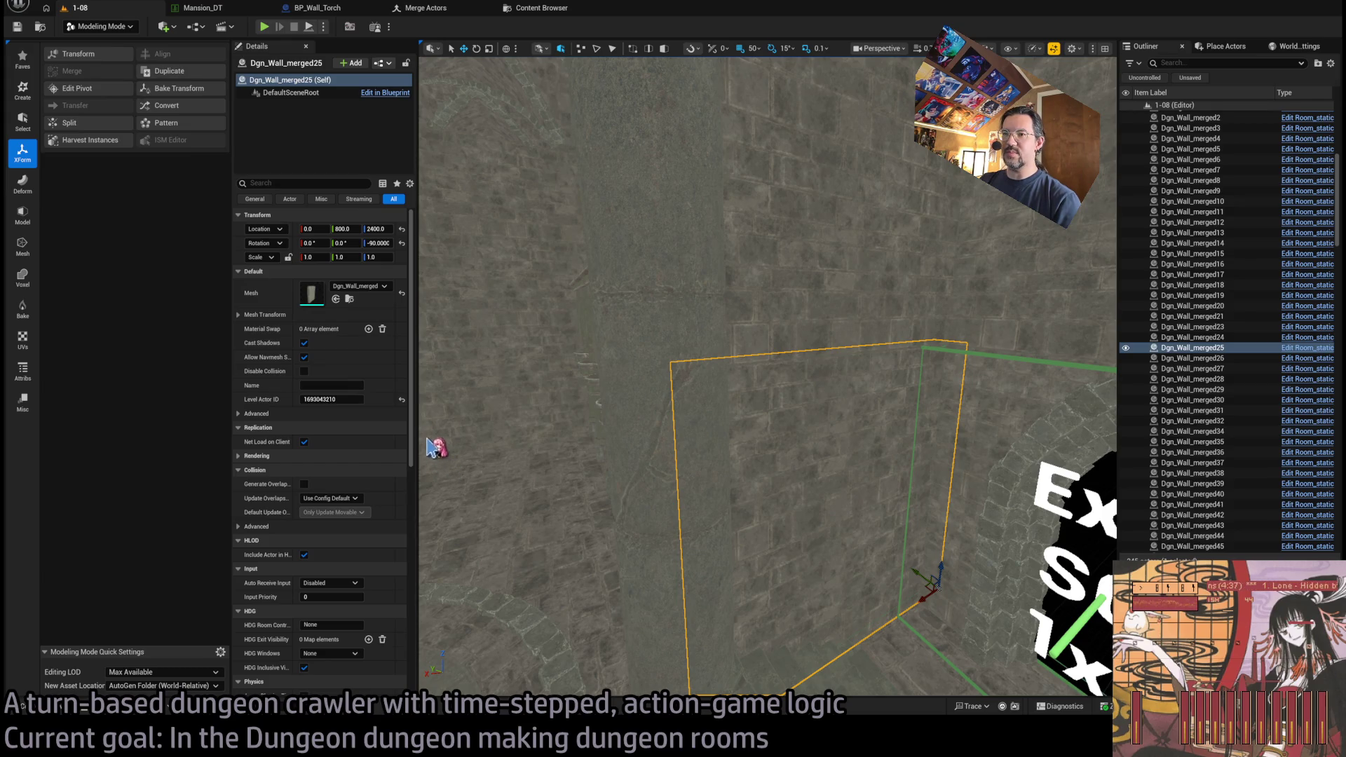
pyautogui.scroll(5, 765, 544)
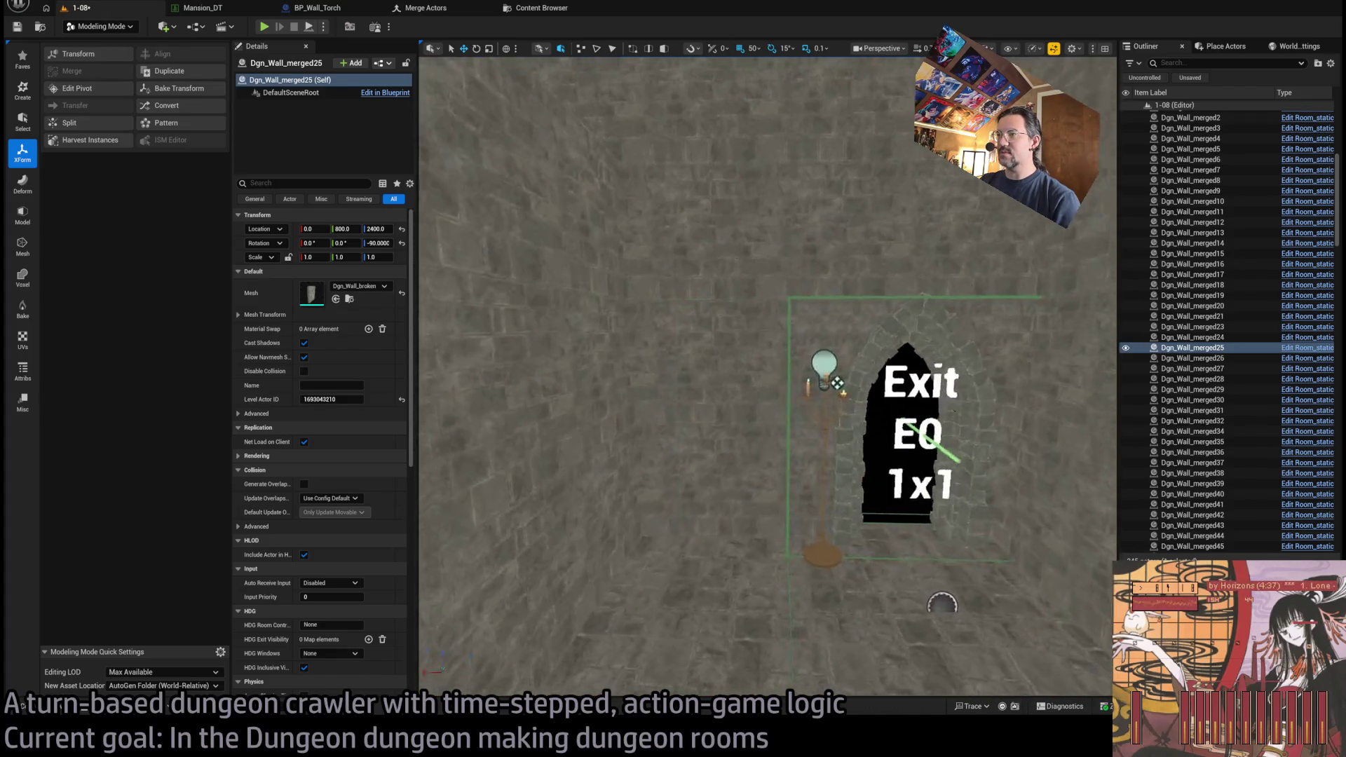
pyautogui.click(685, 541)
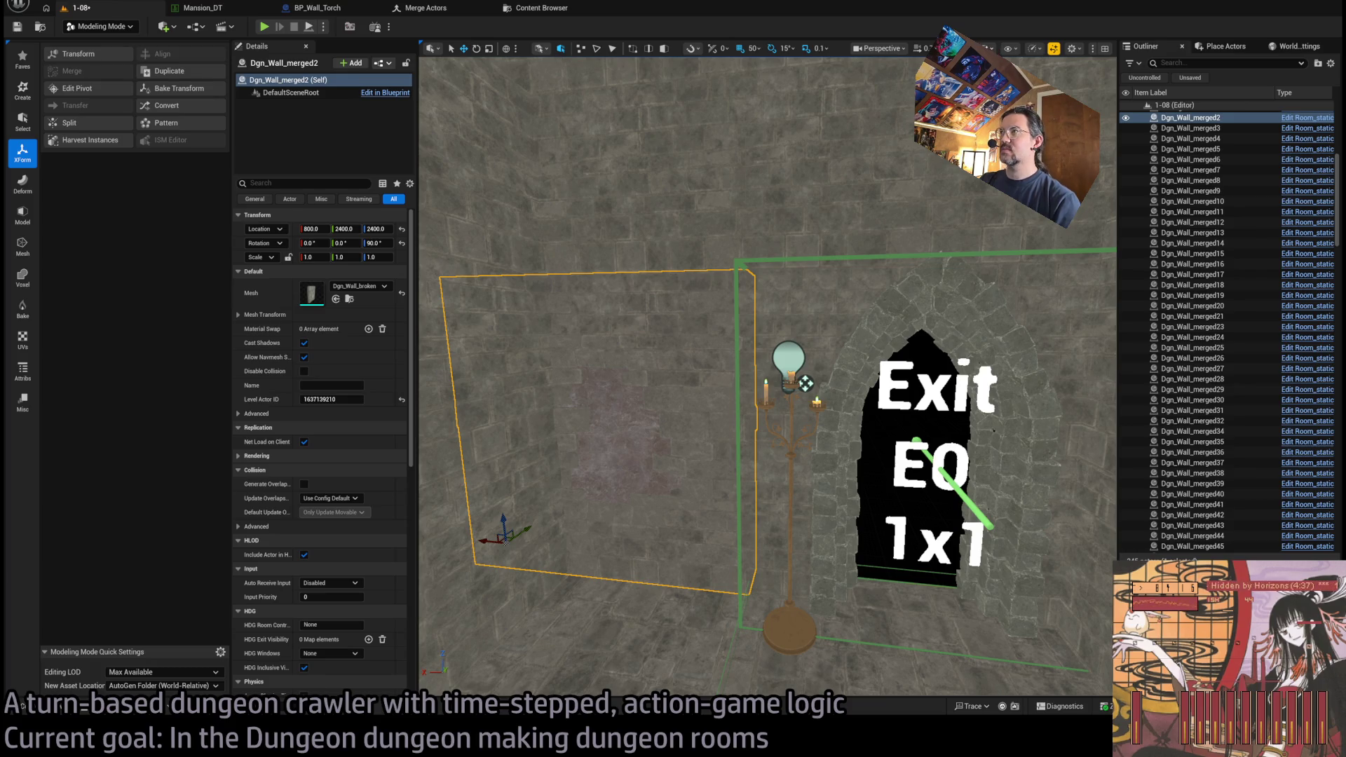
pyautogui.hotkey('alt', '4')
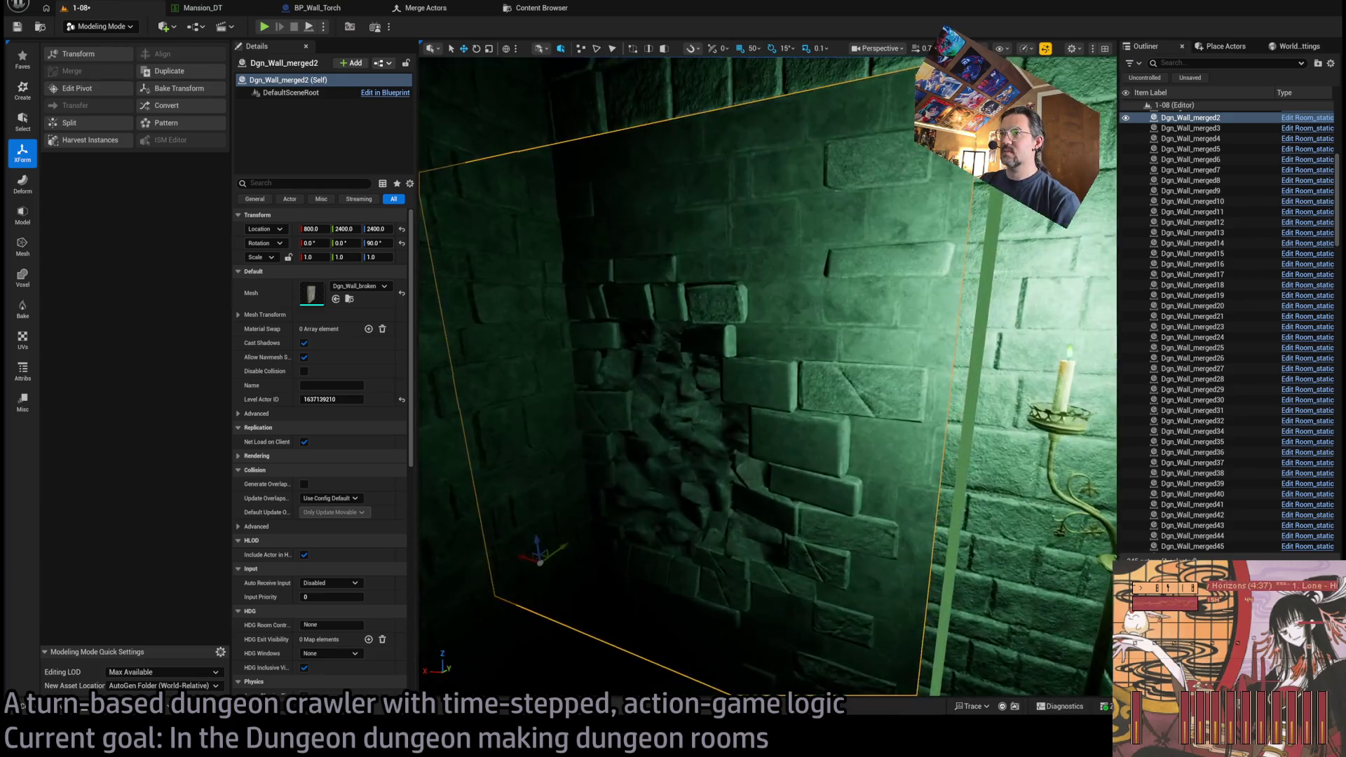
# - Select and frame torch wall Dgn_Wall_merged5, then rotate it with the rotate gizmo
pyautogui.moveTo(784, 161); pyautogui.dragTo(825, 216)
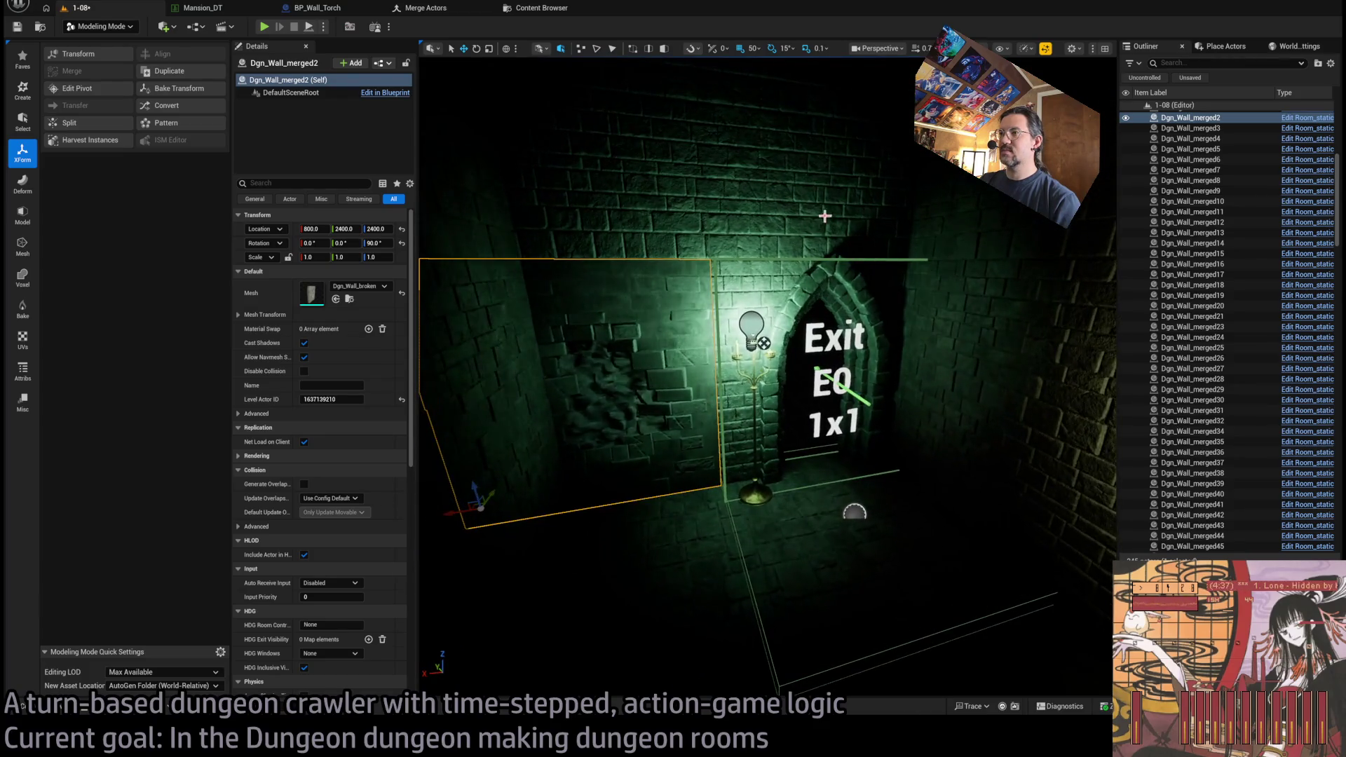
pyautogui.moveTo(801, 295)
pyautogui.mouseDown()
pyautogui.moveTo(780, 325)
pyautogui.moveTo(795, 379)
pyautogui.mouseUp()
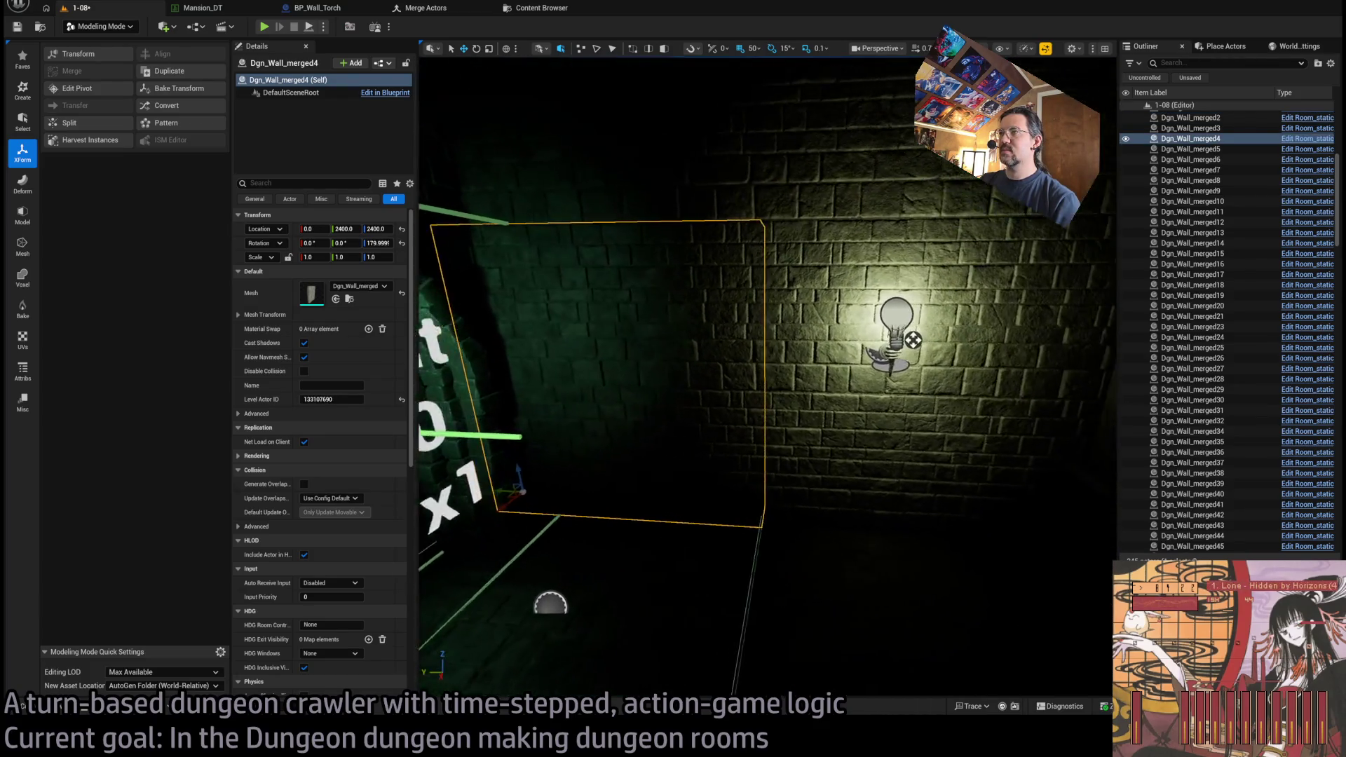
pyautogui.click(797, 433)
pyautogui.moveTo(798, 433)
pyautogui.mouseDown()
pyautogui.moveTo(771, 466)
pyautogui.moveTo(799, 491)
pyautogui.moveTo(743, 491)
pyautogui.mouseUp()
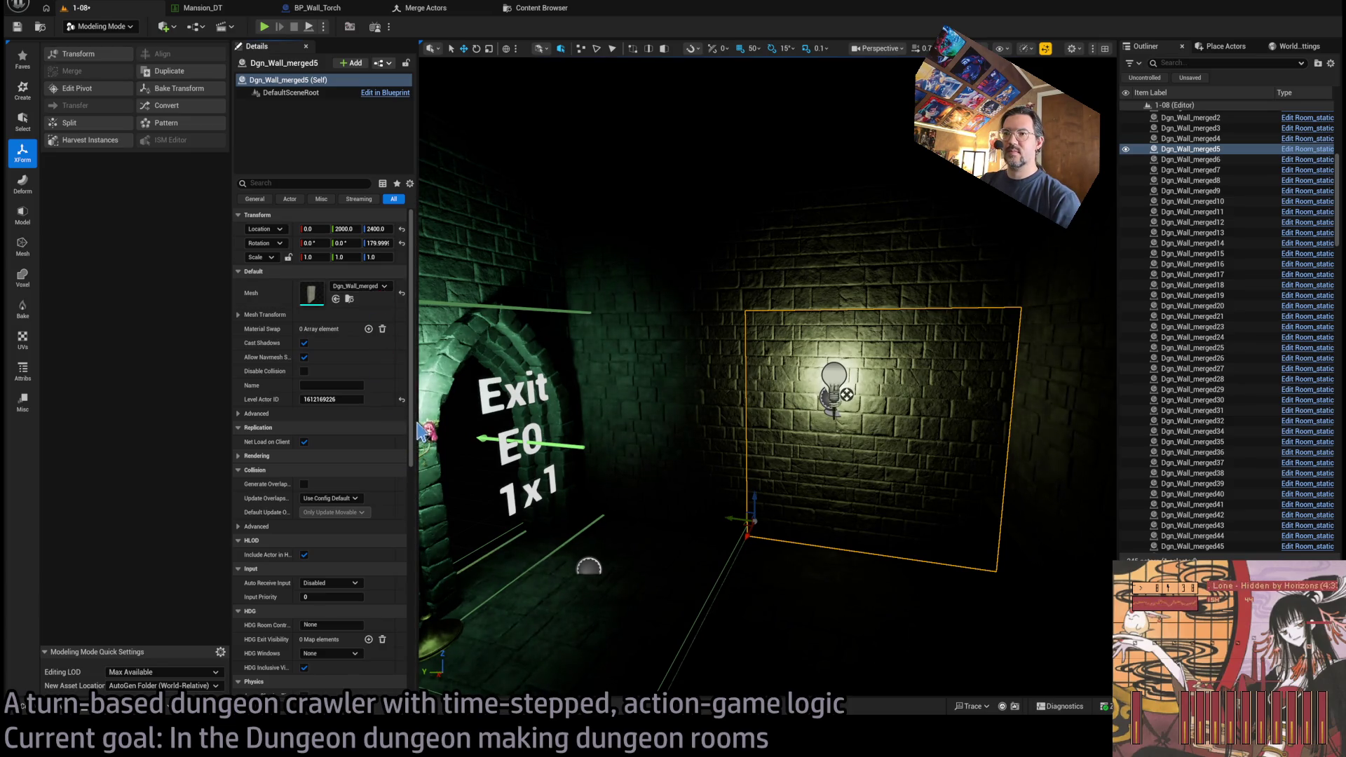
pyautogui.press('f')
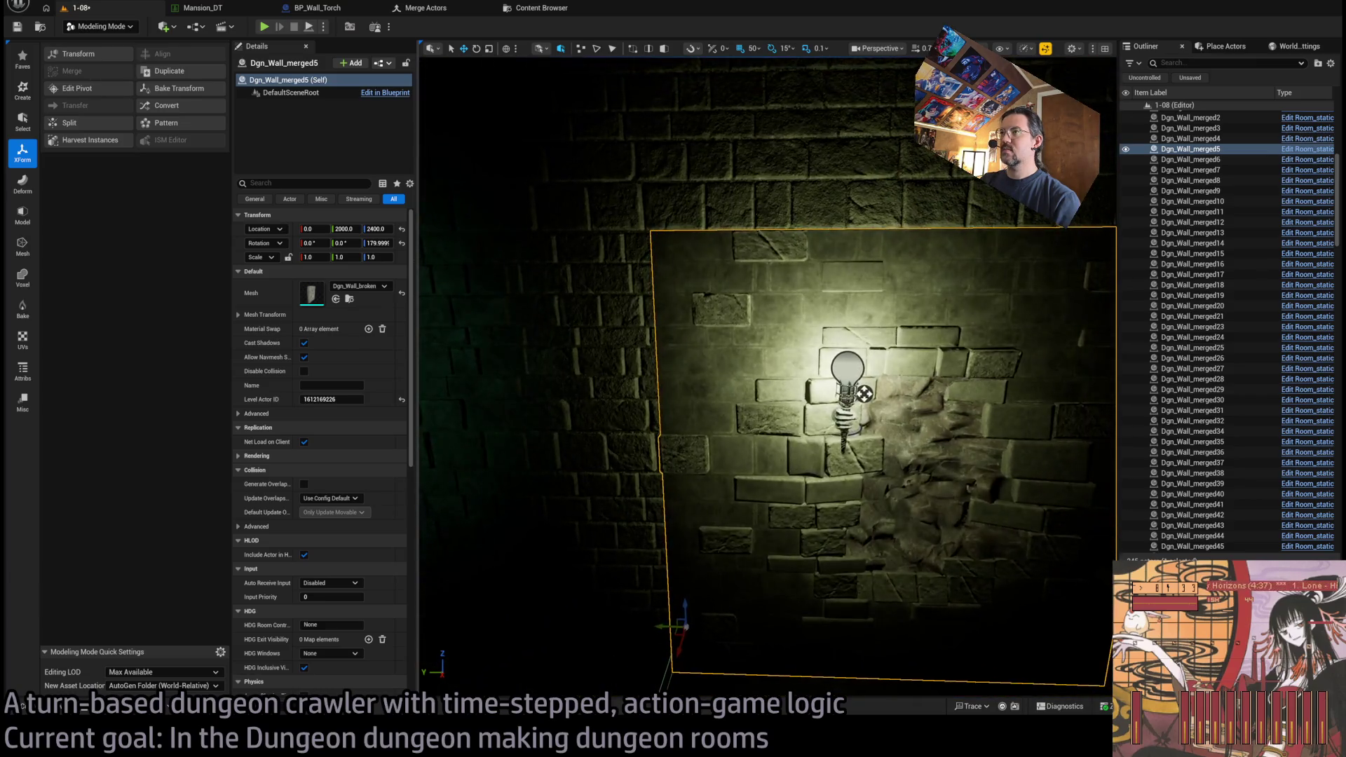
pyautogui.click(617, 434)
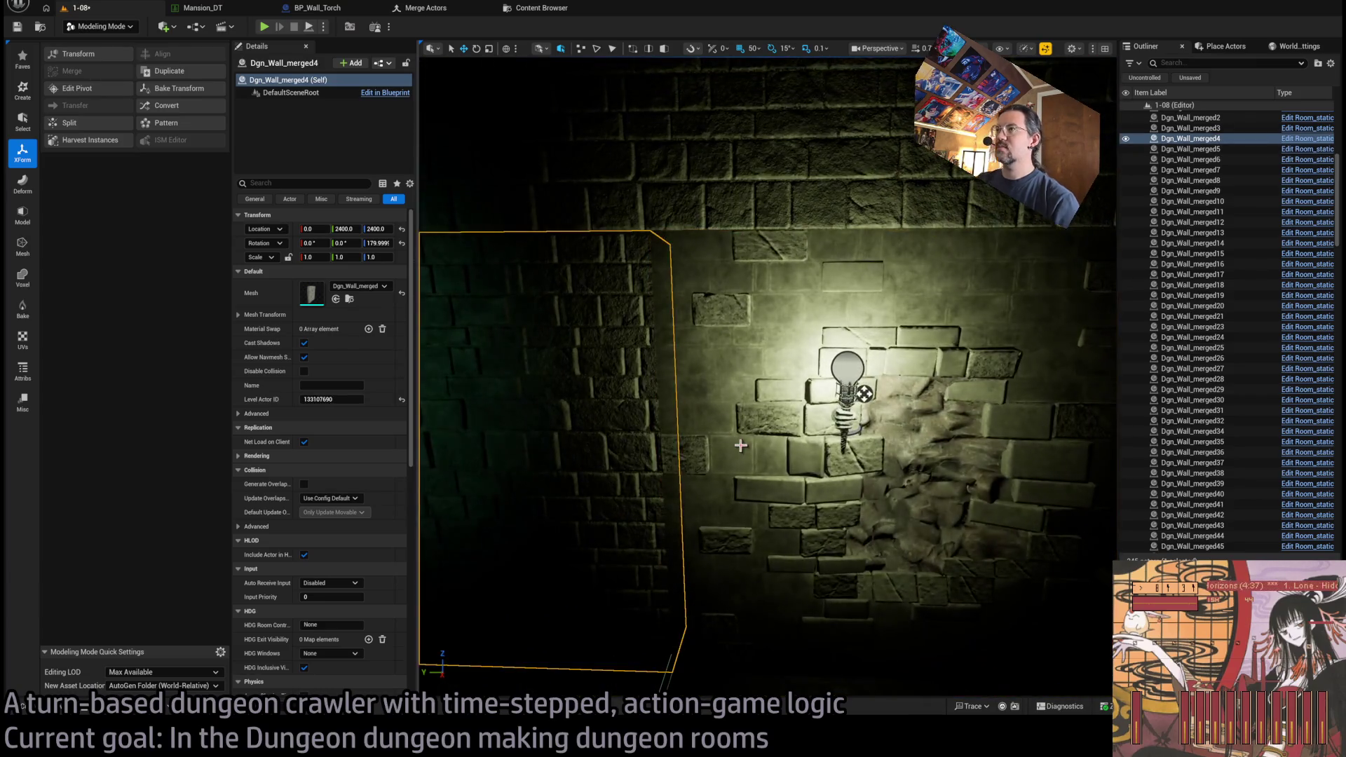
pyautogui.click(781, 437)
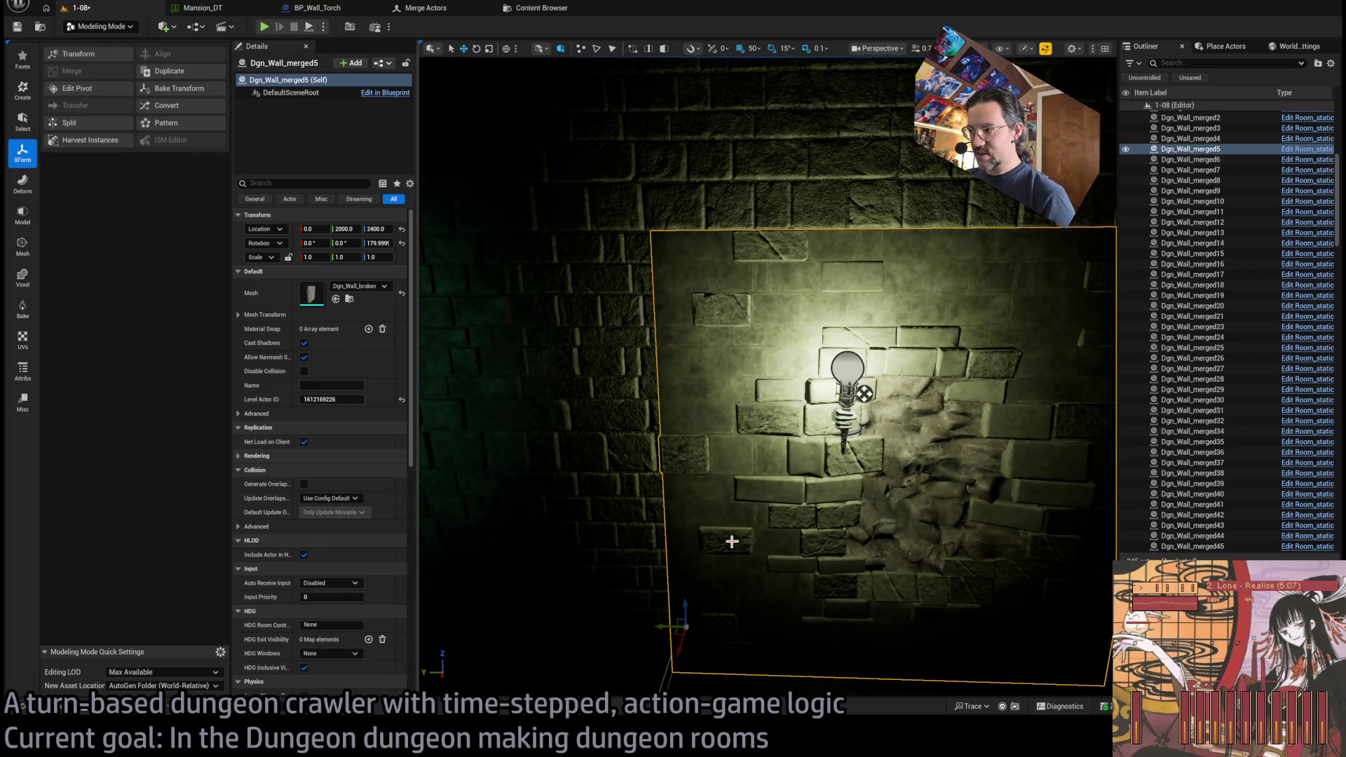
pyautogui.press('e')
pyautogui.moveTo(683, 662)
pyautogui.mouseDown()
pyautogui.moveTo(773, 570)
pyautogui.moveTo(596, 617)
pyautogui.mouseUp()
pyautogui.hotkey('ctrl', 'space')
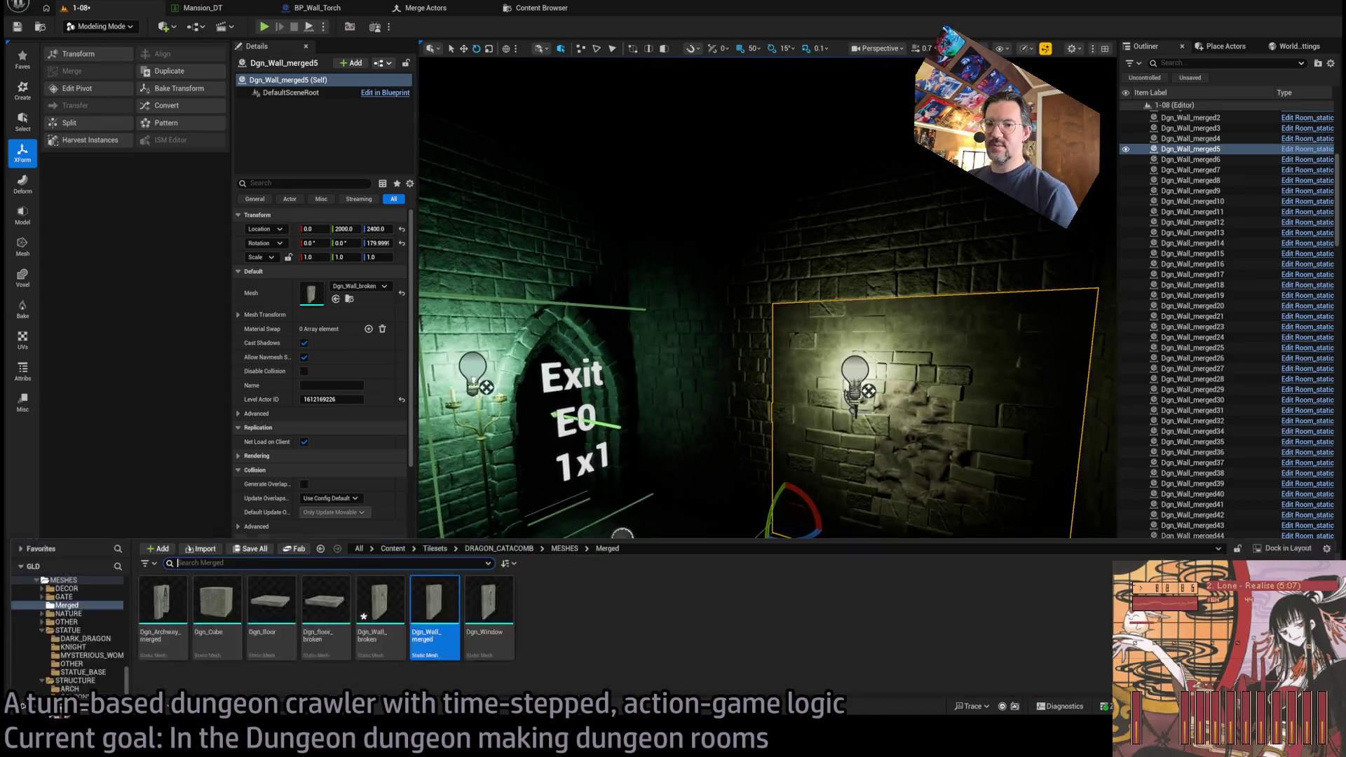
# - Place SM_Wall_broken_F_4x4 from STRUCTURE > WALL, try rotating it, then delete it
pyautogui.click(96, 582)
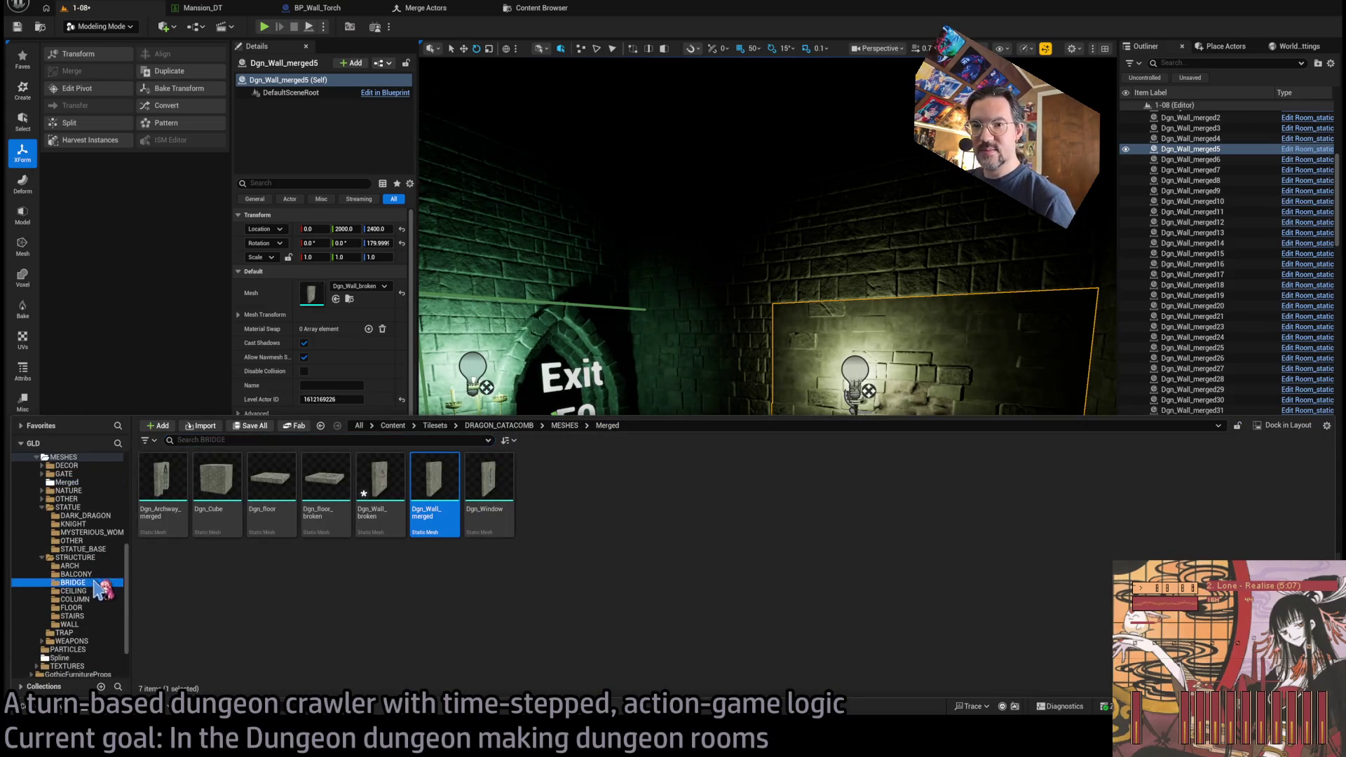
pyautogui.click(70, 624)
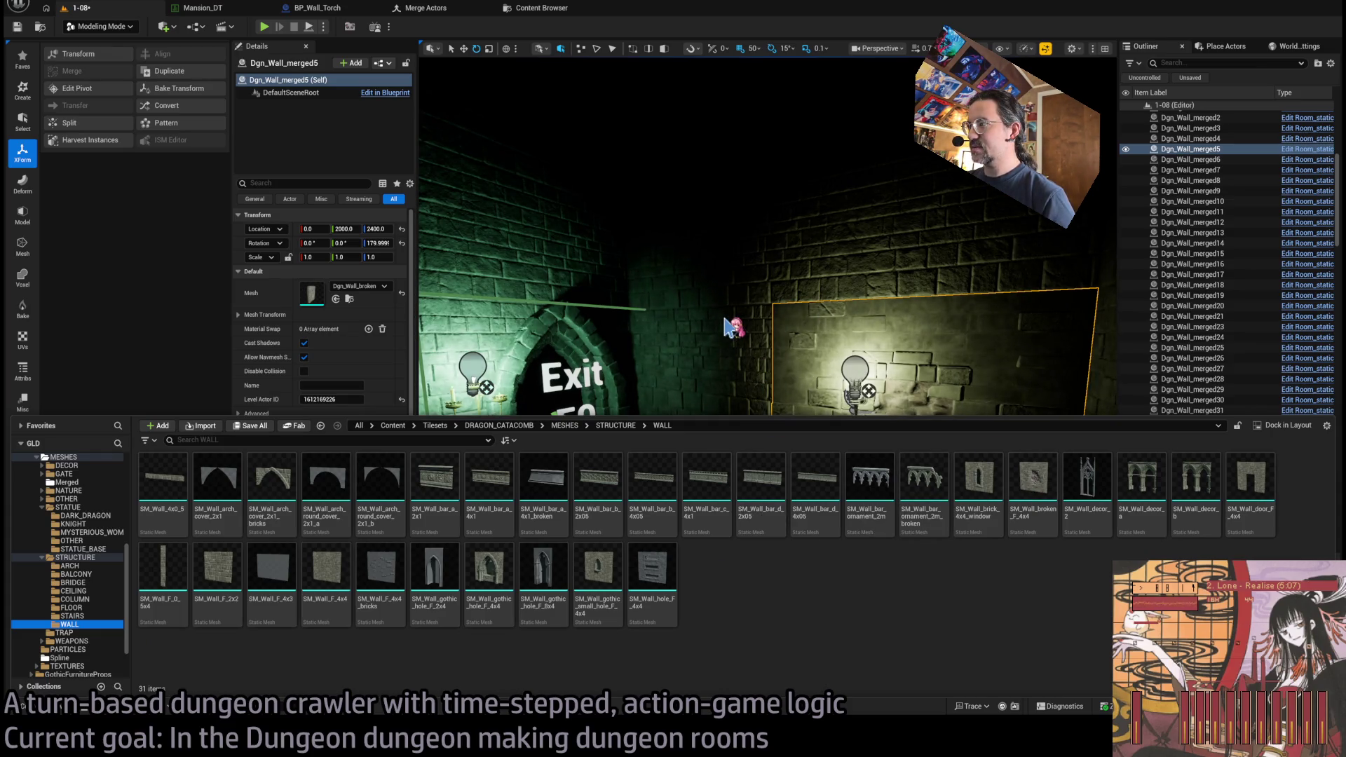
pyautogui.moveTo(1032, 484); pyautogui.dragTo(769, 481)
pyautogui.moveTo(697, 364)
pyautogui.mouseDown()
pyautogui.moveTo(726, 504)
pyautogui.moveTo(805, 527)
pyautogui.moveTo(736, 491)
pyautogui.moveTo(686, 565)
pyautogui.mouseUp()
pyautogui.hotkey('ctrl', 'z')
pyautogui.moveTo(678, 637); pyautogui.dragTo(720, 564)
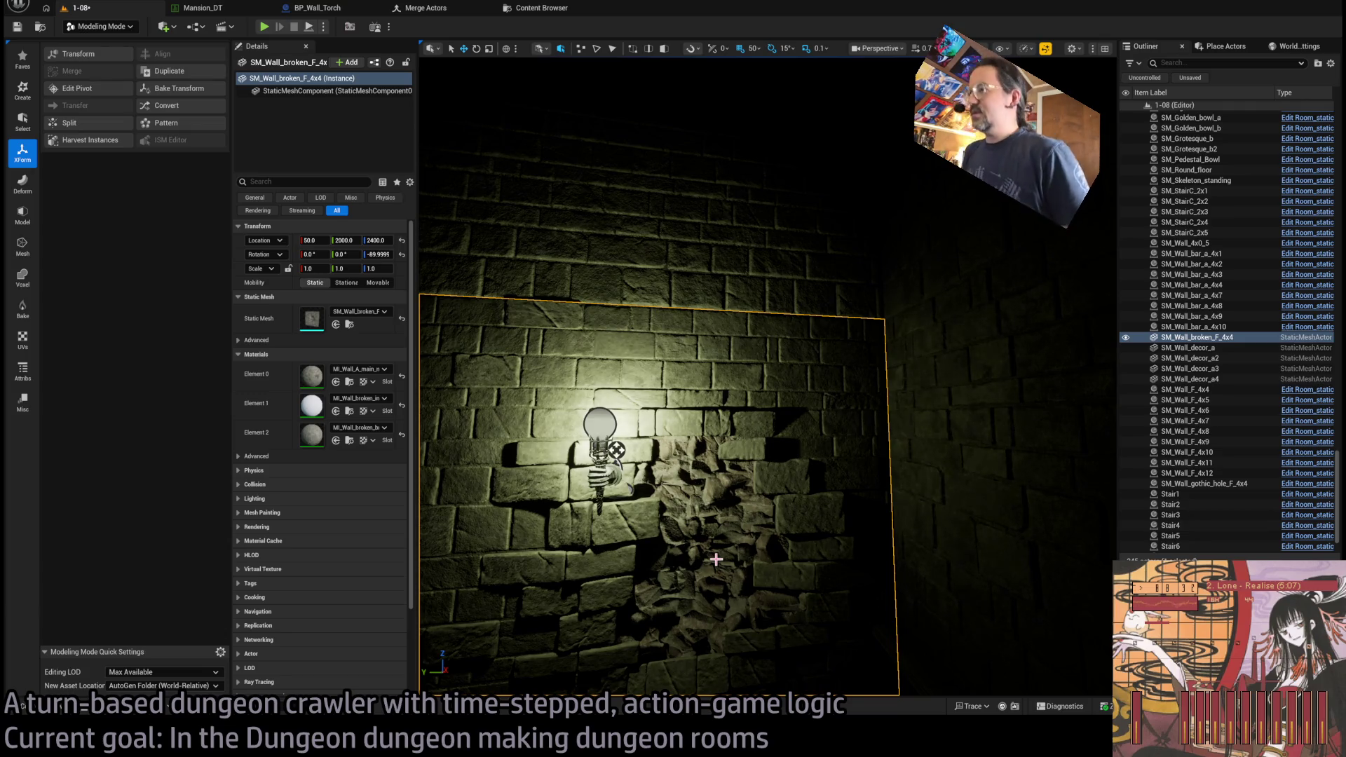
pyautogui.moveTo(716, 558); pyautogui.dragTo(719, 557)
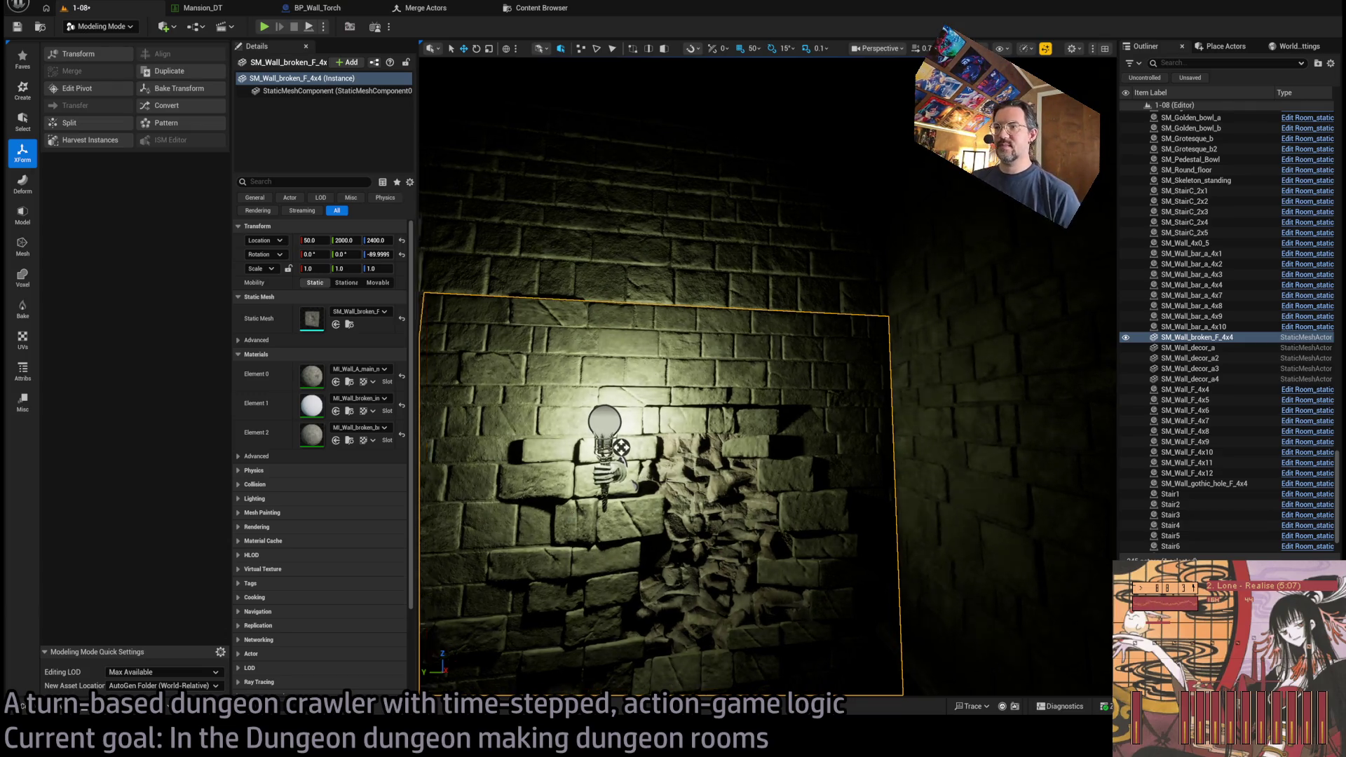
pyautogui.press('Delete')
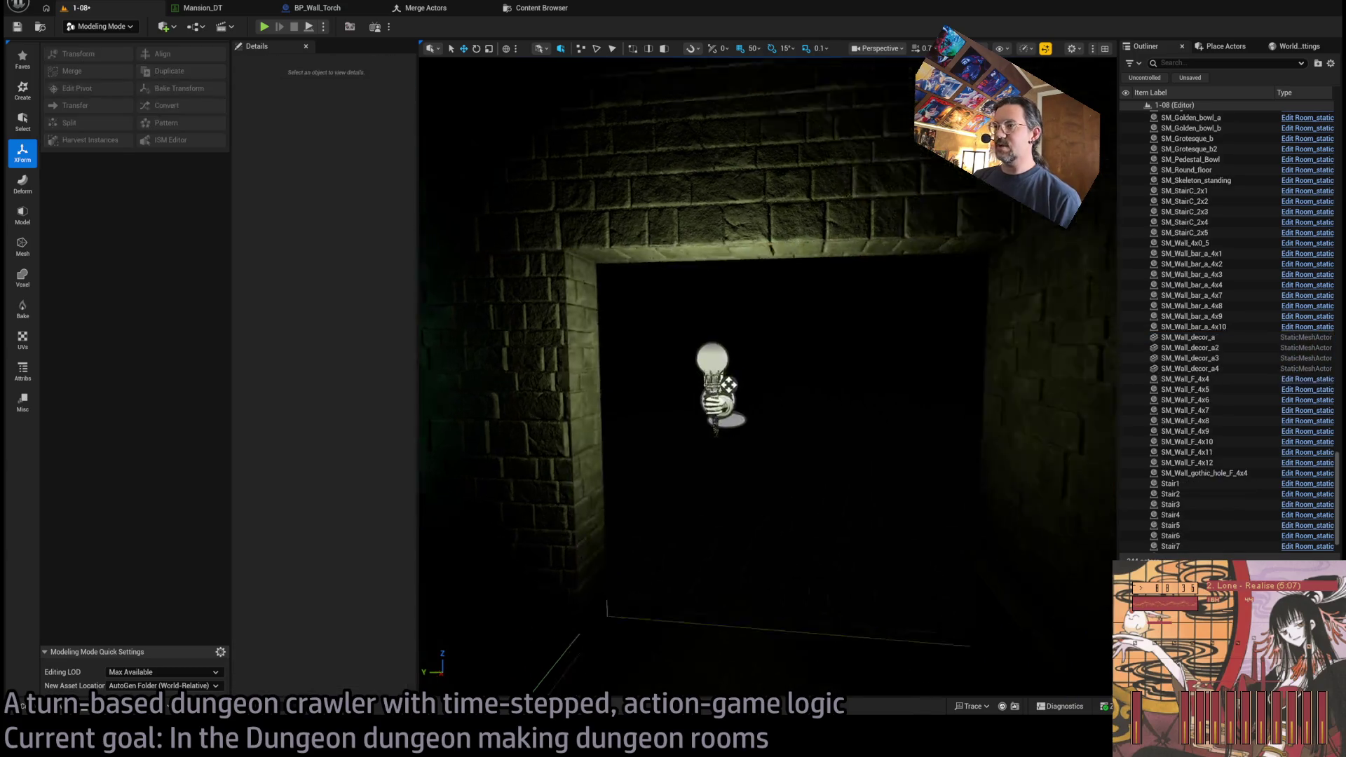
# - Duplicate wall piece Dgn_Wall_merged4 alongside itself and open Merge Actors
pyautogui.click(642, 484)
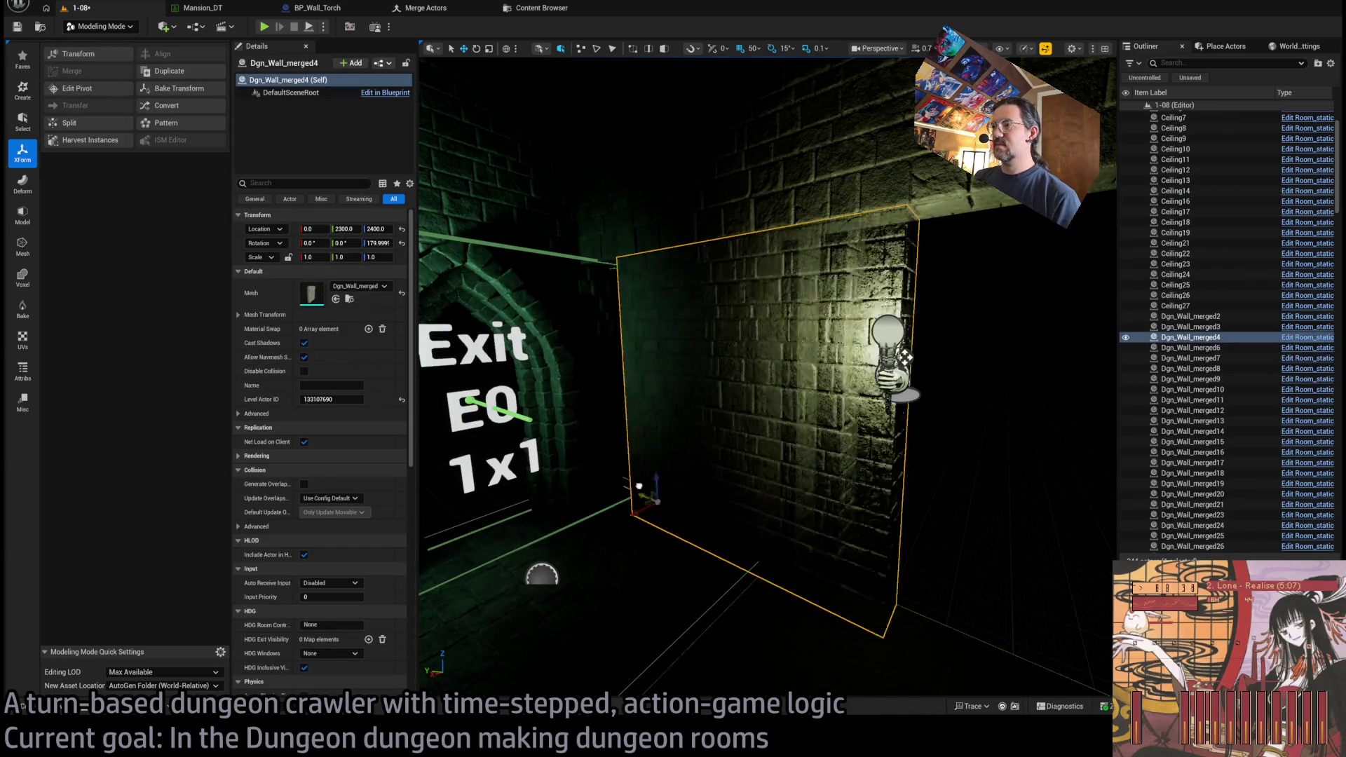
pyautogui.moveTo(638, 486)
pyautogui.mouseDown()
pyautogui.moveTo(591, 471)
pyautogui.moveTo(834, 538)
pyautogui.moveTo(760, 526)
pyautogui.moveTo(762, 225)
pyautogui.mouseUp()
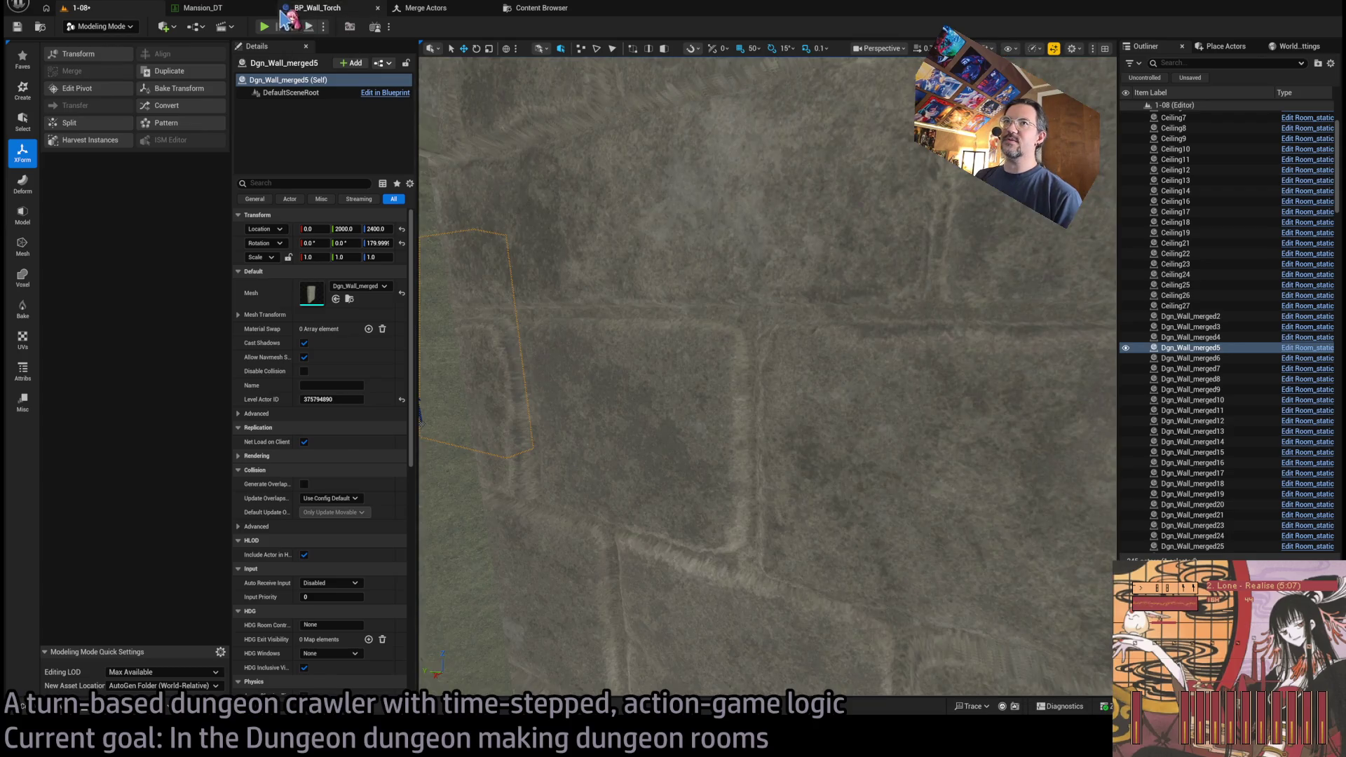
pyautogui.click(425, 8)
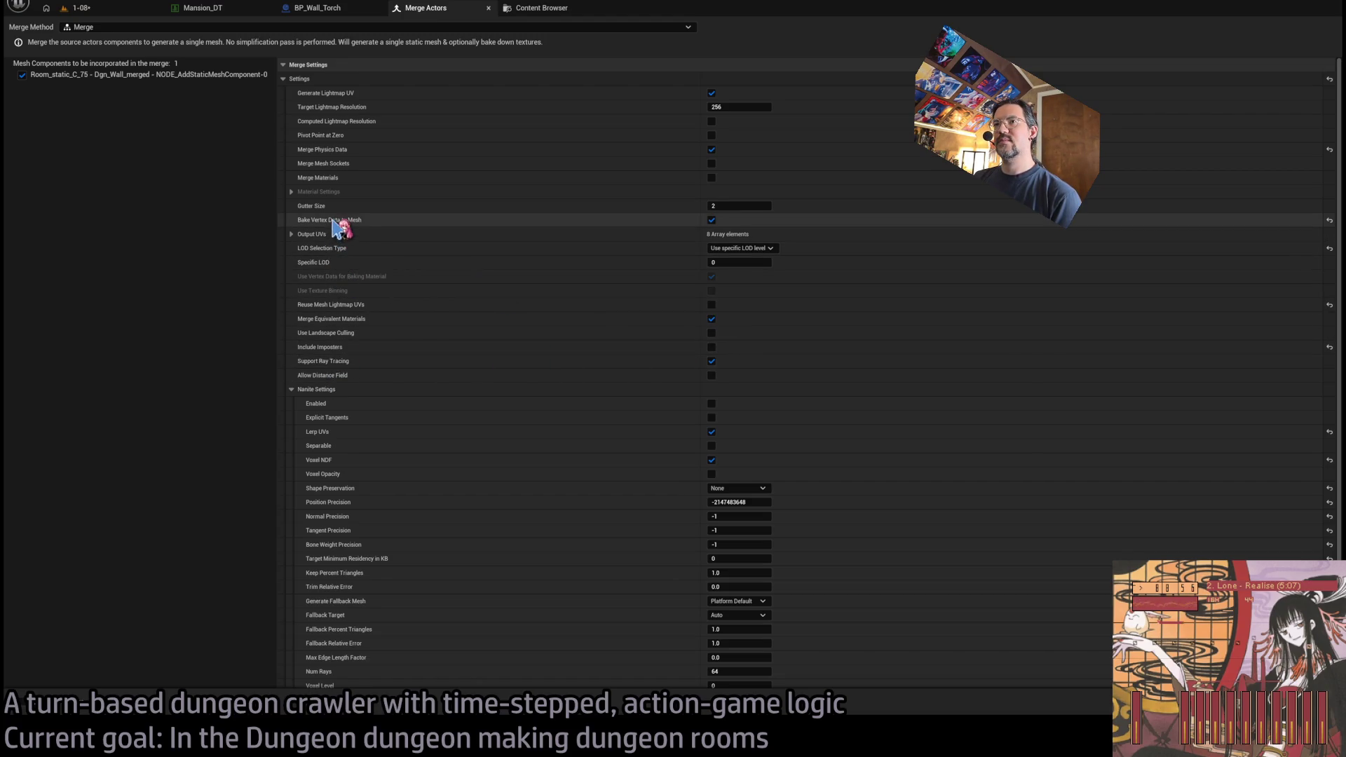
# - Back in level 1-08, revert the wall beside the S0 exit to the Dgn_Wall_merged mesh
pyautogui.click(105, 10)
pyautogui.press('f')
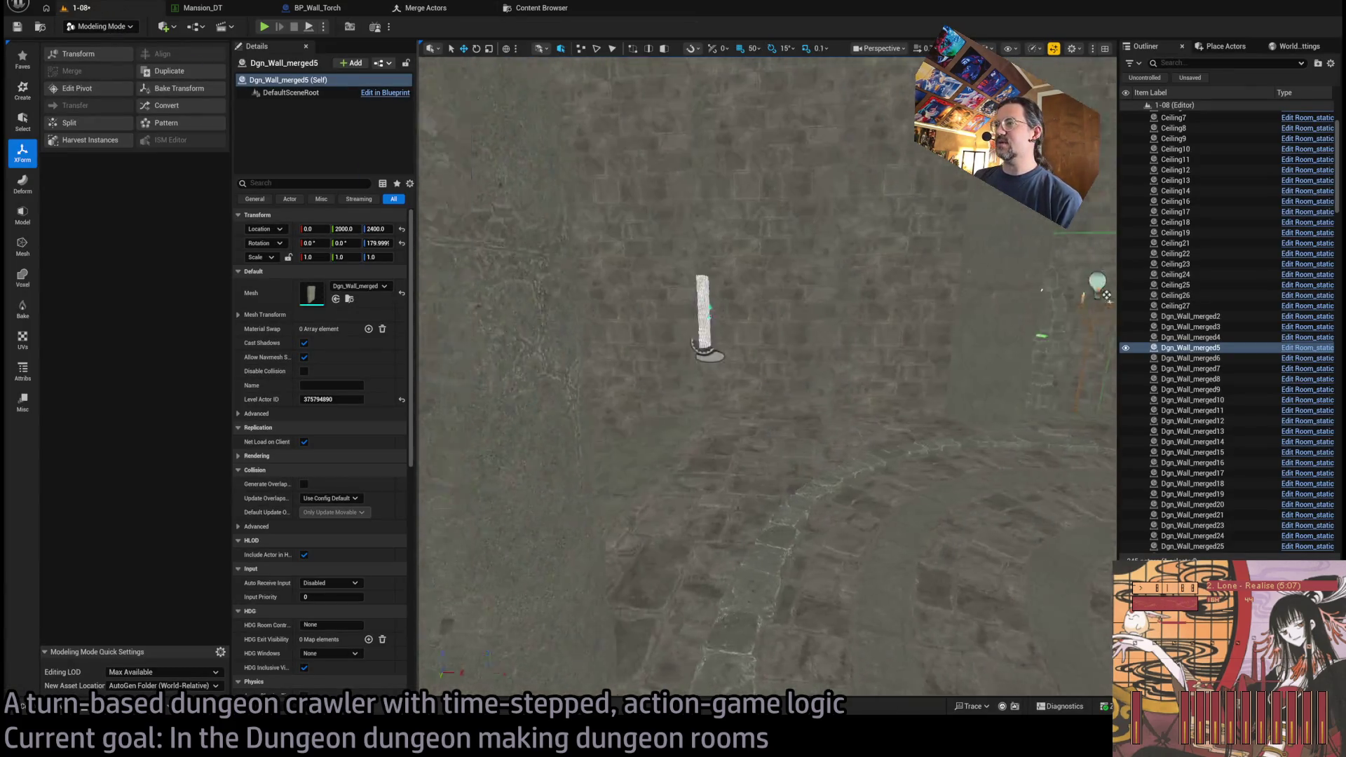
pyautogui.click(784, 423)
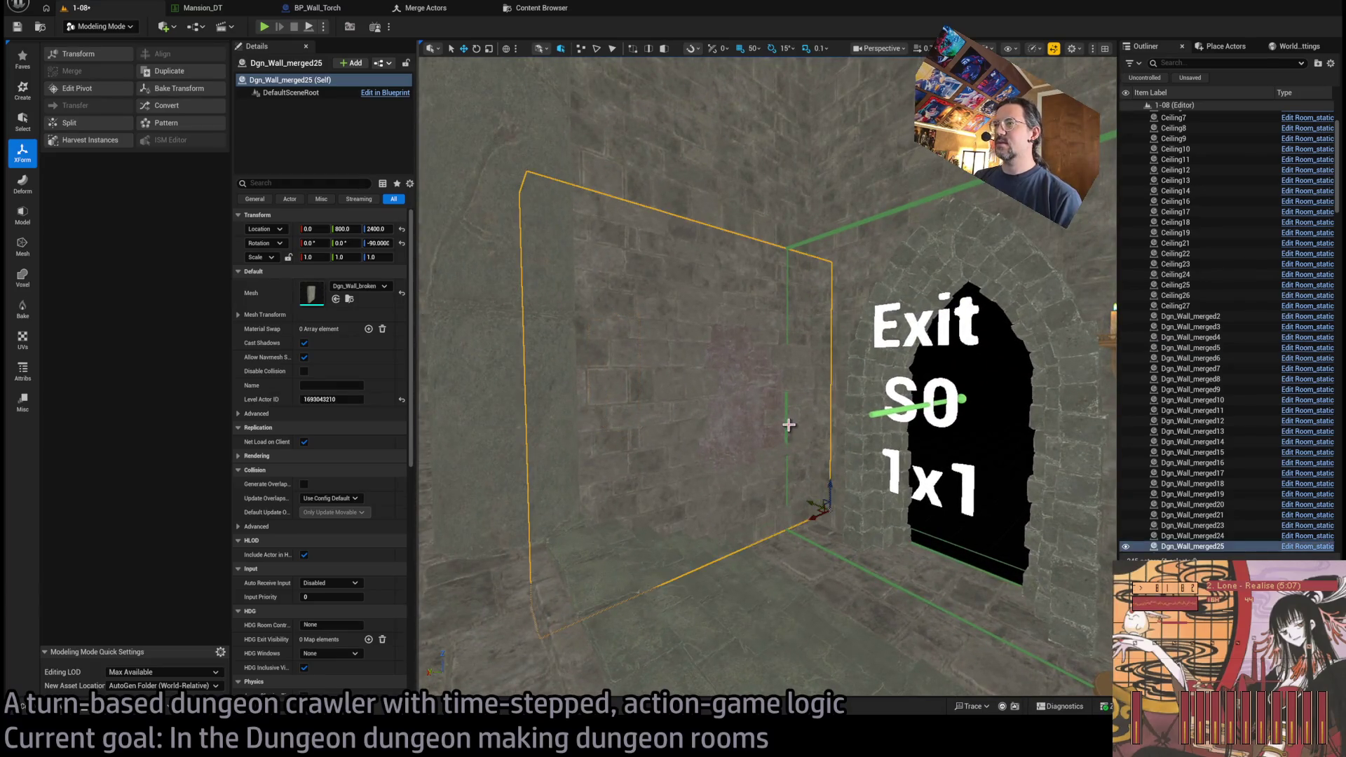
pyautogui.moveTo(351, 357); pyautogui.dragTo(357, 291)
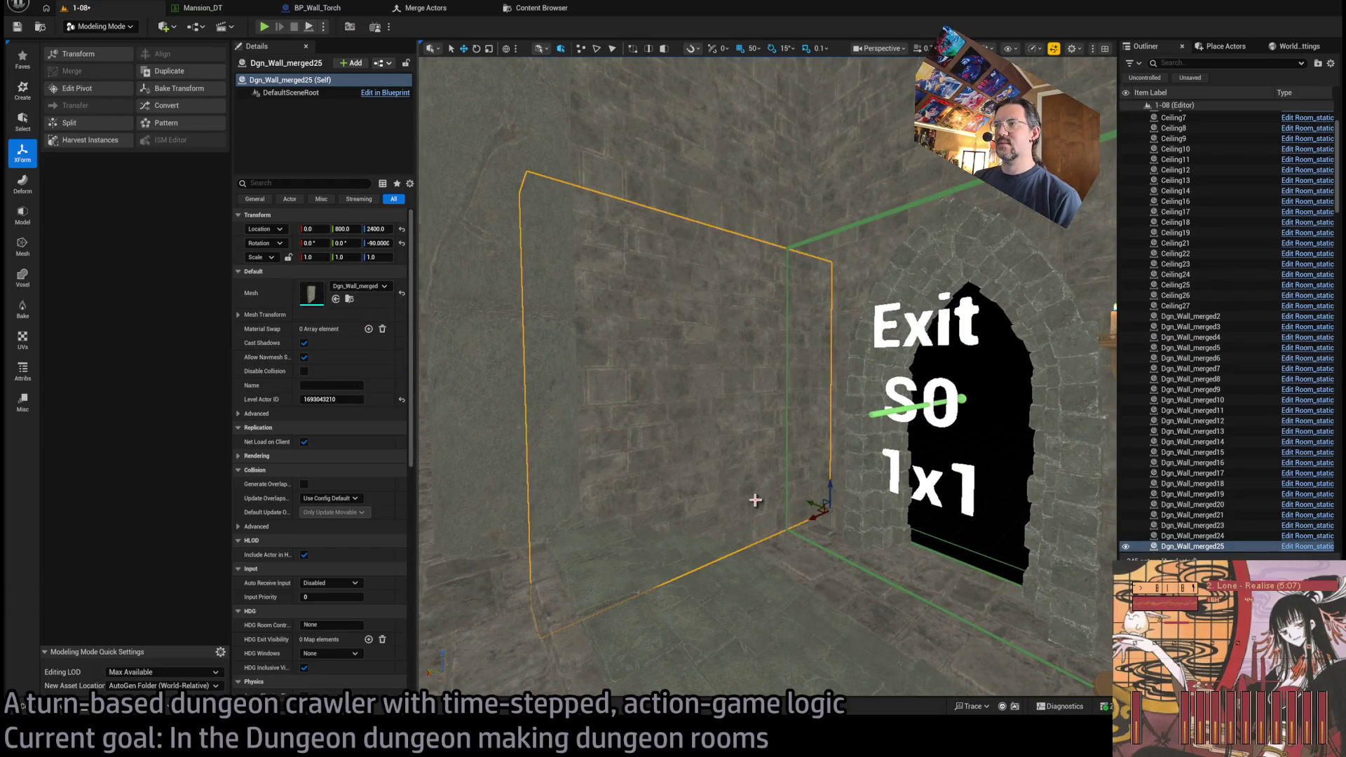
# - Browse the CEILING, COLUMN, FLOOR, WALL and STAIRS mesh folders, then pick Dgn_Wall_broken in Merged
pyautogui.hotkey('ctrl', 'space')
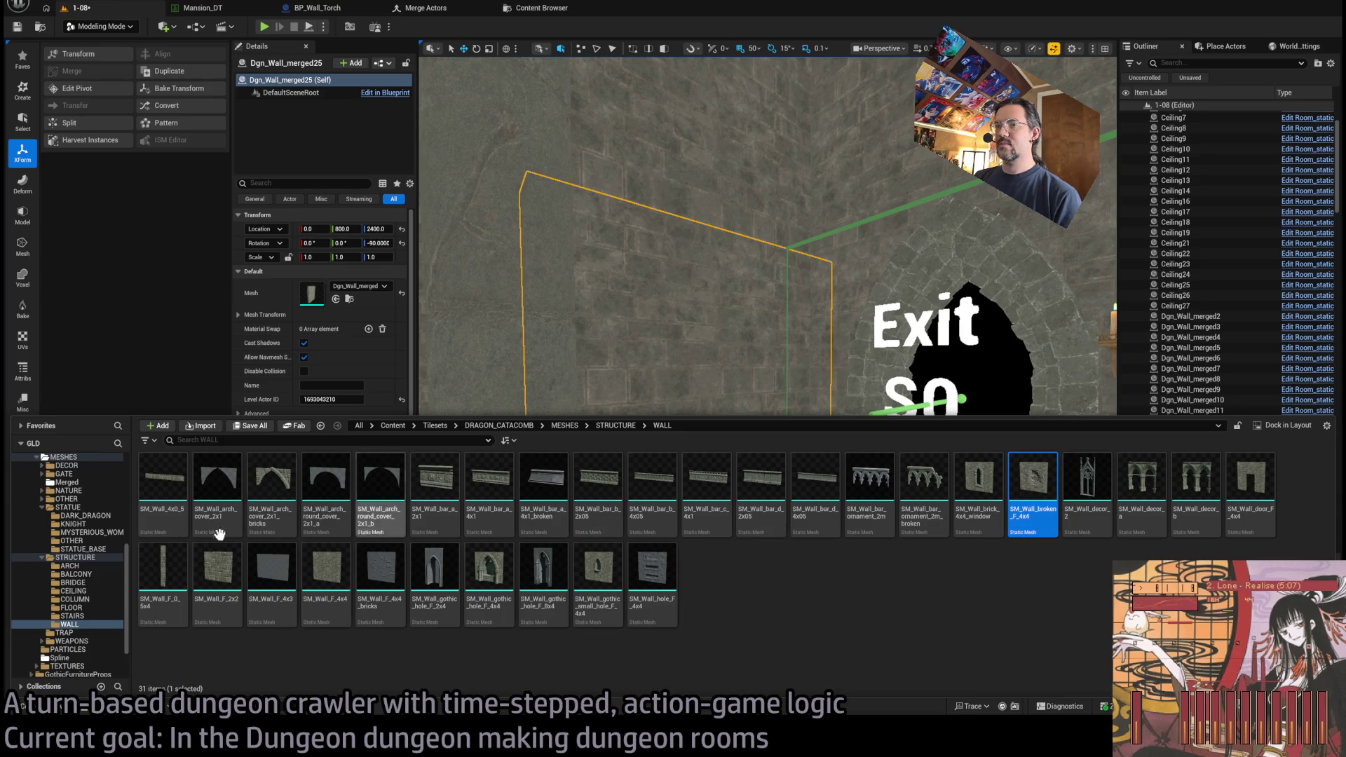
pyautogui.click(98, 525)
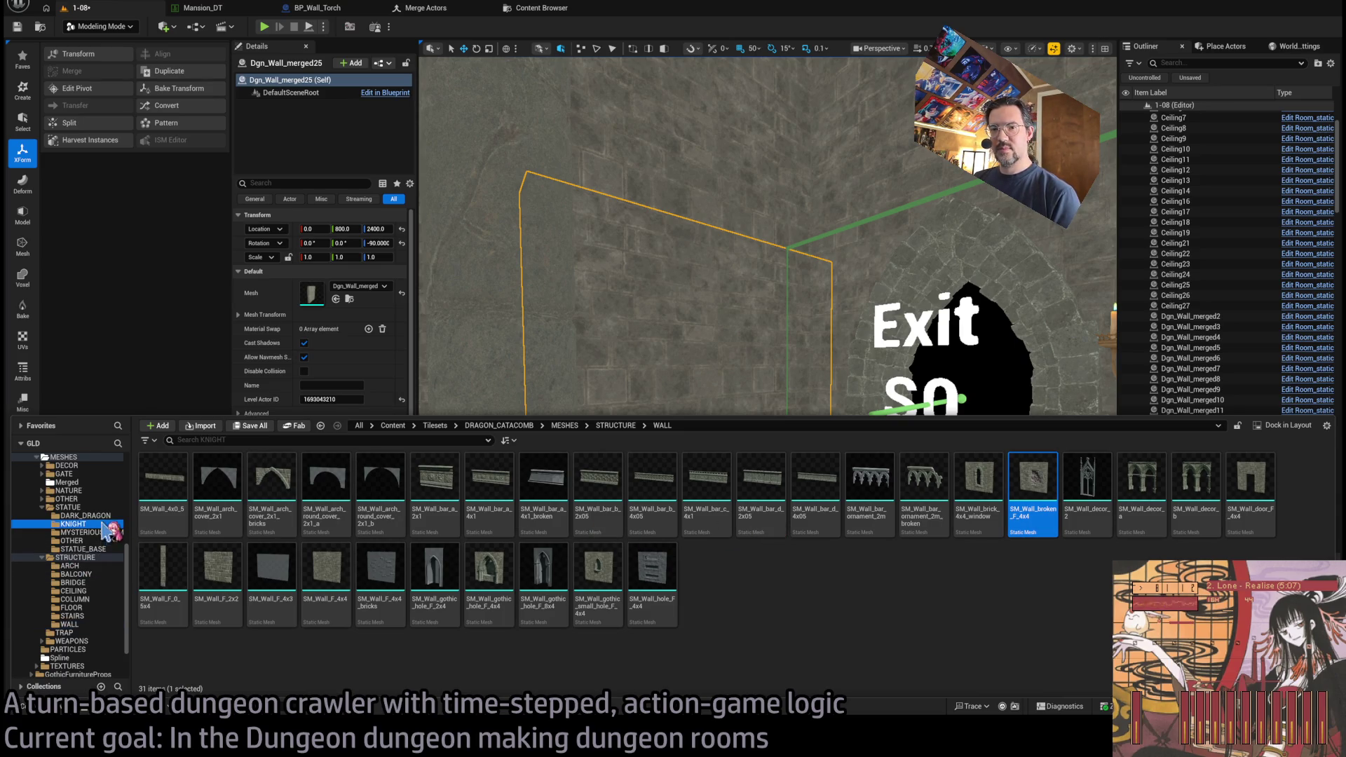
pyautogui.click(84, 565)
pyautogui.click(98, 591)
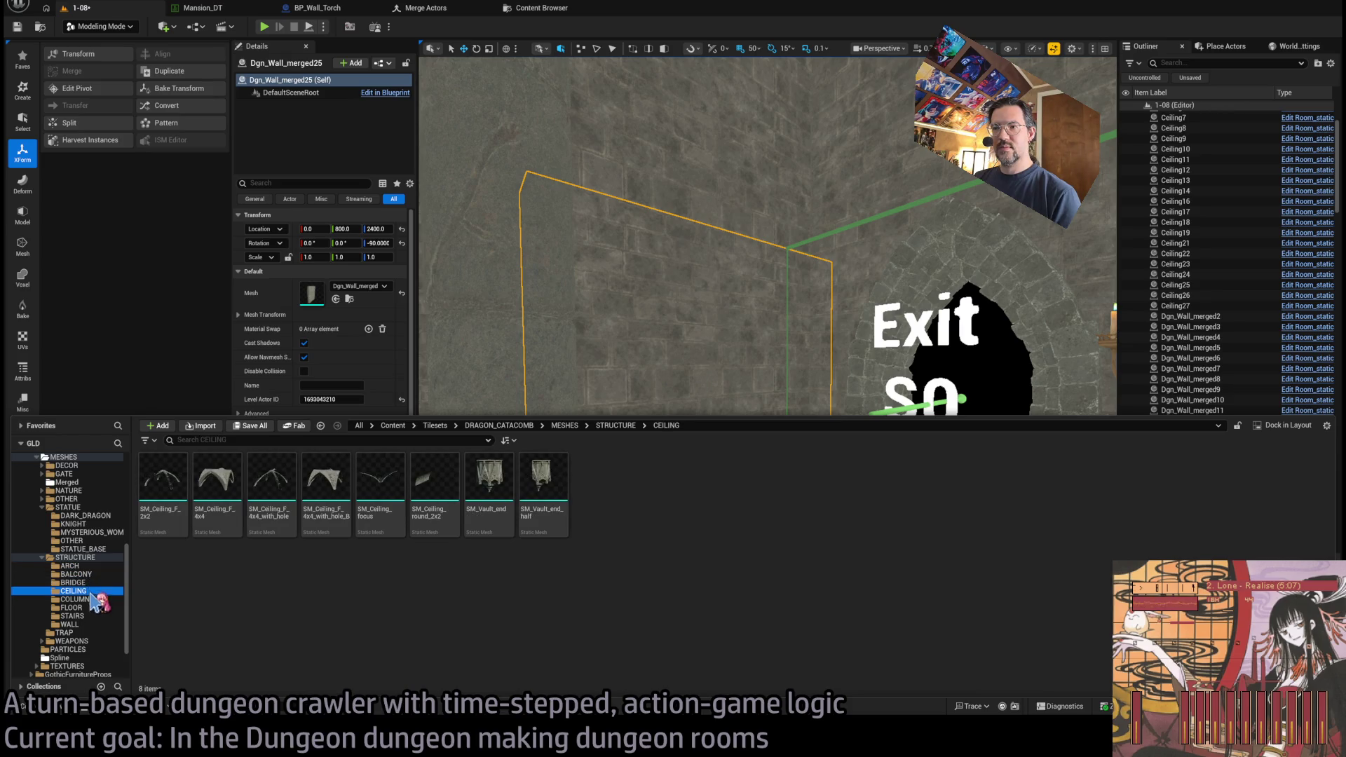
pyautogui.click(91, 599)
pyautogui.click(91, 607)
pyautogui.click(91, 625)
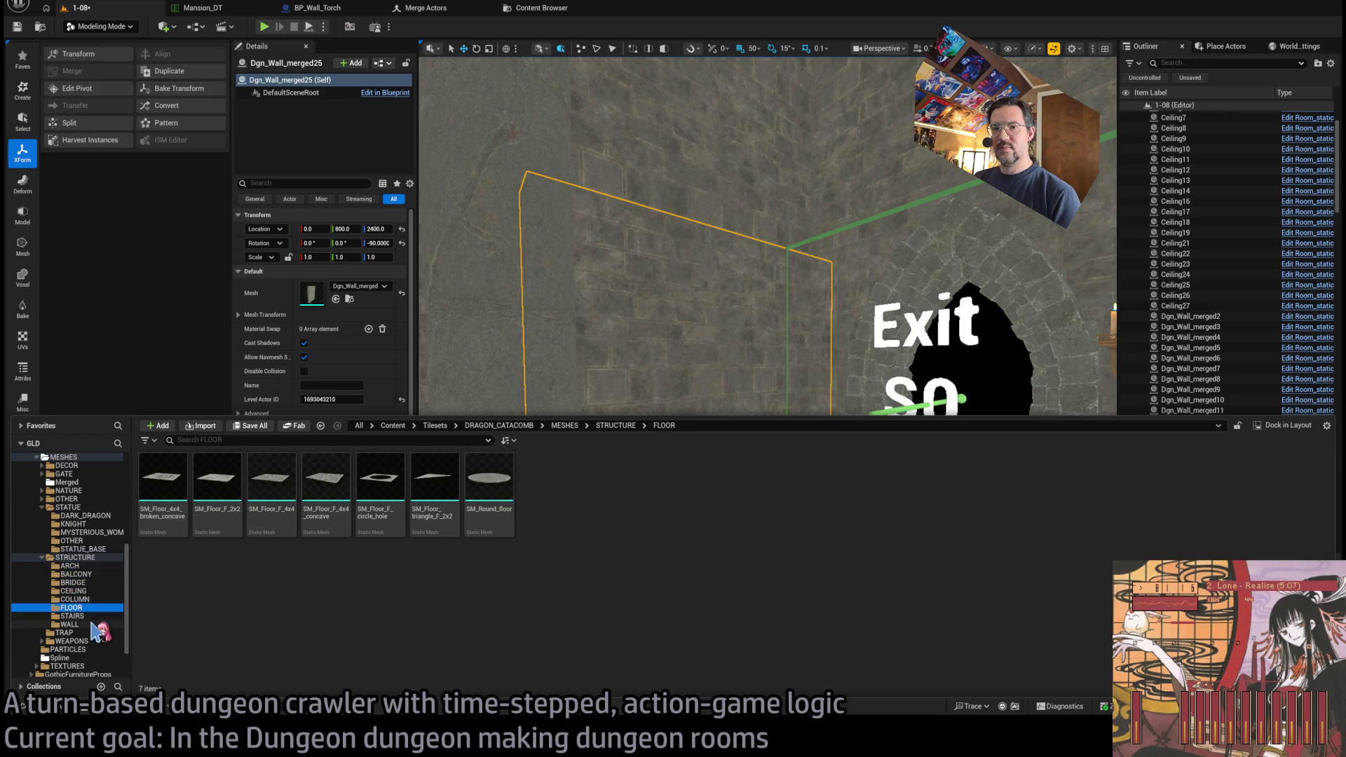
pyautogui.click(91, 616)
pyautogui.scroll(2, 96, 525)
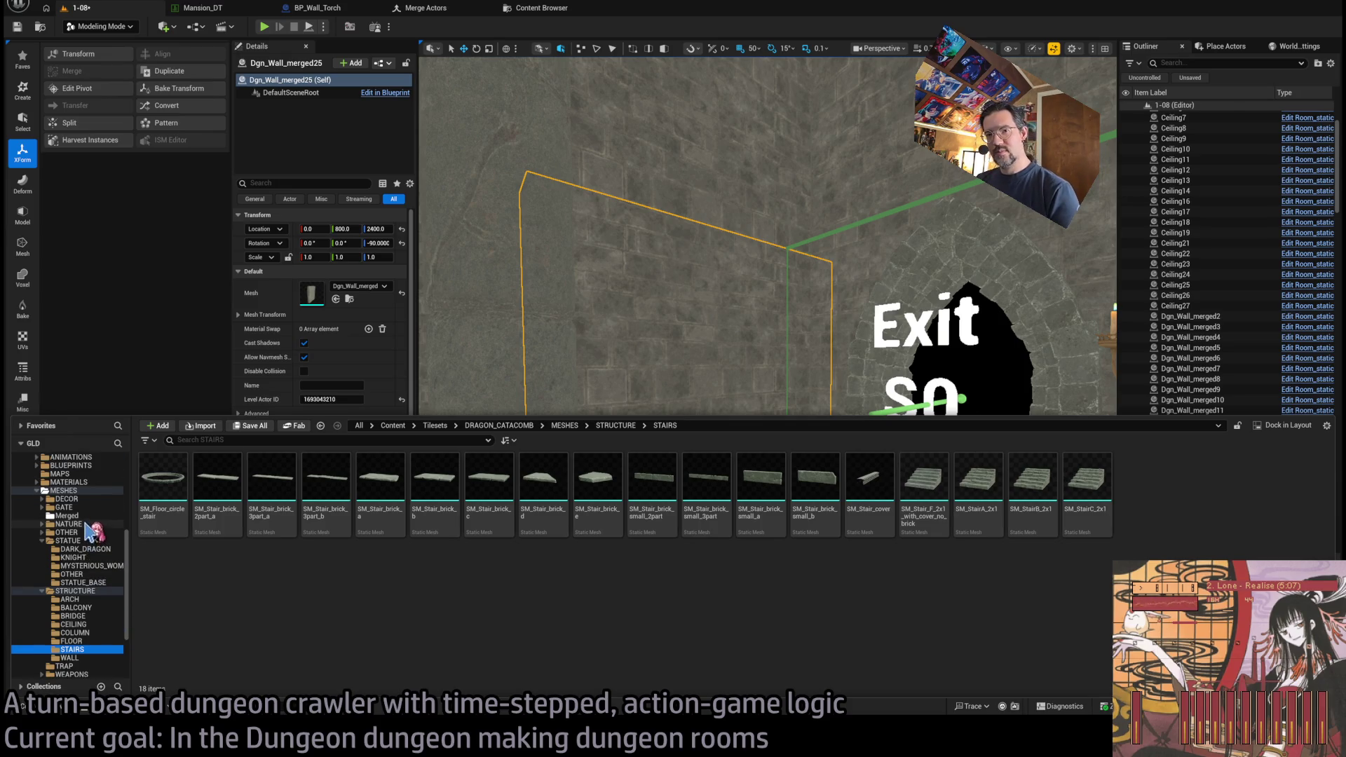
pyautogui.click(87, 515)
pyautogui.click(380, 490)
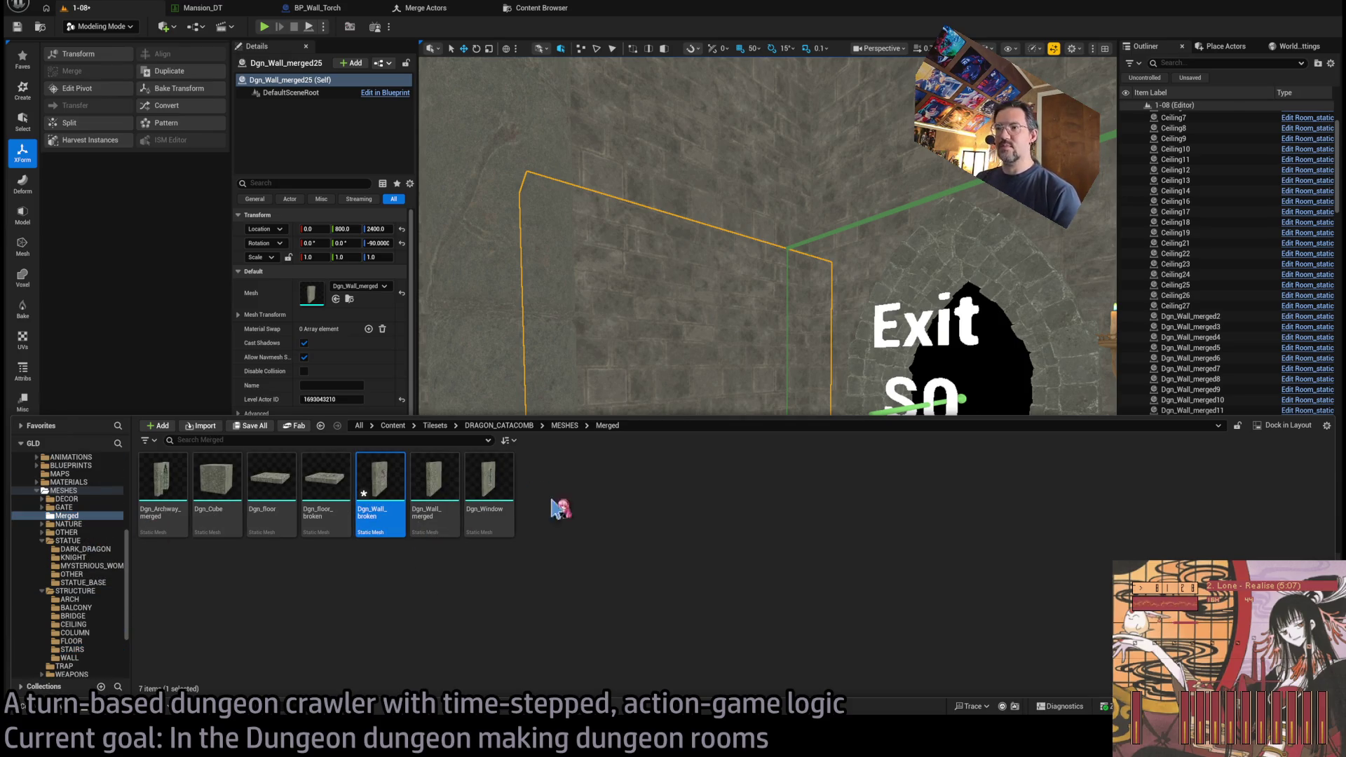
# - Move the view to a room corner and select wall piece Dgn_Wall_merged17
pyautogui.scroll(2, 648, 336)
pyautogui.moveTo(691, 322); pyautogui.dragTo(691, 378)
pyautogui.click(708, 476)
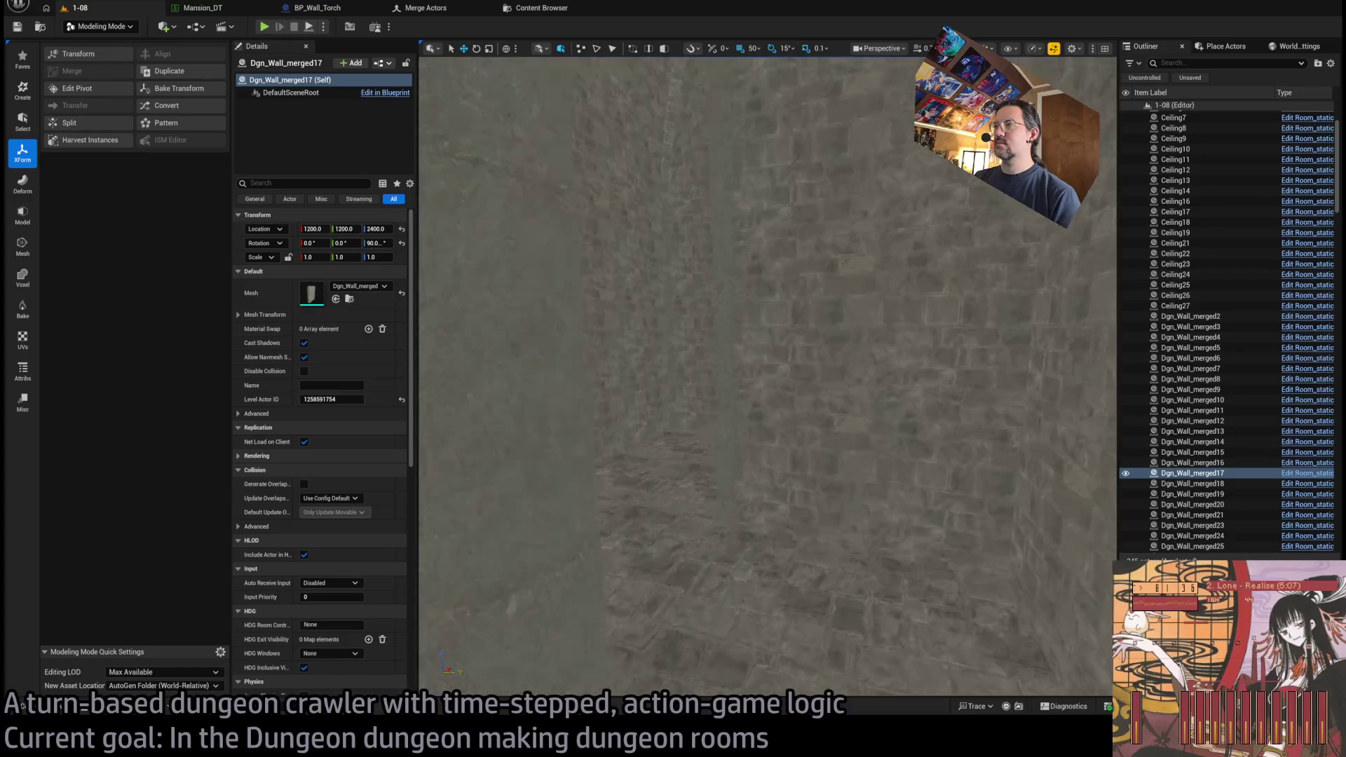
# - Check wall pieces Dgn_Wall_merged16, merged29 and merged7 against the placed window piece Dgn_Wall_window1
pyautogui.click(790, 409)
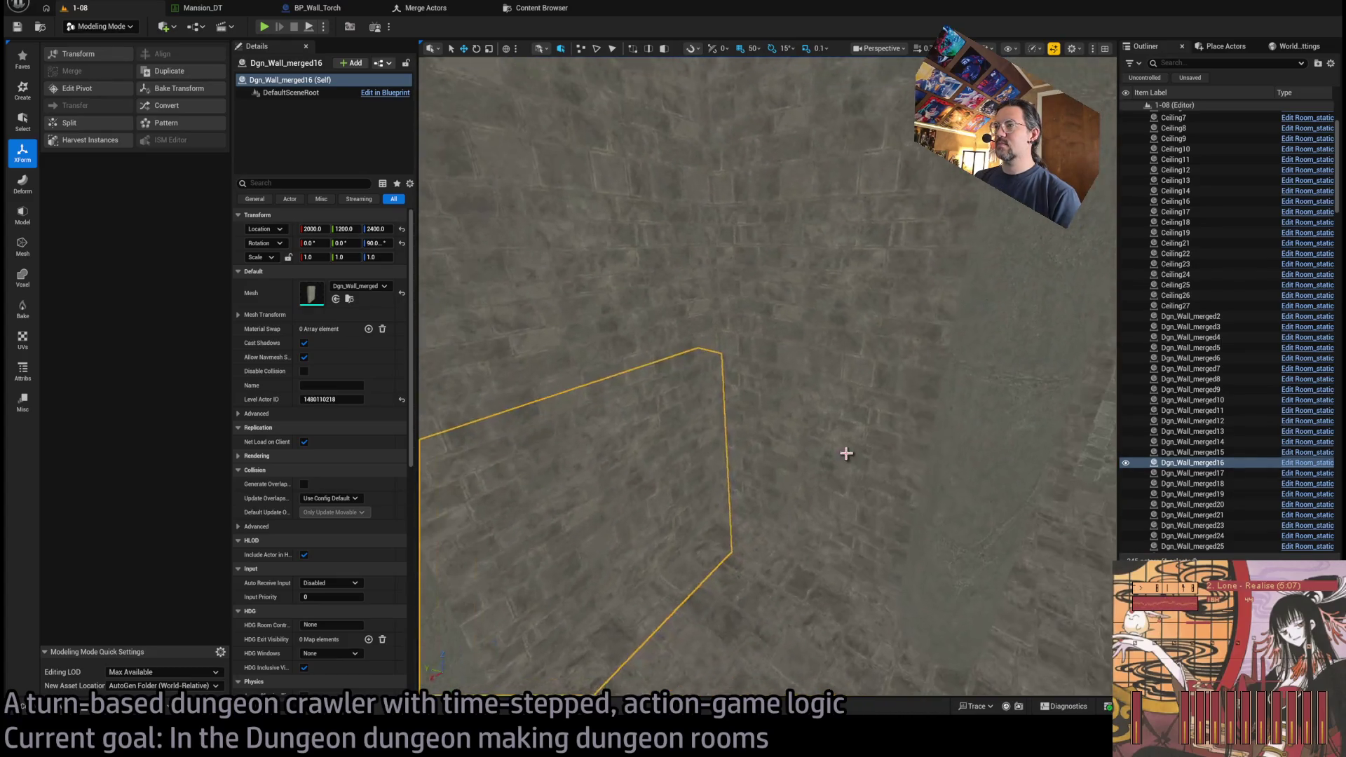
pyautogui.click(887, 467)
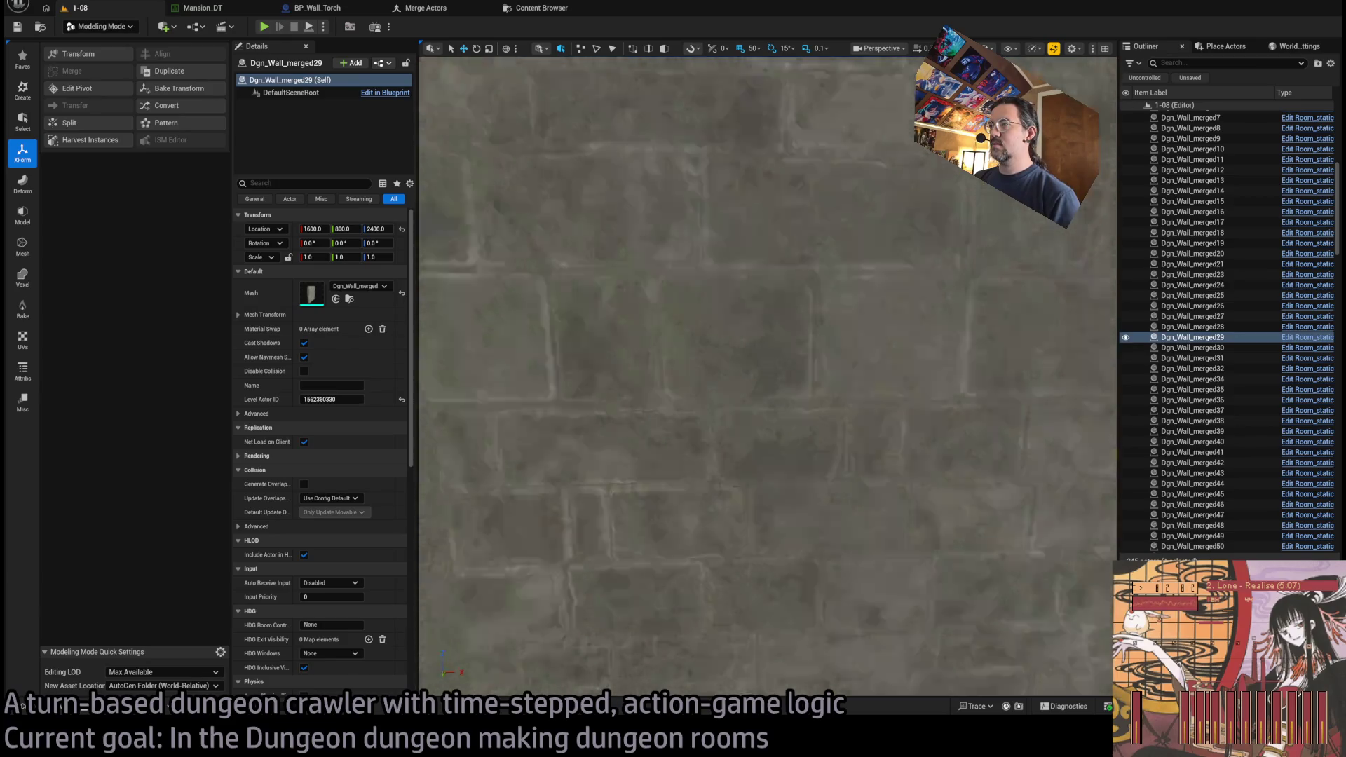
pyautogui.click(814, 436)
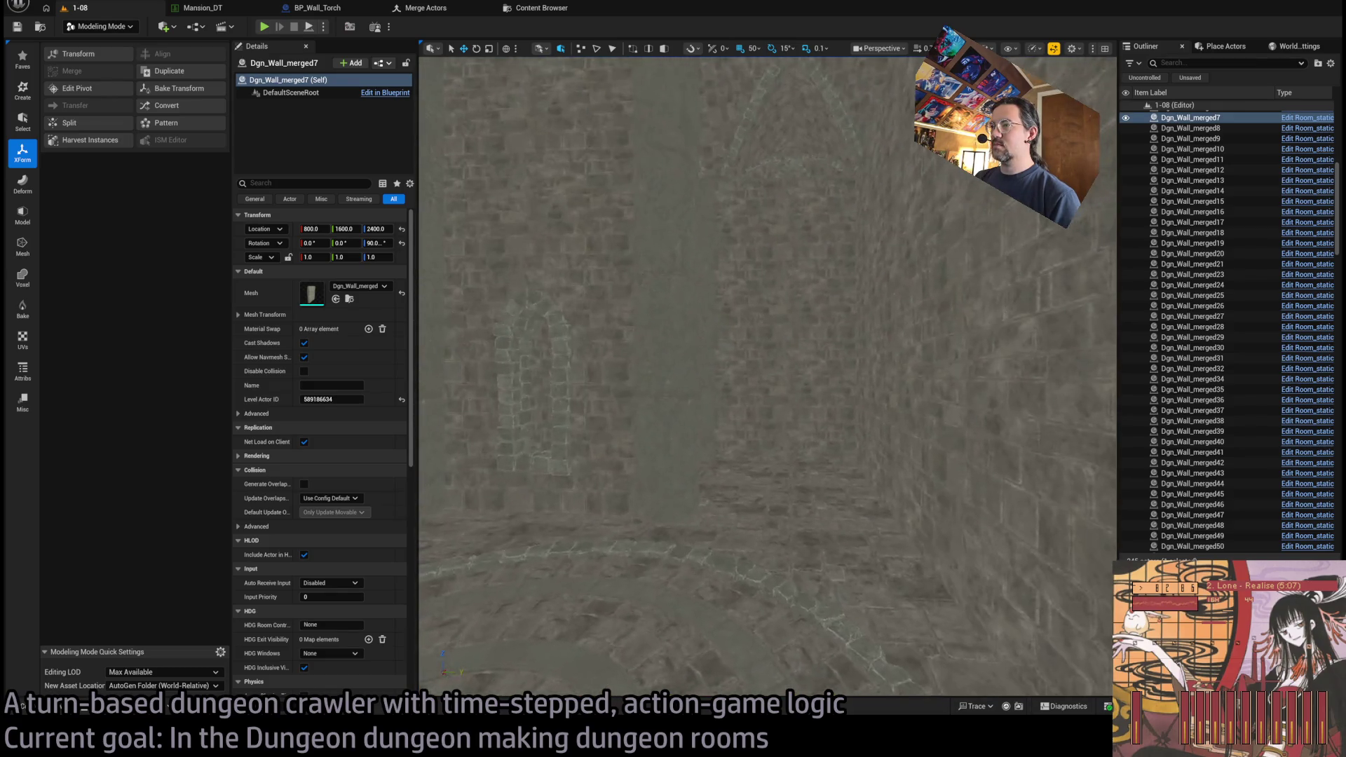
pyautogui.click(763, 497)
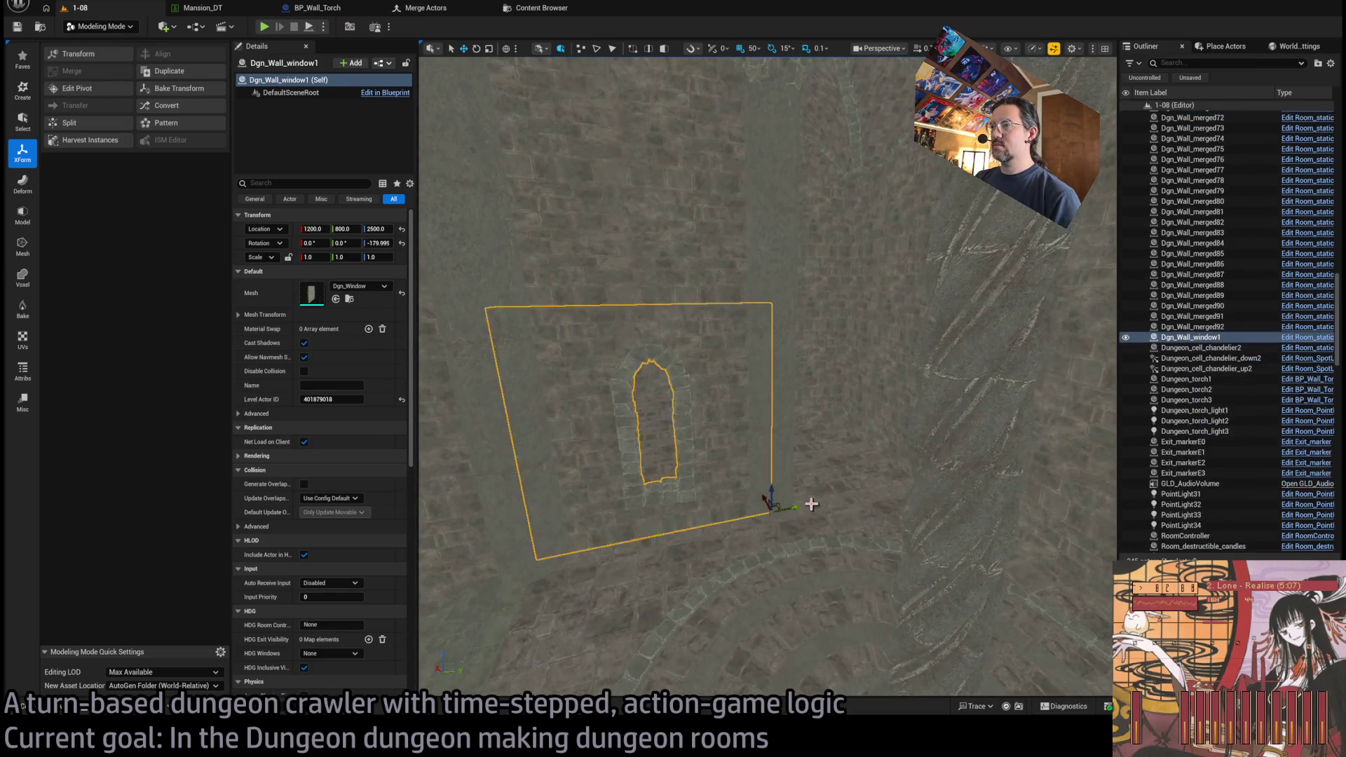
pyautogui.click(902, 459)
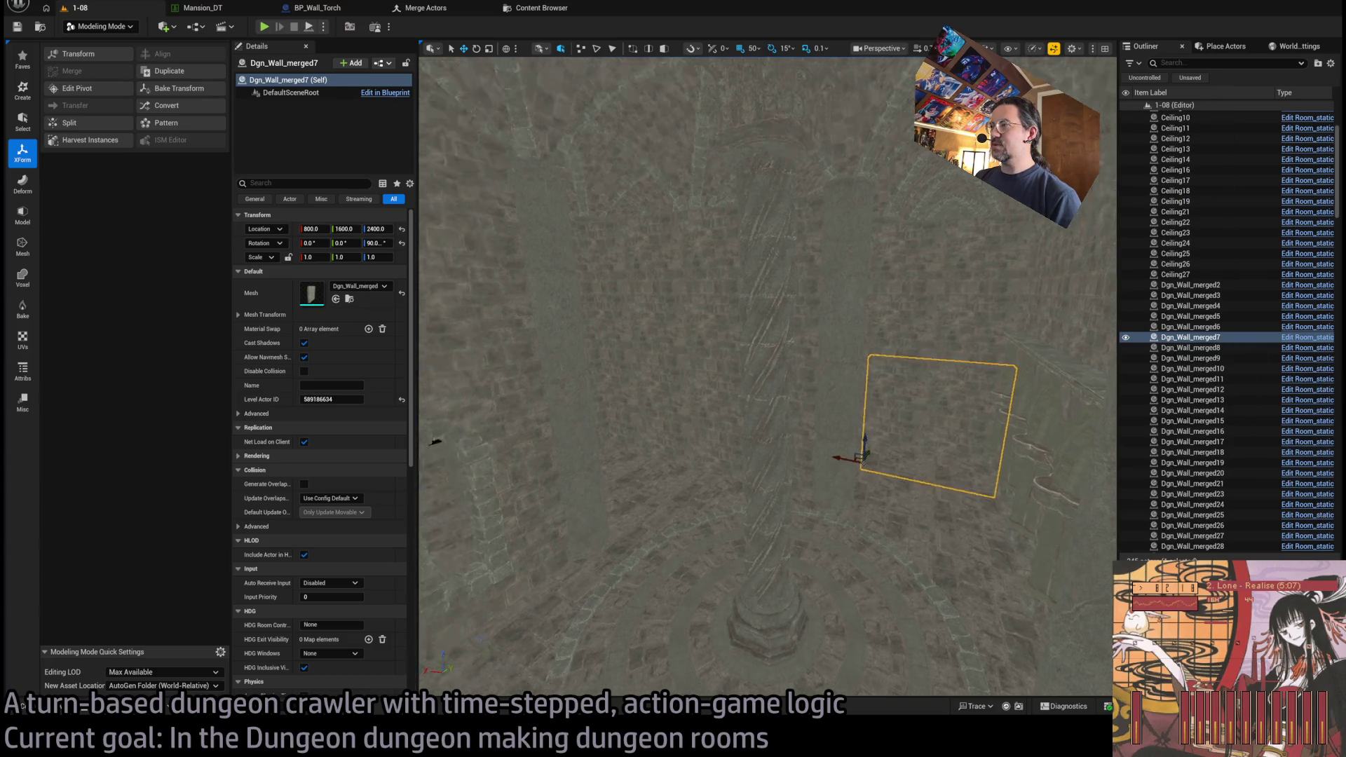
# - Rotate a copy of Dgn_Wall_window1, undo the extra copy, and reselect Dgn_Wall_merged7
pyautogui.click(676, 483)
pyautogui.moveTo(785, 525); pyautogui.dragTo(739, 520)
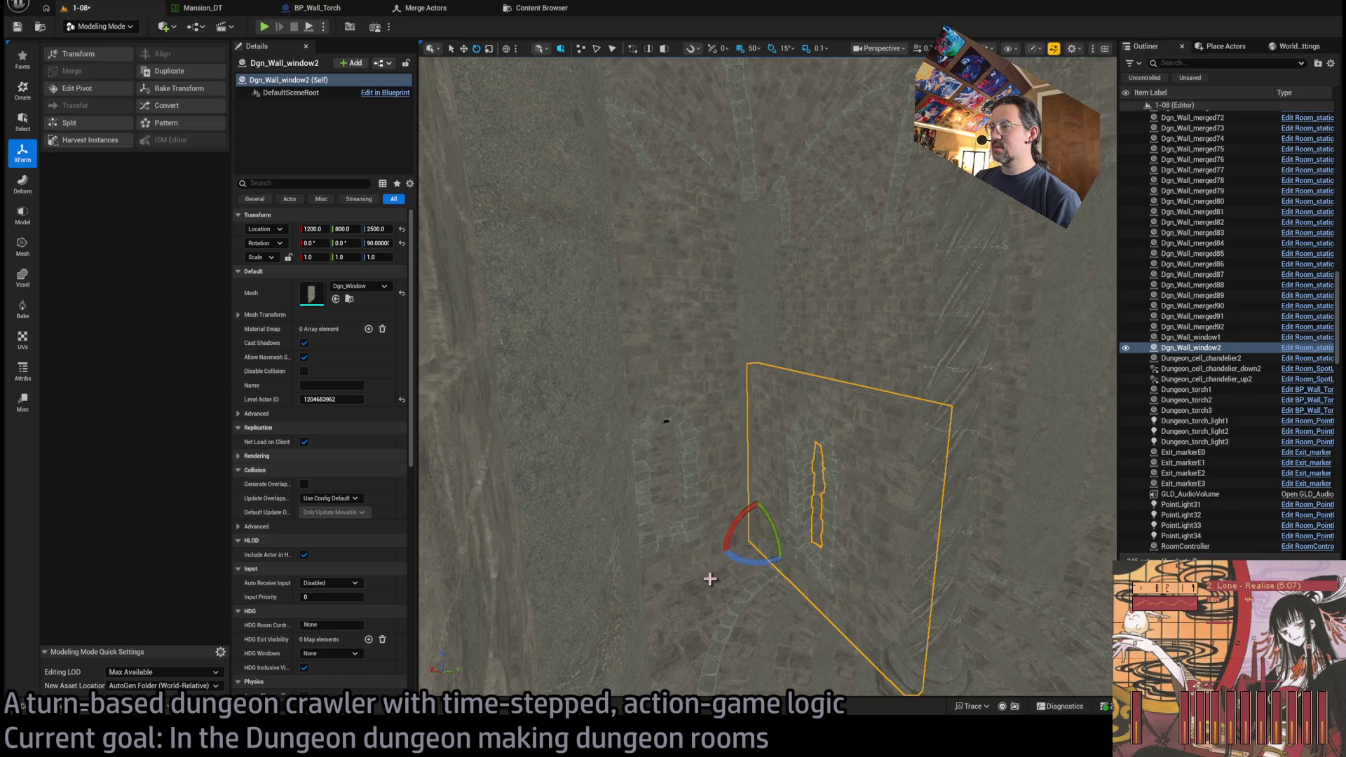
pyautogui.hotkey('ctrl', 'z')
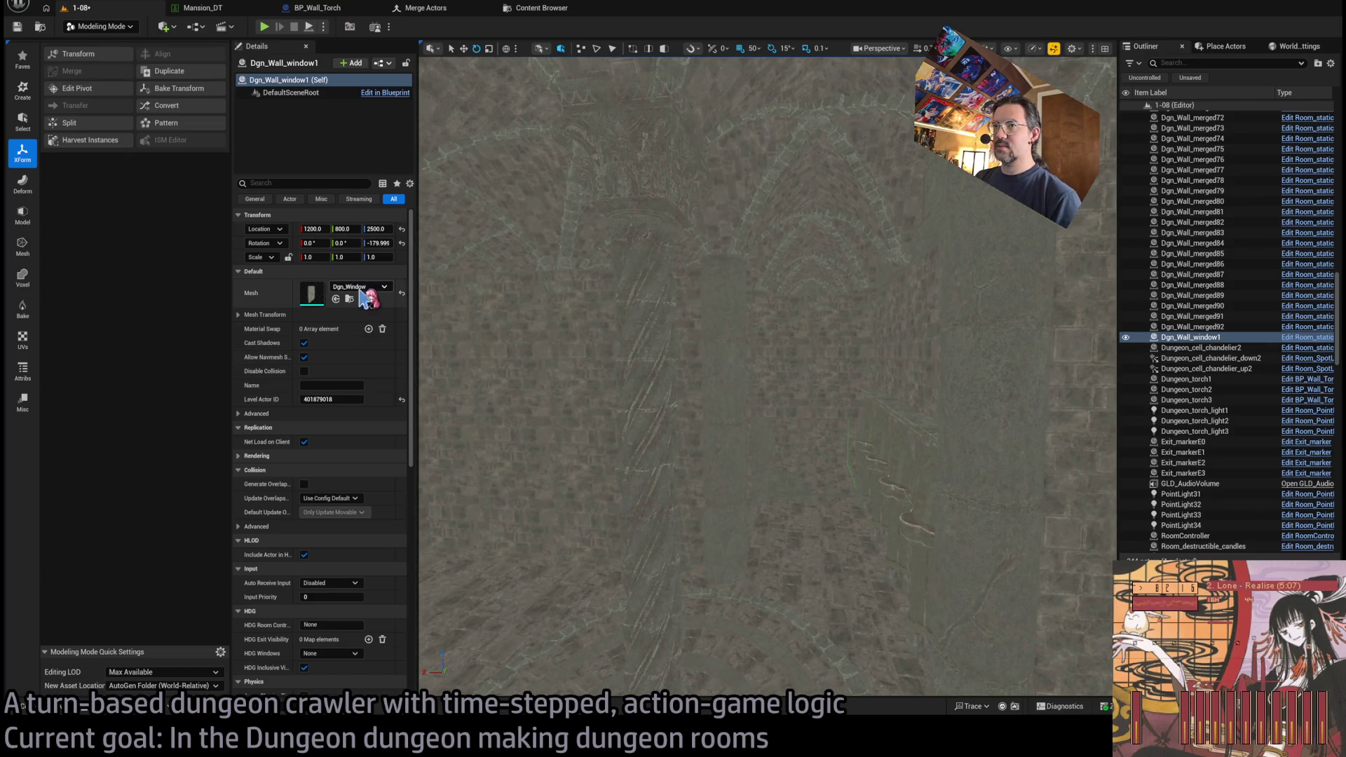
pyautogui.click(840, 539)
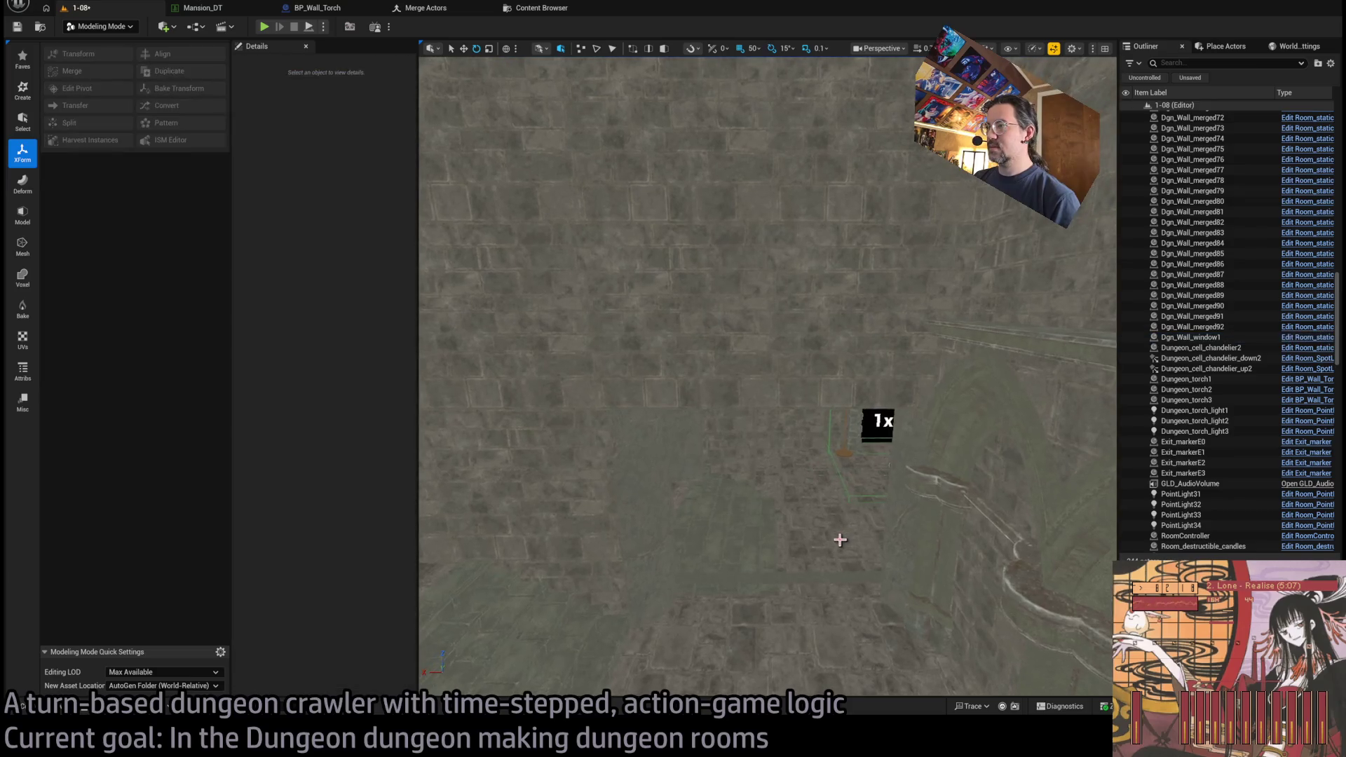
pyautogui.click(839, 540)
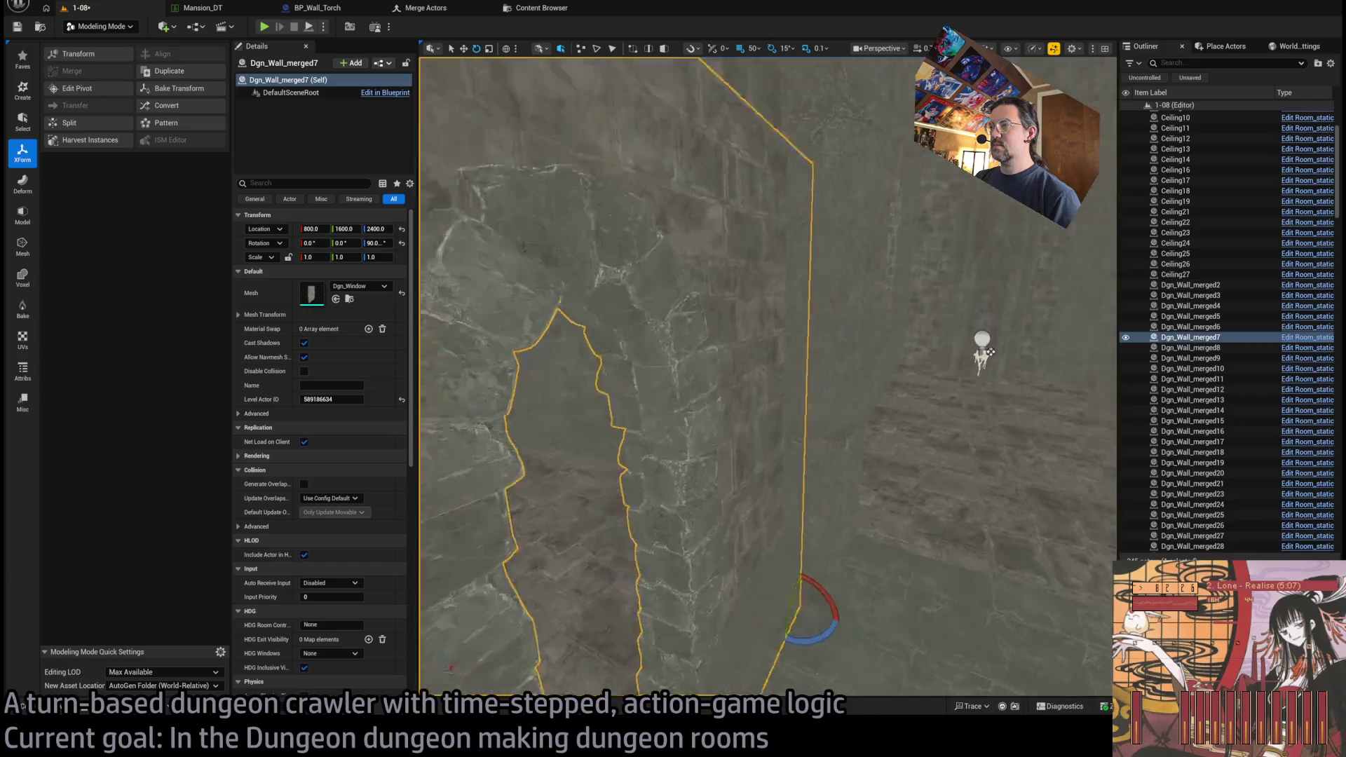
# - Raise the window wall 100 units higher beneath the upper wall piece
pyautogui.press('f')
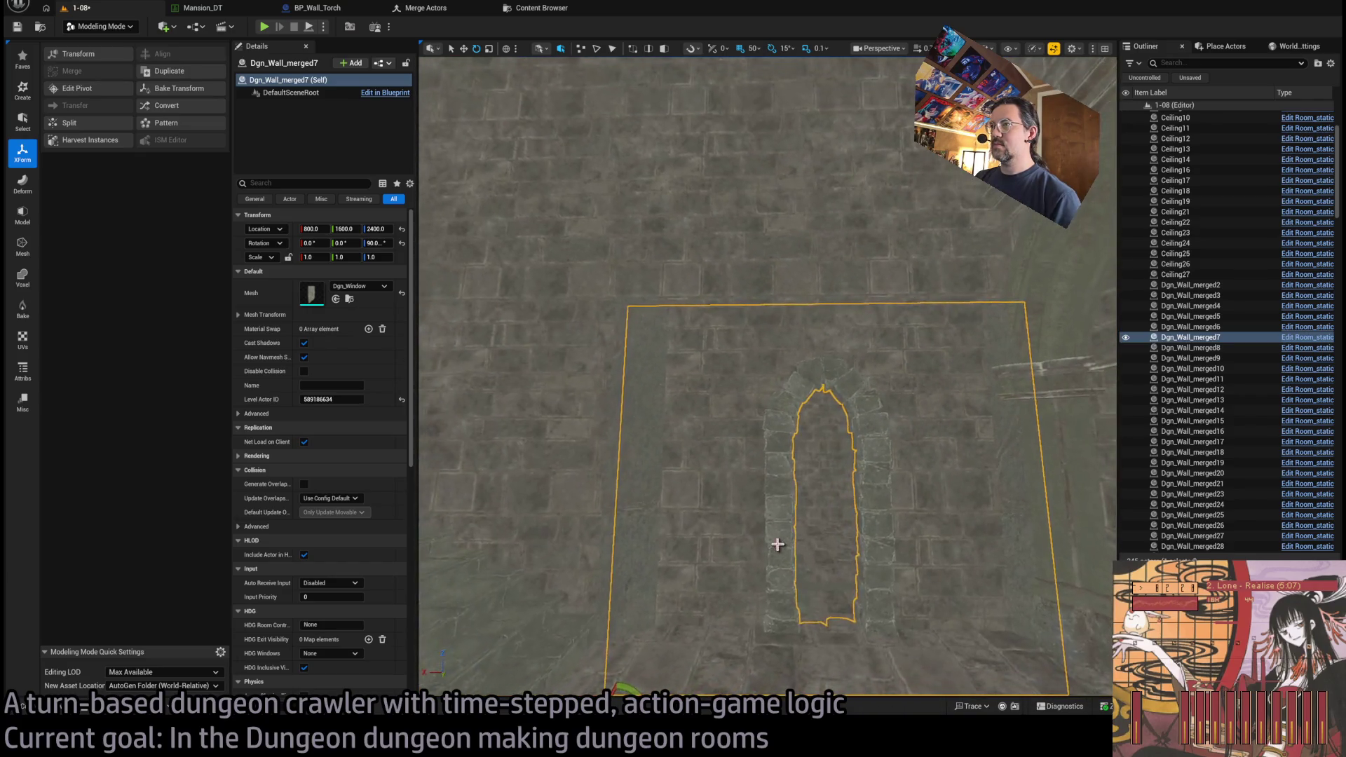
pyautogui.click(746, 260)
pyautogui.press('f')
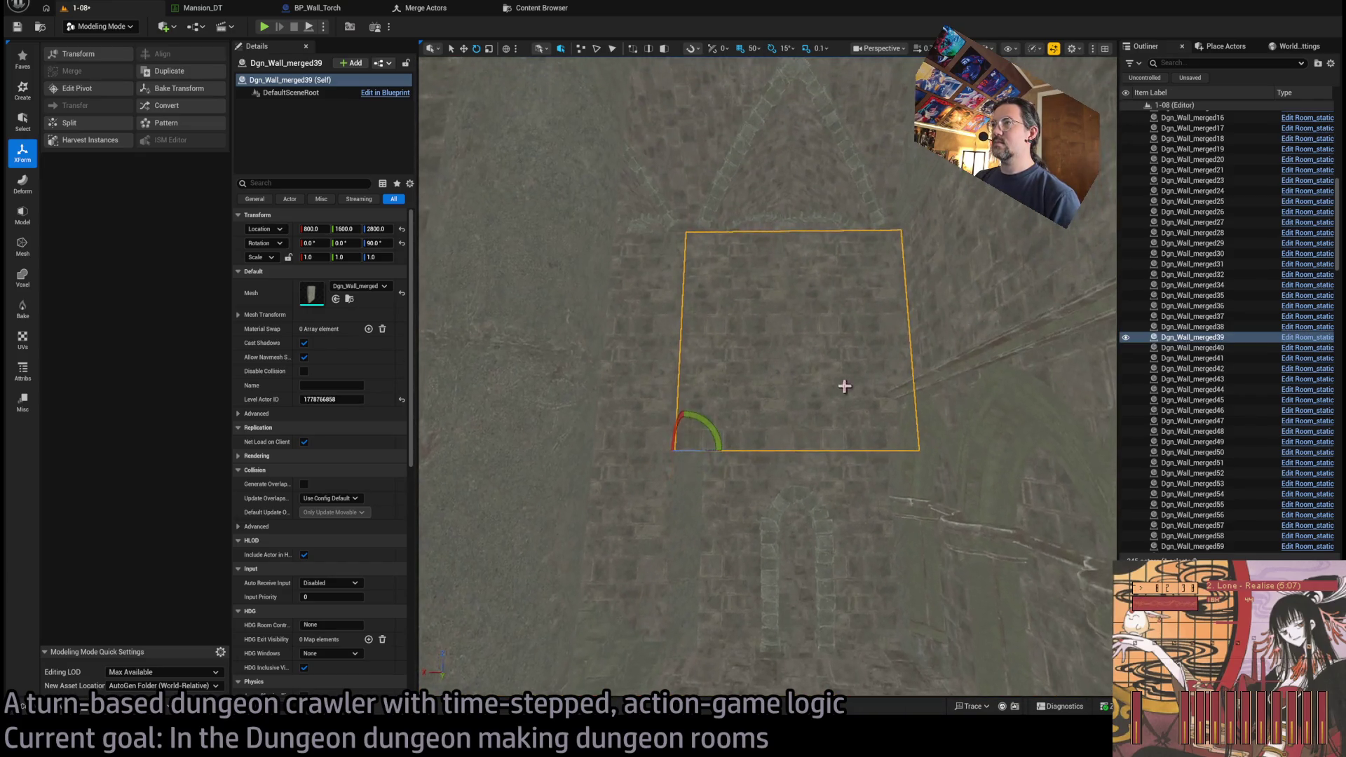
pyautogui.click(797, 471)
pyautogui.click(719, 447)
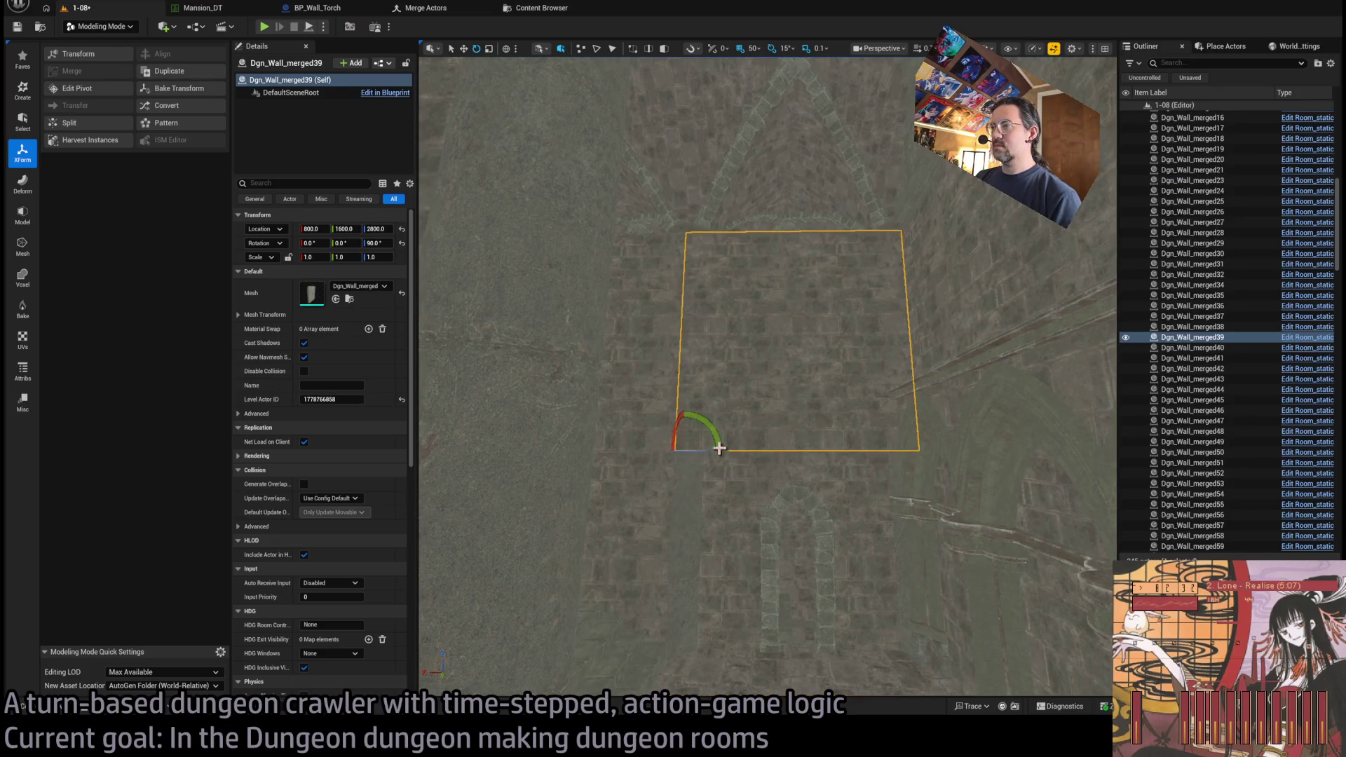
pyautogui.click(761, 547)
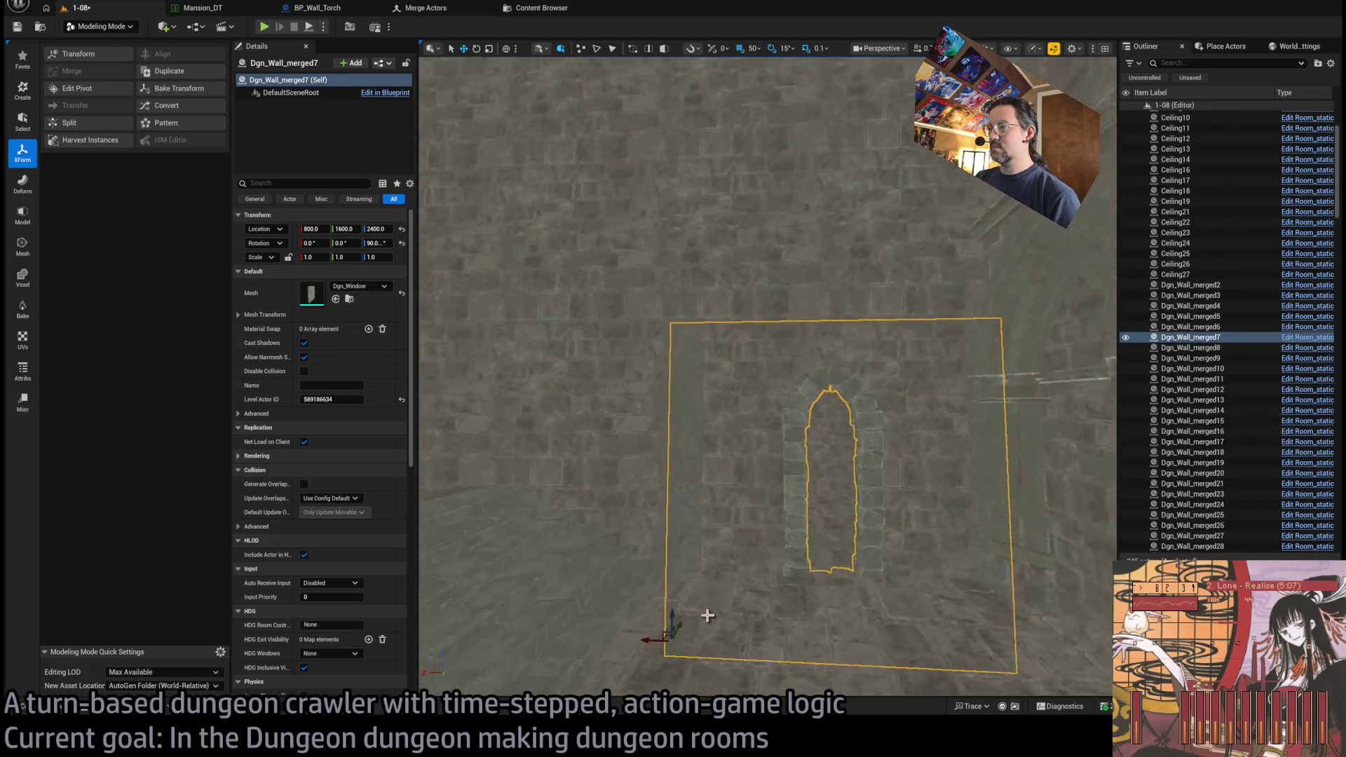
pyautogui.moveTo(667, 625); pyautogui.dragTo(679, 545)
# - Scale the wall piece above the window down vertically to 0.9 height
pyautogui.click(823, 304)
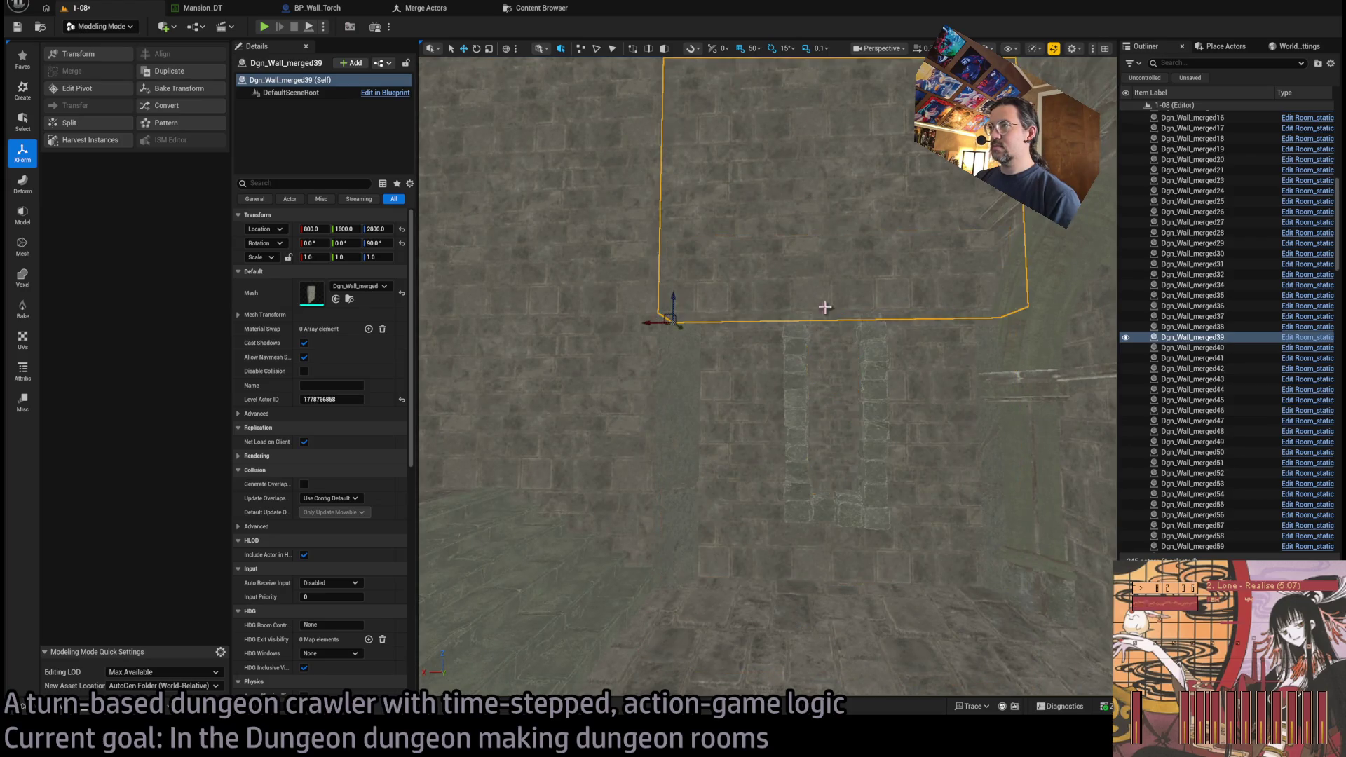
pyautogui.moveTo(823, 303); pyautogui.dragTo(792, 287)
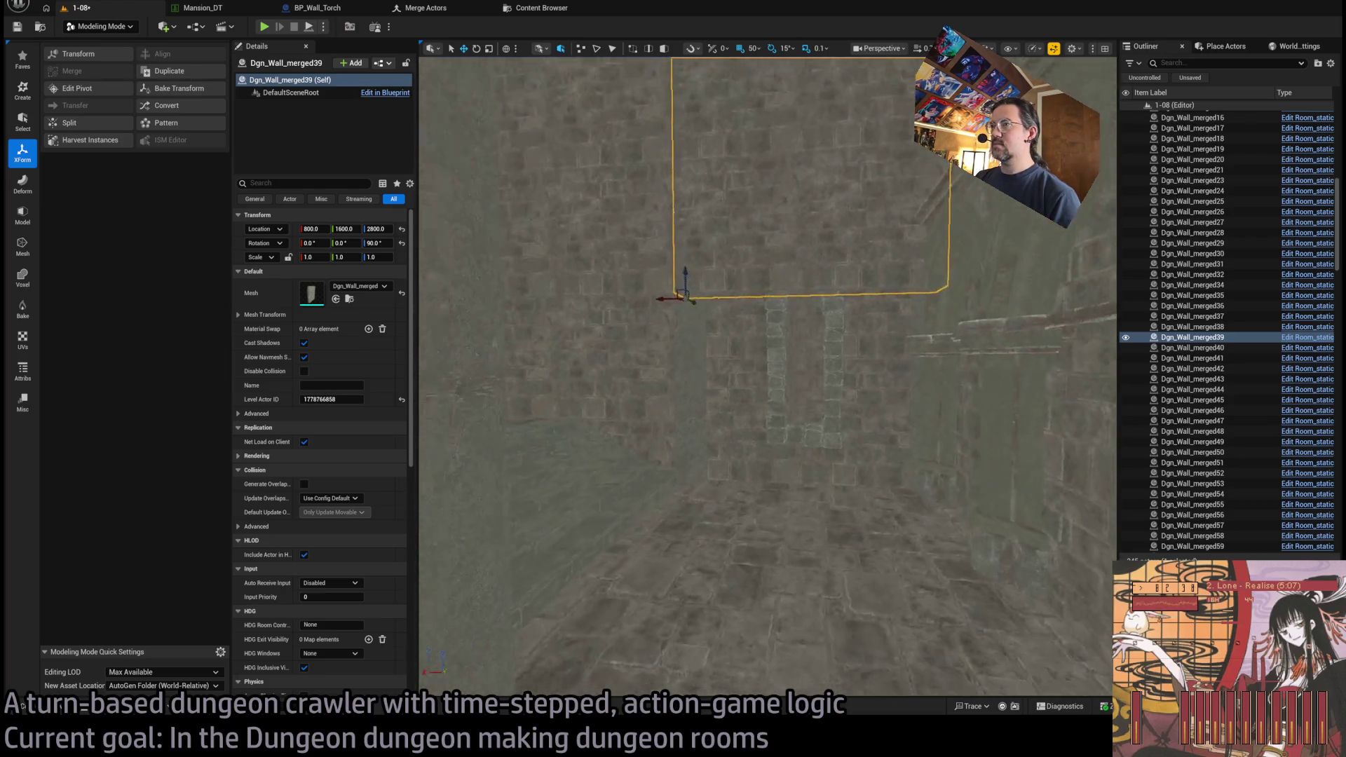
pyautogui.press('r')
pyautogui.moveTo(694, 412)
pyautogui.mouseDown()
pyautogui.moveTo(696, 449)
pyautogui.moveTo(694, 372)
pyautogui.mouseUp()
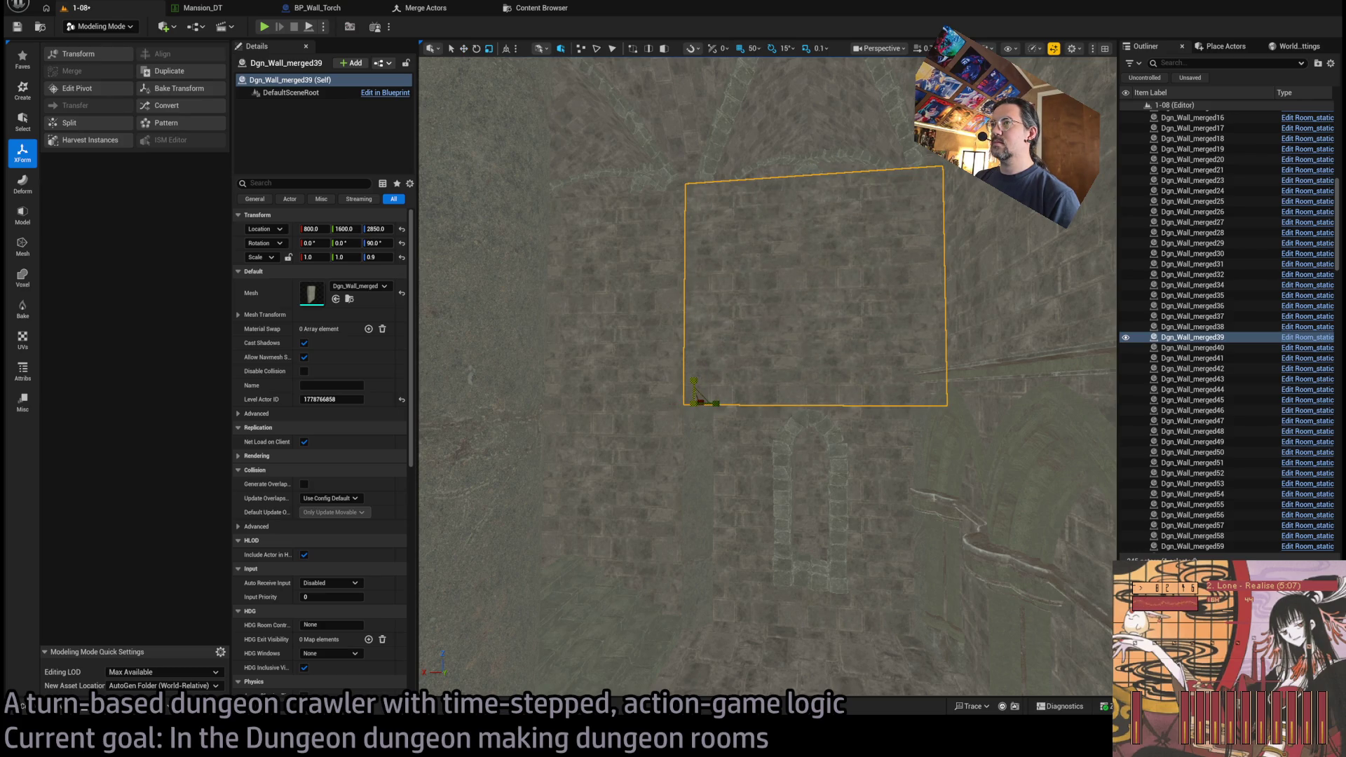
# - Set Dgn_Wall_merged39's Scale Z to 0.875 in the Details Transform section
pyautogui.scroll(-5, 721, 327)
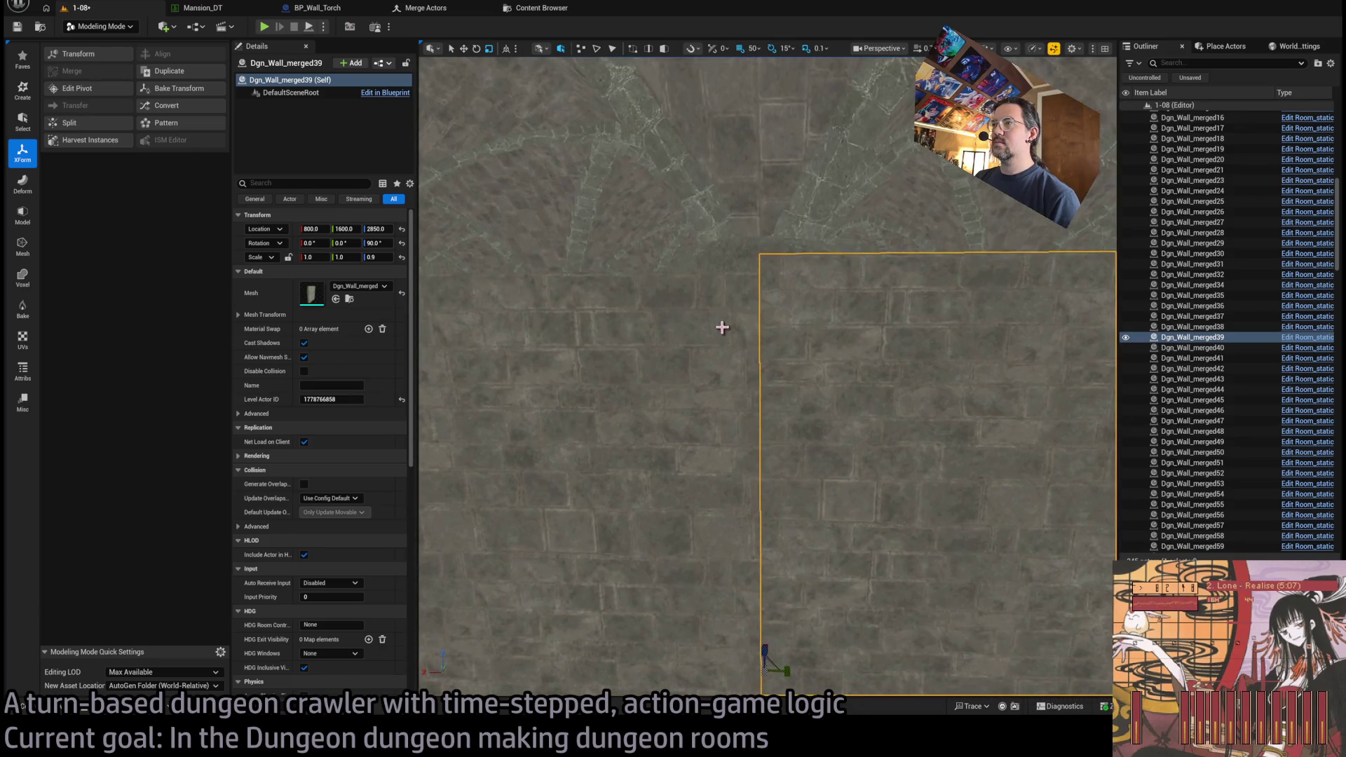
pyautogui.click(377, 256)
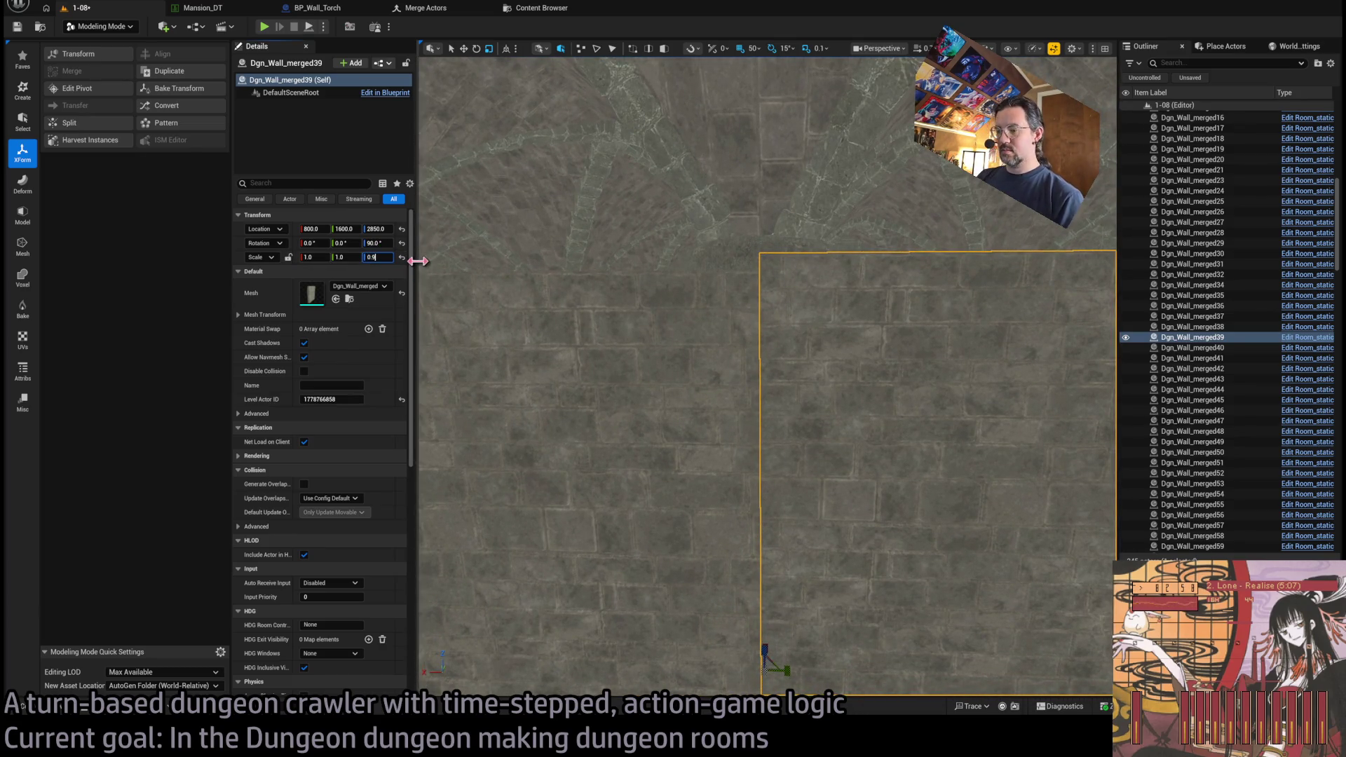
pyautogui.write('75')
pyautogui.press('Return')
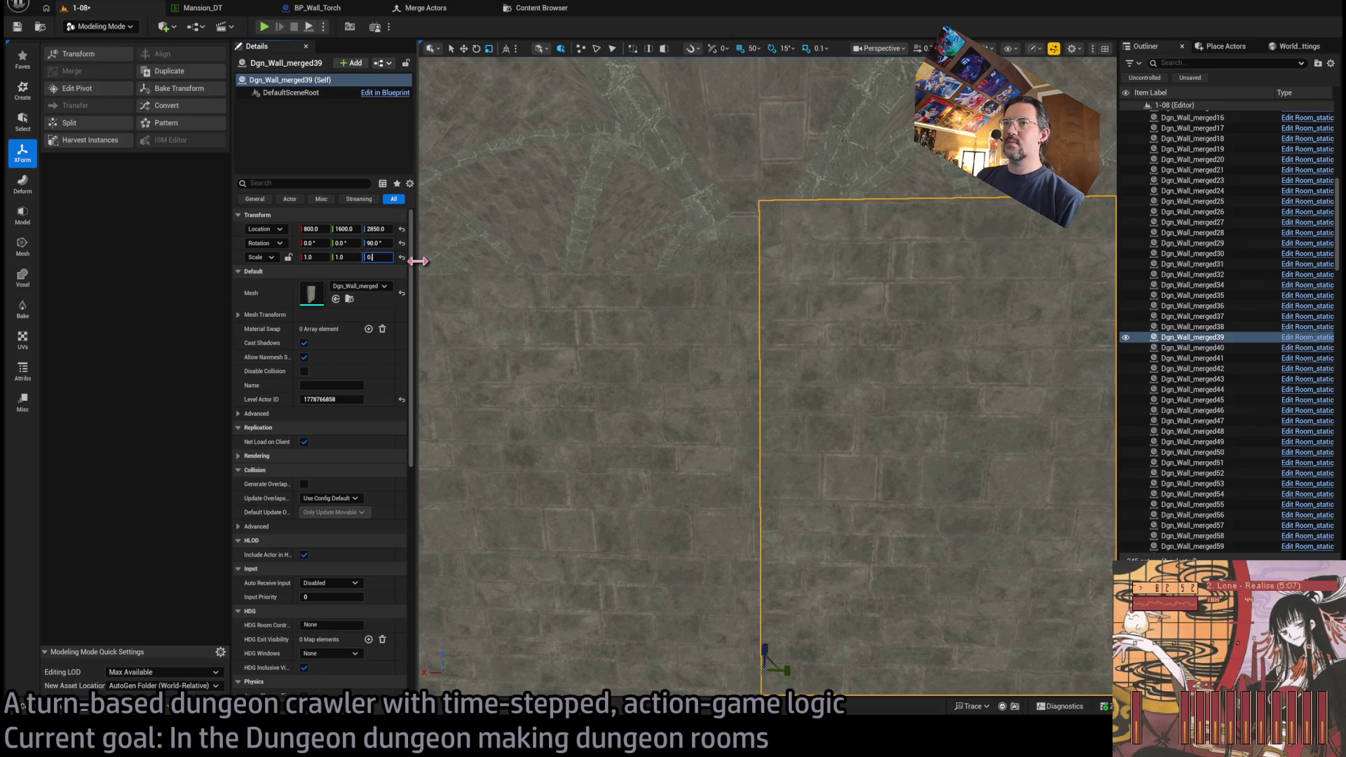
pyautogui.press('Return')
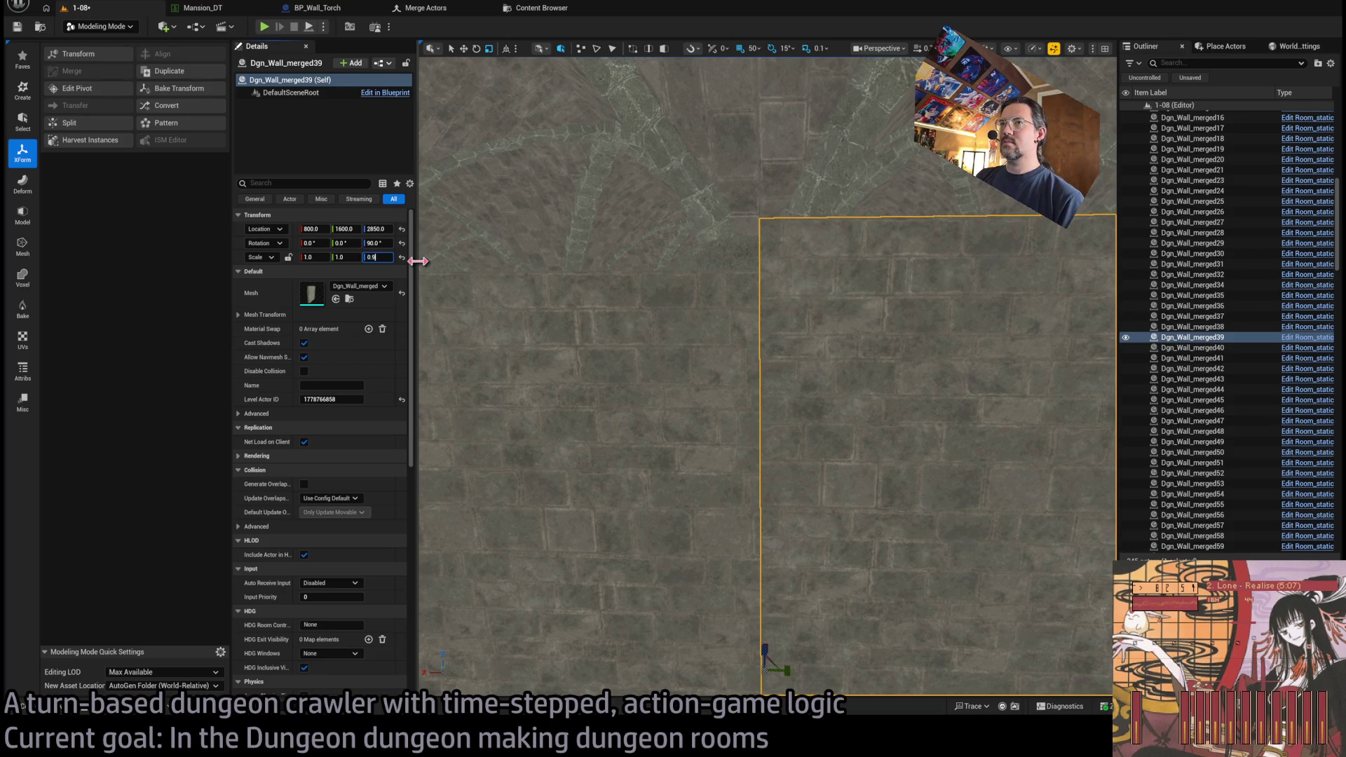
pyautogui.write('5')
pyautogui.press('Return')
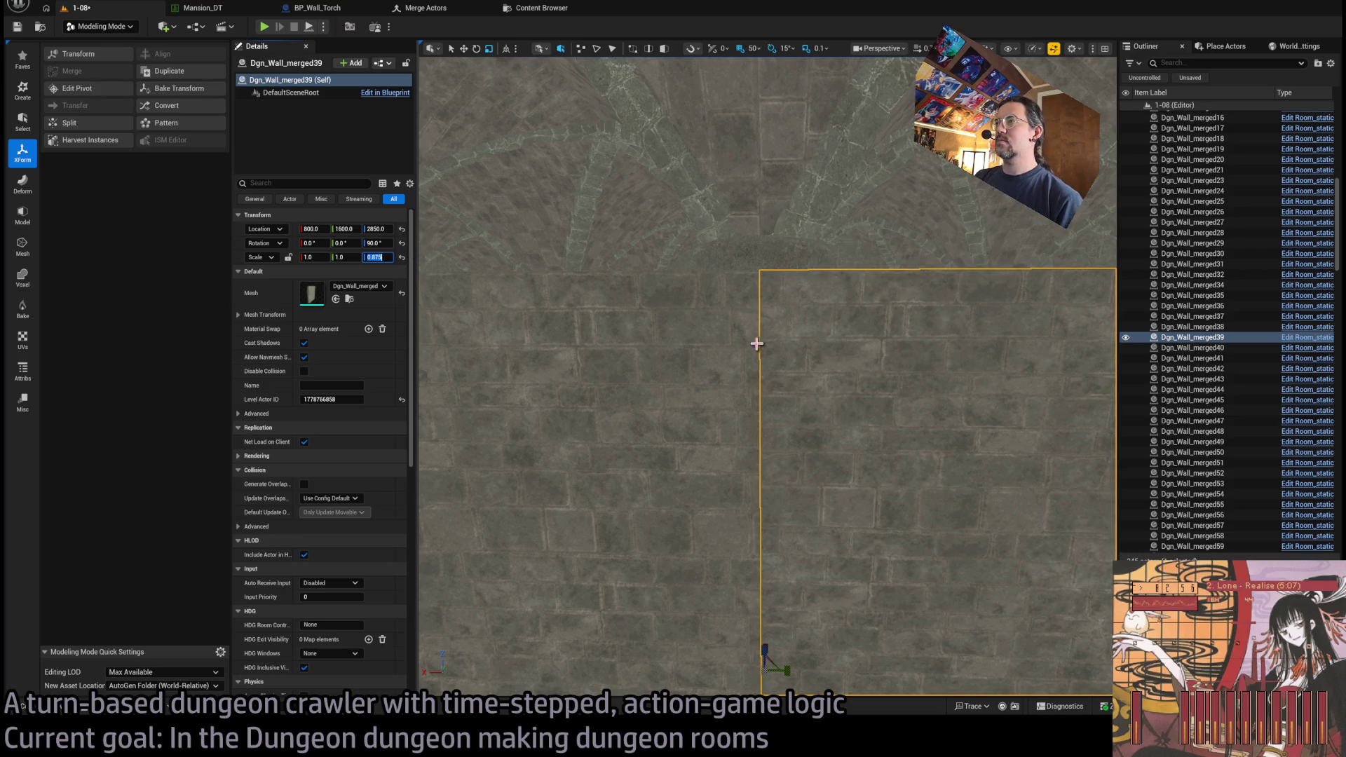
# - Orbit the viewport to check the trimmed wall's fit over the window arch
pyautogui.moveTo(757, 344)
pyautogui.mouseDown()
pyautogui.moveTo(743, 308)
pyautogui.moveTo(743, 361)
pyautogui.mouseUp()
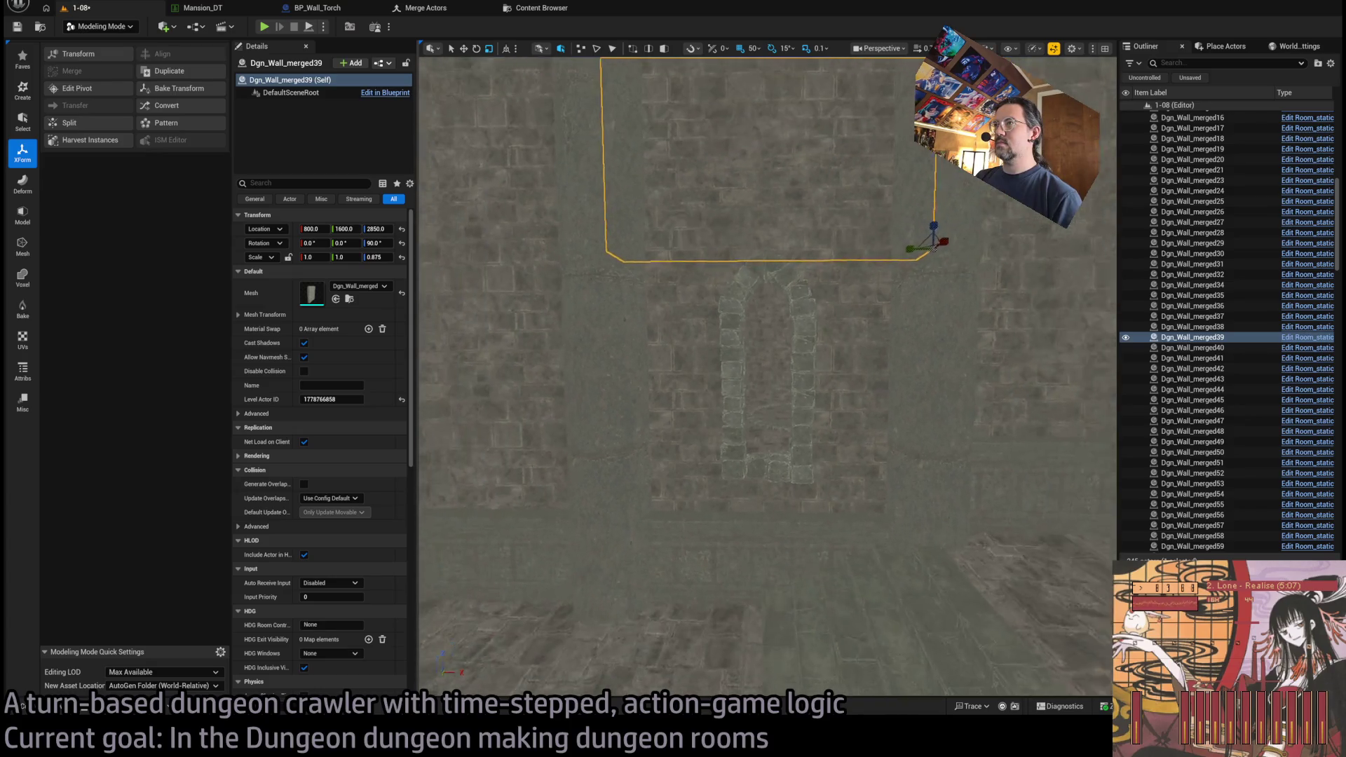
pyautogui.moveTo(951, 362); pyautogui.dragTo(951, 362)
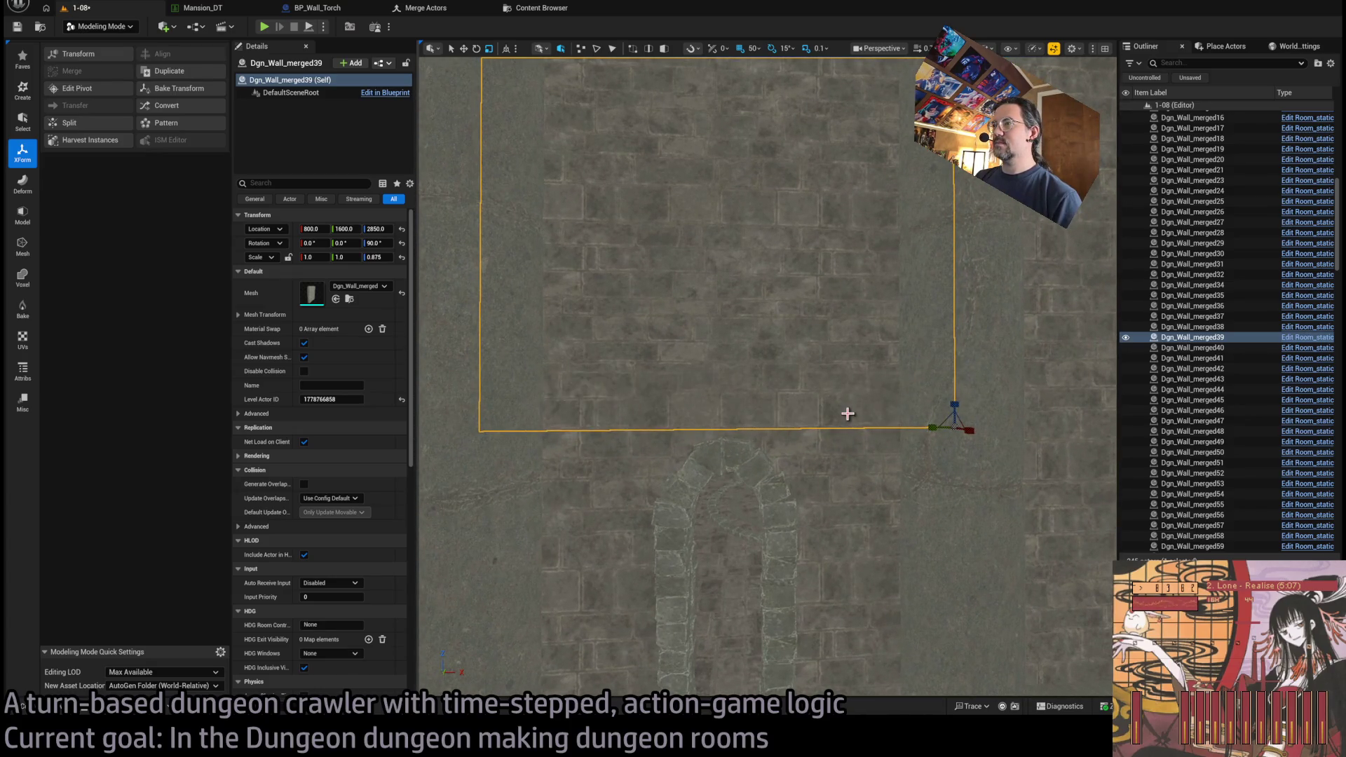
pyautogui.moveTo(848, 413)
pyautogui.mouseDown()
pyautogui.moveTo(555, 348)
pyautogui.moveTo(578, 288)
pyautogui.mouseUp()
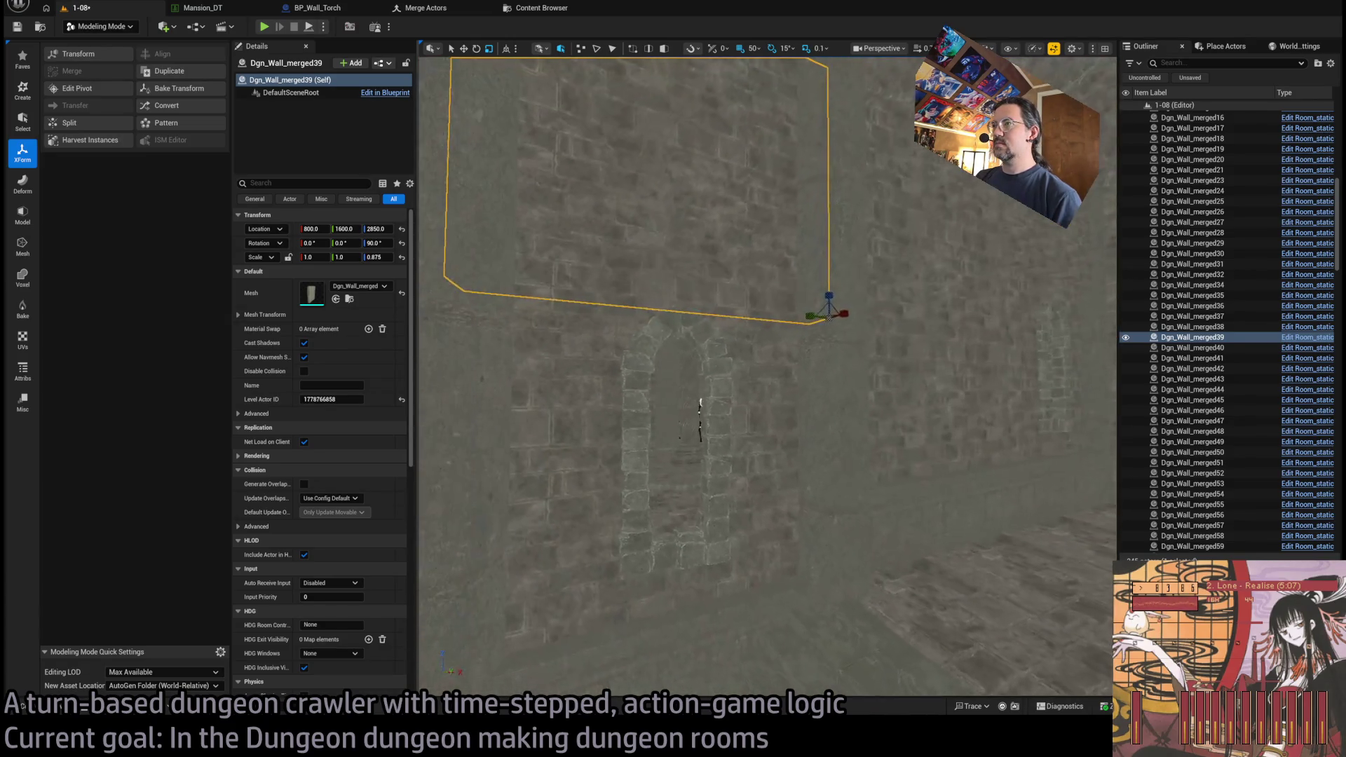
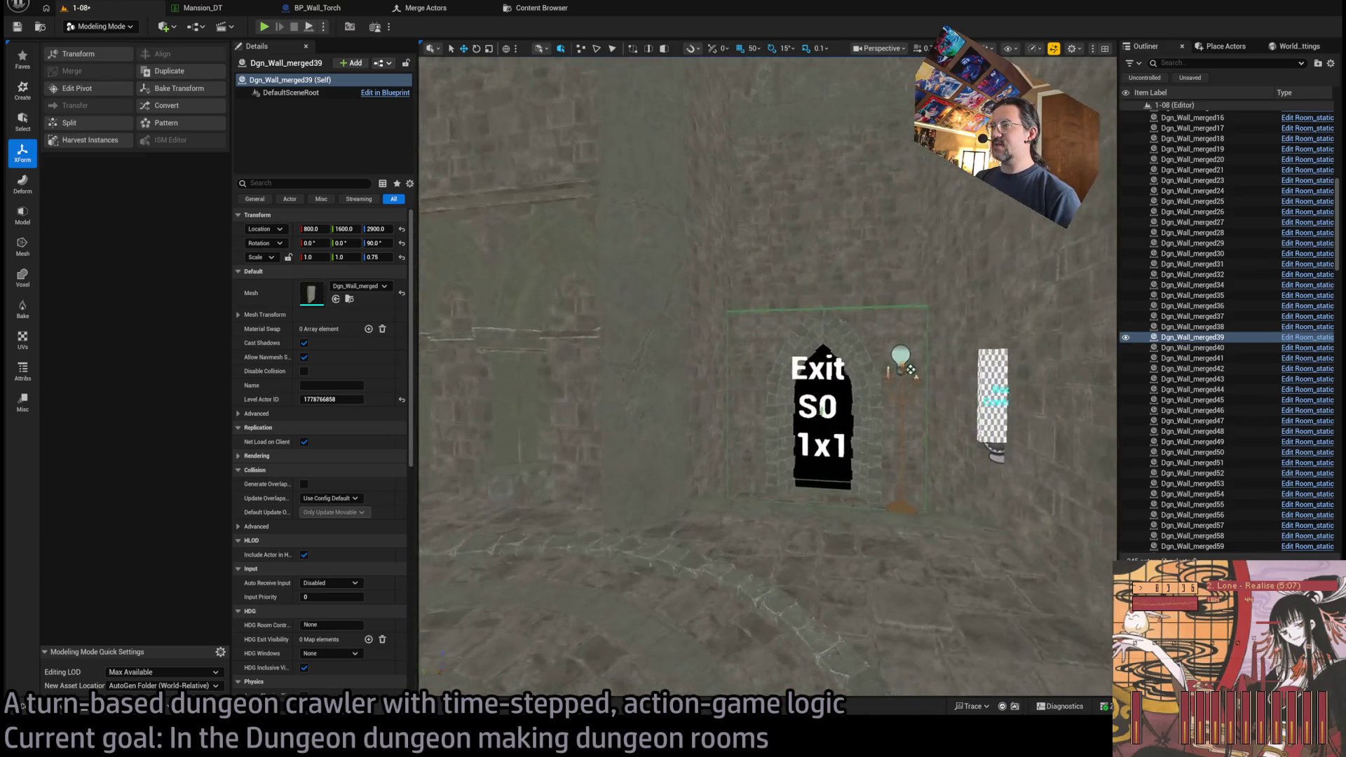
# - Open the Content Drawer at the Content root folder and search it for 'marker'
pyautogui.moveTo(870, 392); pyautogui.dragTo(869, 430)
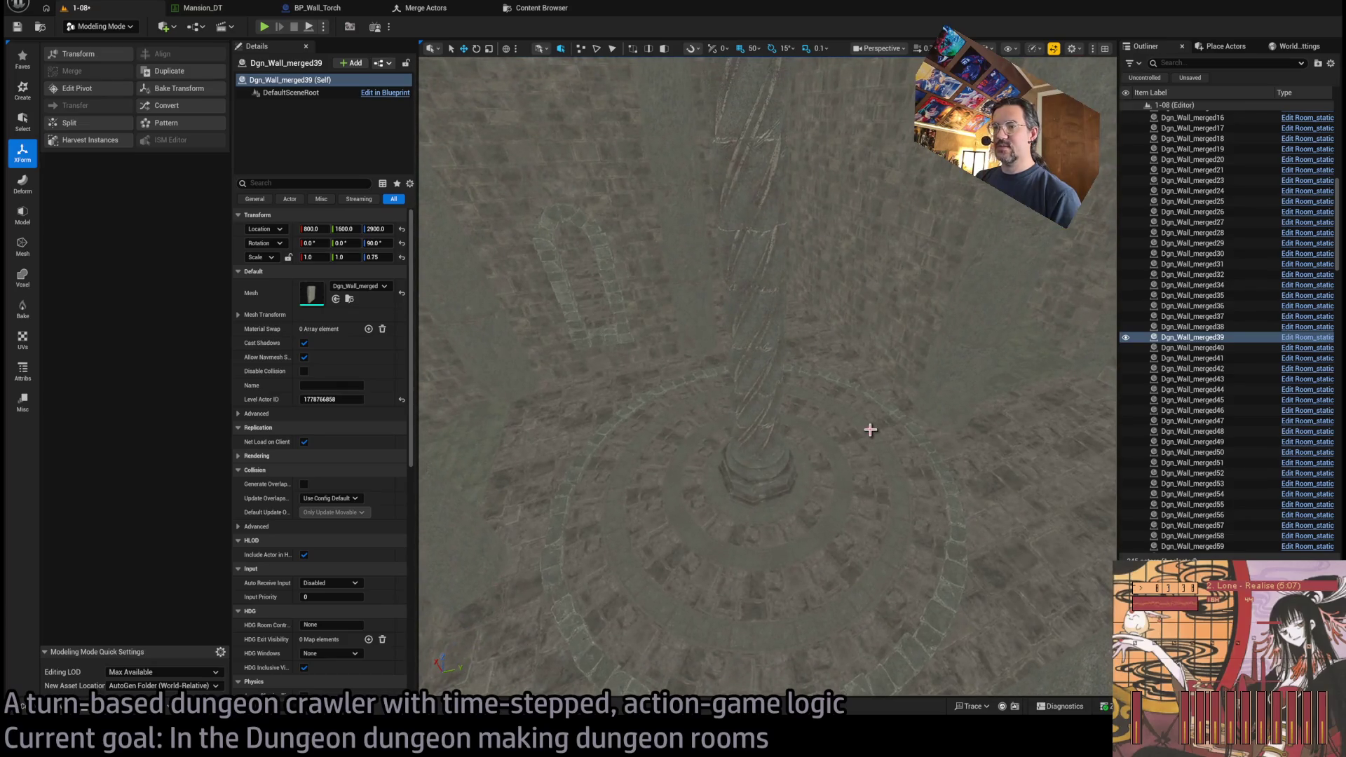
pyautogui.click(21, 712)
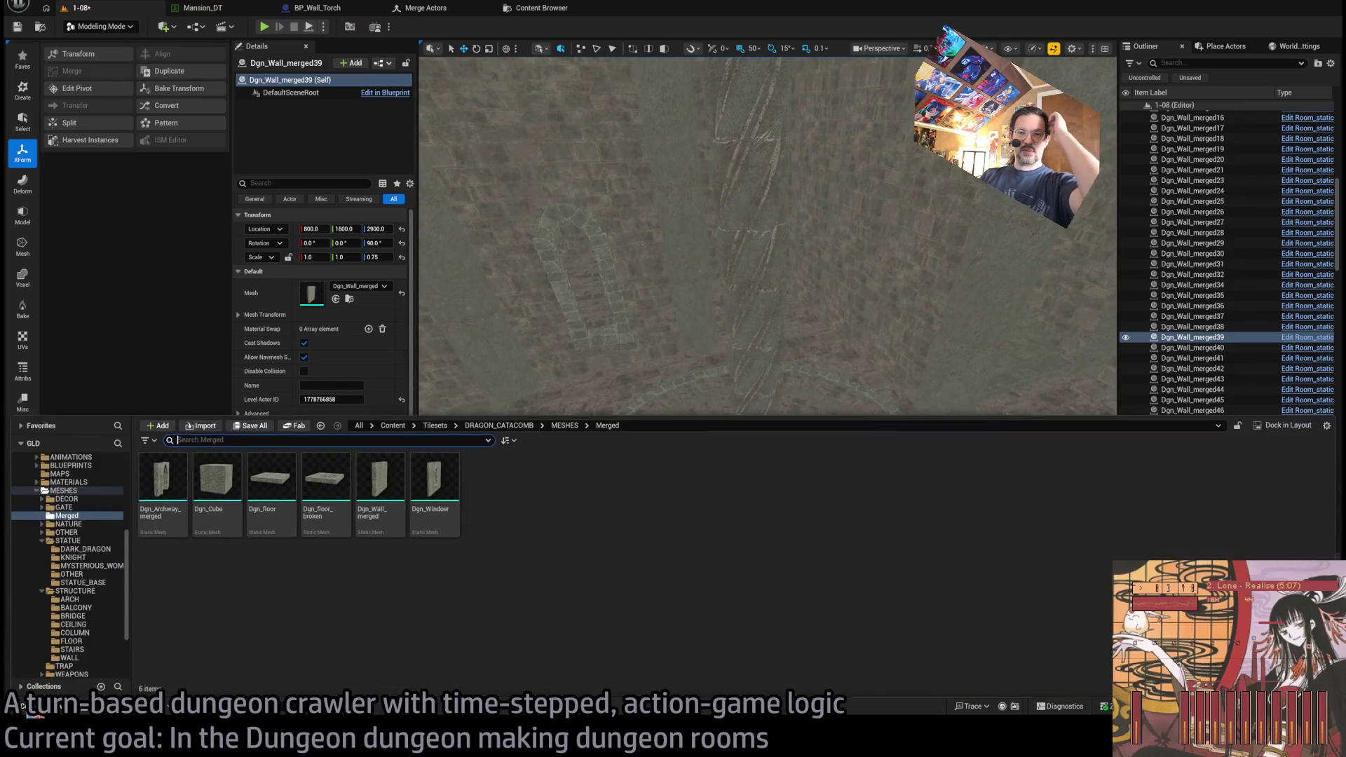
pyautogui.hotkey('ctrl', 'space')
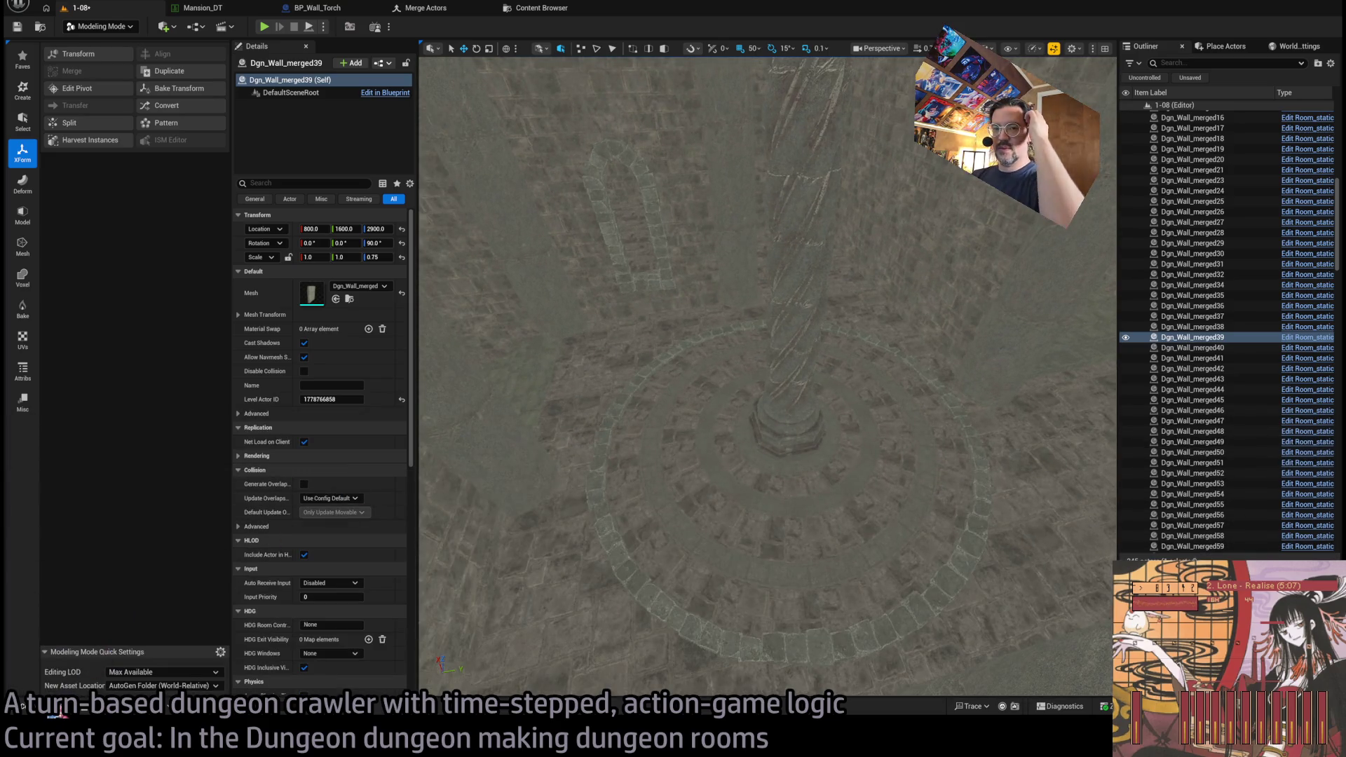
pyautogui.click(61, 712)
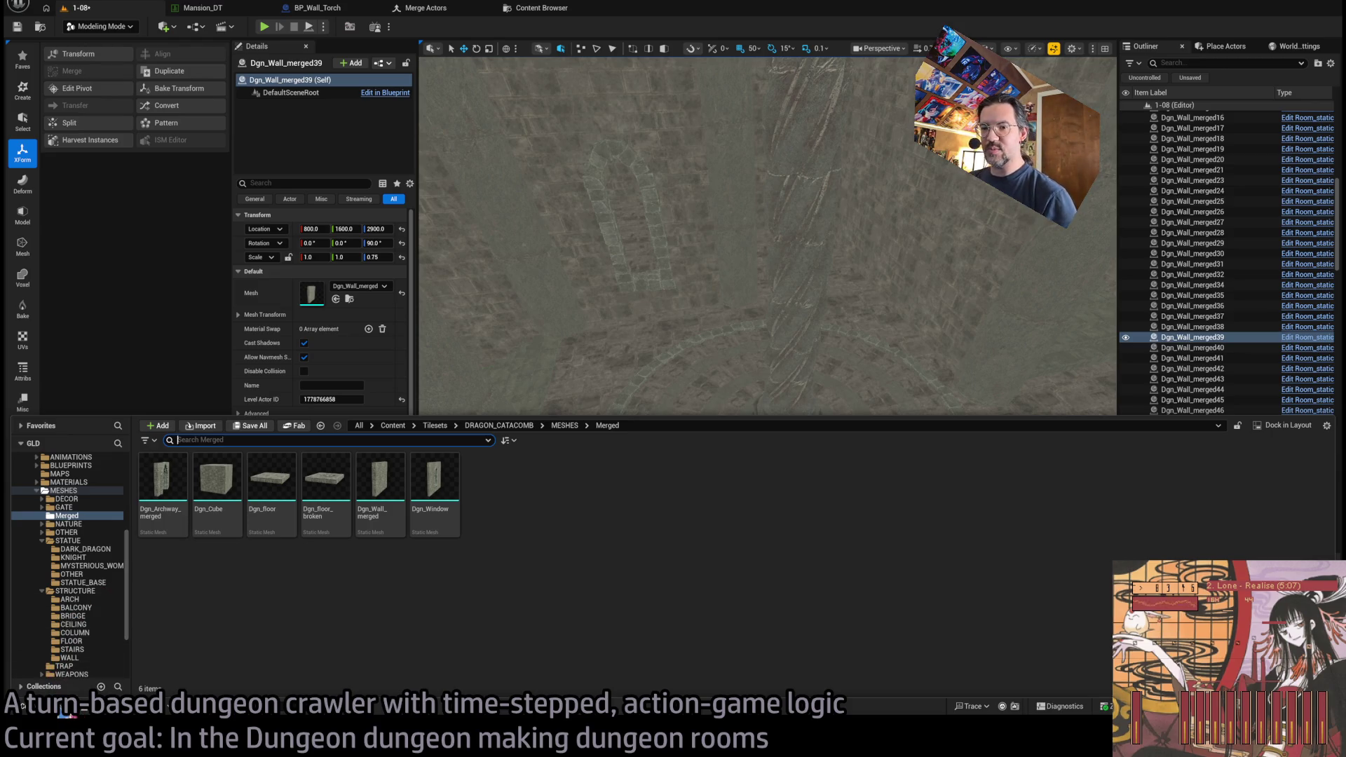
pyautogui.click(21, 707)
pyautogui.click(21, 706)
pyautogui.scroll(5, 77, 550)
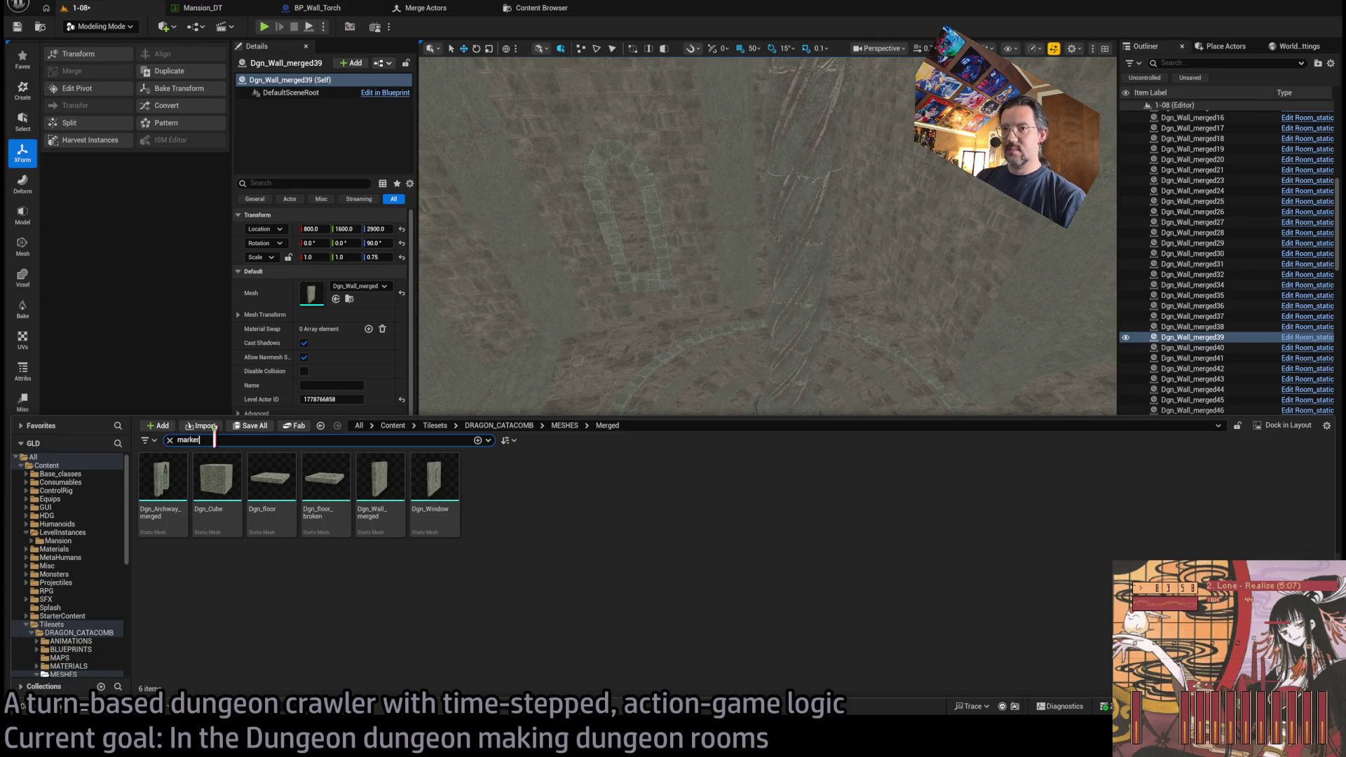
pyautogui.click(68, 467)
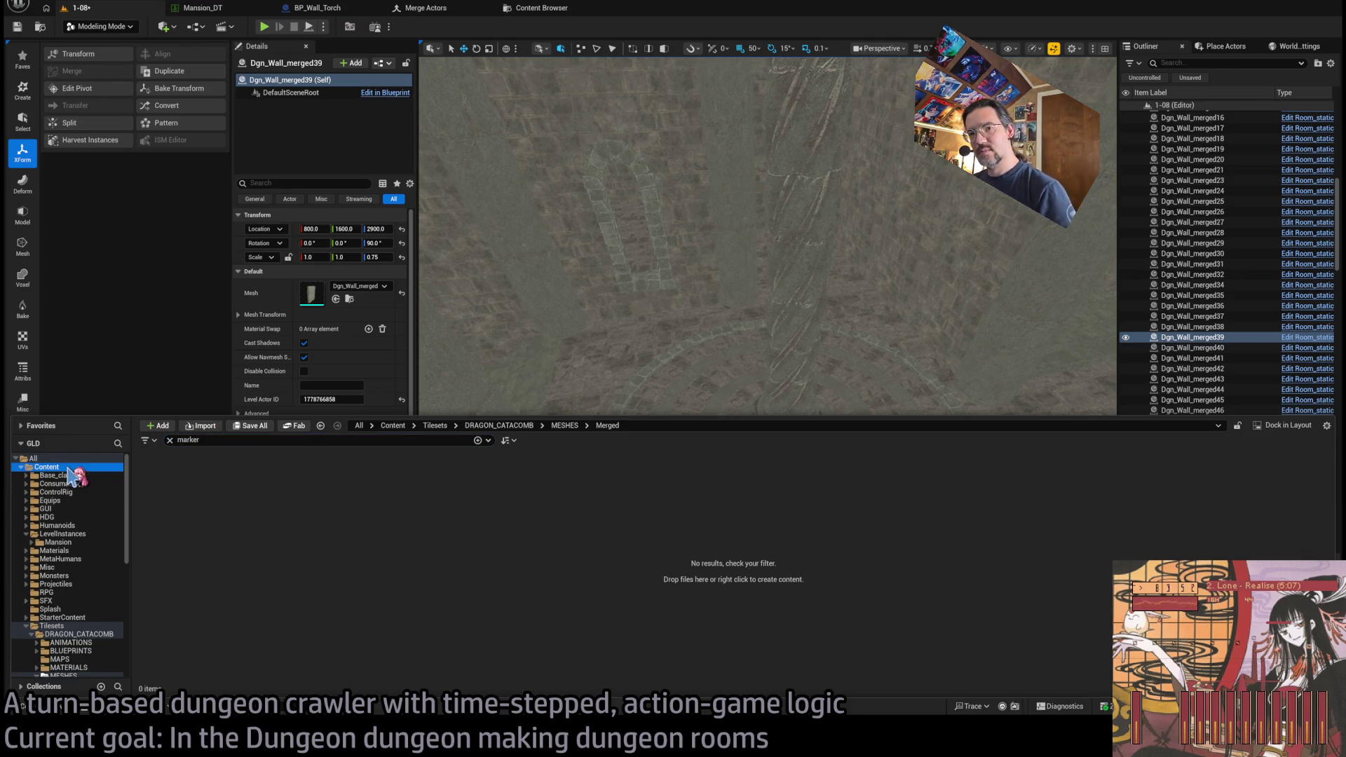
# - Drag a Spawn_marker blueprint into the room, undo the change, and orbit closer to it
pyautogui.moveTo(217, 491)
pyautogui.mouseDown()
pyautogui.moveTo(687, 510)
pyautogui.moveTo(745, 440)
pyautogui.moveTo(732, 454)
pyautogui.mouseUp()
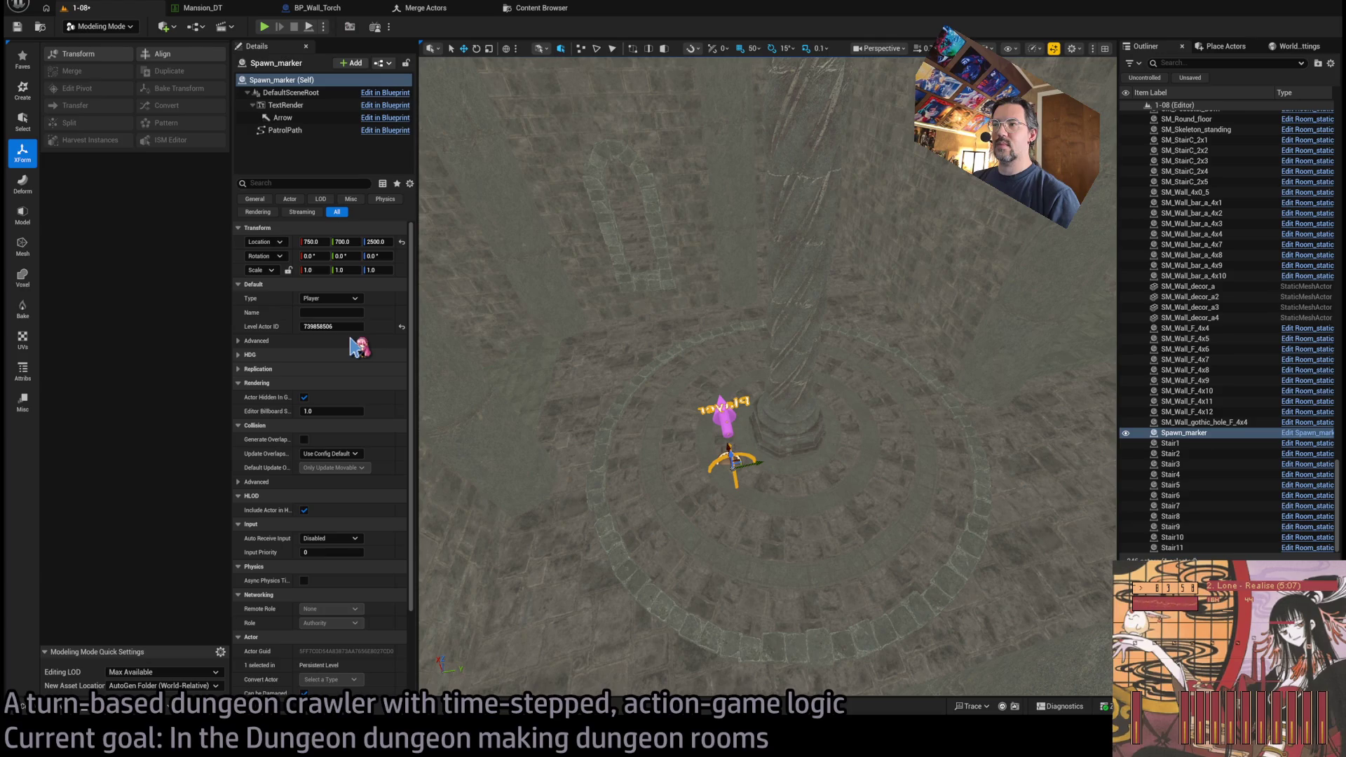
pyautogui.hotkey('ctrl', 'z')
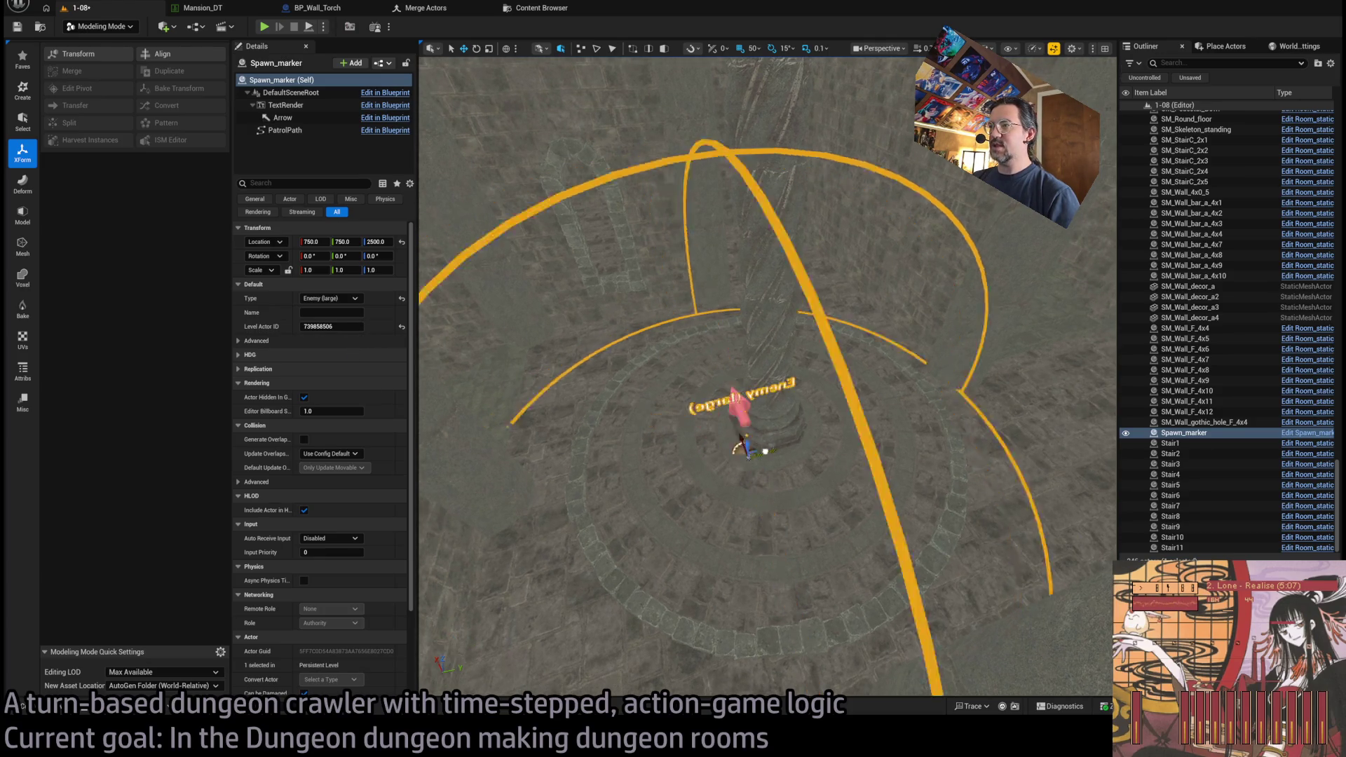
pyautogui.moveTo(771, 436)
pyautogui.mouseDown()
pyautogui.moveTo(771, 504)
pyautogui.moveTo(776, 436)
pyautogui.moveTo(848, 490)
pyautogui.moveTo(814, 487)
pyautogui.moveTo(785, 533)
pyautogui.moveTo(834, 525)
pyautogui.moveTo(834, 491)
pyautogui.moveTo(478, 474)
pyautogui.moveTo(991, 420)
pyautogui.moveTo(849, 408)
pyautogui.moveTo(829, 390)
pyautogui.moveTo(565, 412)
pyautogui.moveTo(634, 354)
pyautogui.mouseUp()
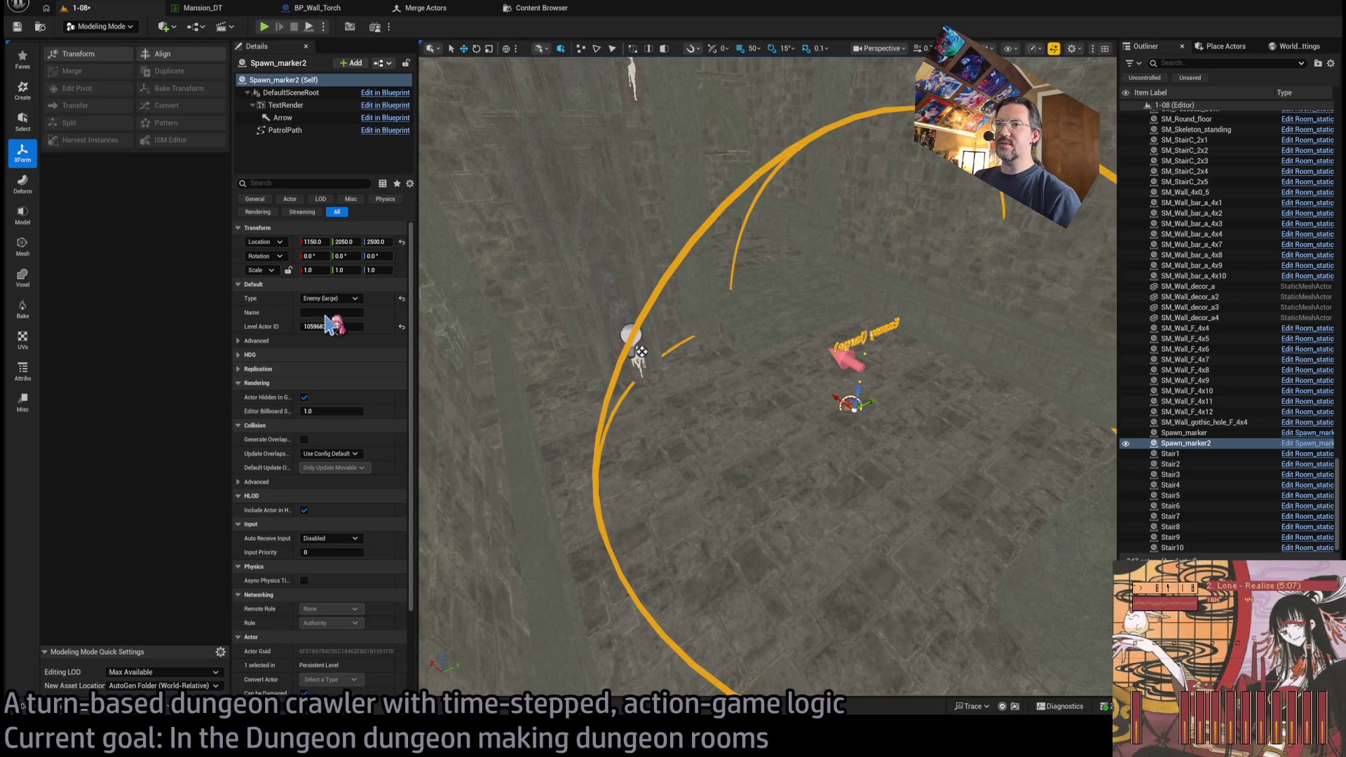
# - Set Spawn_marker3's Type to Player and frame the view around the exit and markers
pyautogui.moveTo(491, 287); pyautogui.dragTo(448, 263)
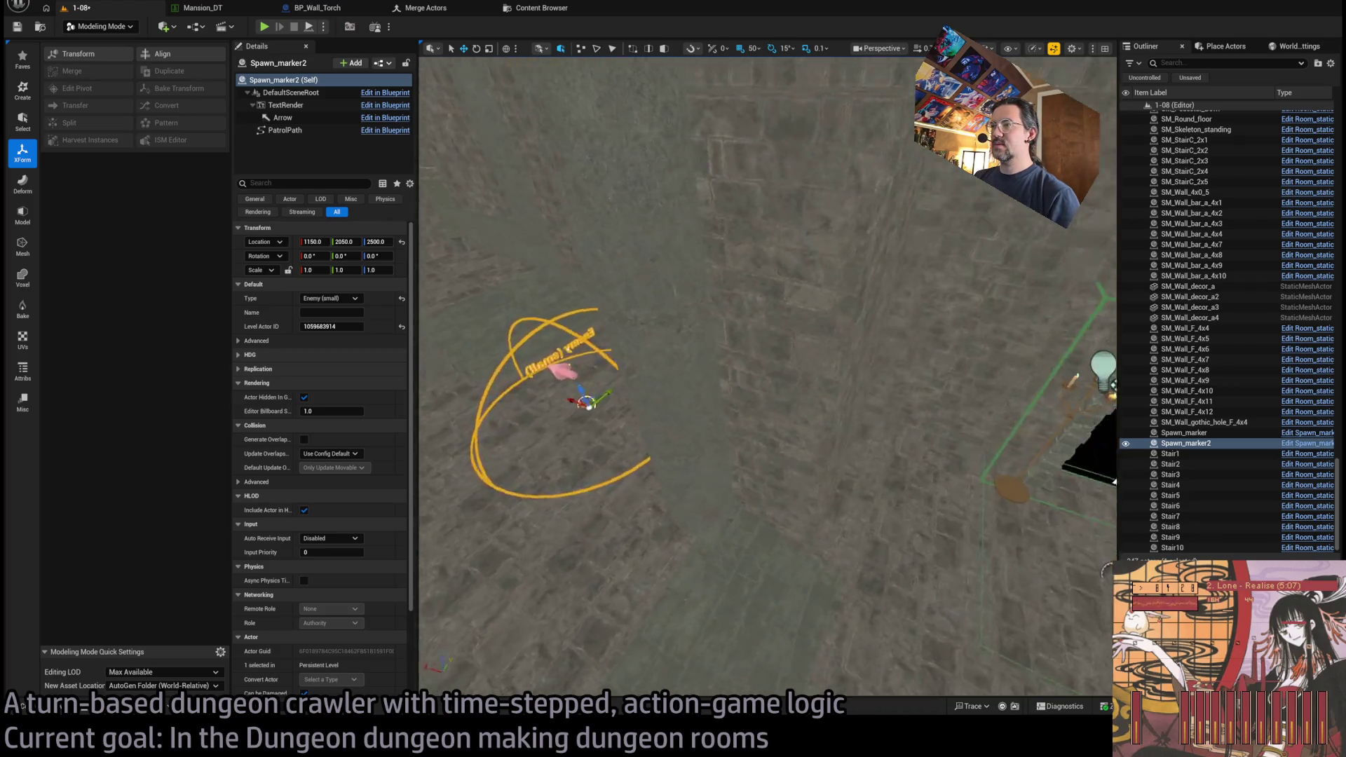
pyautogui.moveTo(660, 423)
pyautogui.mouseDown()
pyautogui.moveTo(638, 421)
pyautogui.moveTo(1052, 364)
pyautogui.moveTo(864, 339)
pyautogui.moveTo(778, 360)
pyautogui.moveTo(813, 439)
pyautogui.mouseUp()
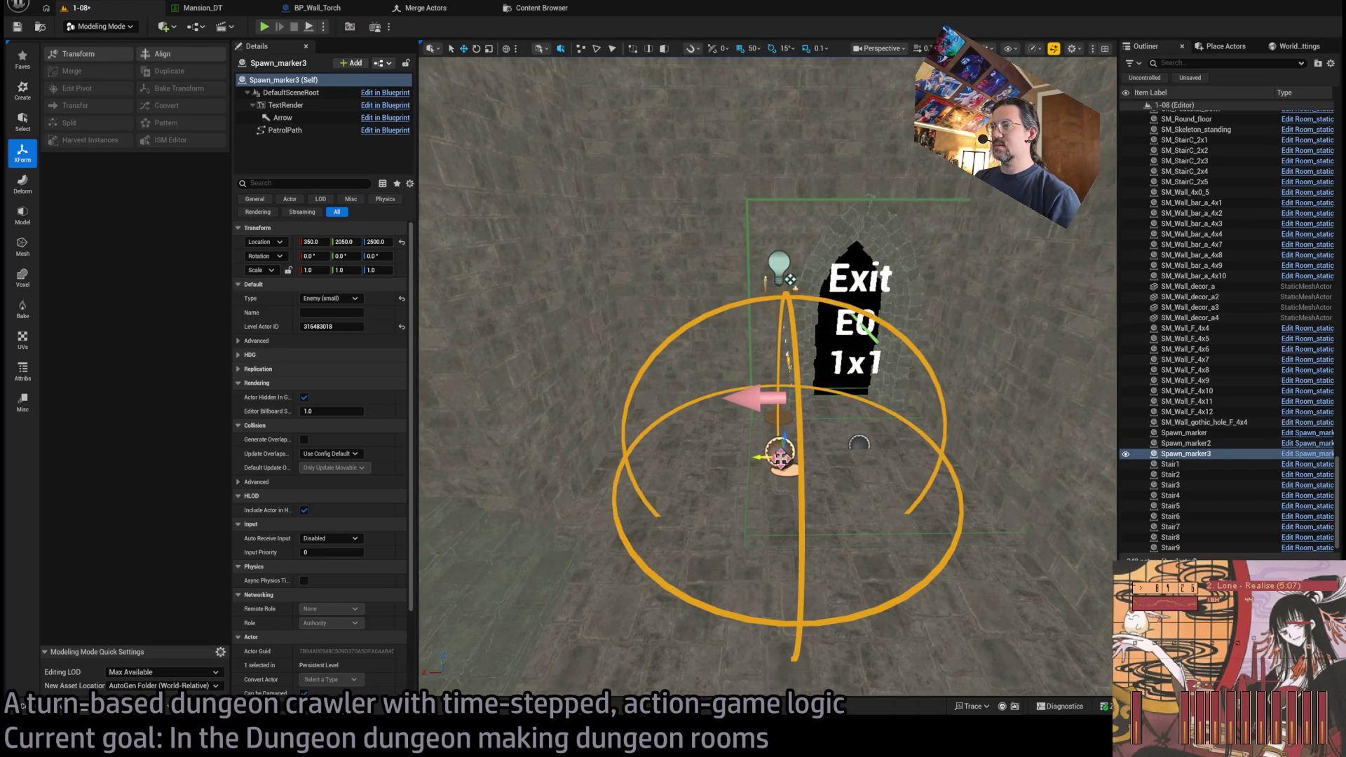
pyautogui.click(329, 298)
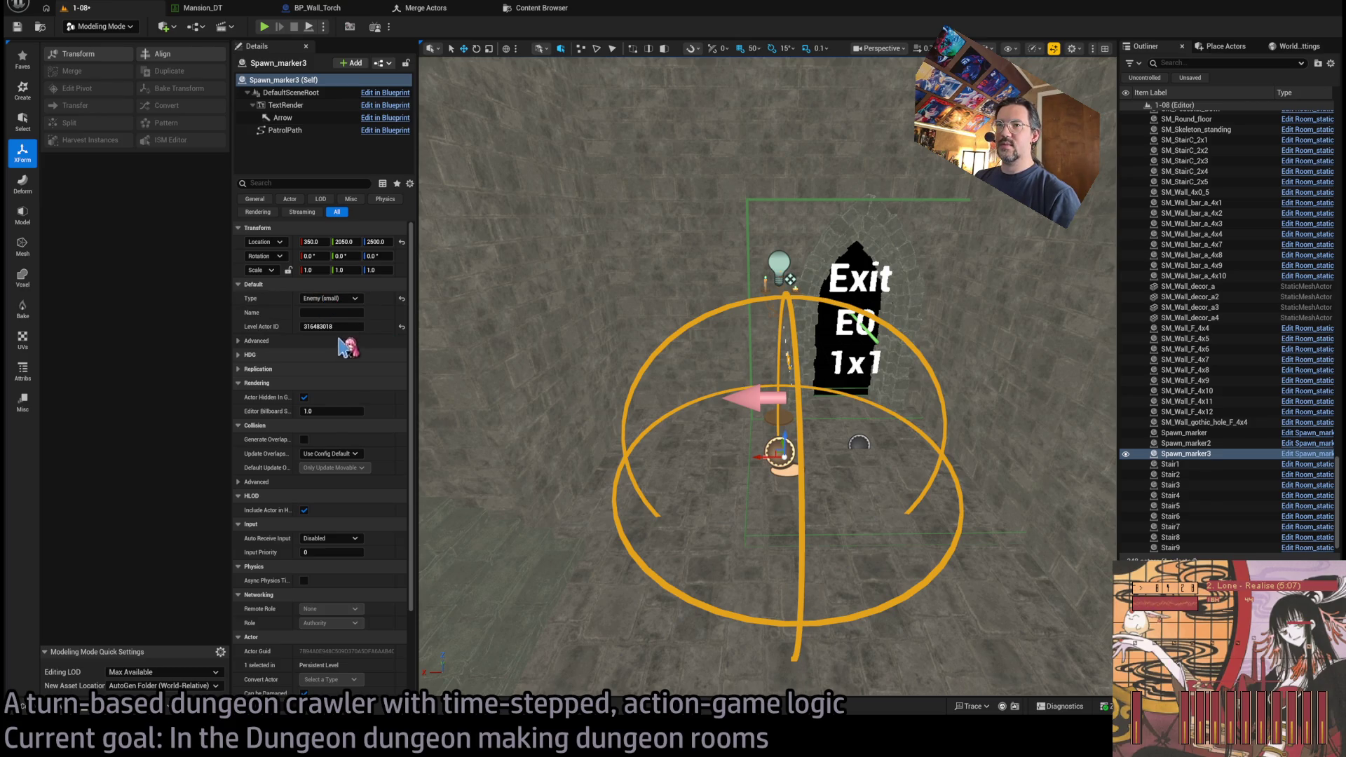
pyautogui.click(347, 314)
pyautogui.moveTo(631, 420); pyautogui.dragTo(603, 406)
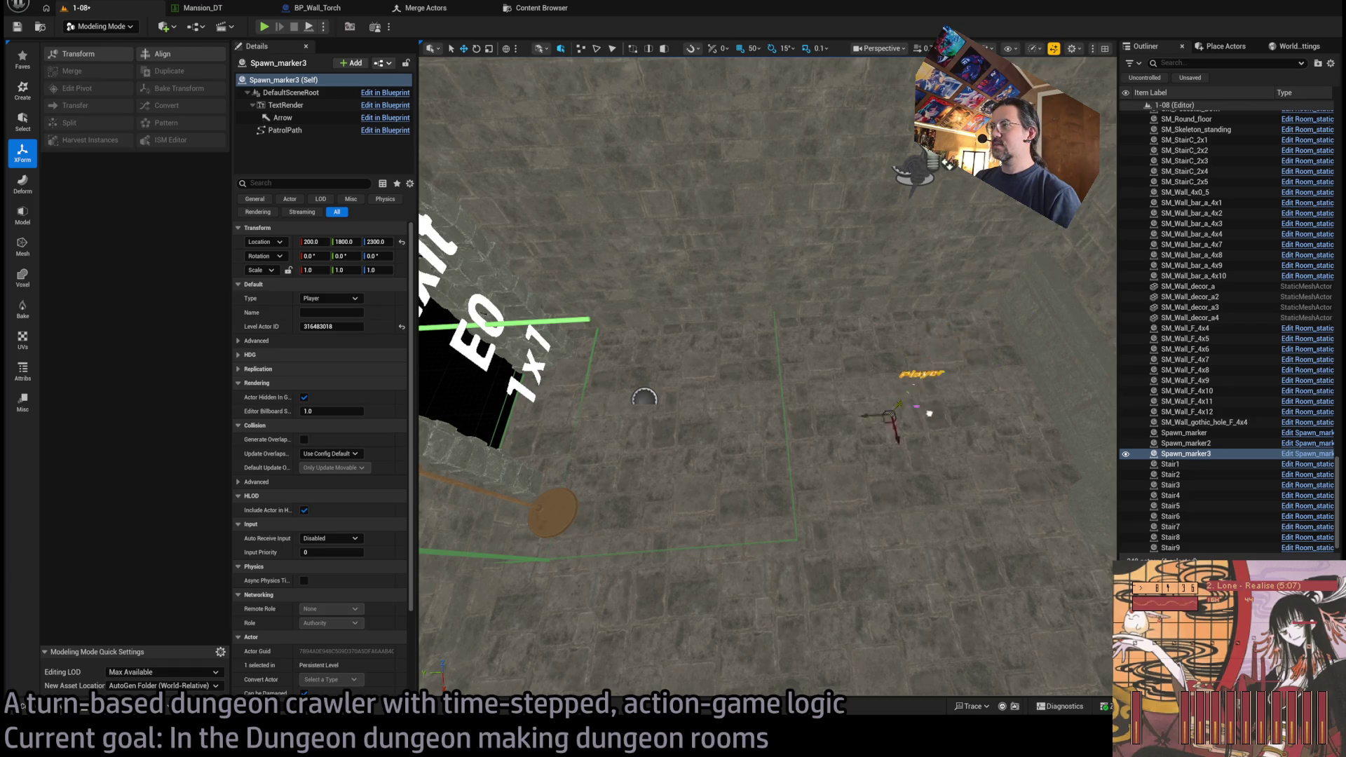
# - Fly forward and zoom around the dungeon room to view the other spawn markers
pyautogui.moveTo(869, 410); pyautogui.dragTo(868, 298)
pyautogui.scroll(6, 767, 375)
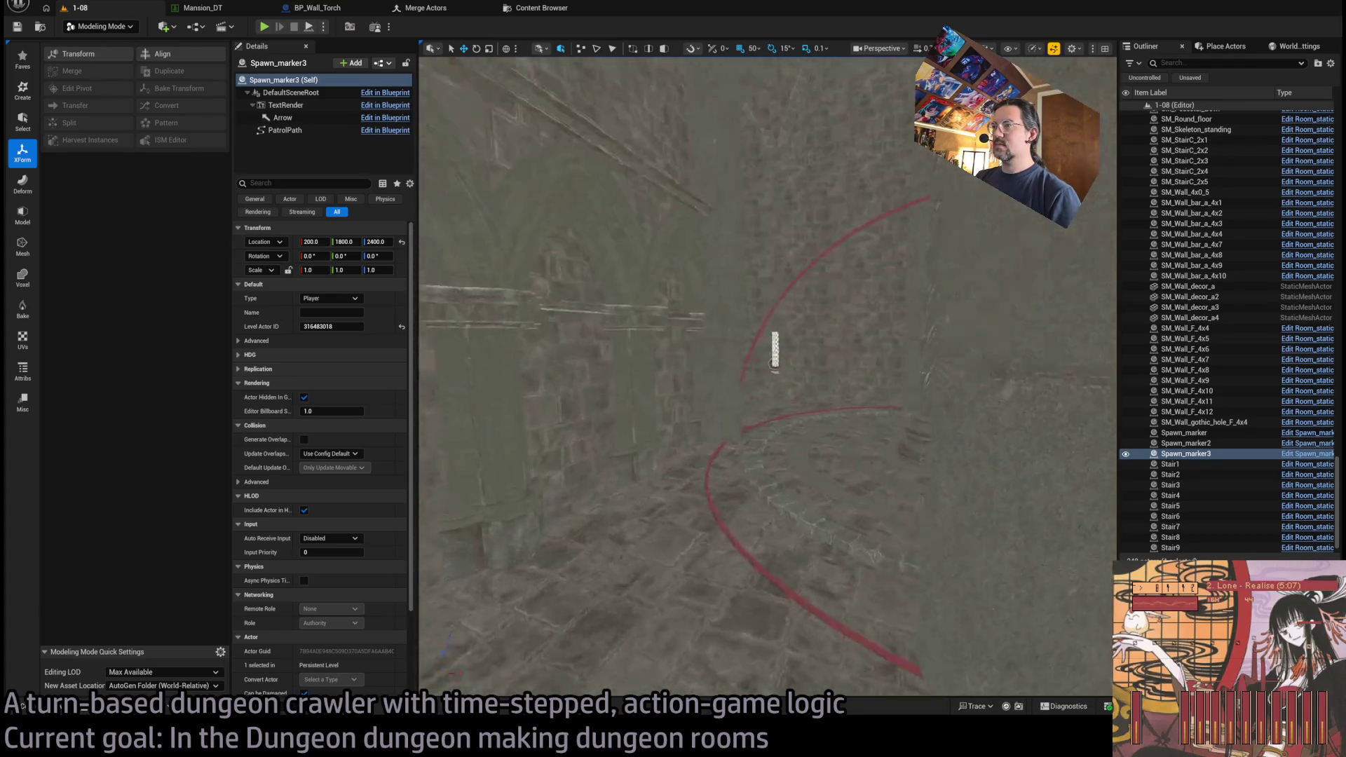
pyautogui.scroll(8, 767, 375)
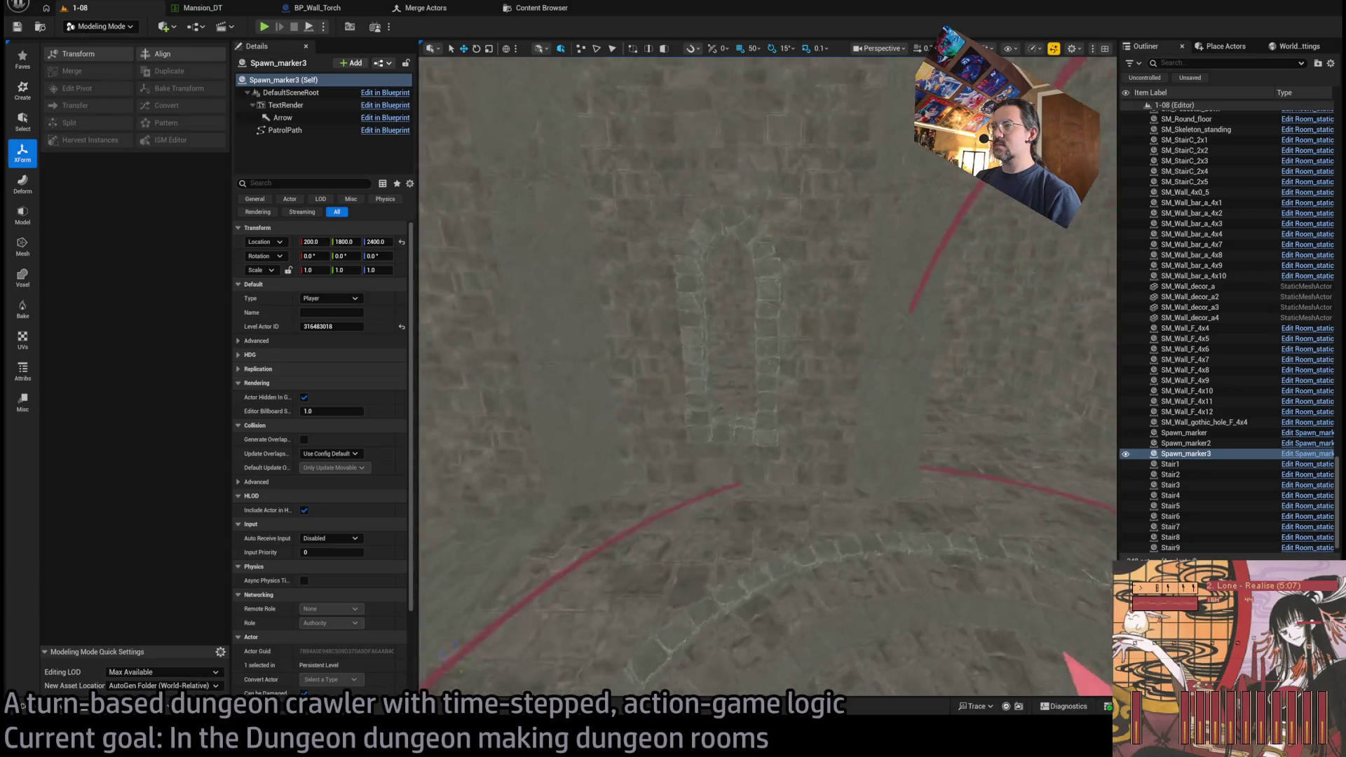
pyautogui.scroll(-10, 818, 433)
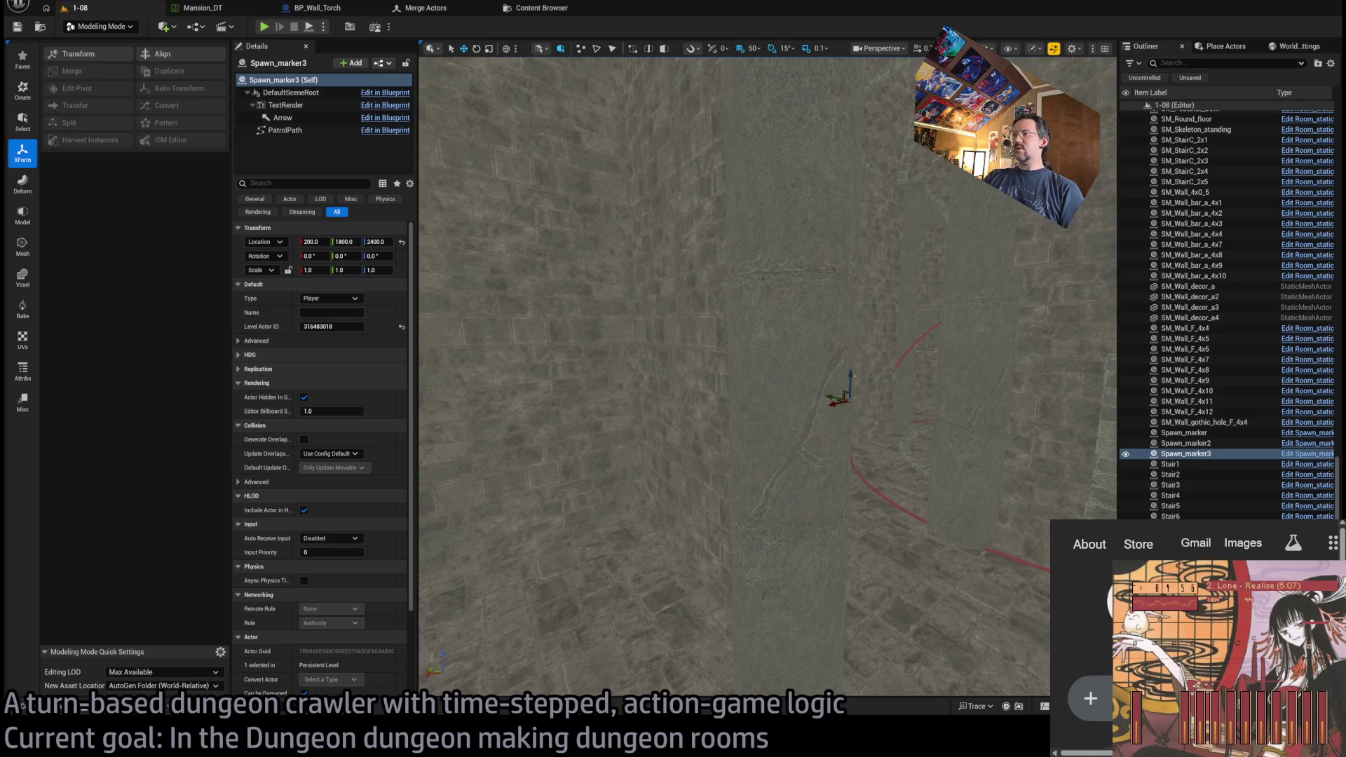
pyautogui.click(694, 288)
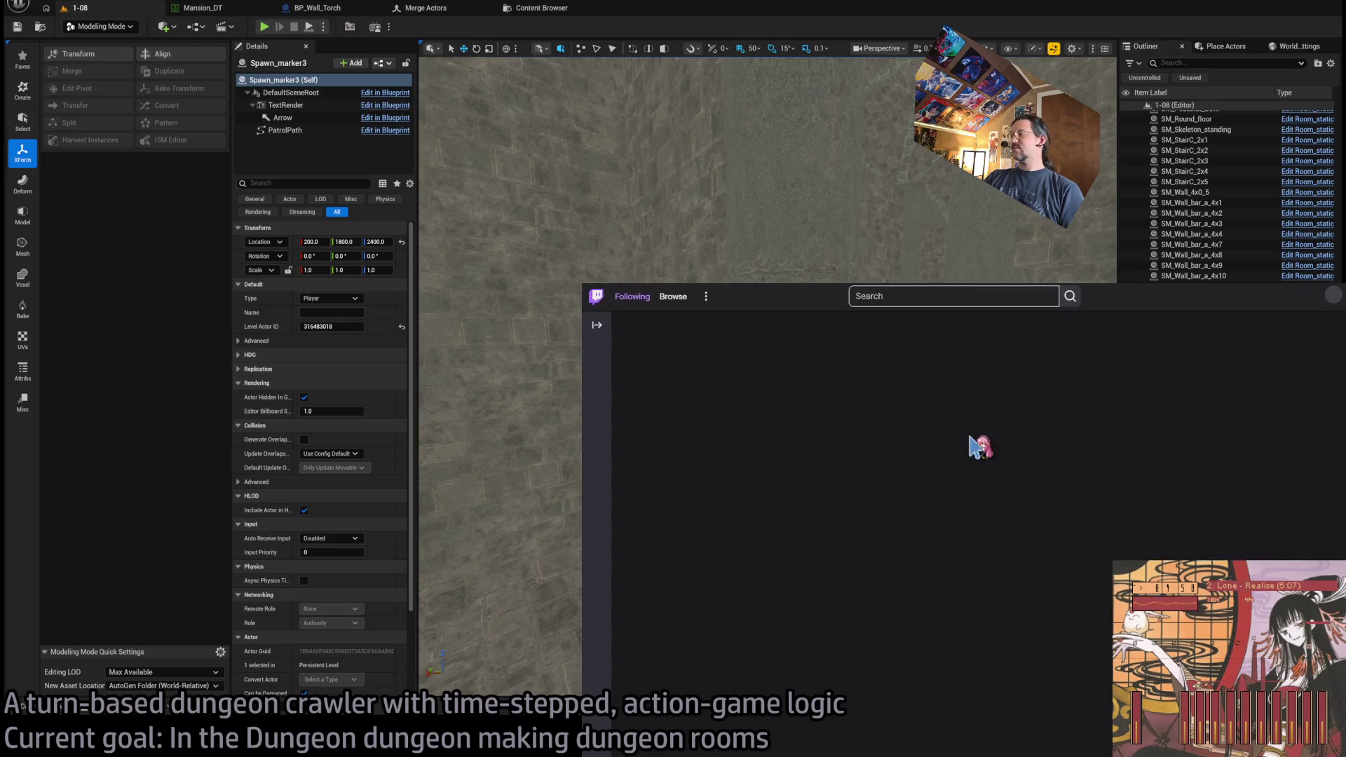
# - Scroll the followed live channels, watch the KOOK game-dev stream, then go back
pyautogui.scroll(-2, 888, 543)
pyautogui.scroll(-3, 889, 544)
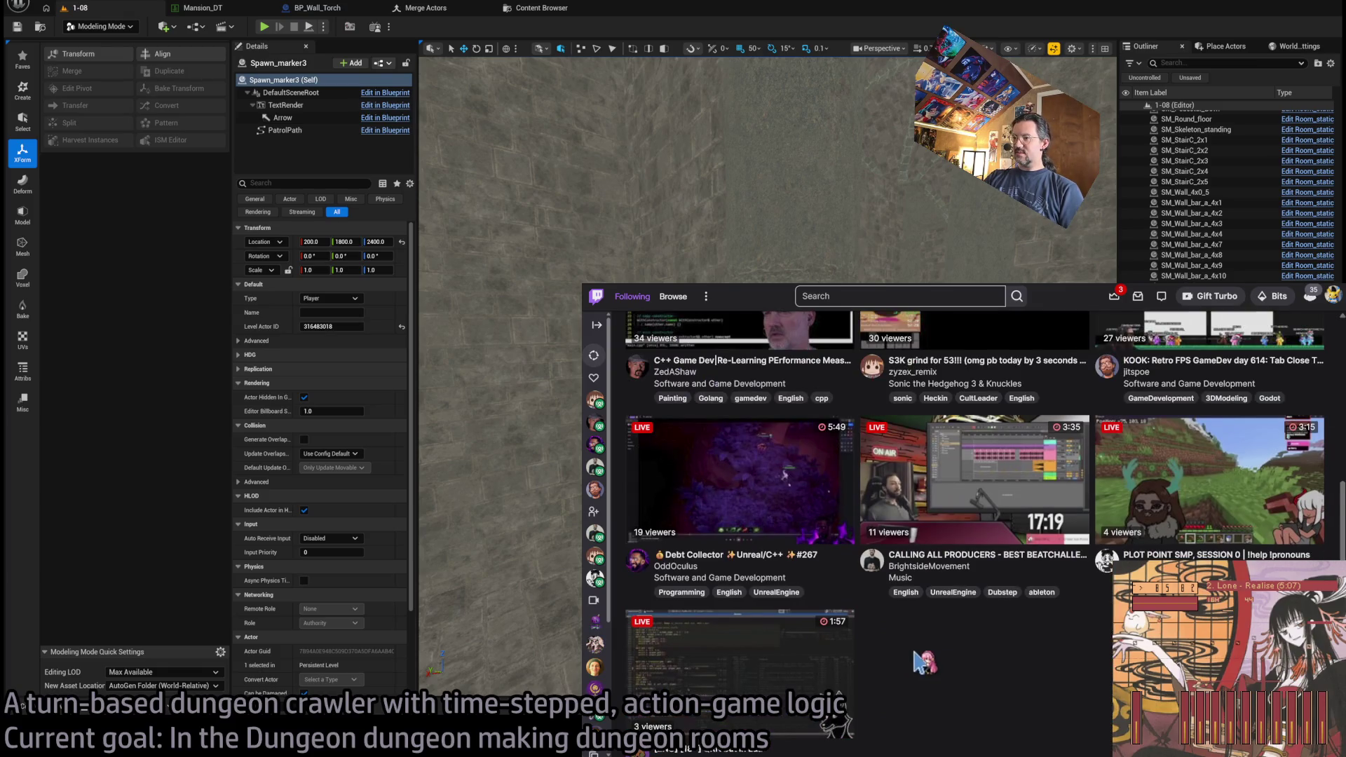
pyautogui.scroll(-1, 897, 650)
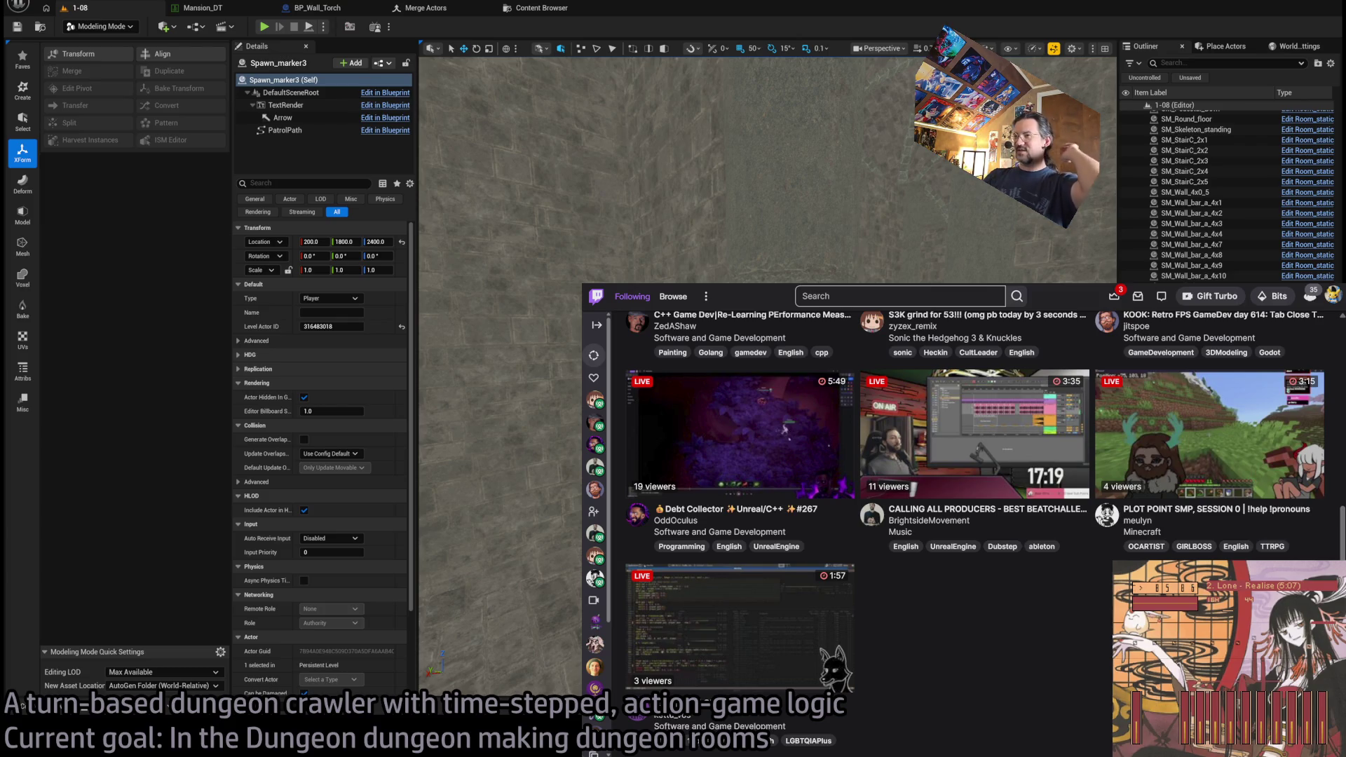
pyautogui.scroll(-3, 974, 505)
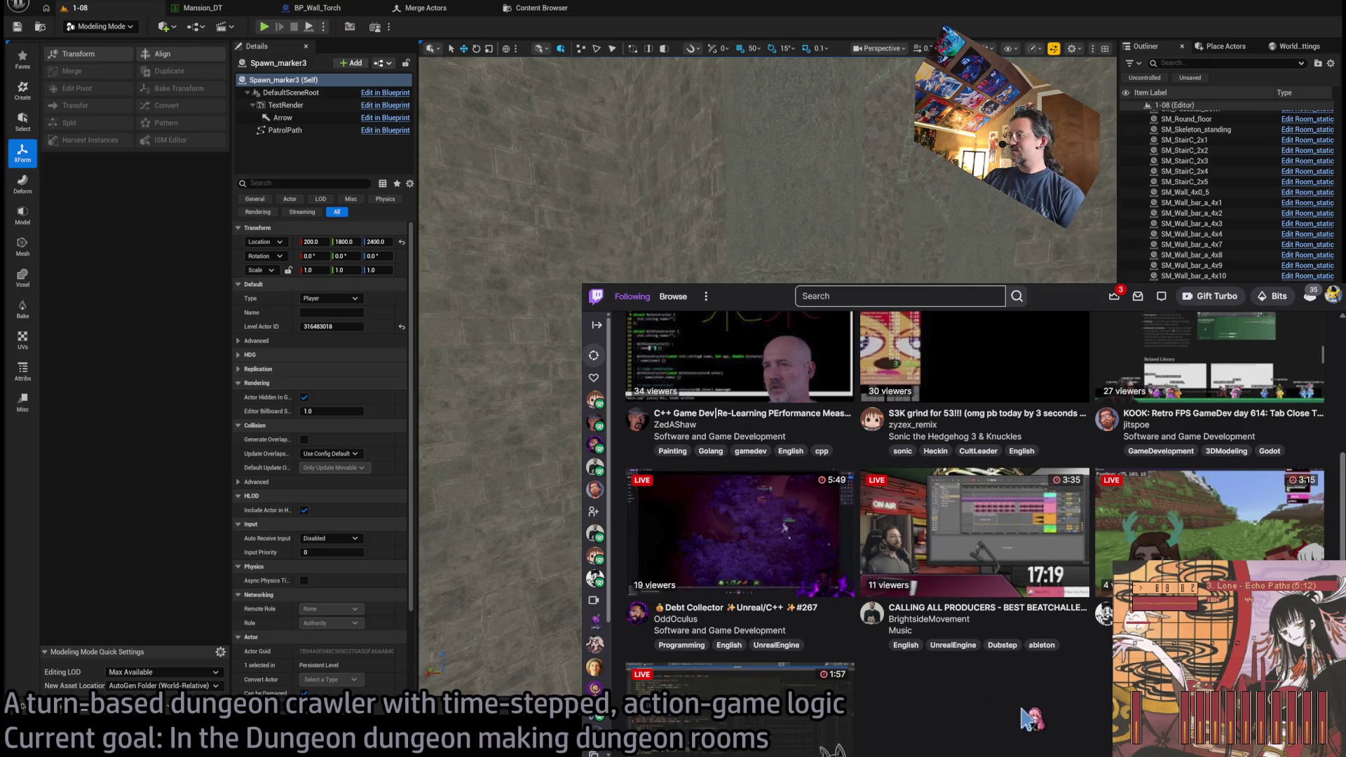
pyautogui.scroll(2, 967, 342)
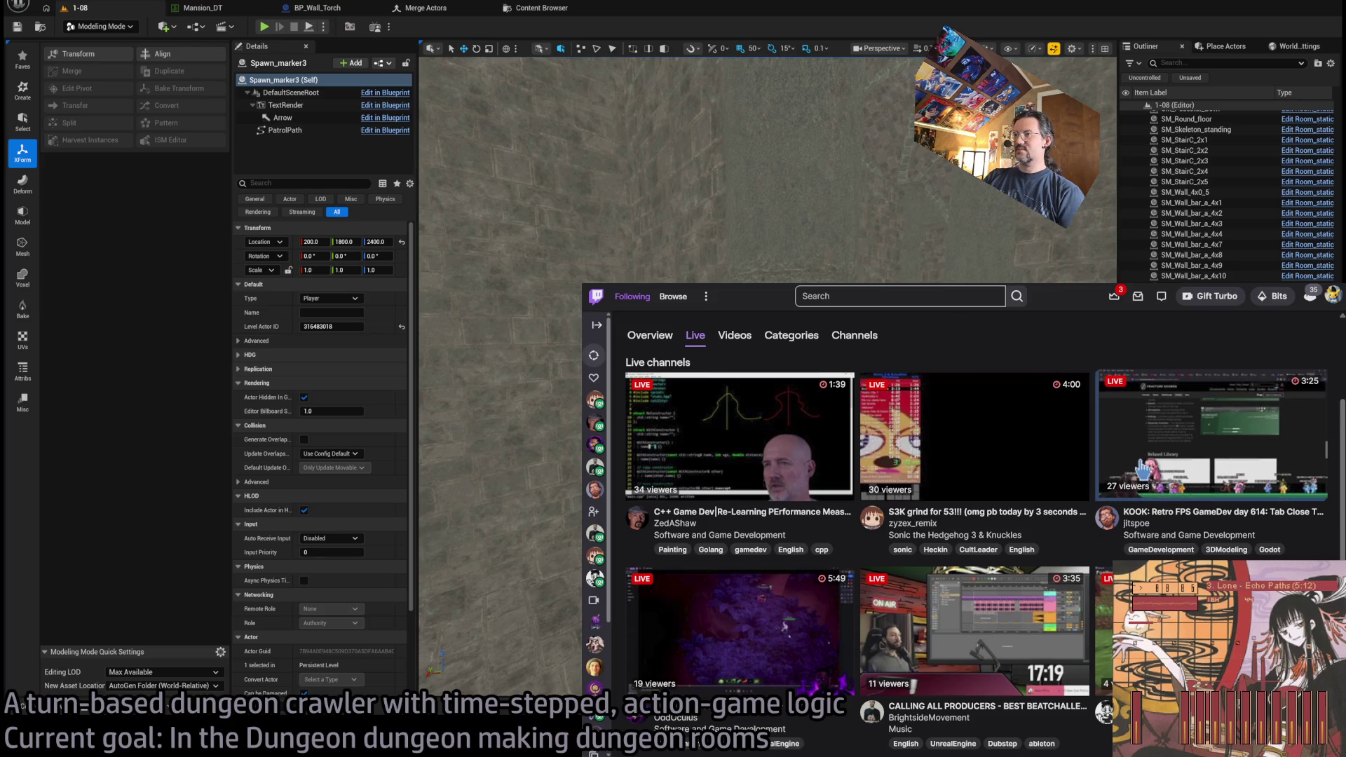
pyautogui.click(1210, 435)
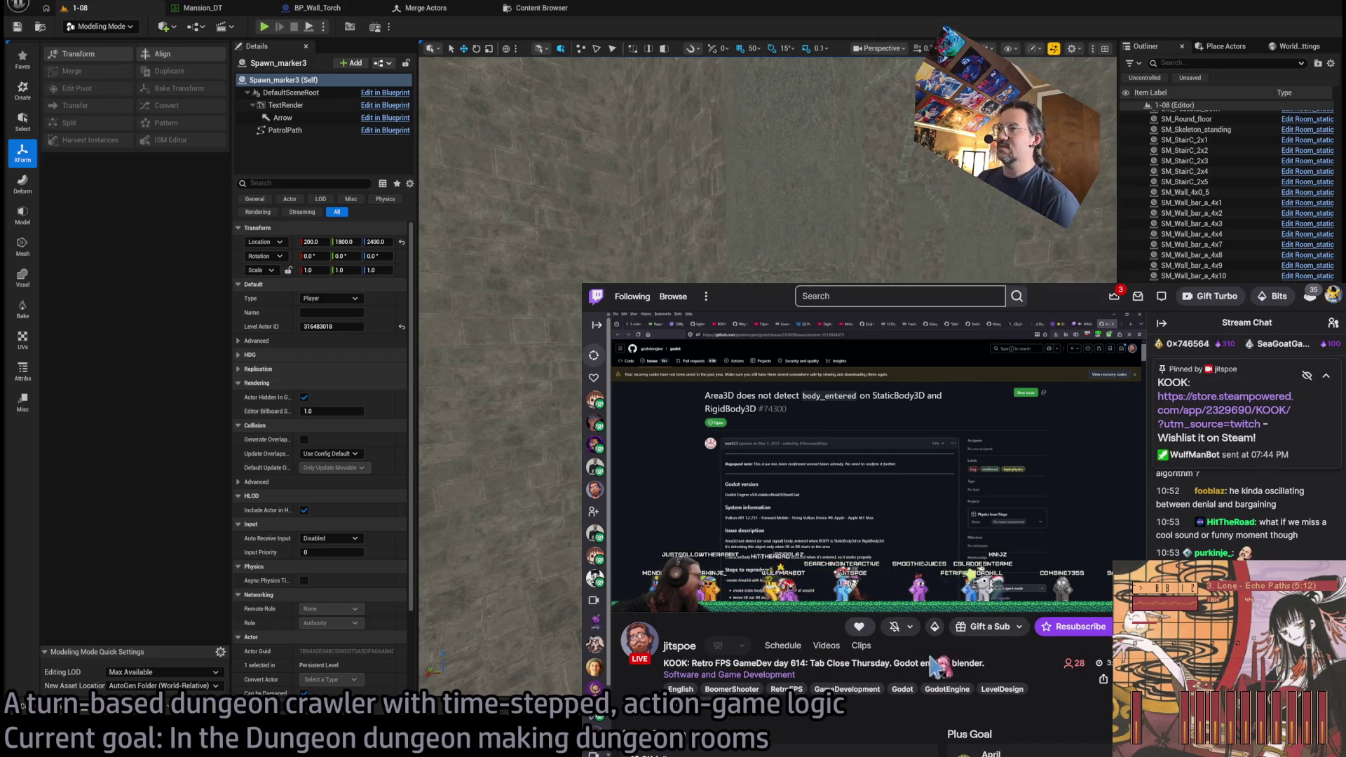
pyautogui.moveTo(797, 447)
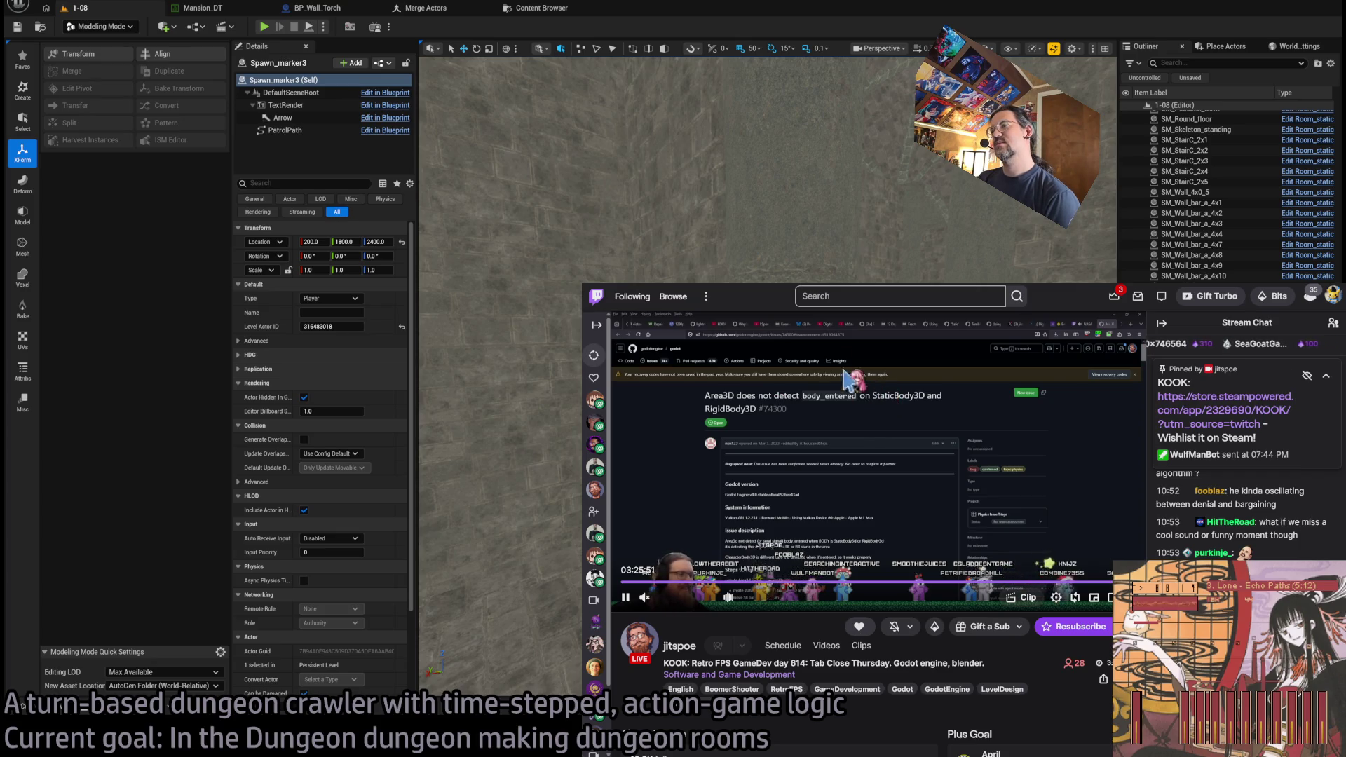
pyautogui.hotkey('alt', 'Left')
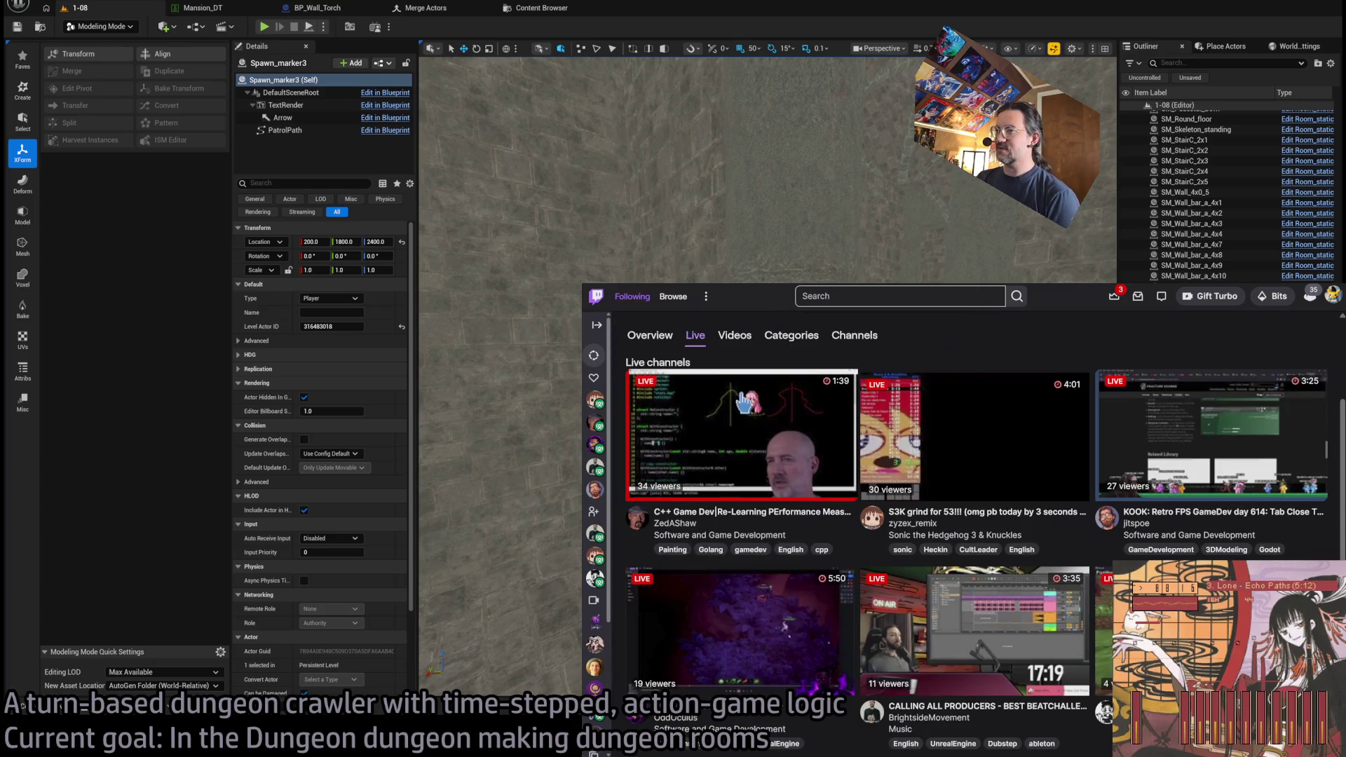
# - Watch the C++ game dev and Debt Collector Unreal streams, ending on the Following page
pyautogui.click(729, 433)
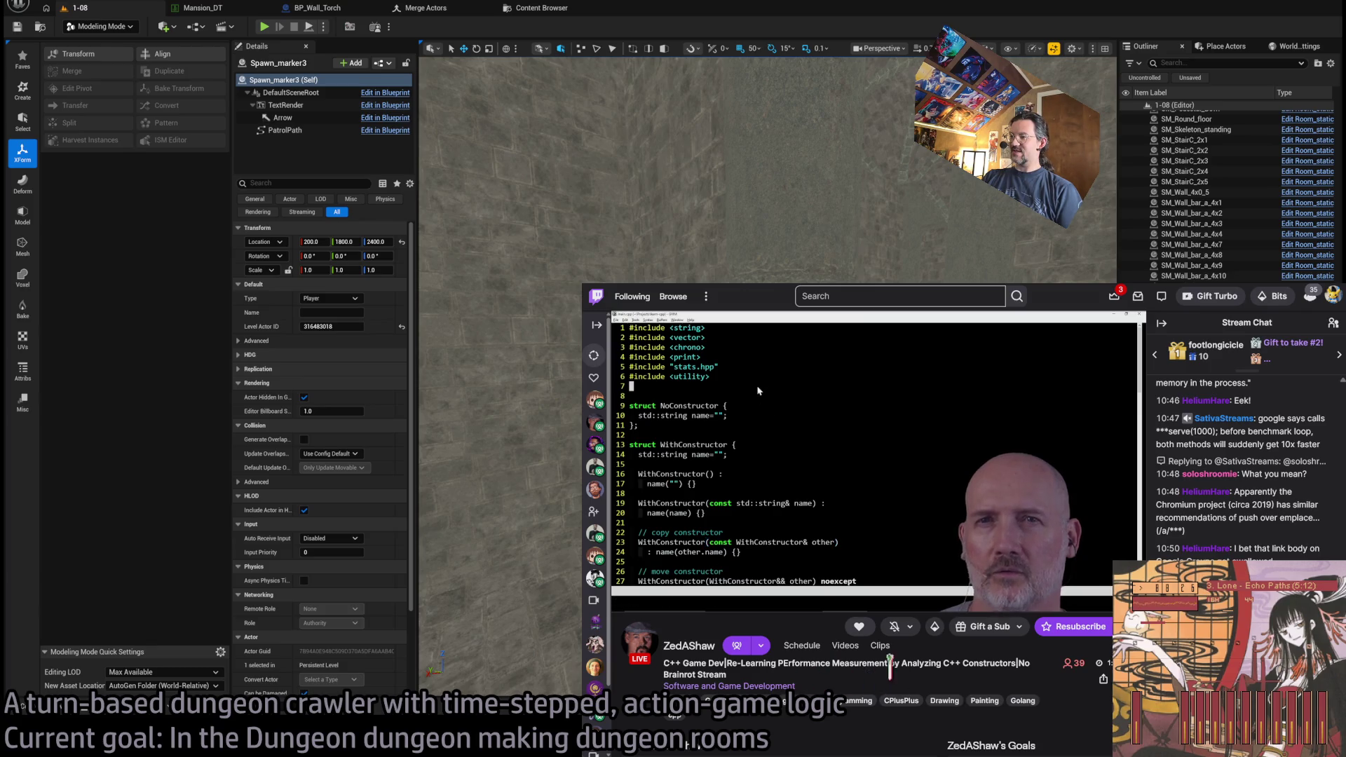
pyautogui.click(632, 297)
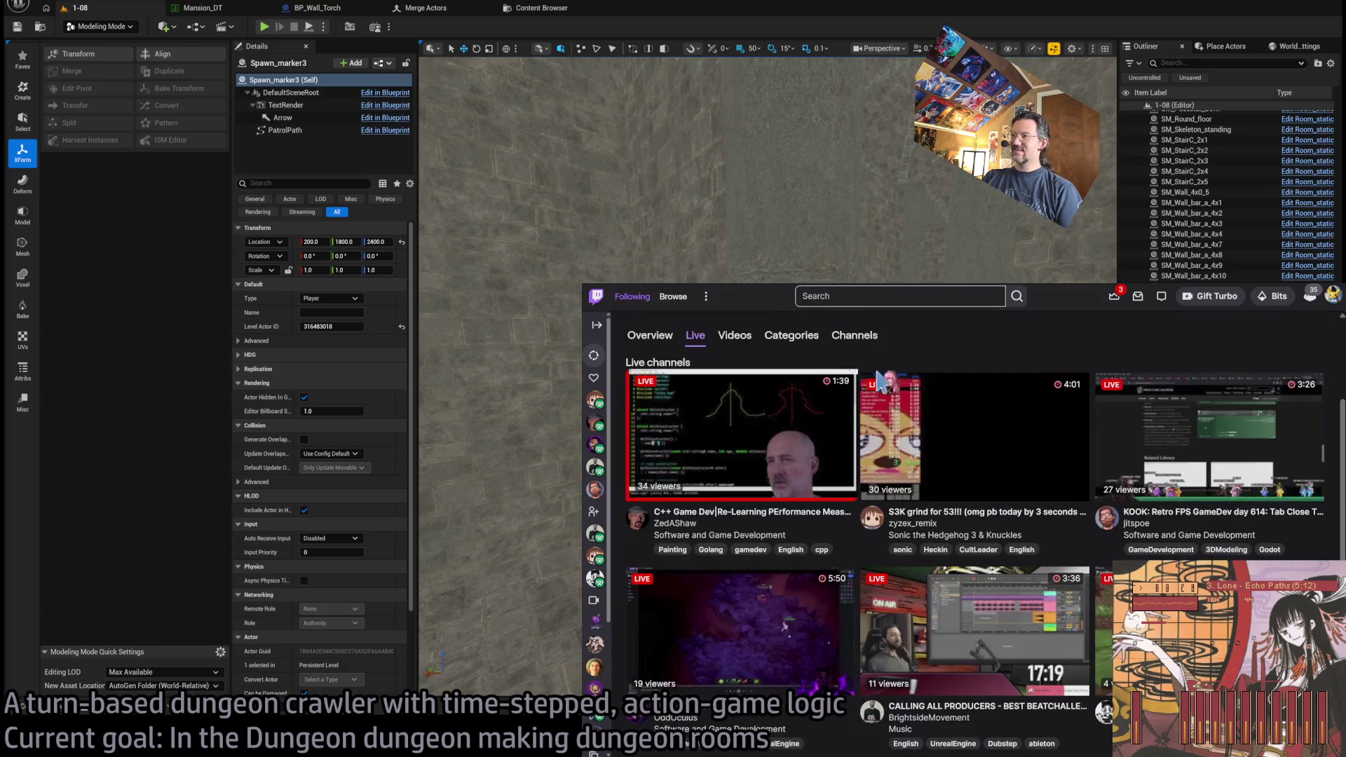
pyautogui.scroll(-3, 913, 369)
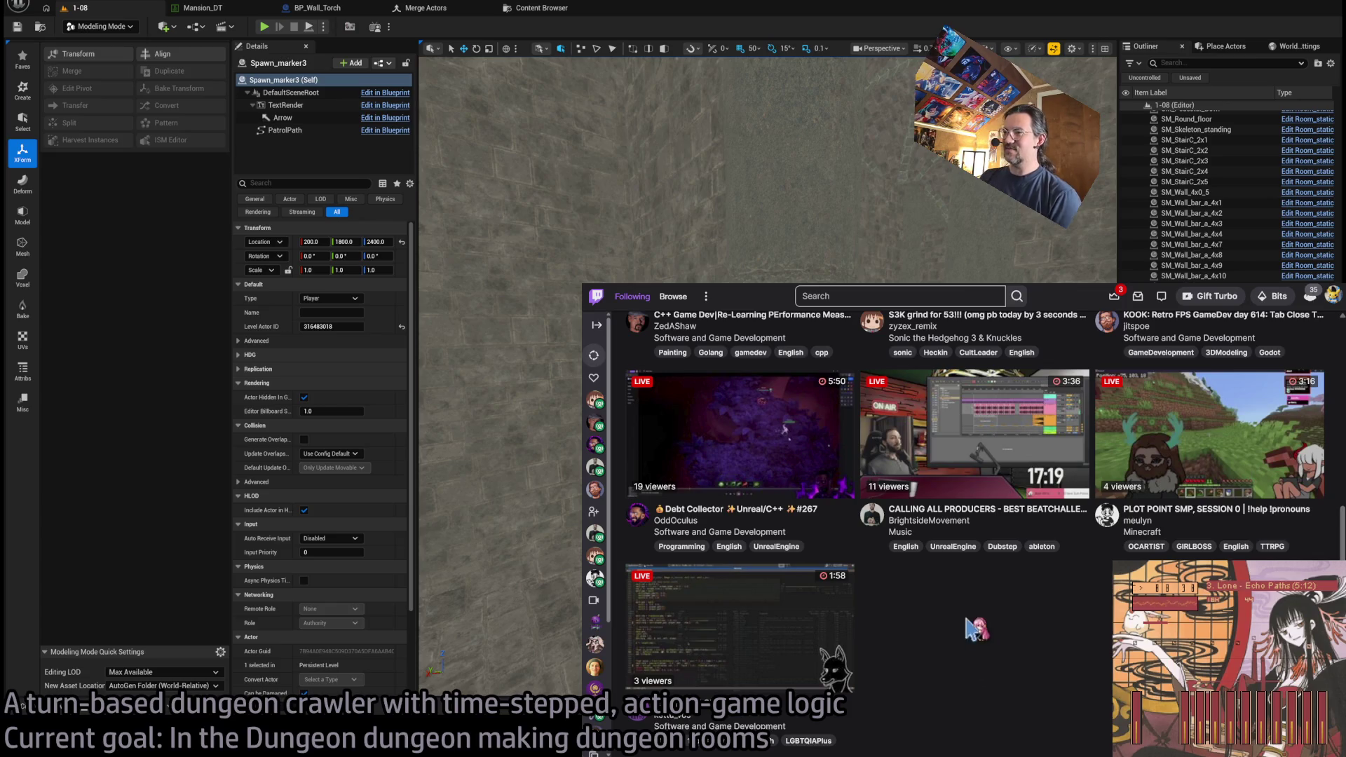
pyautogui.click(806, 440)
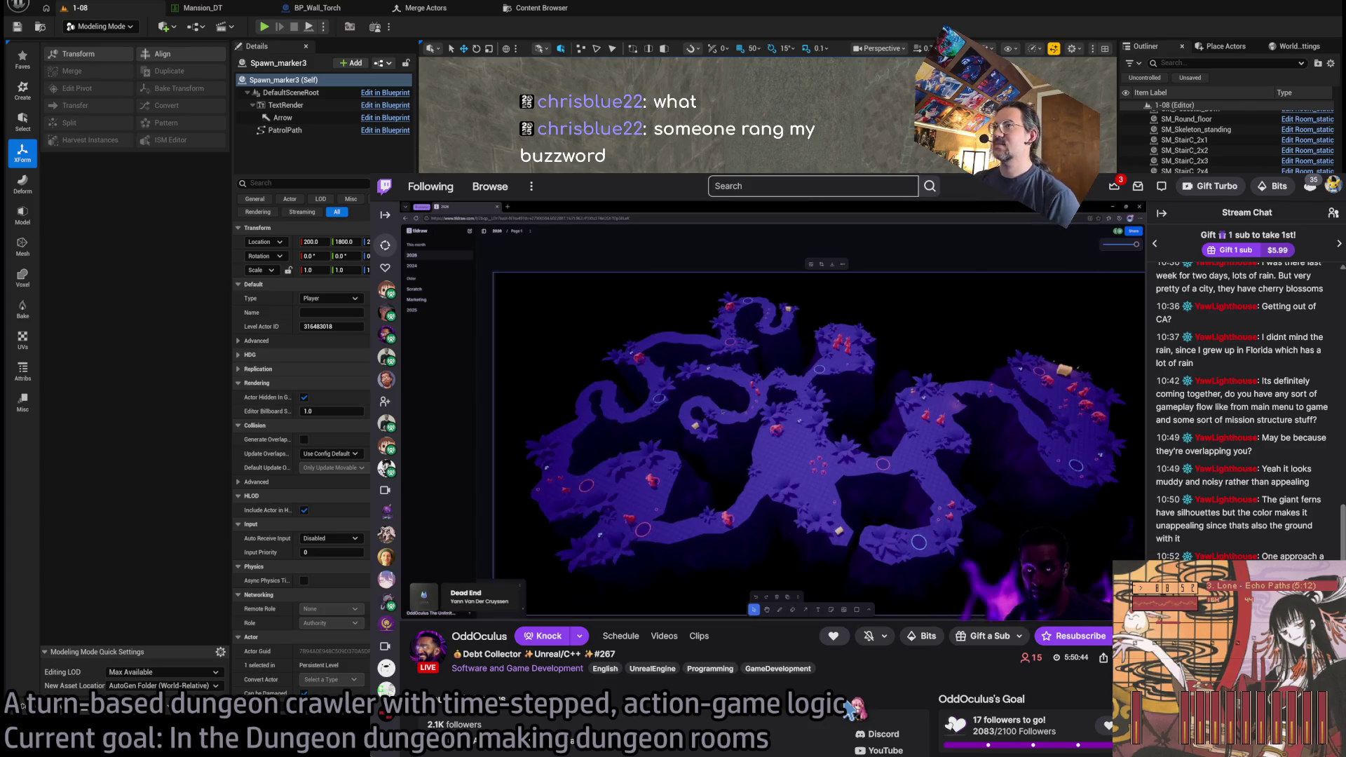
pyautogui.hotkey('alt', 'Left')
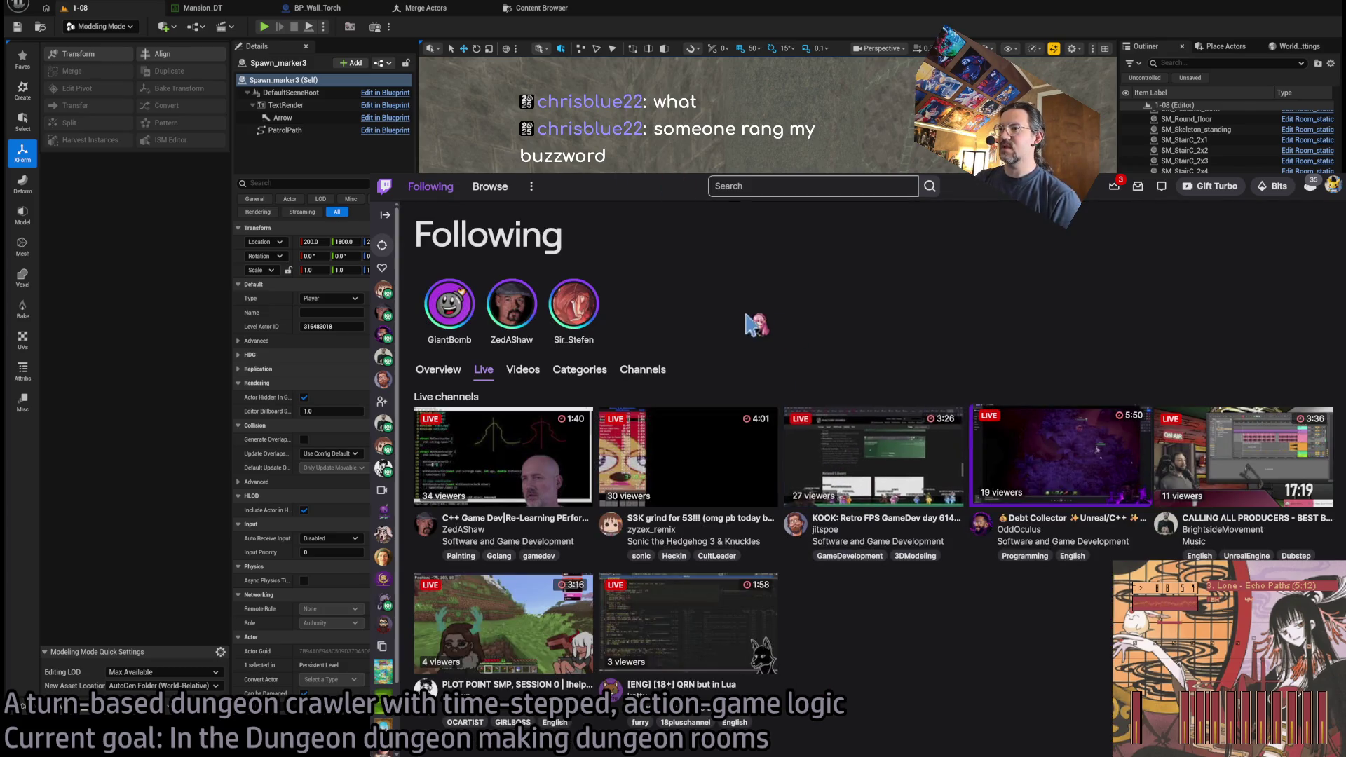